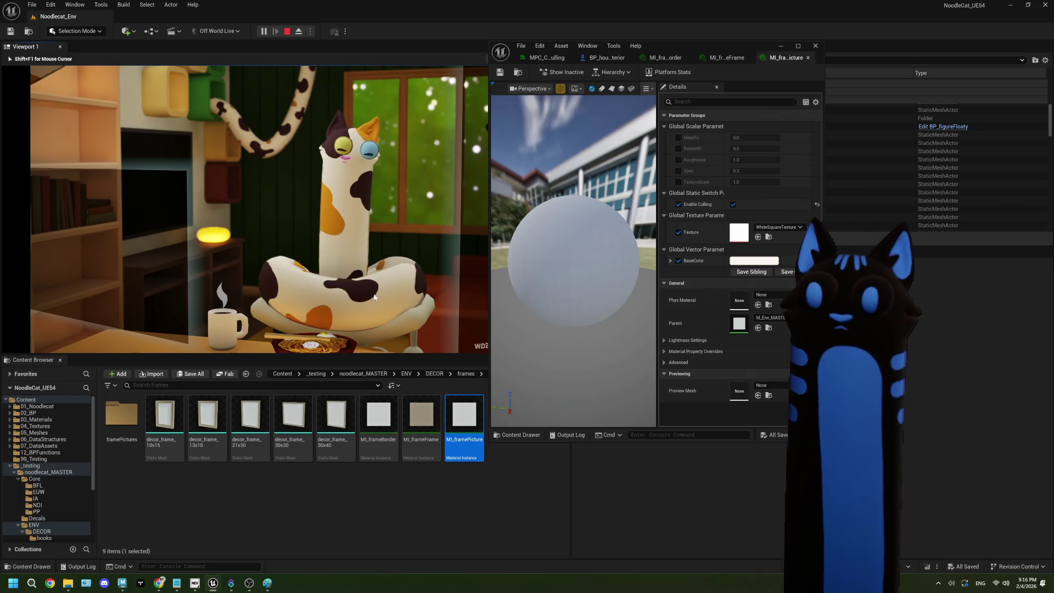
Stop the play session, close the material editor, and delete the NDI broadcast camera actor.
key(Escape)
click(816, 47)
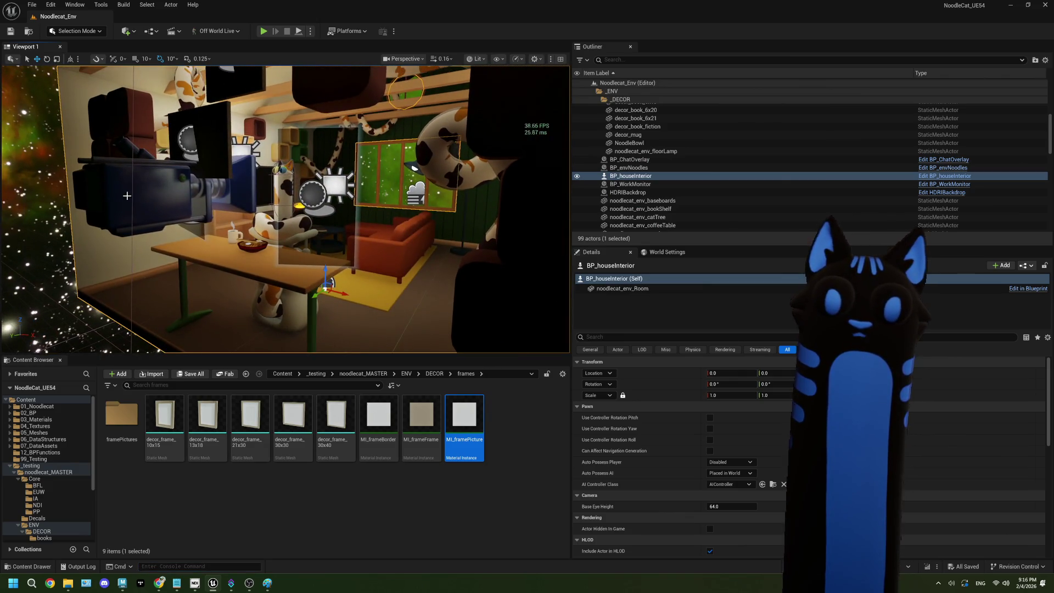
click(145, 194)
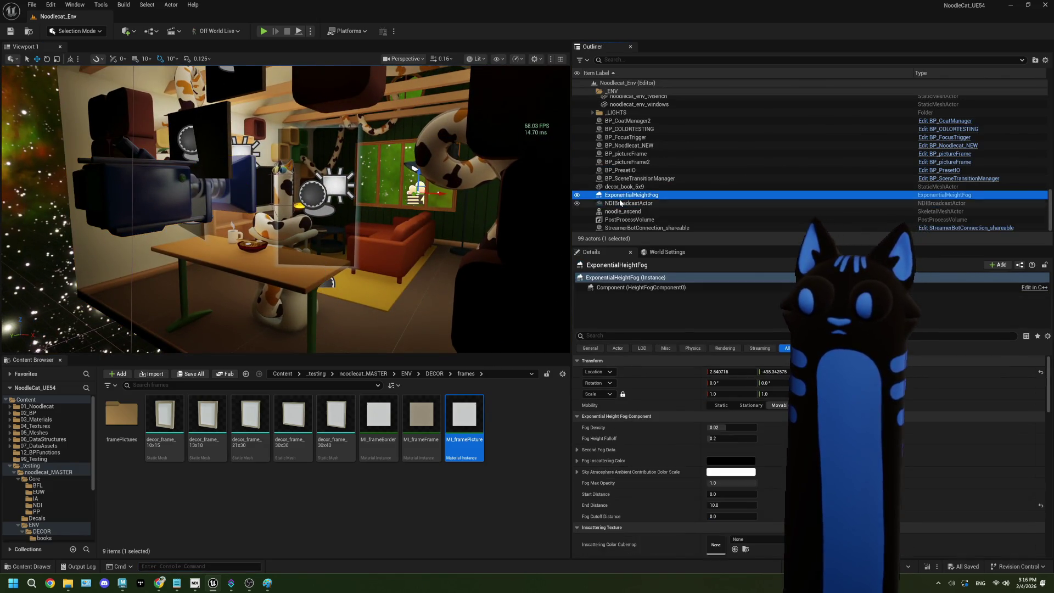
key(Delete)
Save the level, then select cubeShelf13 and move up to the DECOR asset folder.
click(511, 423)
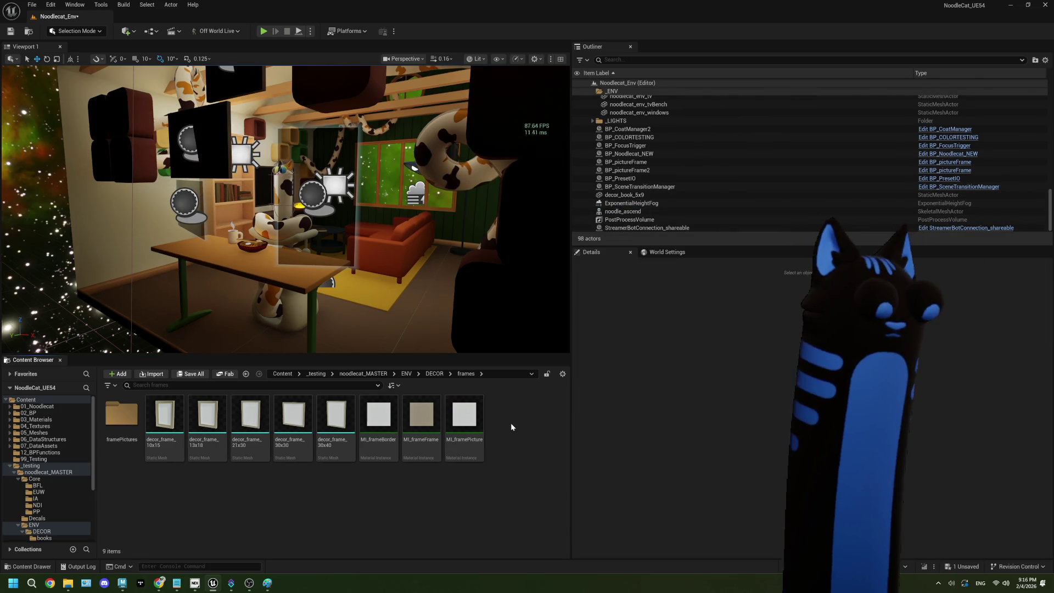
key(ctrl+s)
click(134, 160)
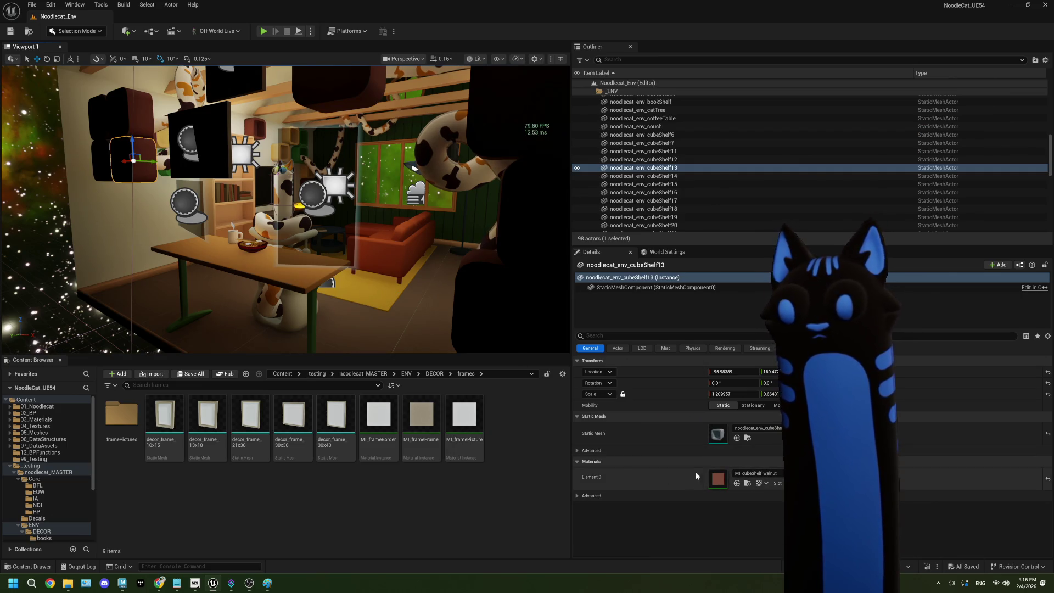
click(434, 374)
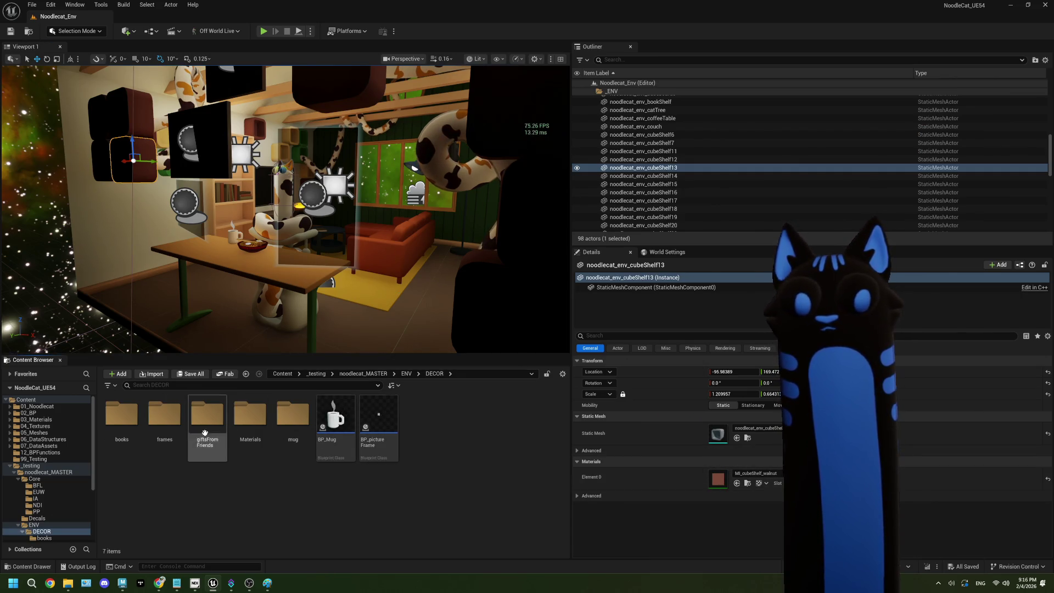
Open the olive, walnut and white MI_cubeShelf material instances from ENV/Materials.
key(BackSpace)
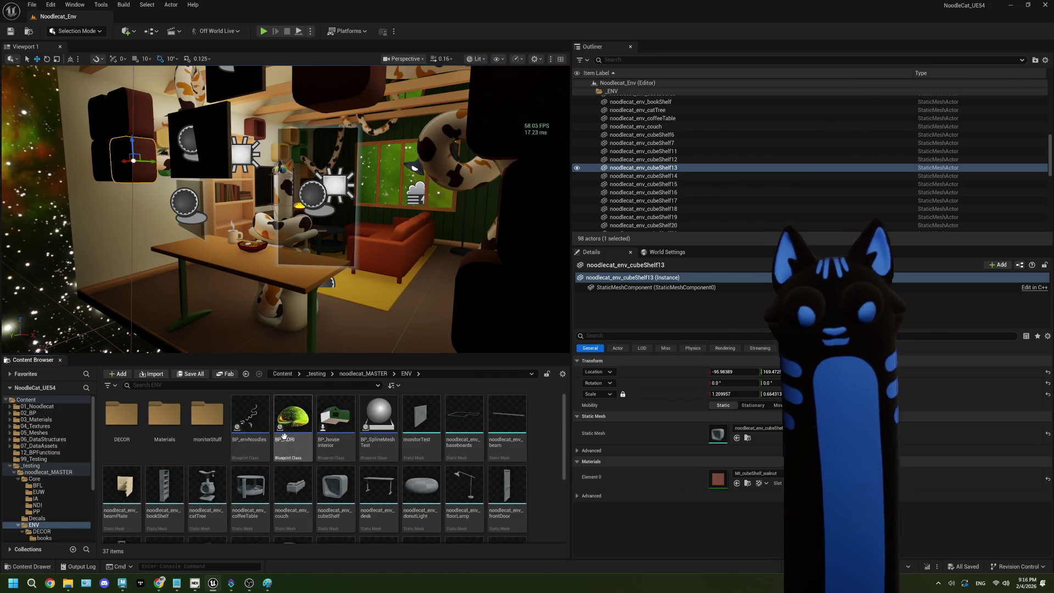
double_click(165, 420)
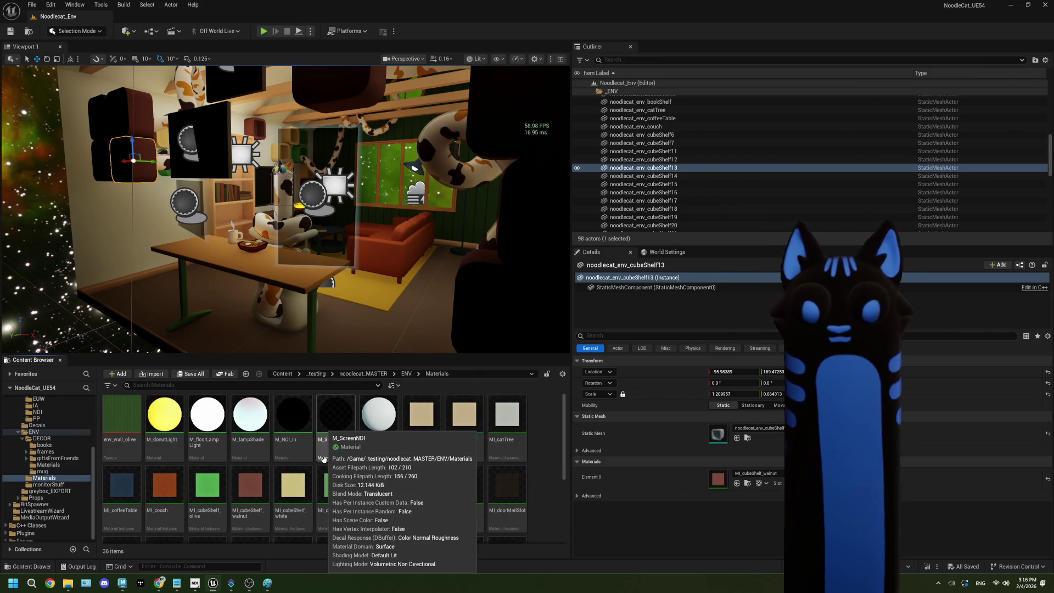
scroll(263, 472, down, 1)
click(222, 490)
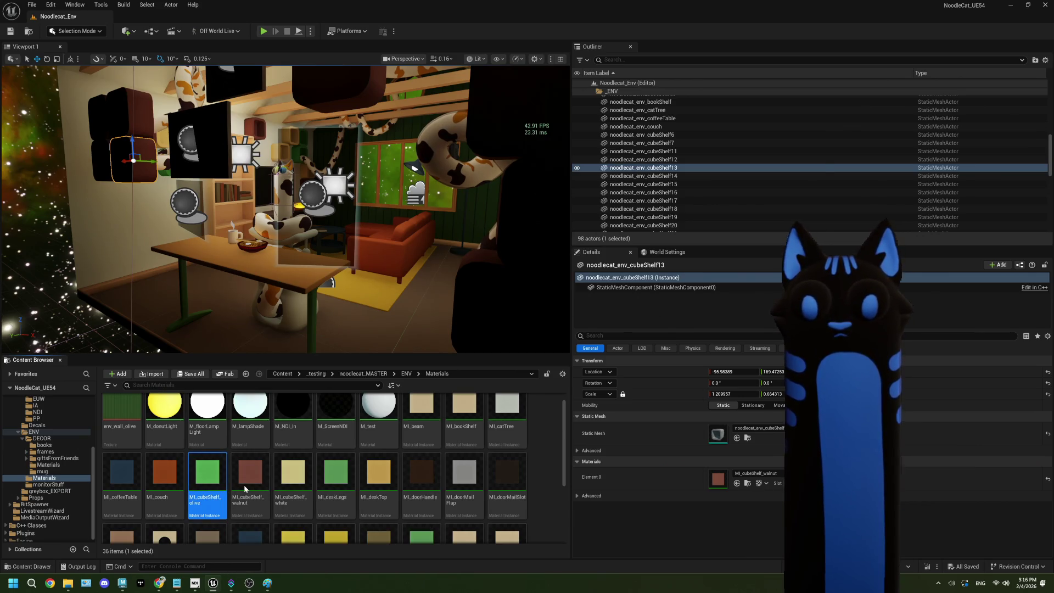
double_click(250, 475)
click(293, 475)
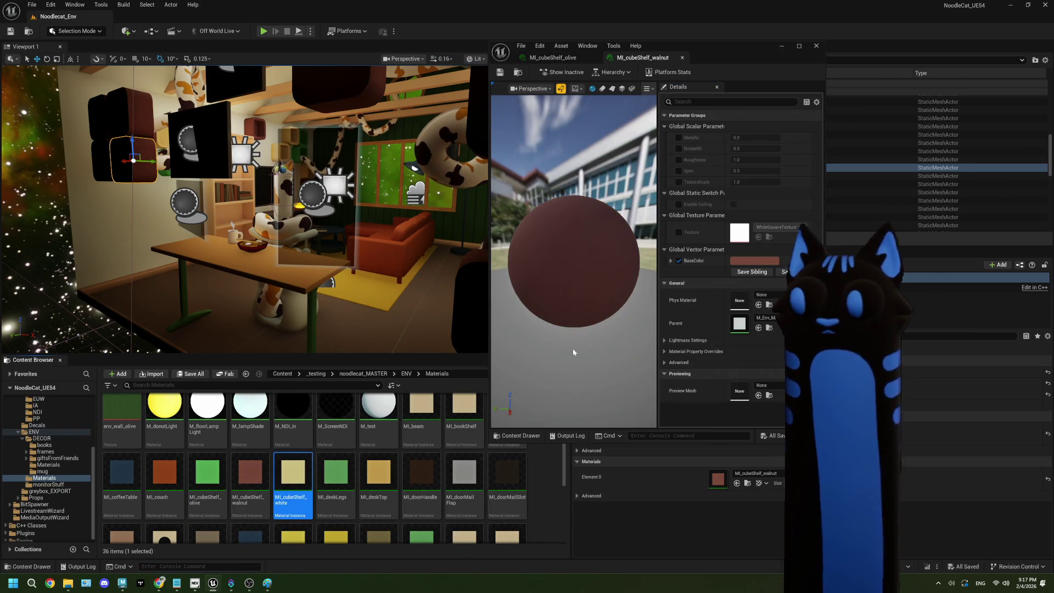
Enable Culling on the white and walnut instances, save the olive one, and close the editor.
click(679, 203)
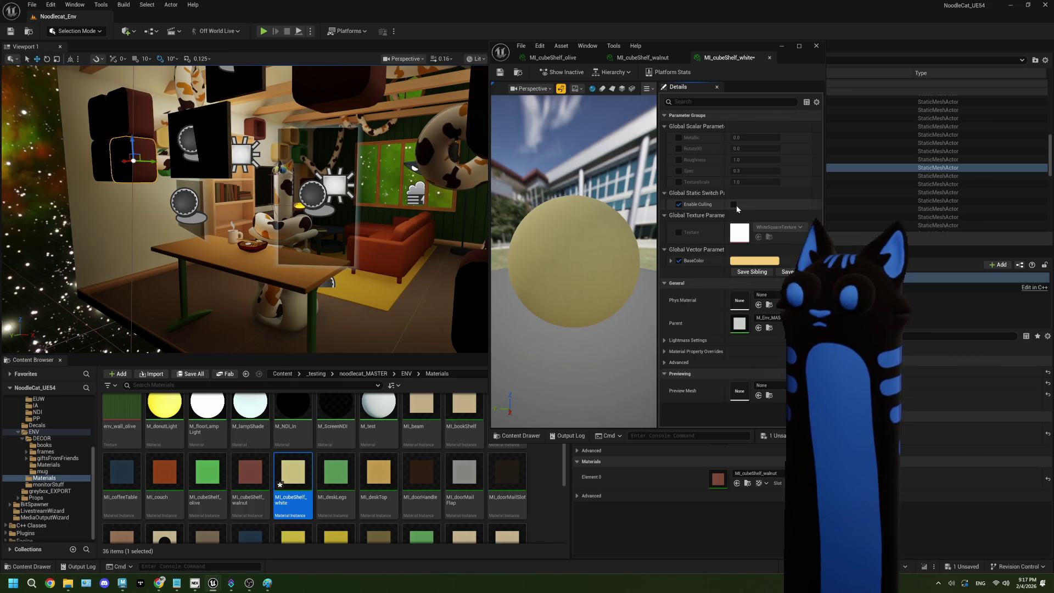
click(643, 58)
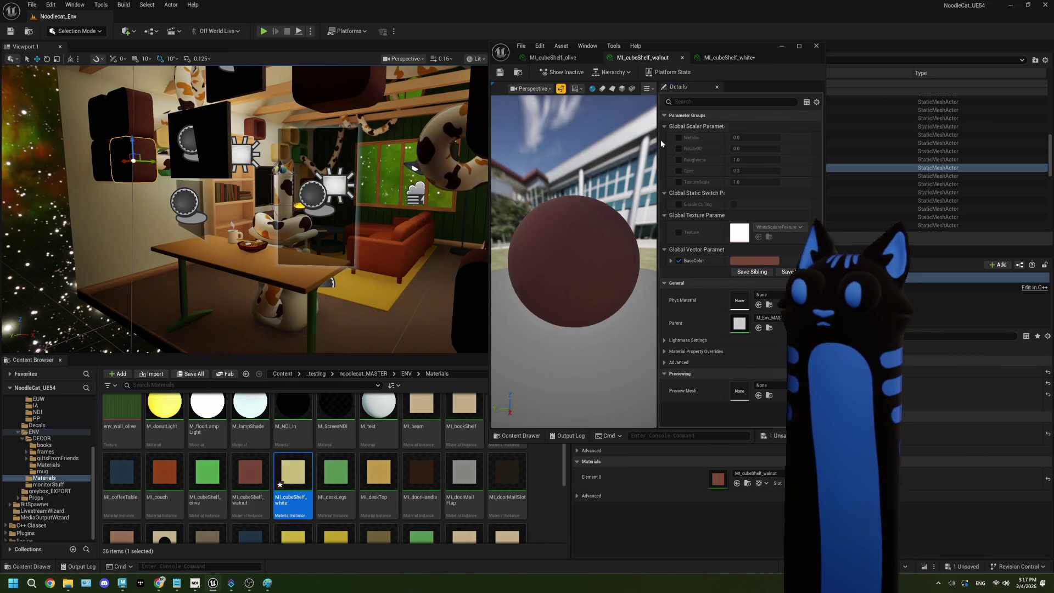
click(679, 204)
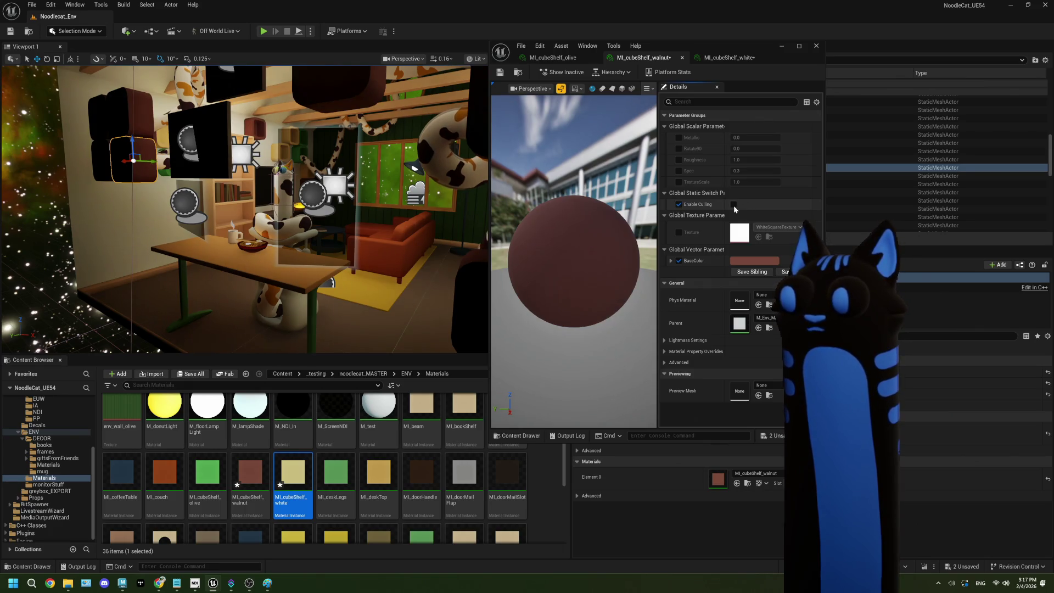
click(554, 57)
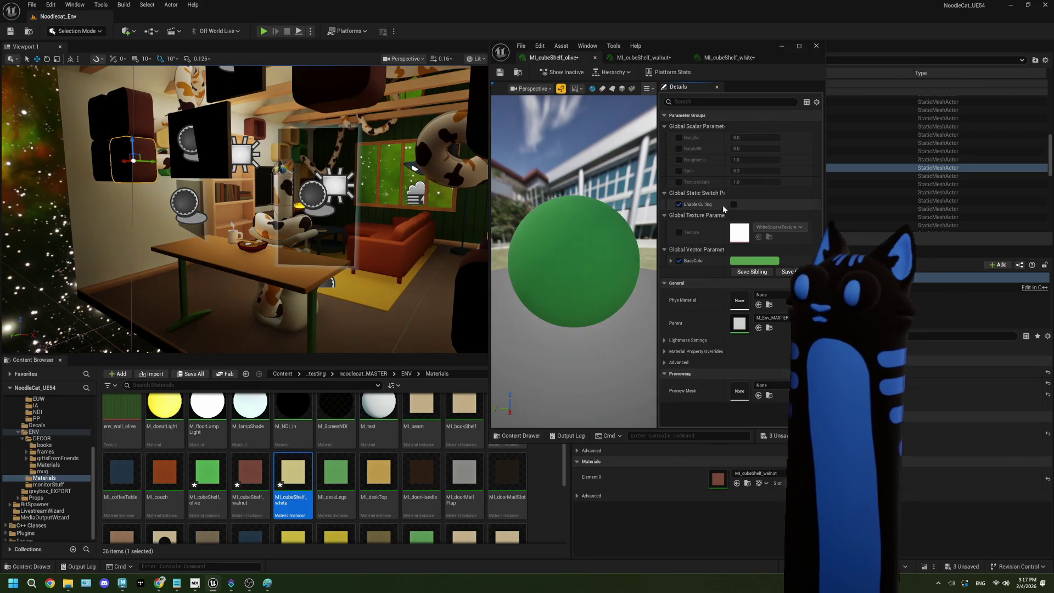
key(ctrl+s)
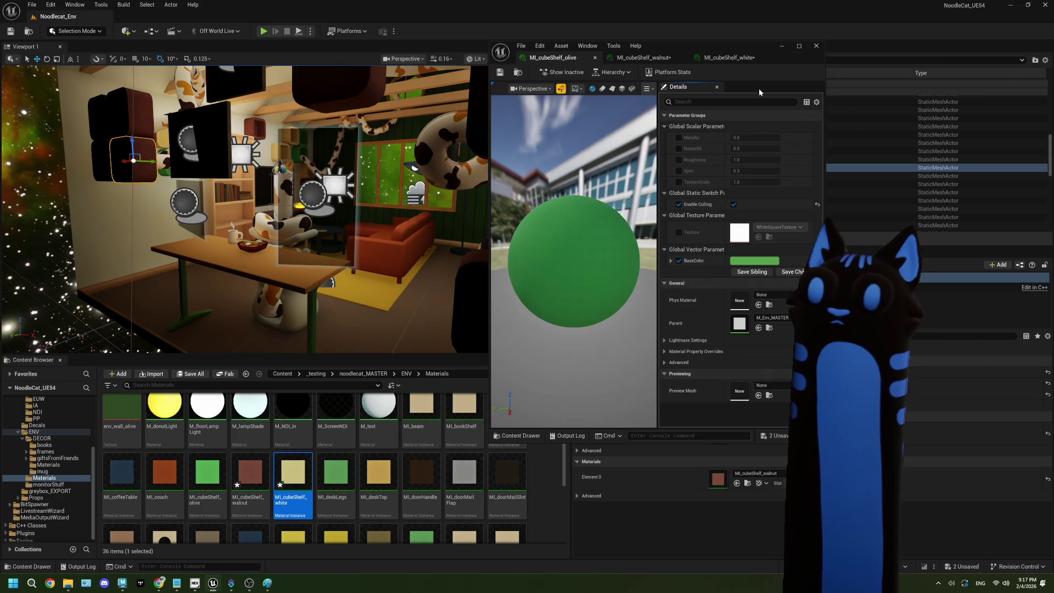
click(817, 45)
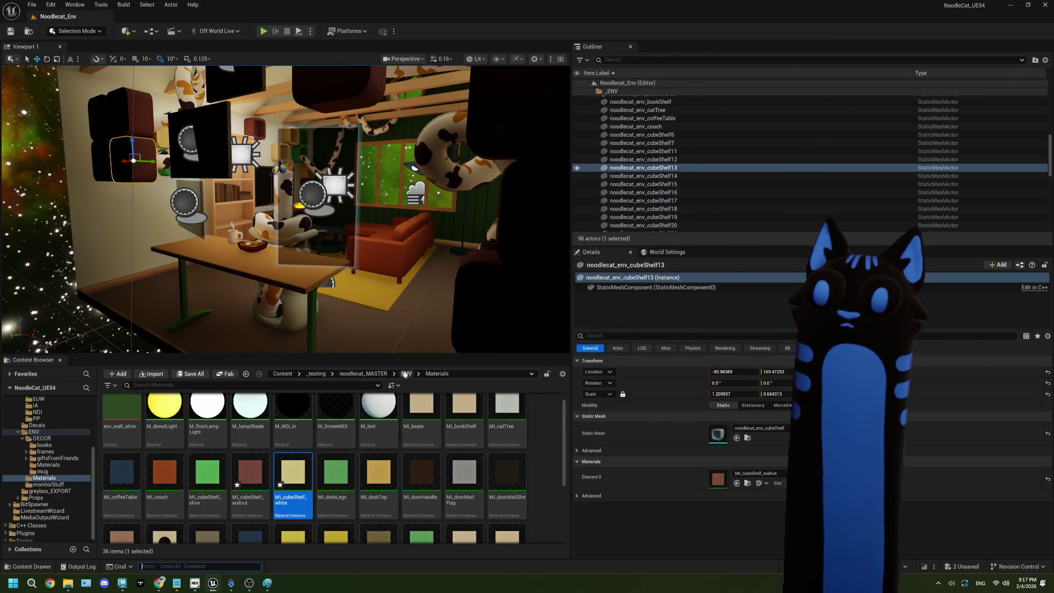
click(406, 373)
In Core/MPC_CameraCulling, set the CameraCull default value to 1.0 and close the editor.
scroll(373, 431, down, 1)
click(363, 374)
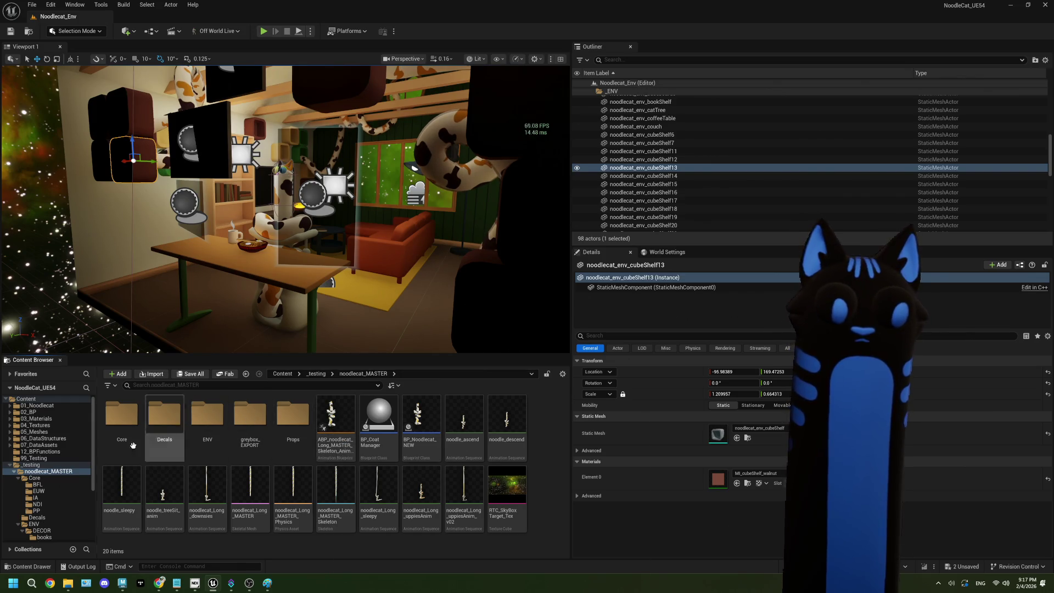
click(51, 481)
double_click(507, 488)
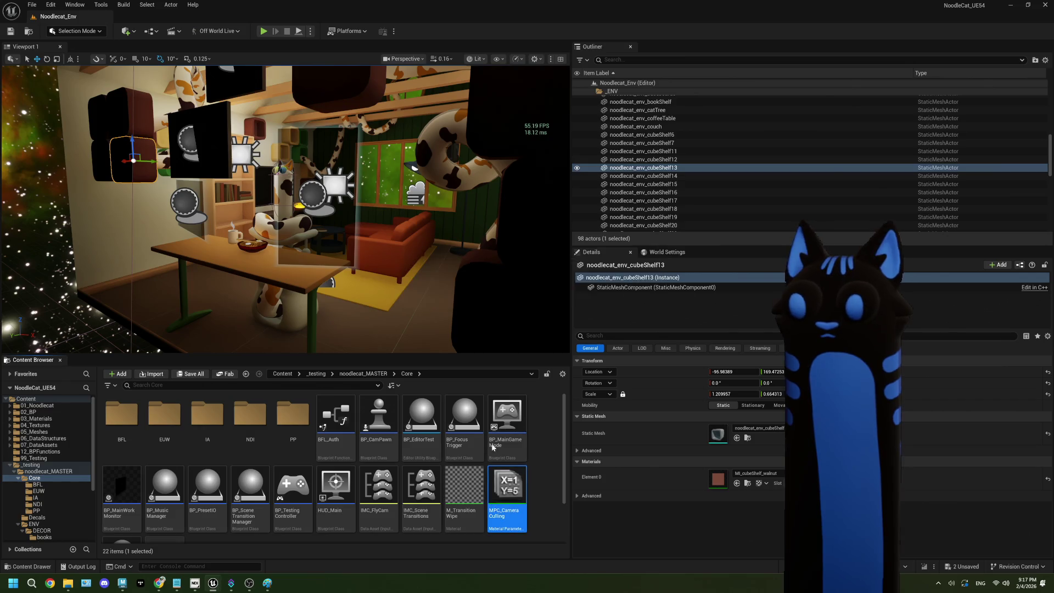
click(653, 148)
text(1)
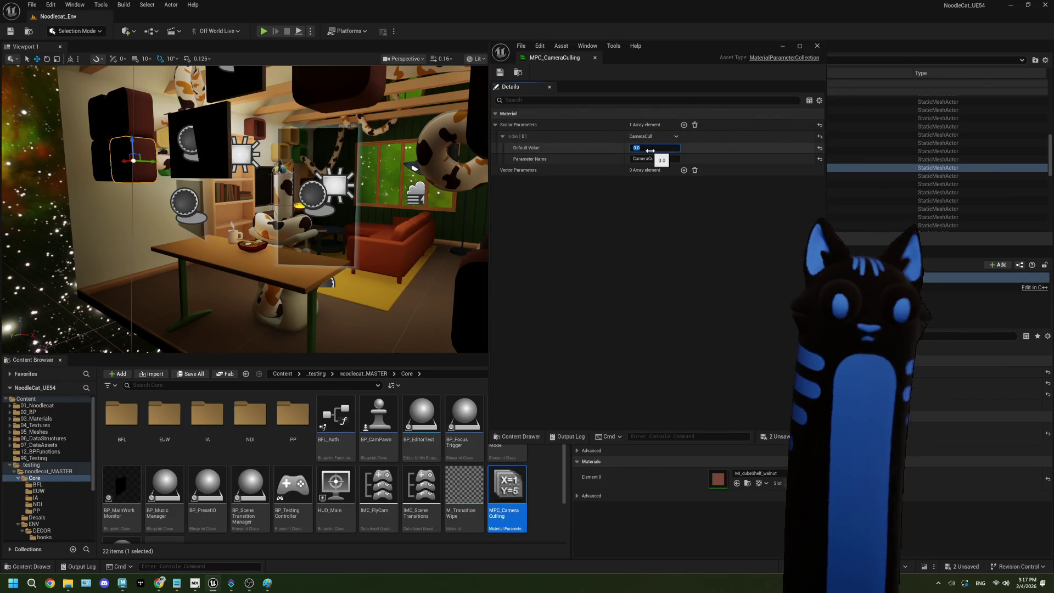
key(Tab)
key(Return)
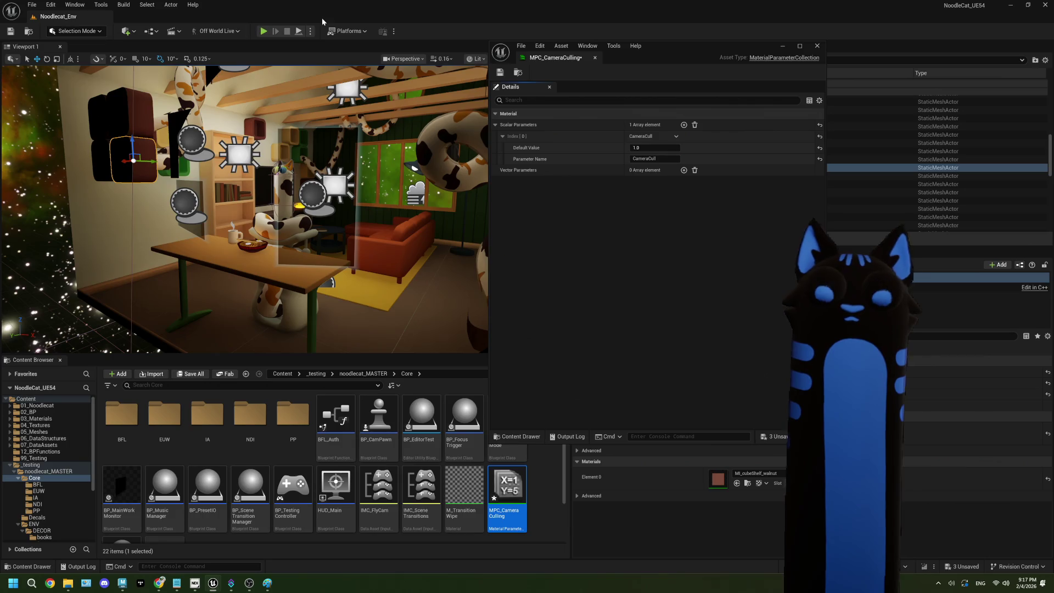
click(818, 45)
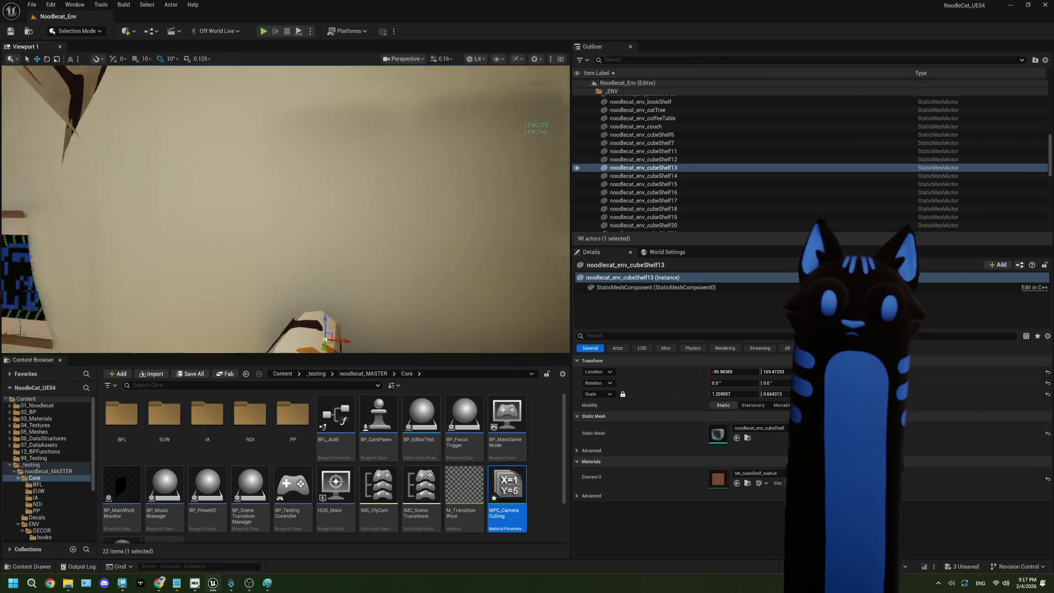
Reopen MPC_CameraCulling, set CameraCull back to 0.0, then save and close it.
double_click(502, 487)
click(657, 146)
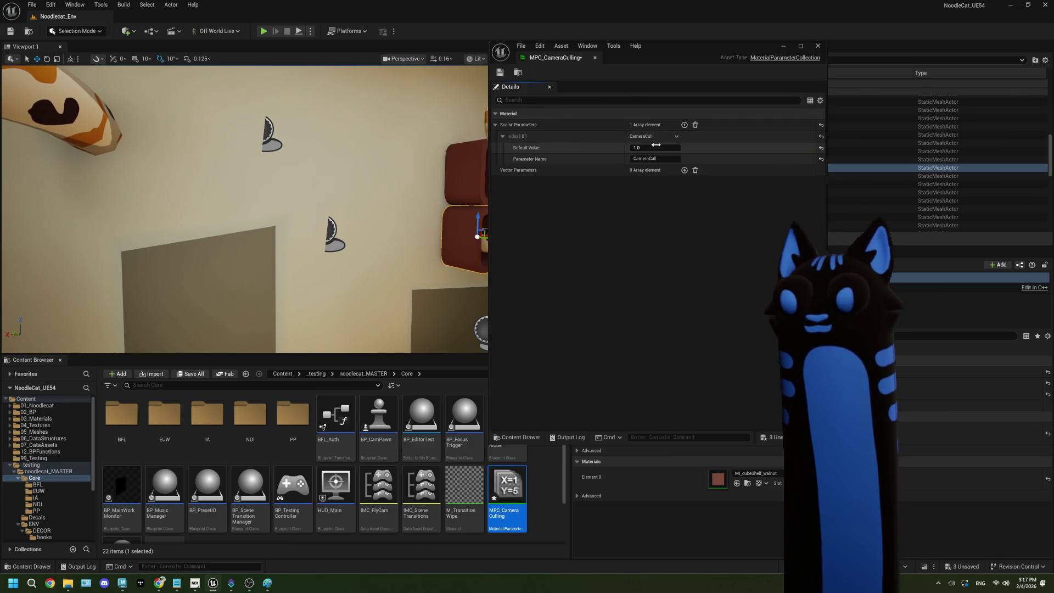
text(0)
key(Tab)
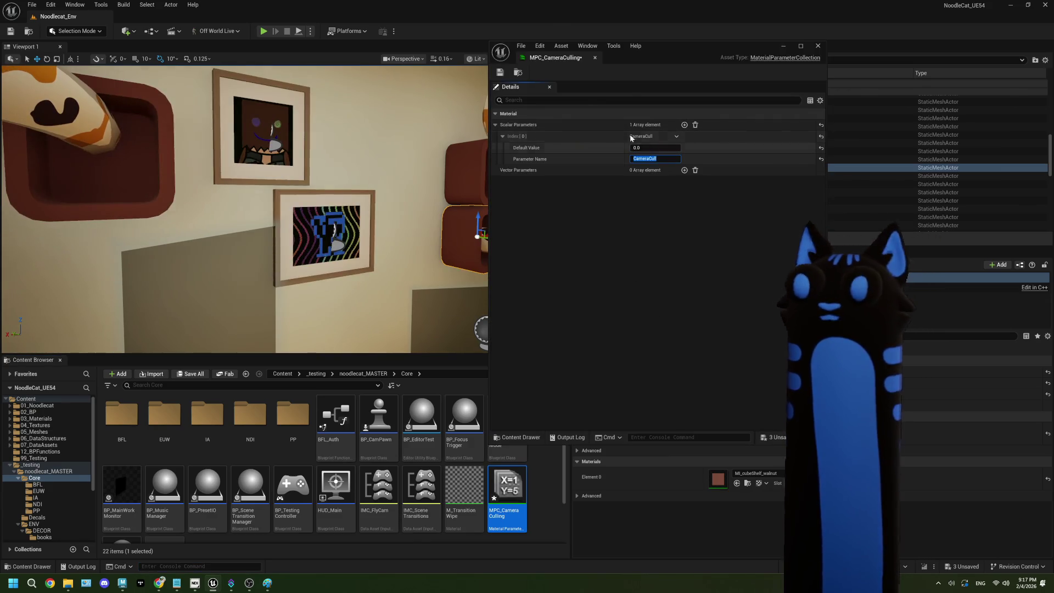
click(500, 73)
click(818, 46)
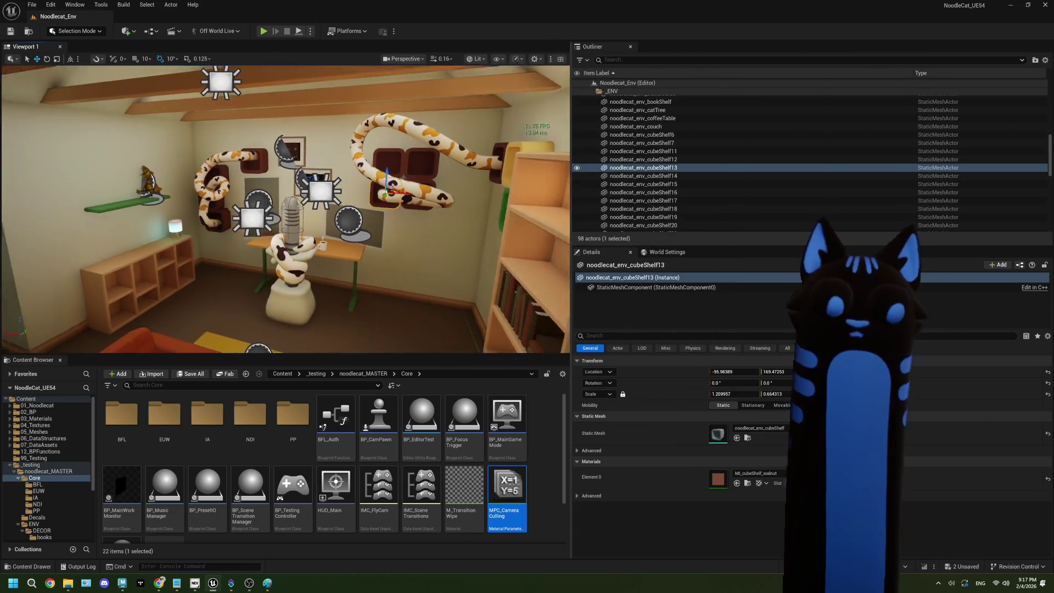
Fly the viewport around the room to inspect the bookshelf, pictures, figurine and desk.
key(w)
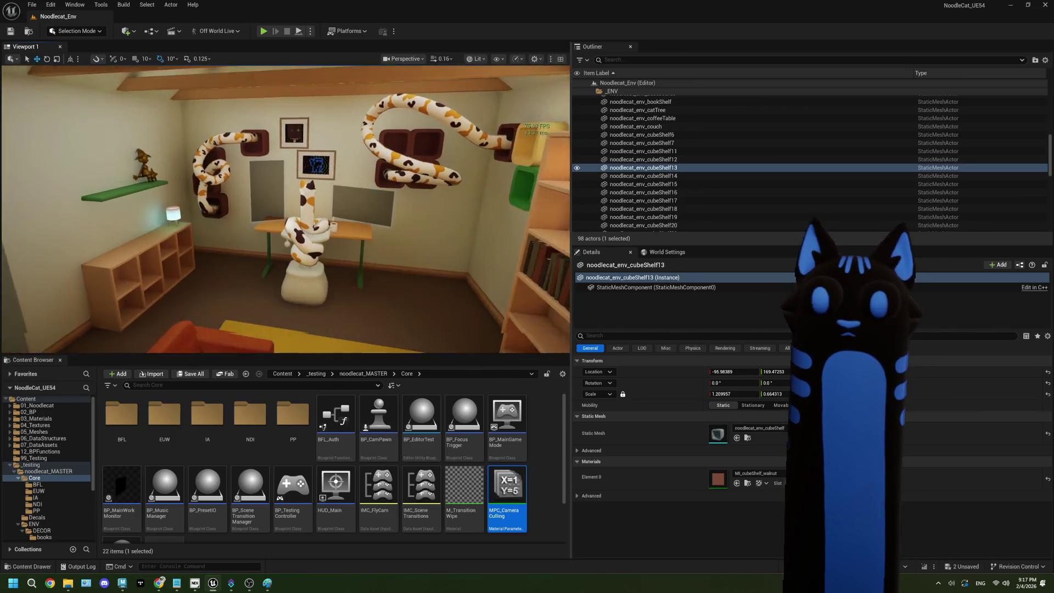
key(d)
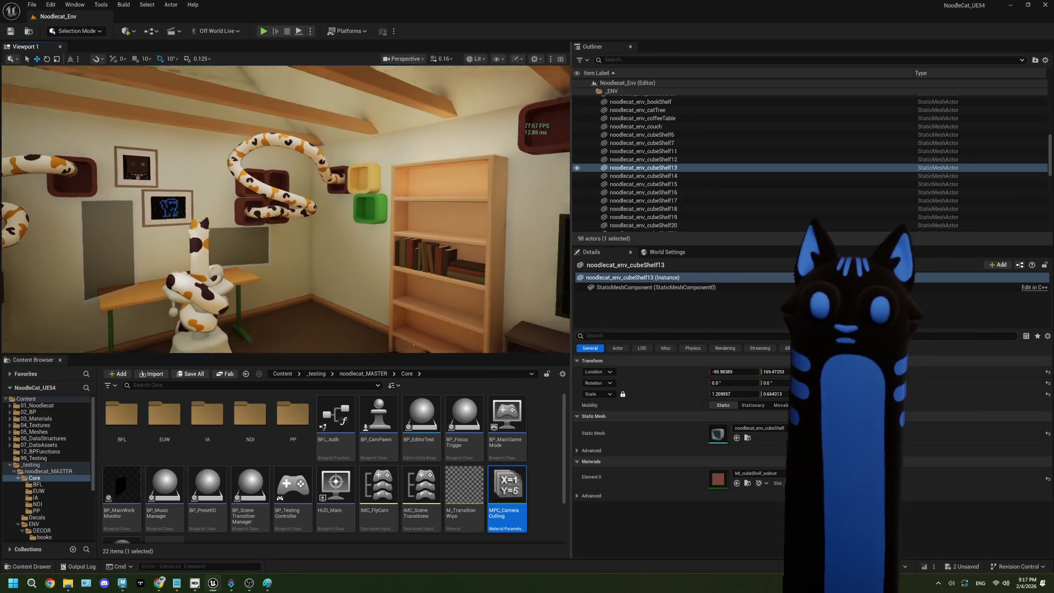
key(w)
key(s)
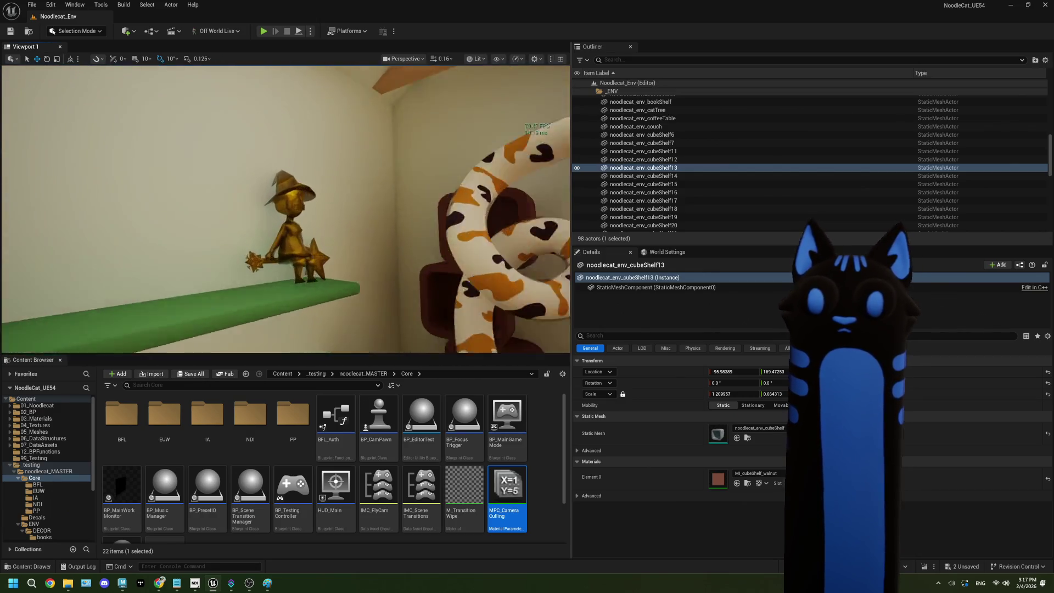
key(s)
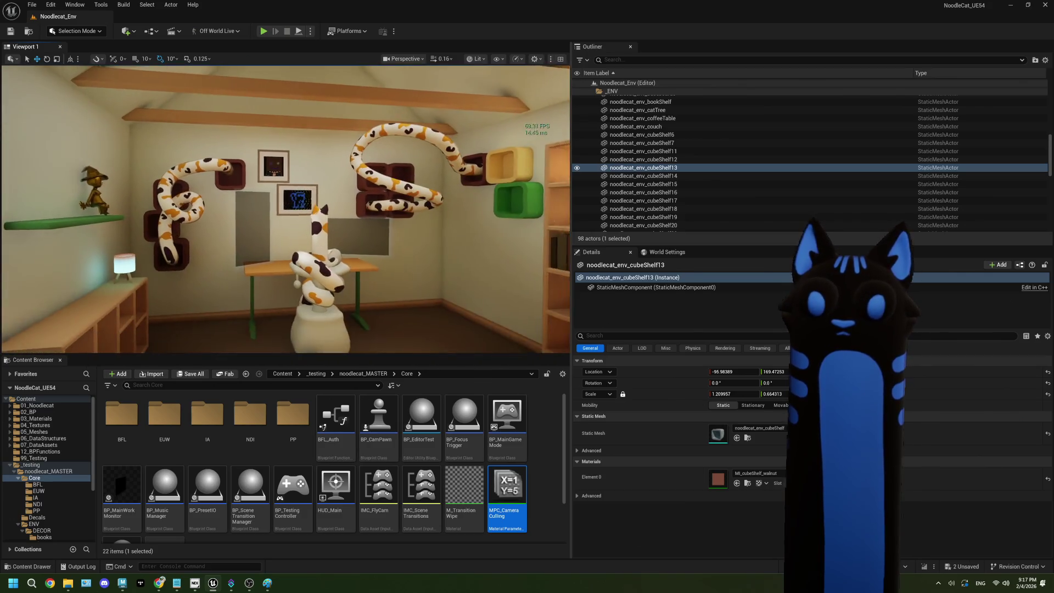
key(d)
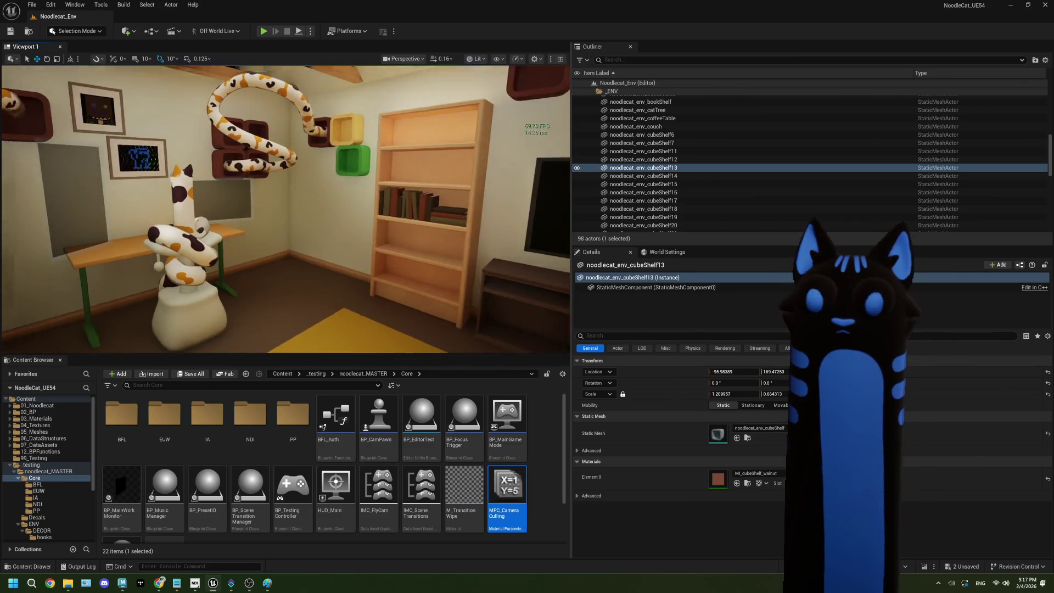
key(w)
Save all unsaved assets, check OBS, then select PPM_Stencil in the Core PP folder.
click(538, 454)
key(ctrl+s)
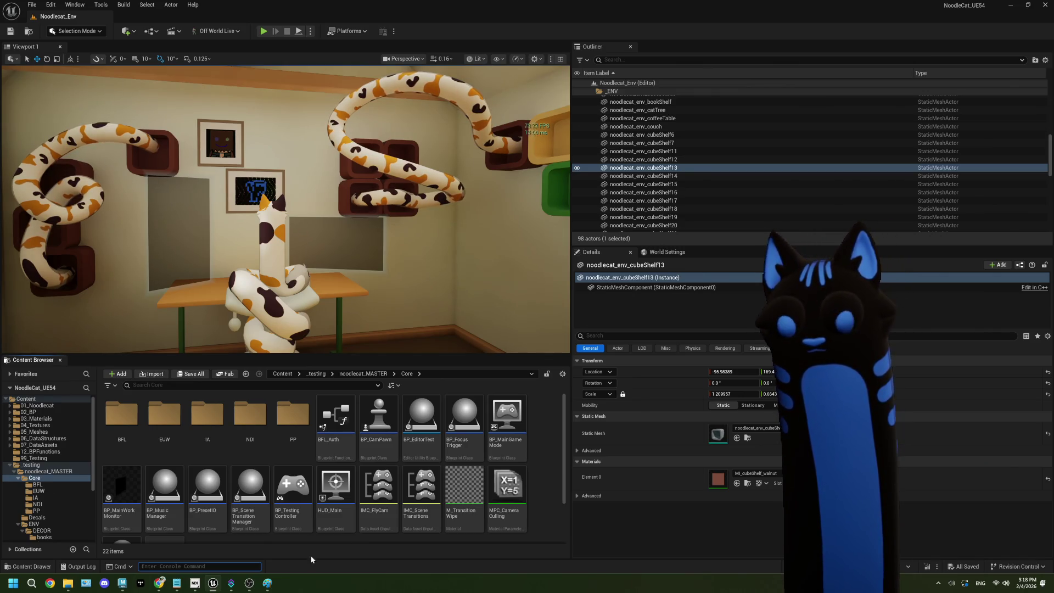
click(249, 583)
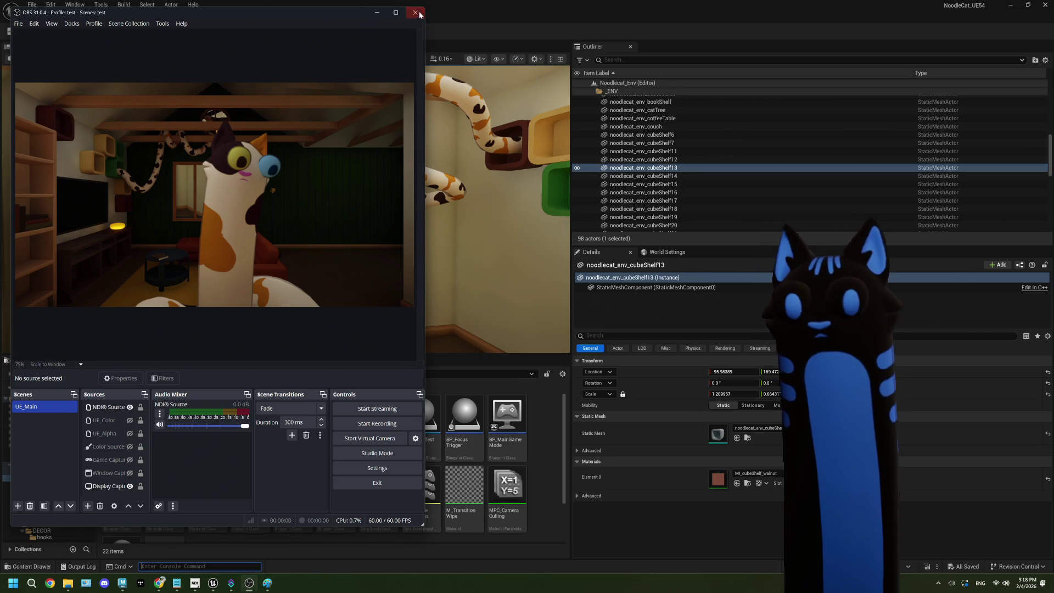
click(421, 14)
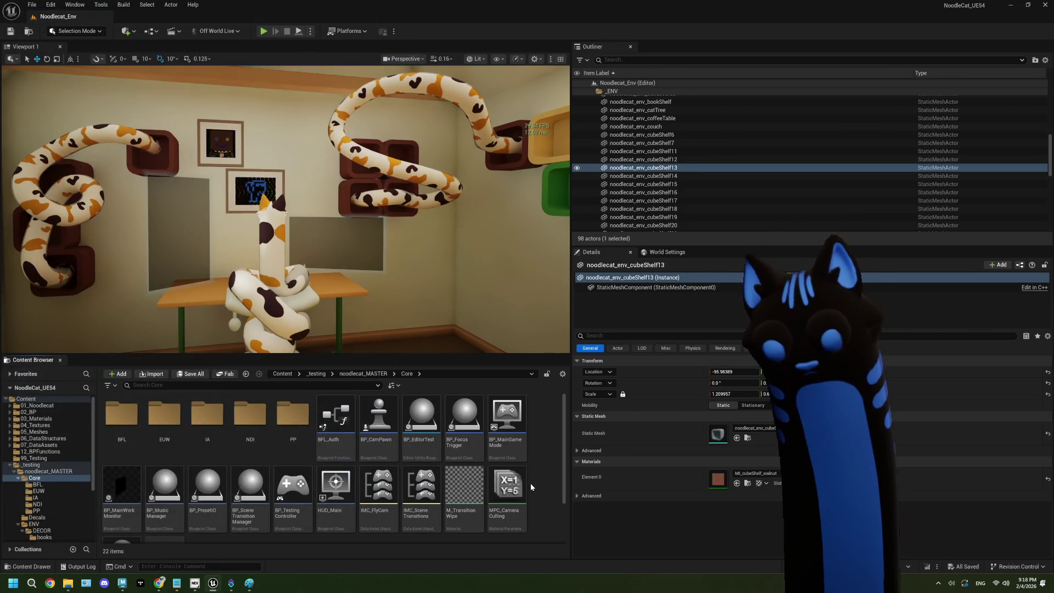
click(57, 510)
click(124, 430)
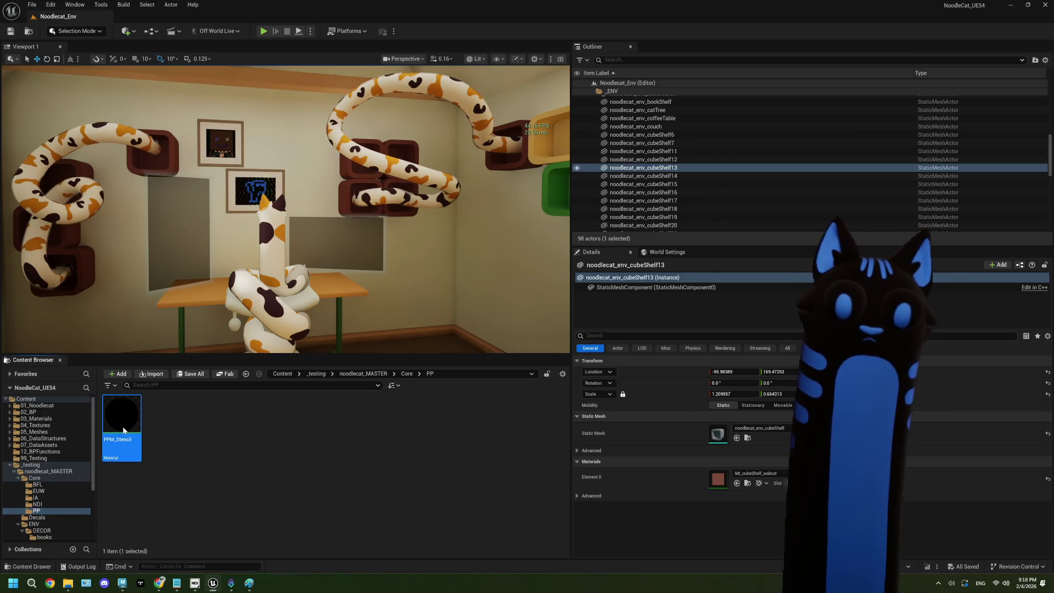
Open PPM_Stencil maximized and place a new Texture Sample inside the No looky comment.
double_click(124, 430)
click(801, 45)
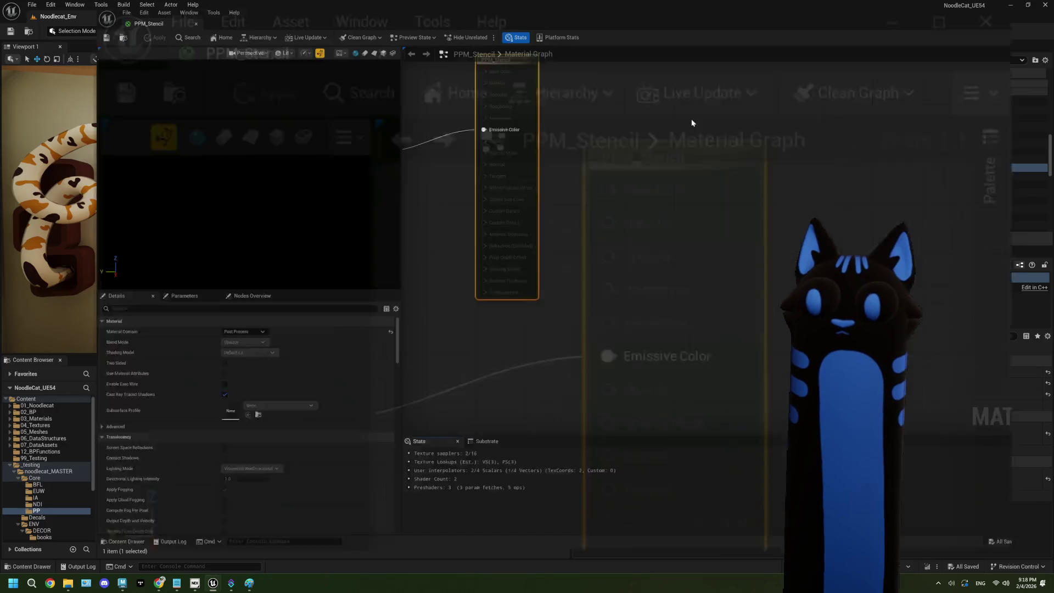
scroll(558, 269, down, 2)
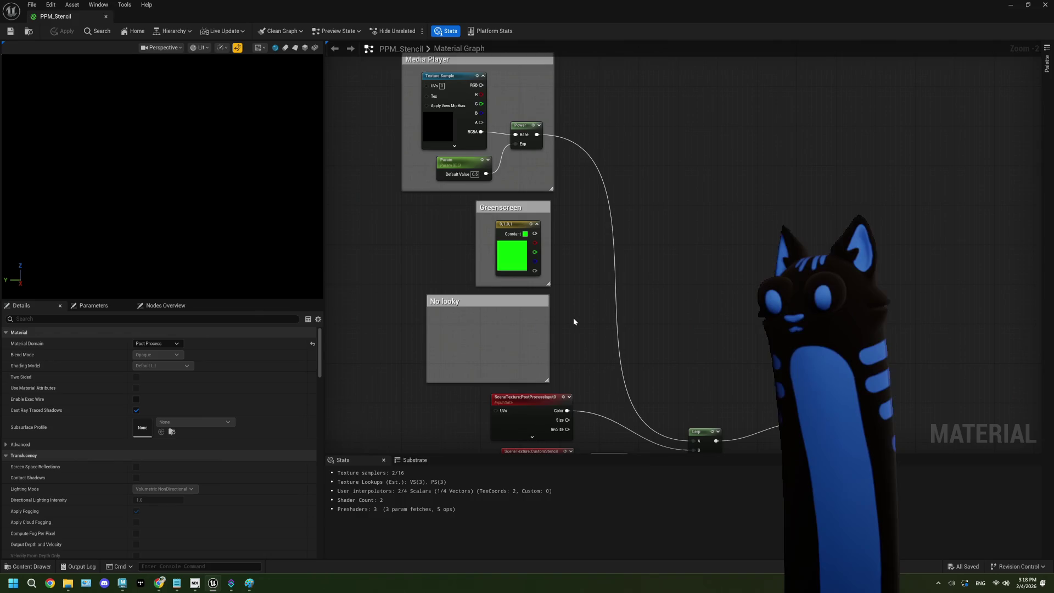
drag(573, 318, 573, 298)
mouse_move(512, 321)
mouse_down()
mouse_move(565, 287)
mouse_move(559, 277)
mouse_up()
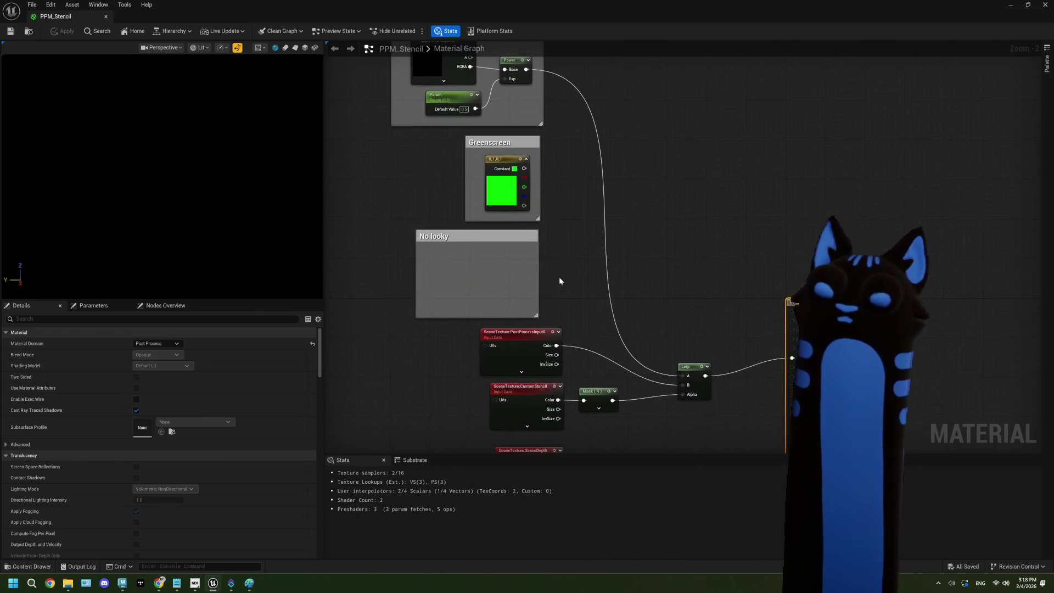
click(409, 359)
drag(434, 356, 495, 250)
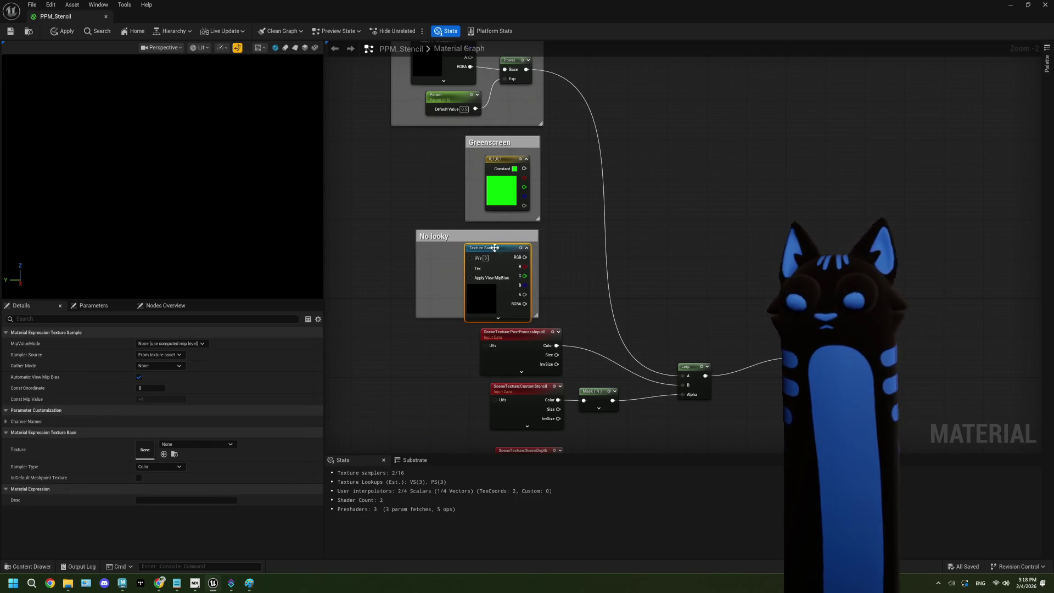
Resize the No looky box around the sample and shift the three comment boxes up-right.
drag(549, 281, 517, 260)
drag(404, 295, 405, 306)
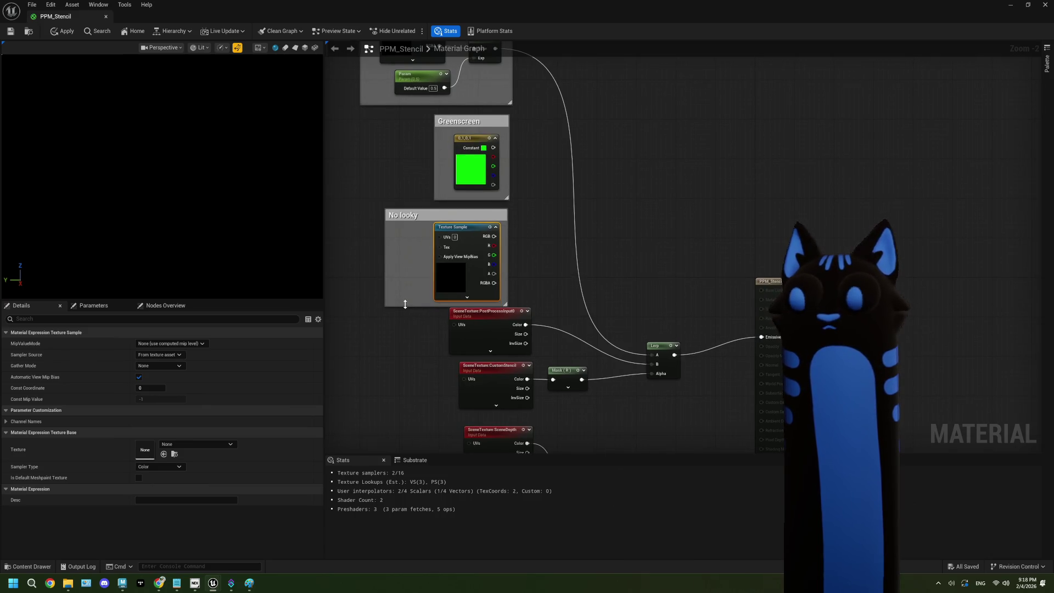
drag(517, 275, 487, 268)
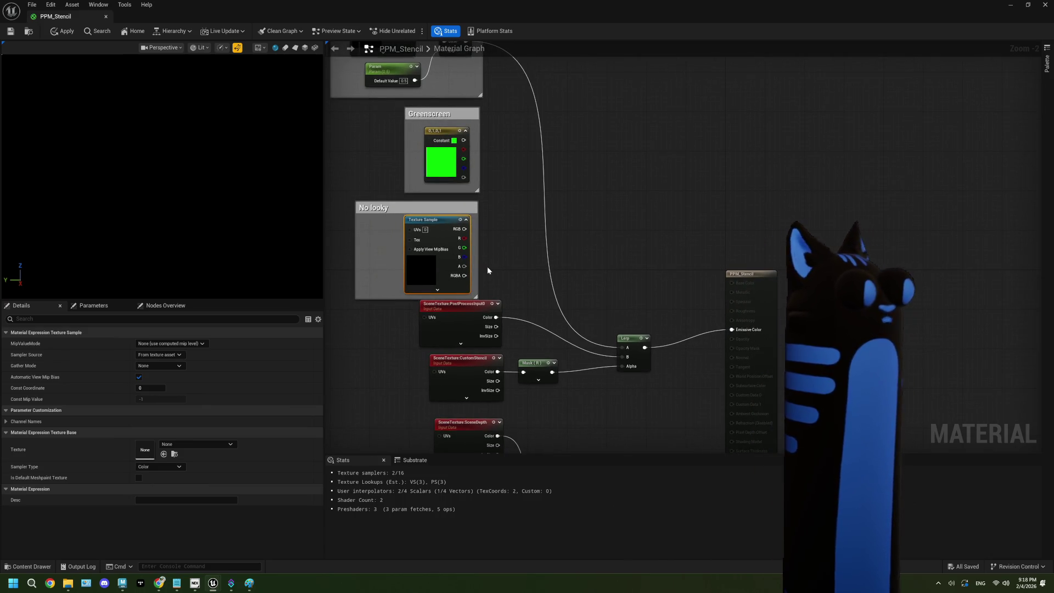
scroll(487, 270, down, 3)
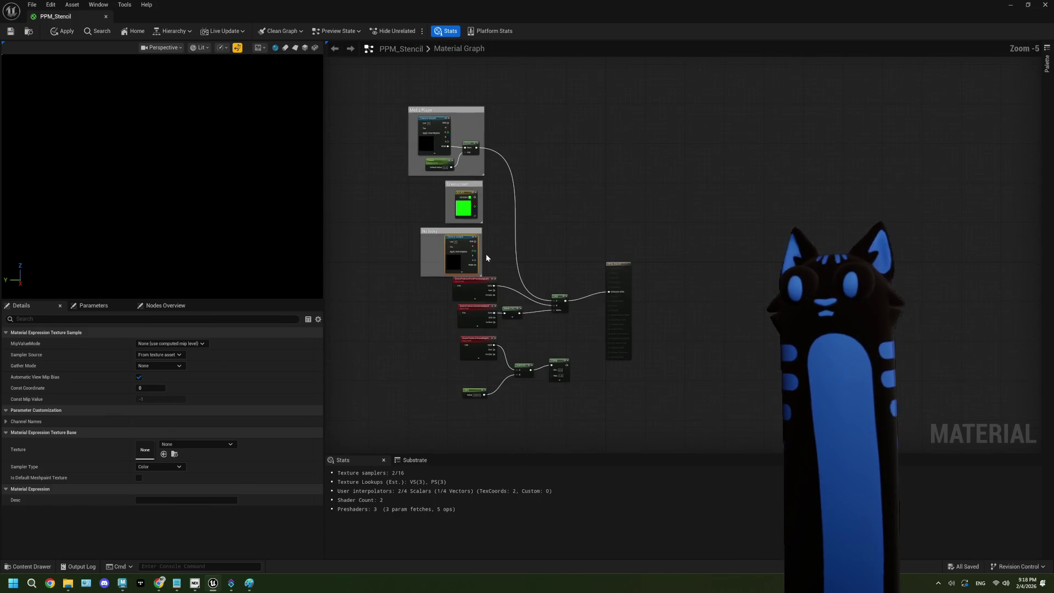
mouse_move(508, 286)
mouse_down()
mouse_move(404, 170)
mouse_move(389, 110)
mouse_up()
drag(484, 129, 494, 122)
click(510, 270)
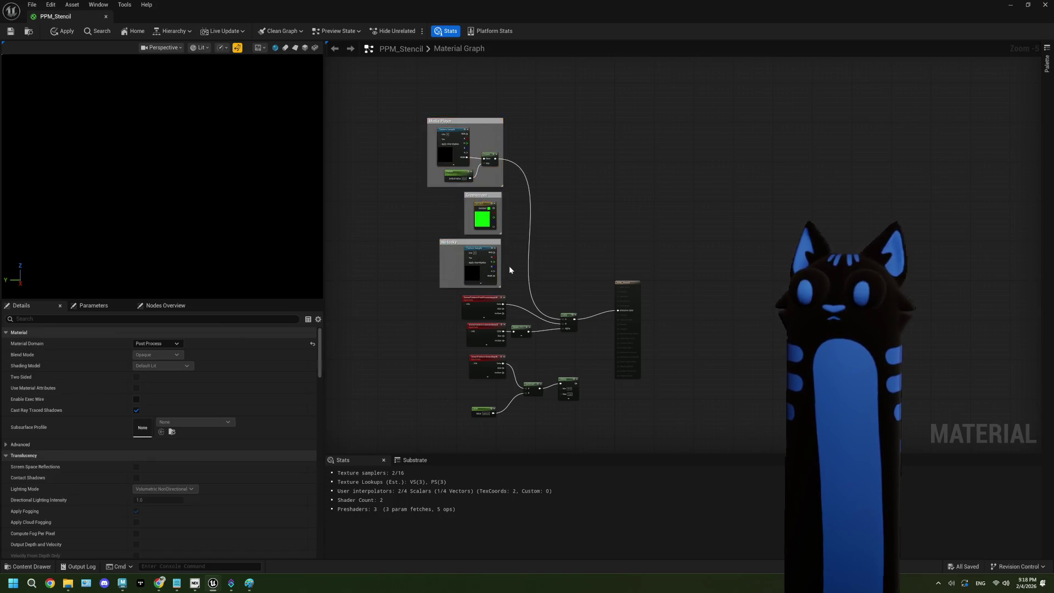
scroll(508, 267, up, 4)
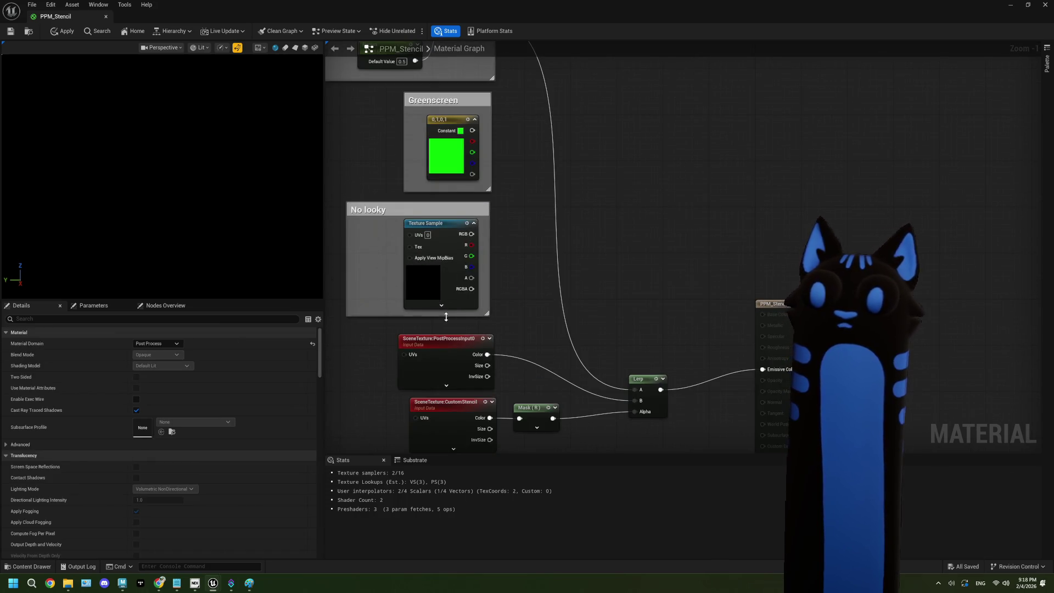
drag(446, 317, 446, 323)
drag(448, 227, 448, 233)
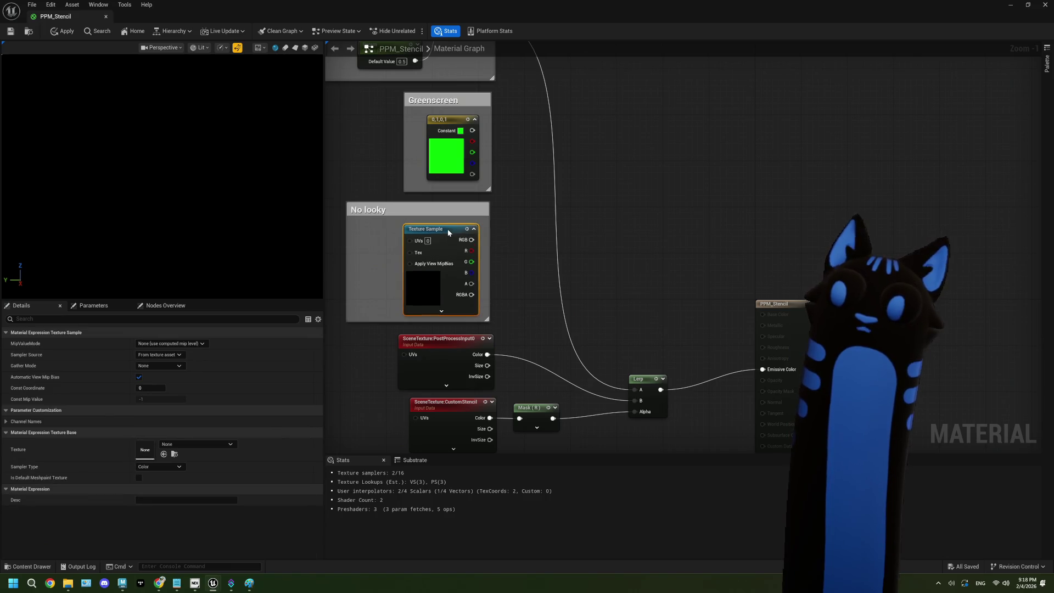
click(509, 250)
Apply the PPM_Stencil material changes.
scroll(502, 273, down, 4)
scroll(500, 235, up, 4)
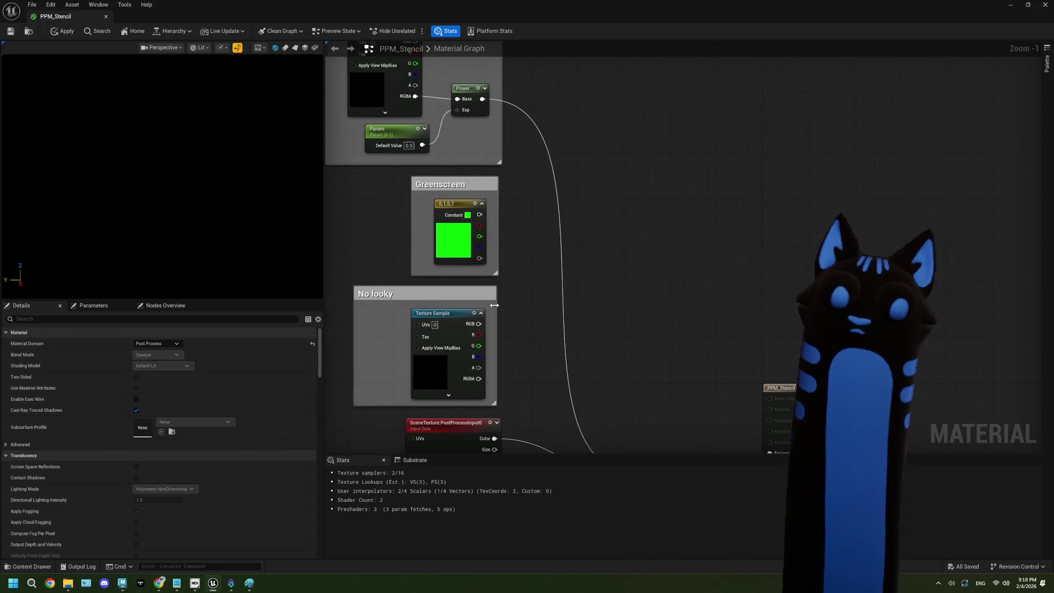
click(11, 31)
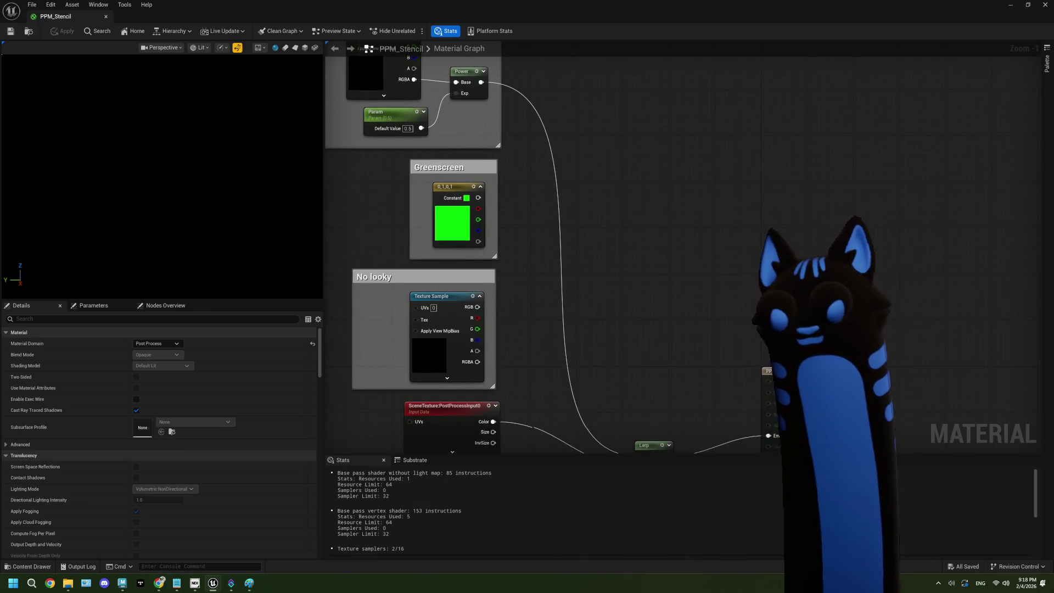
drag(512, 297, 529, 285)
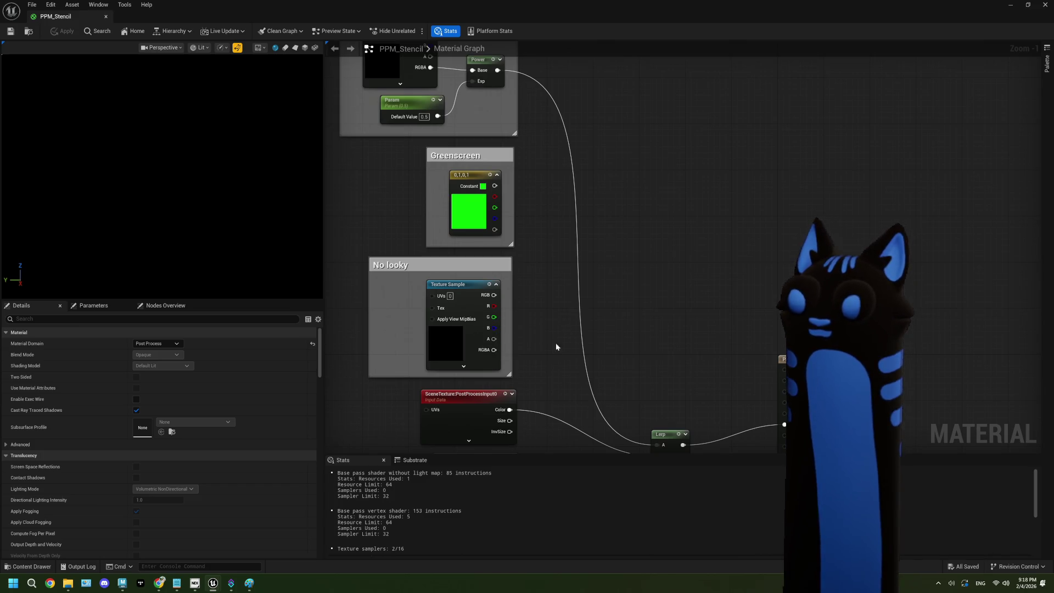
drag(546, 350, 543, 342)
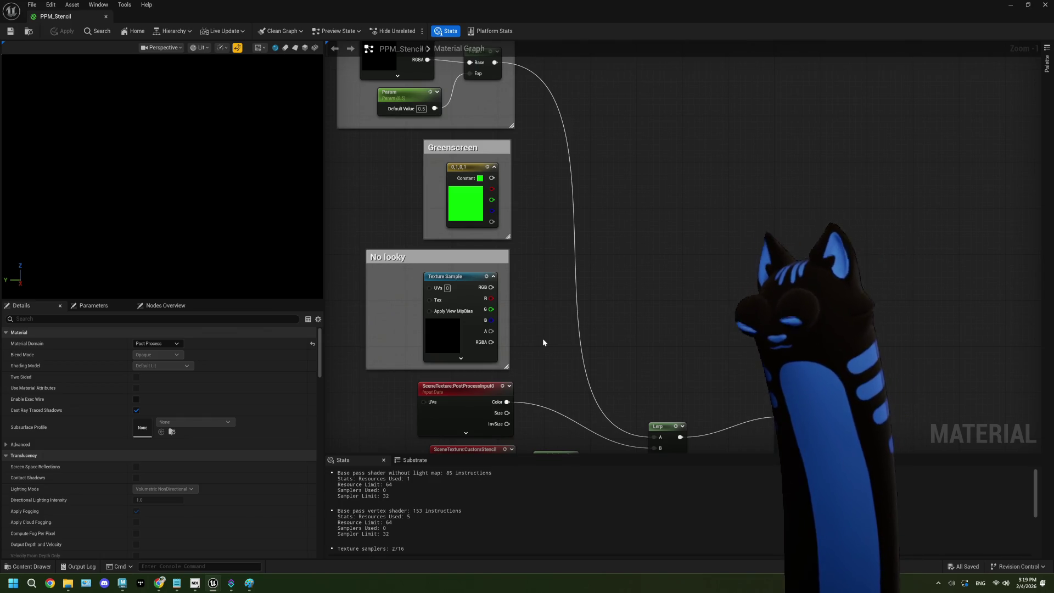
Assign the AICON-Green texture to the No looky Texture Sample and apply the material.
click(455, 340)
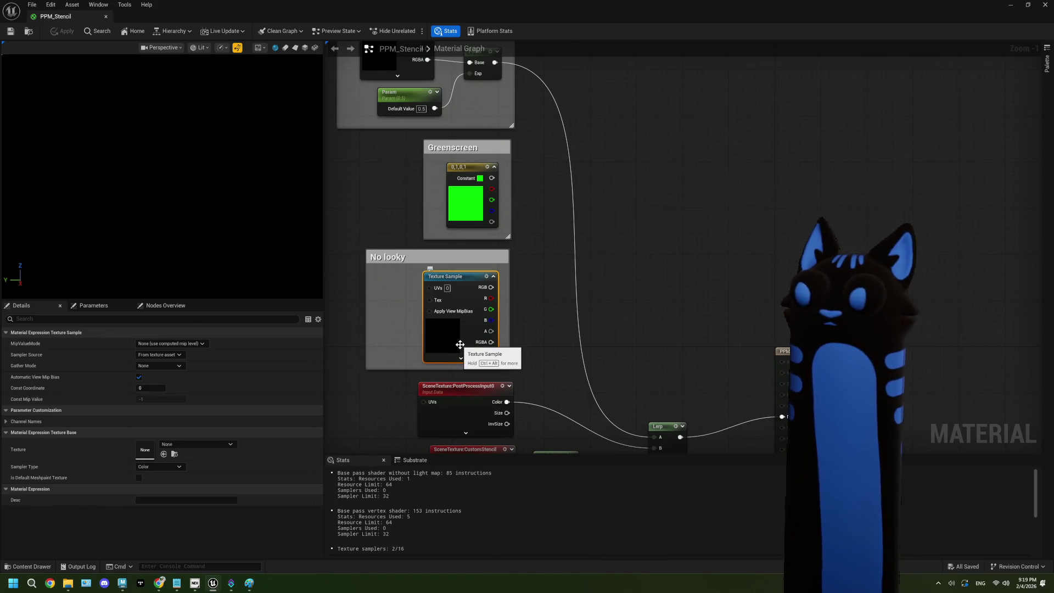
click(176, 447)
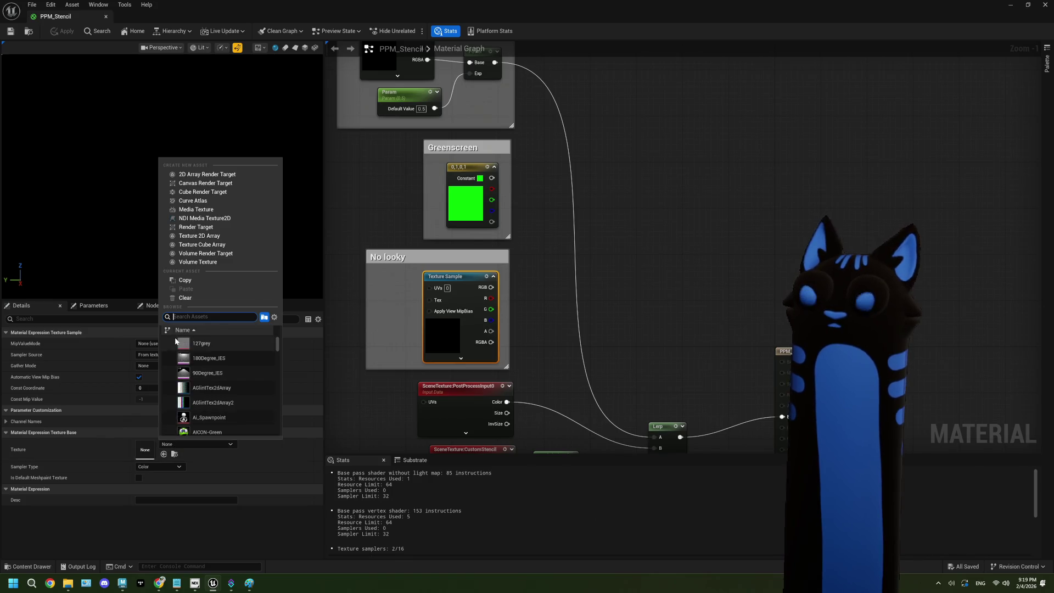
scroll(249, 407, down, 3)
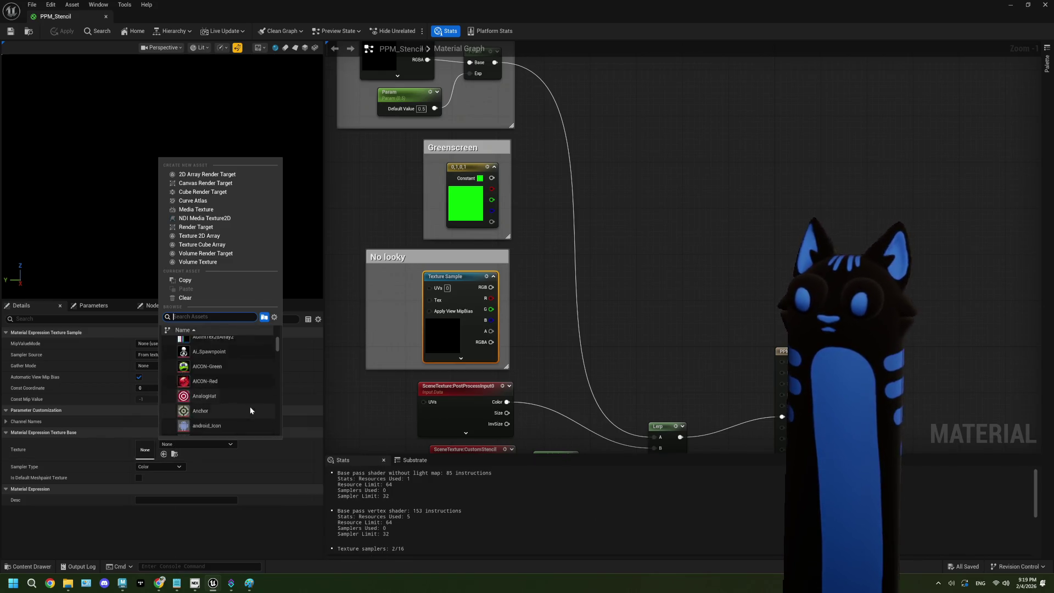
scroll(250, 409, up, 10)
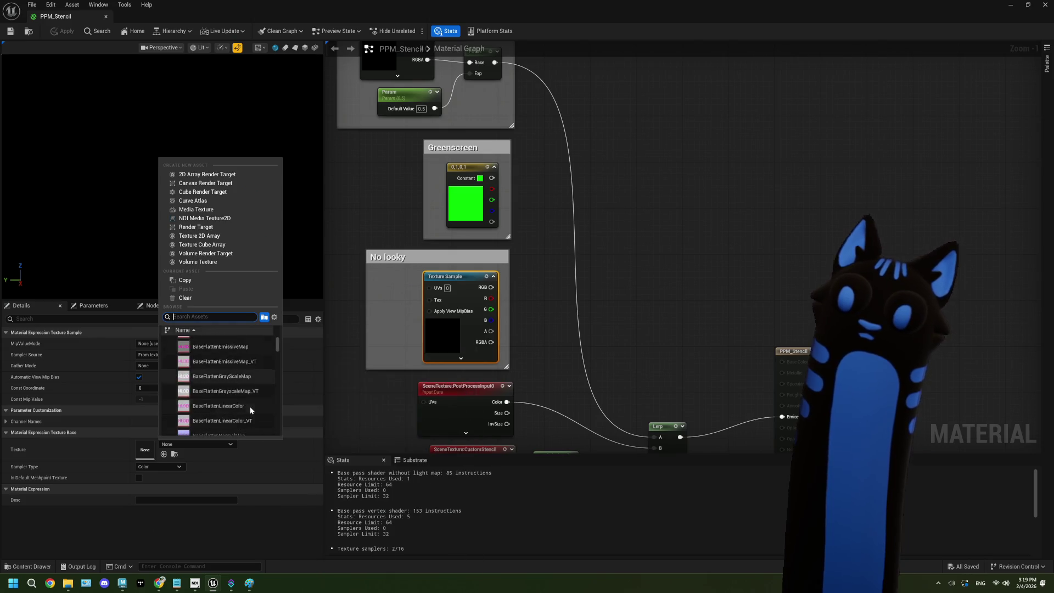
click(234, 400)
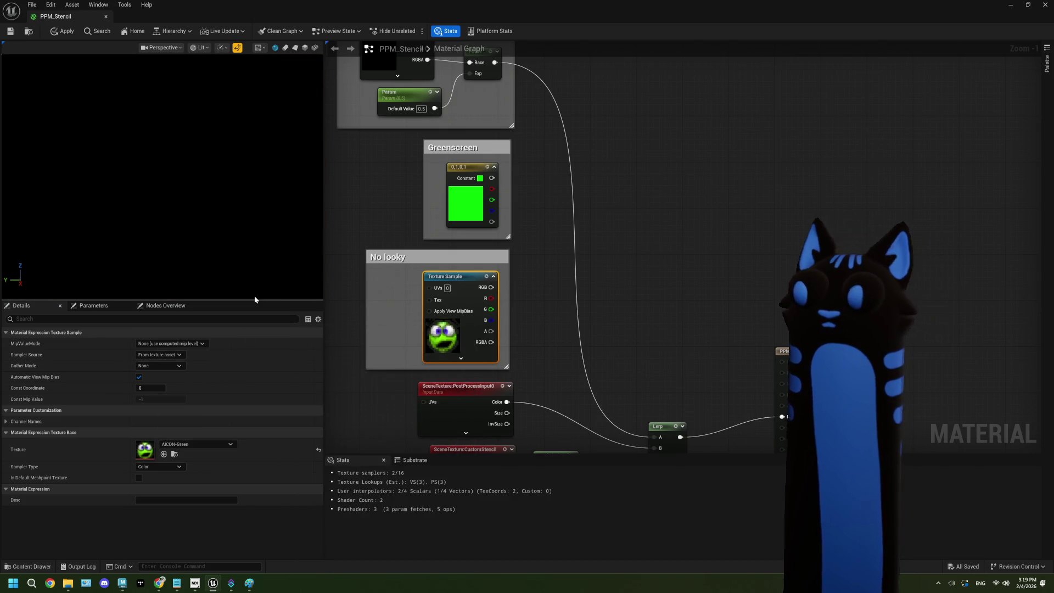
click(10, 31)
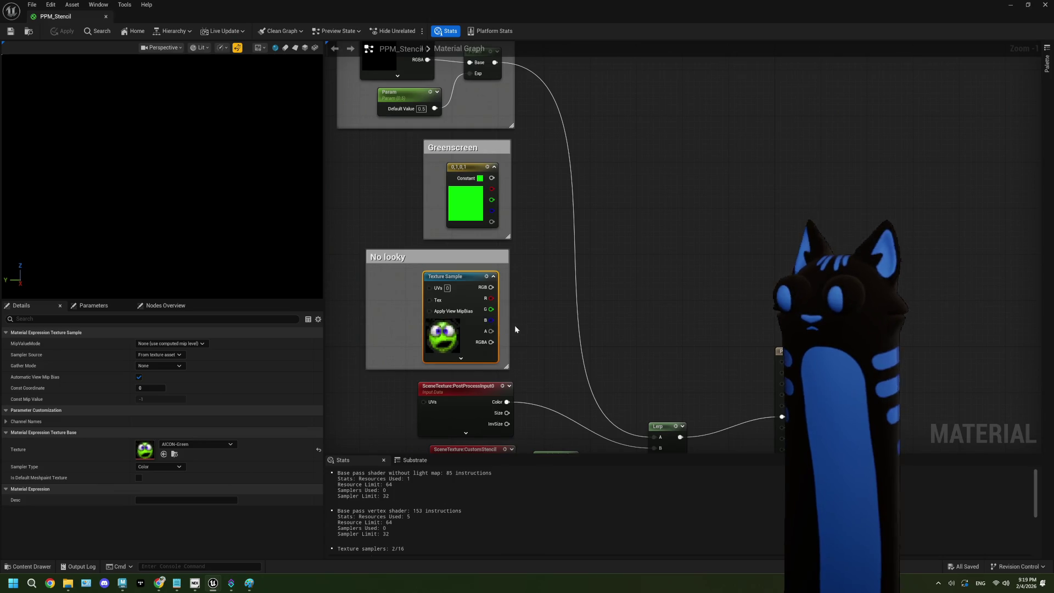
Create a Lerp node fed by the Power node's output.
scroll(509, 344, down, 2)
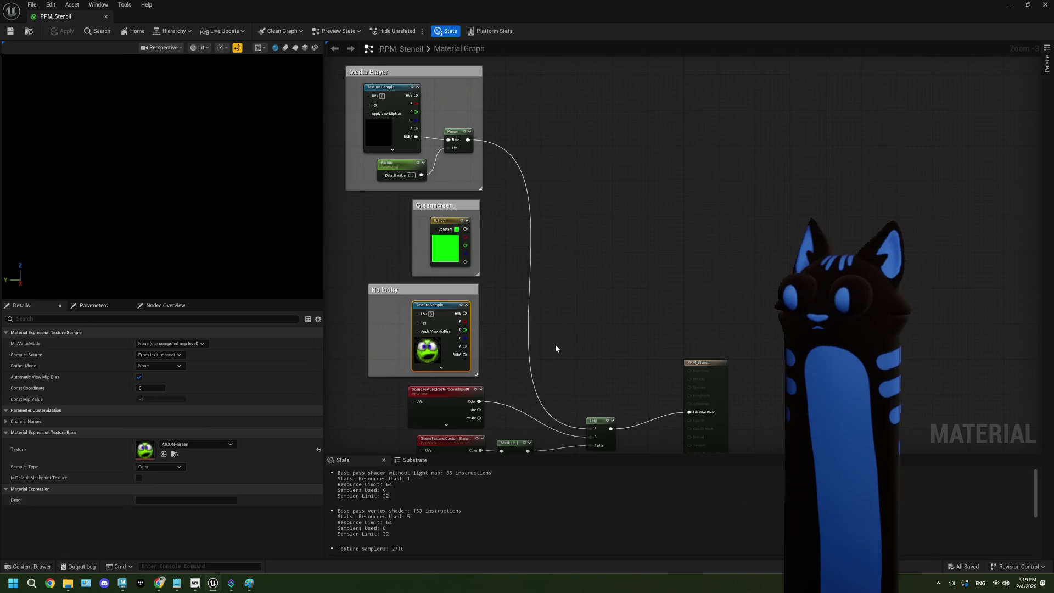
drag(556, 349, 551, 331)
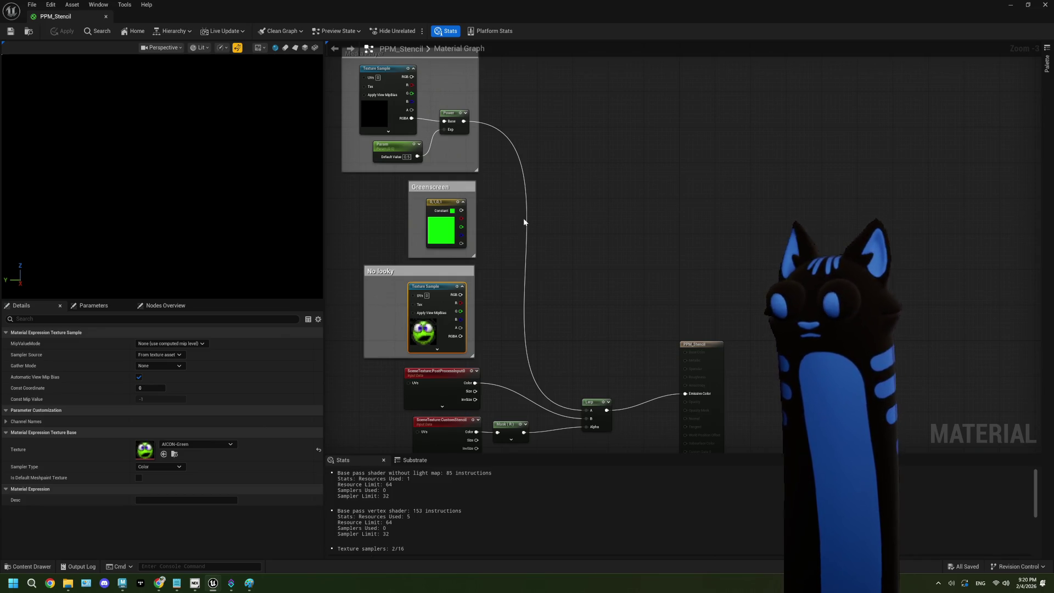
mouse_move(524, 221)
mouse_down()
mouse_move(503, 265)
mouse_move(497, 214)
mouse_move(541, 360)
mouse_move(531, 369)
mouse_up()
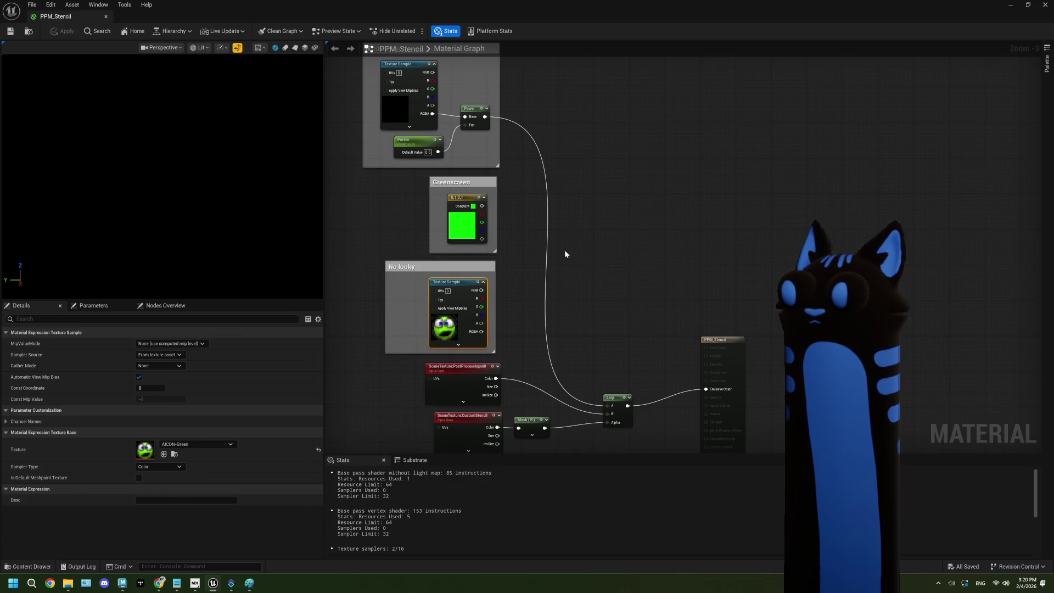
drag(486, 117, 545, 176)
Wire the green Constant to a Lerp's B input and the Texture Sample RGB into the new Lerp.
scroll(568, 204, up, 3)
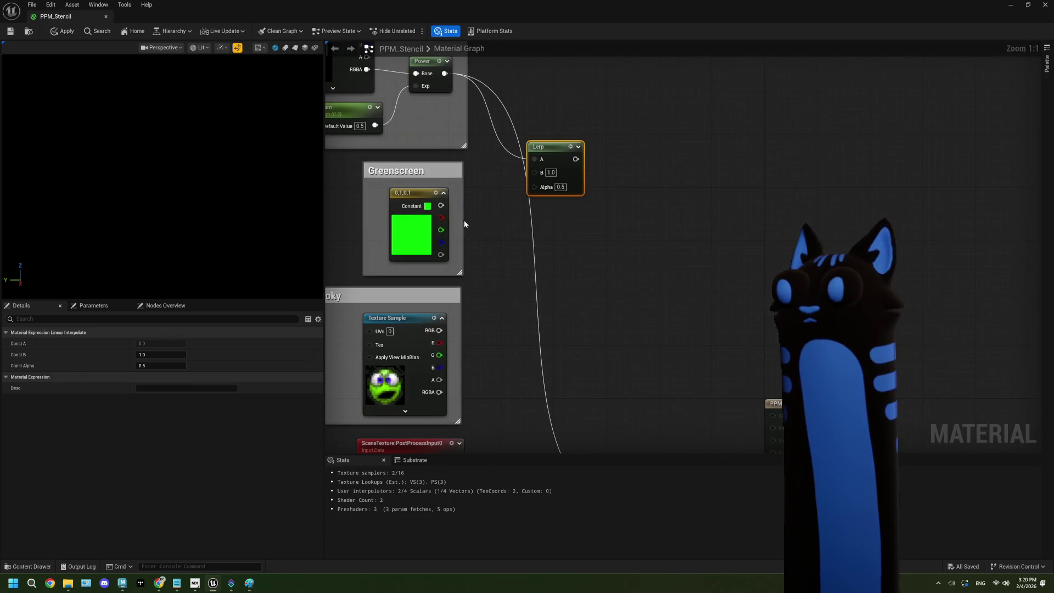
mouse_move(441, 206)
mouse_down()
mouse_move(535, 172)
mouse_move(589, 228)
mouse_move(605, 274)
mouse_up()
mouse_move(439, 330)
mouse_down()
mouse_move(560, 306)
mouse_move(602, 283)
mouse_up()
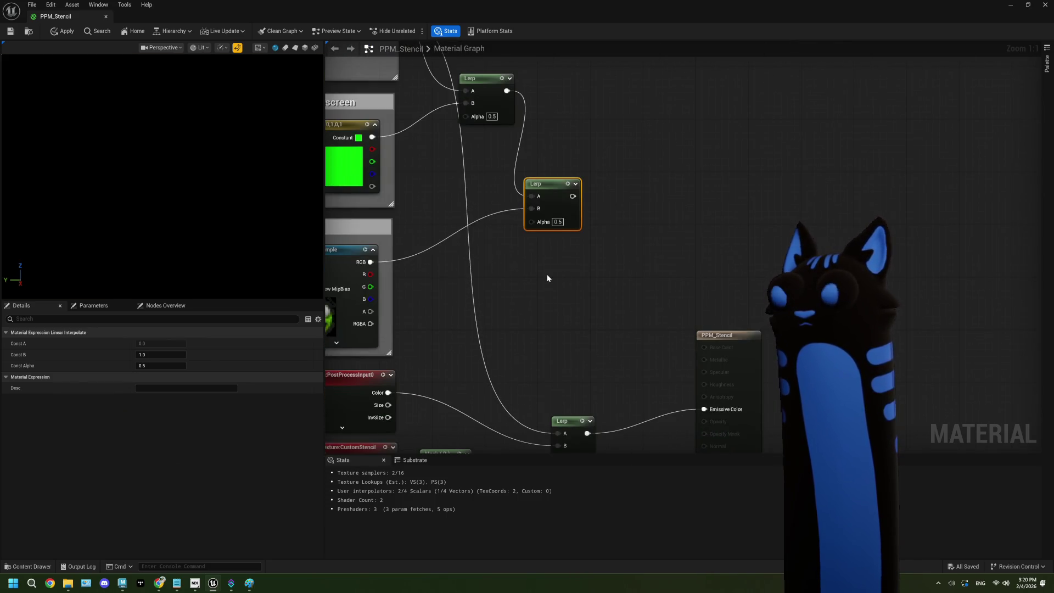
scroll(550, 272, down, 2)
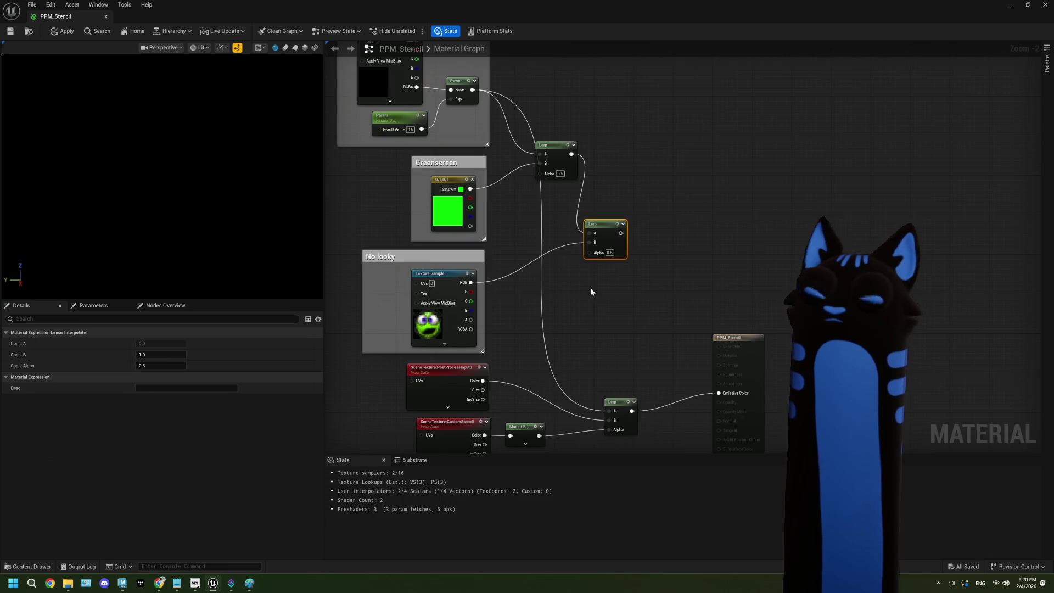
drag(591, 289, 621, 298)
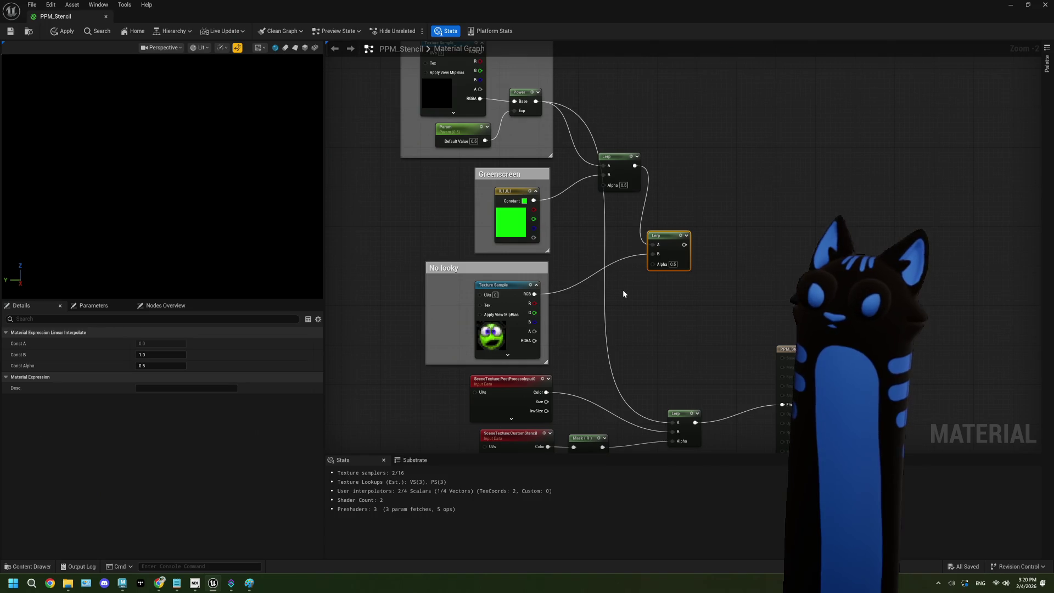
mouse_move(622, 293)
mouse_down()
mouse_move(605, 171)
mouse_move(621, 274)
mouse_up()
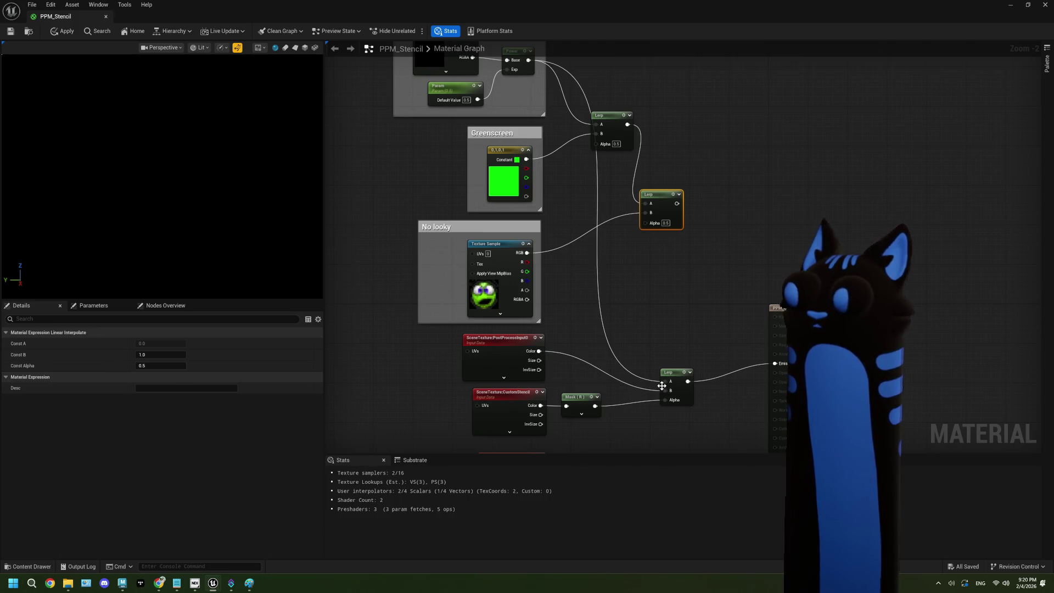
Chain the upper Lerp into the lower Lerp's A; connect green constant and face RGBA to their B inputs.
drag(677, 204, 666, 382)
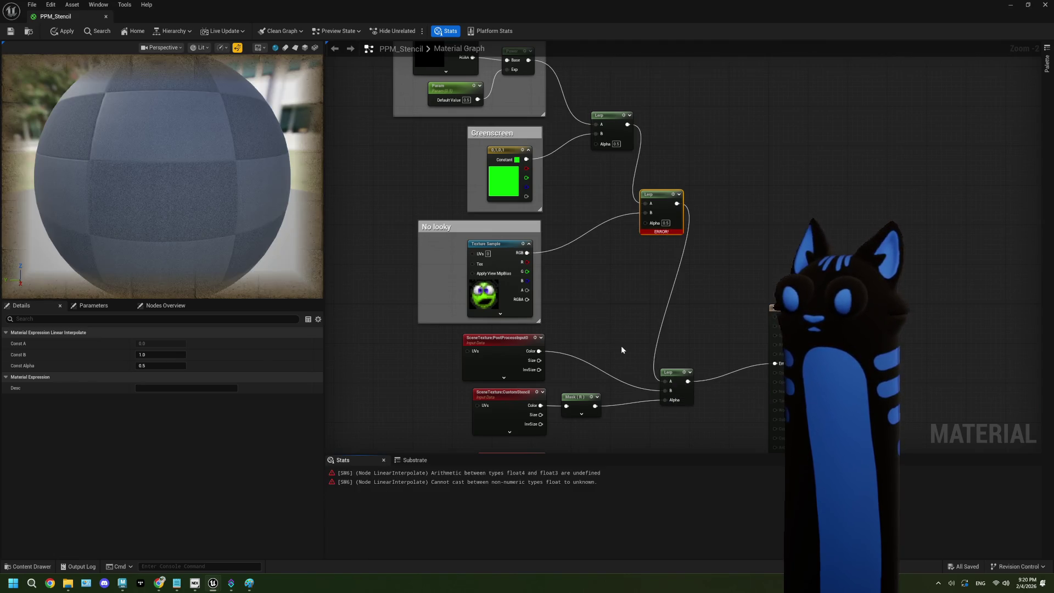
drag(630, 322, 620, 344)
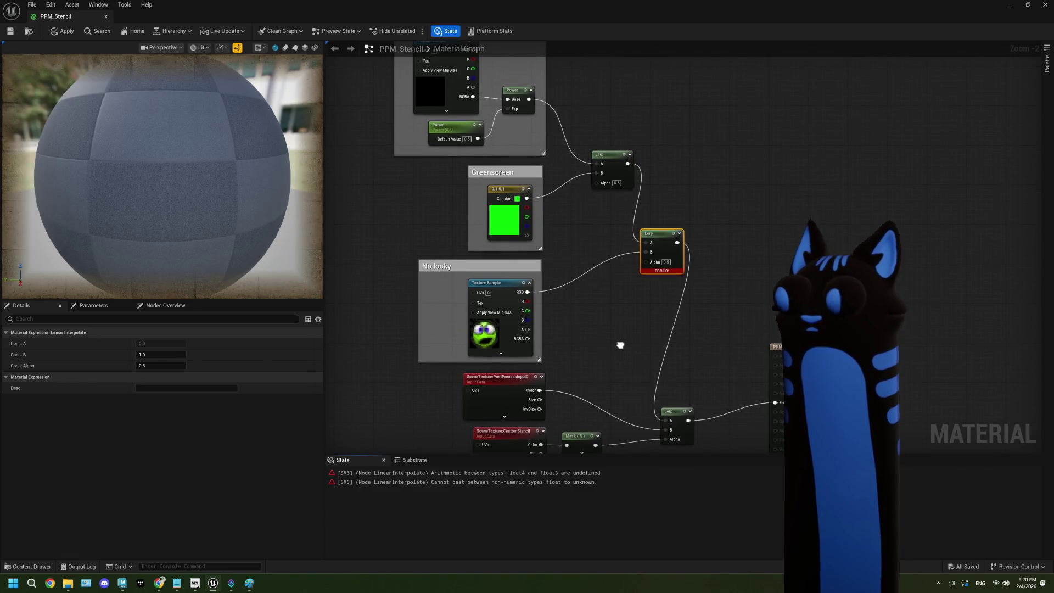
mouse_move(527, 235)
mouse_down()
mouse_move(582, 258)
mouse_move(601, 178)
mouse_up()
mouse_move(528, 339)
mouse_down()
mouse_move(590, 357)
mouse_move(622, 261)
mouse_move(645, 252)
mouse_up()
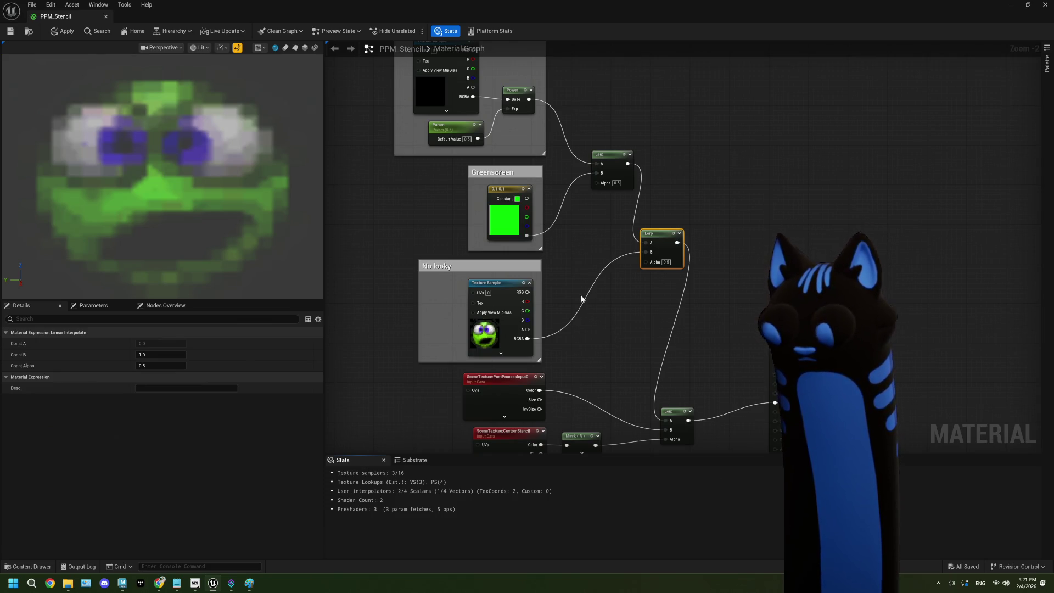
Add a scalar parameter node driving the upper Lerp's Alpha.
drag(595, 320, 616, 343)
drag(616, 209, 413, 264)
key(s)
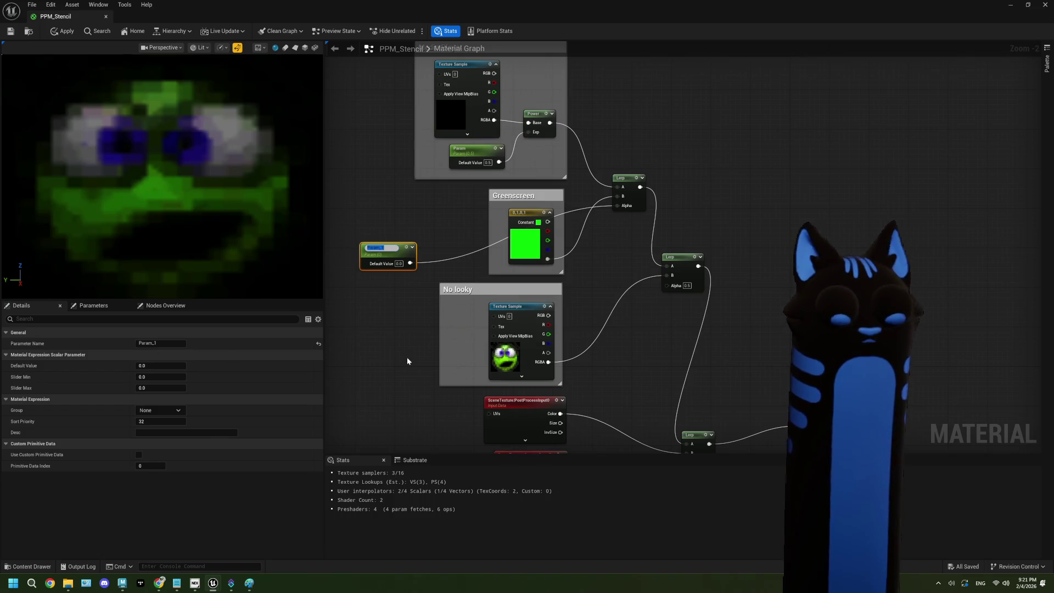
Name the scalar parameter GreenScreen and duplicate it.
text(GreenScree)
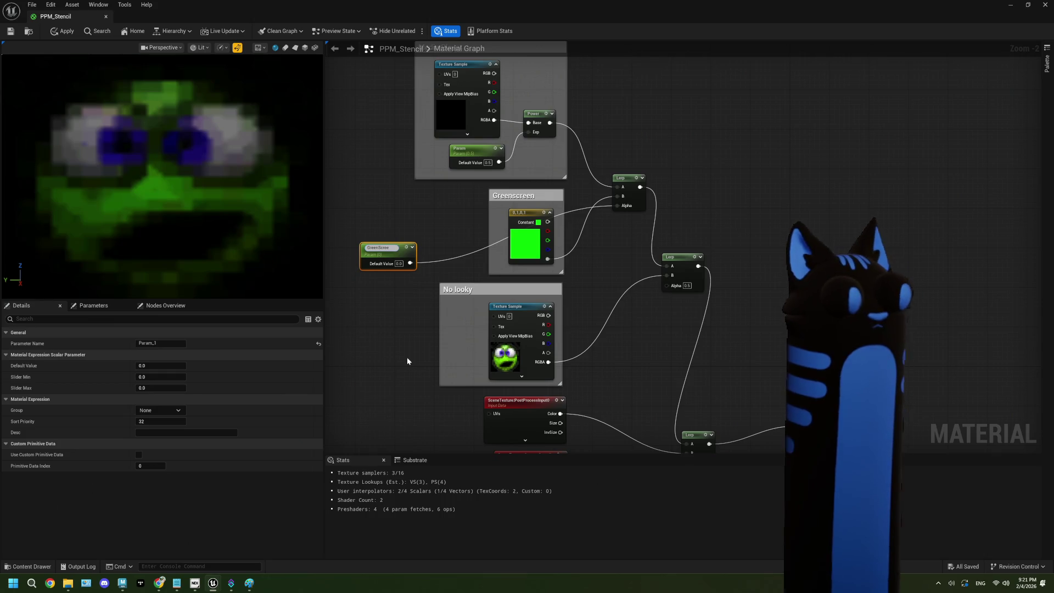
text(n)
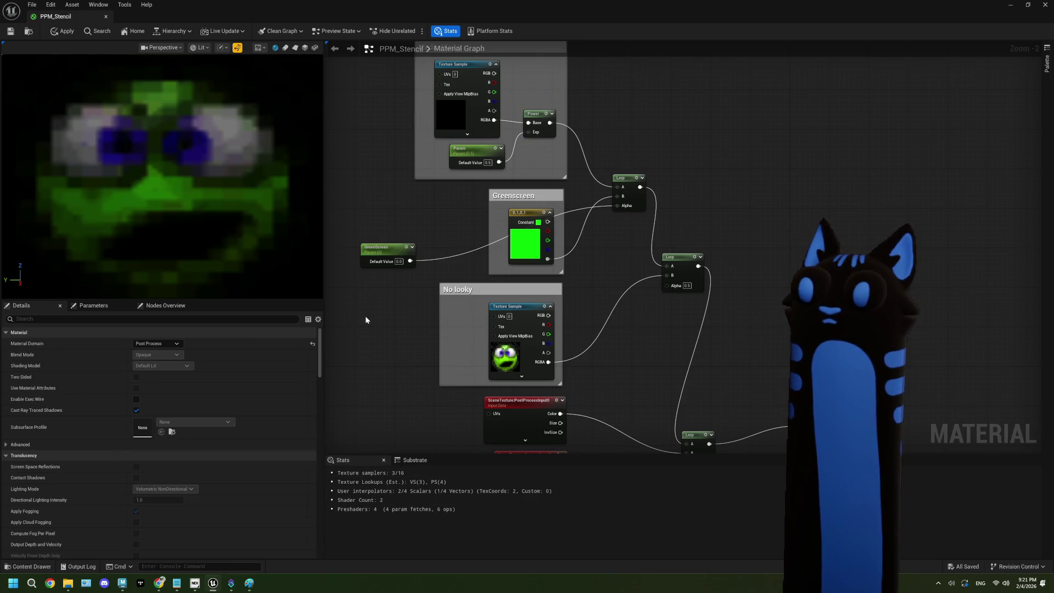
click(390, 249)
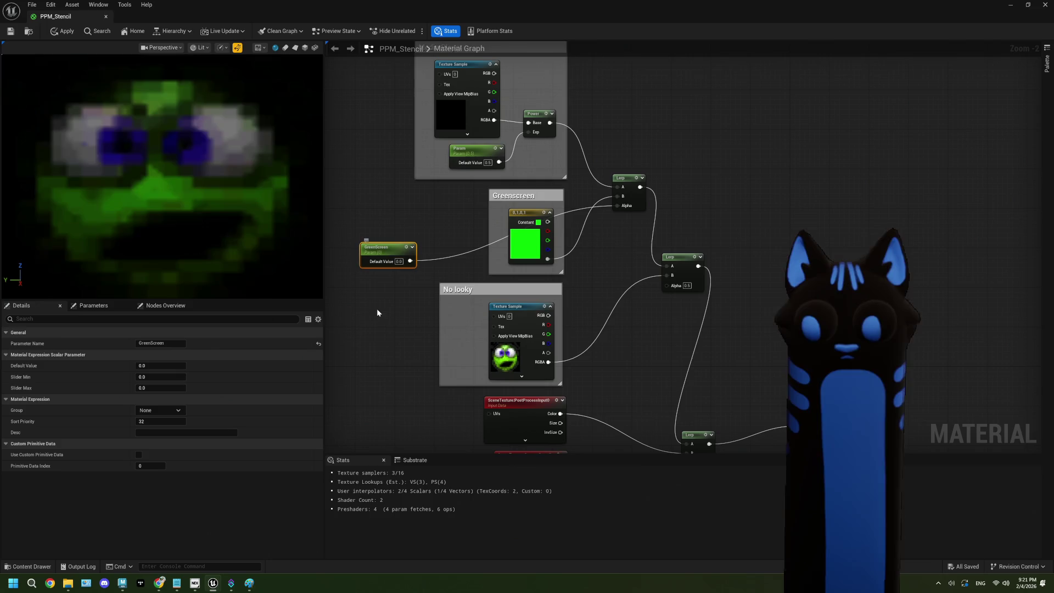
key(ctrl+d)
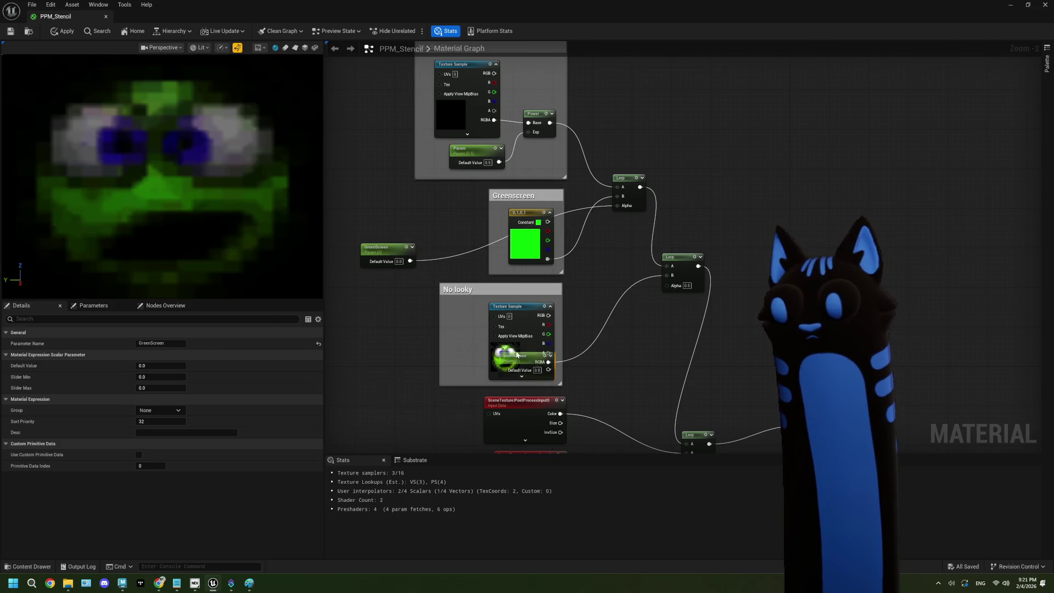
Rename the duplicated parameter HideScreen.
drag(423, 383, 420, 379)
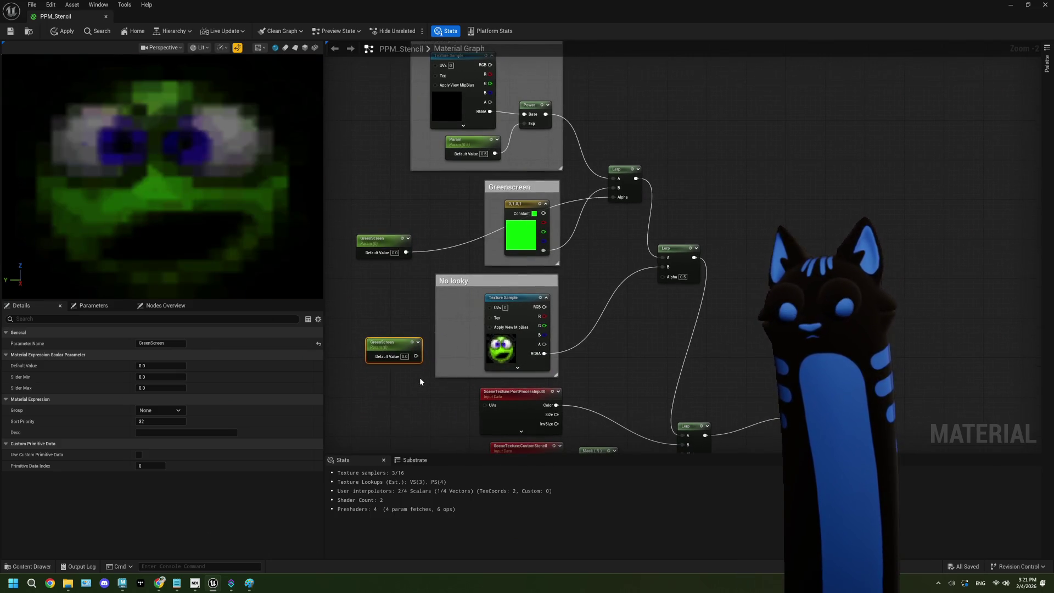
double_click(389, 348)
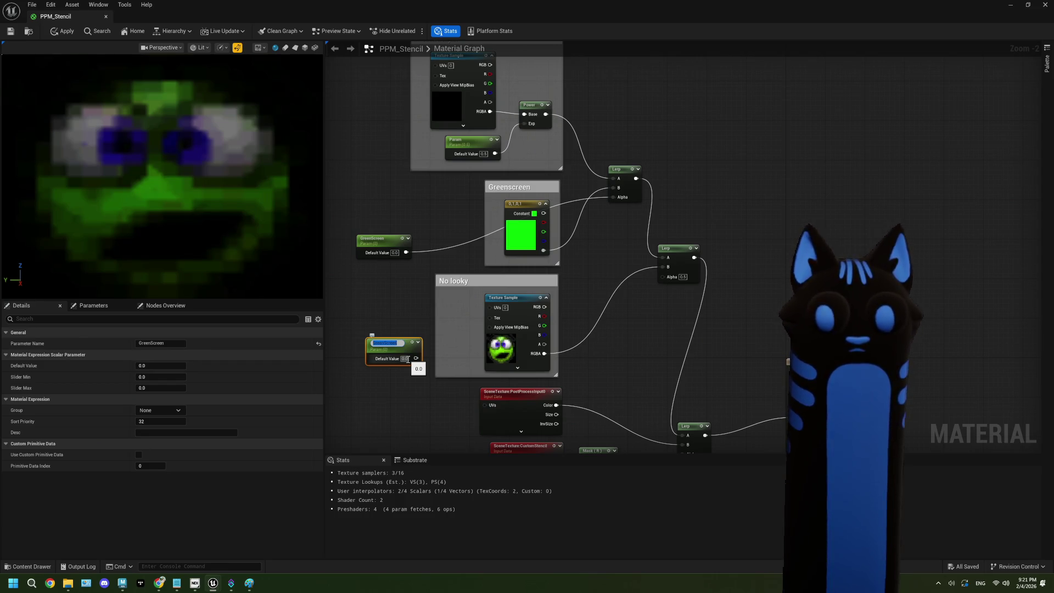
text(NoLooky)
key(BackSpace)
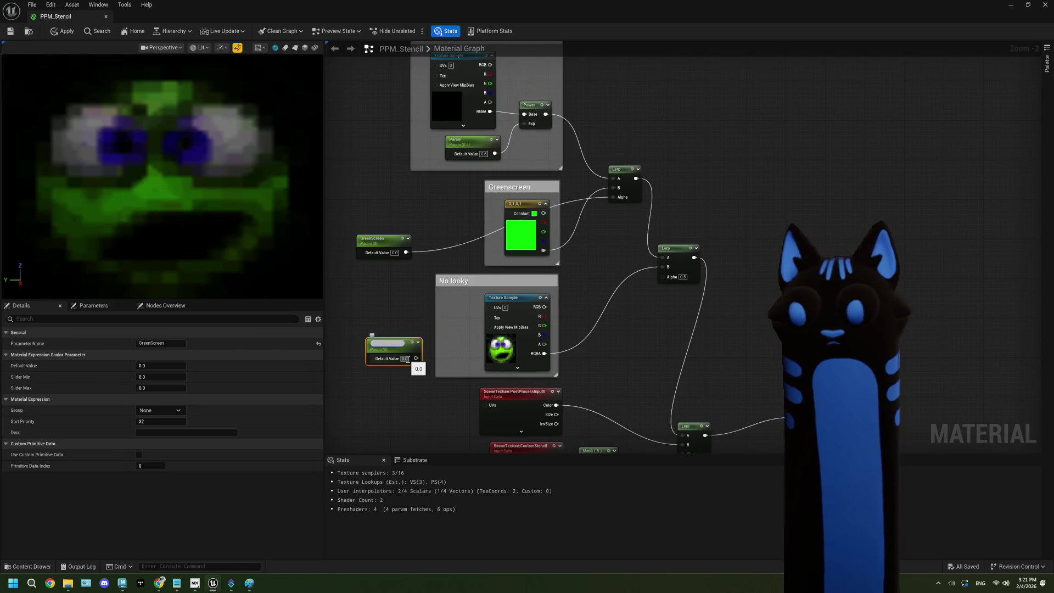
text(Scree)
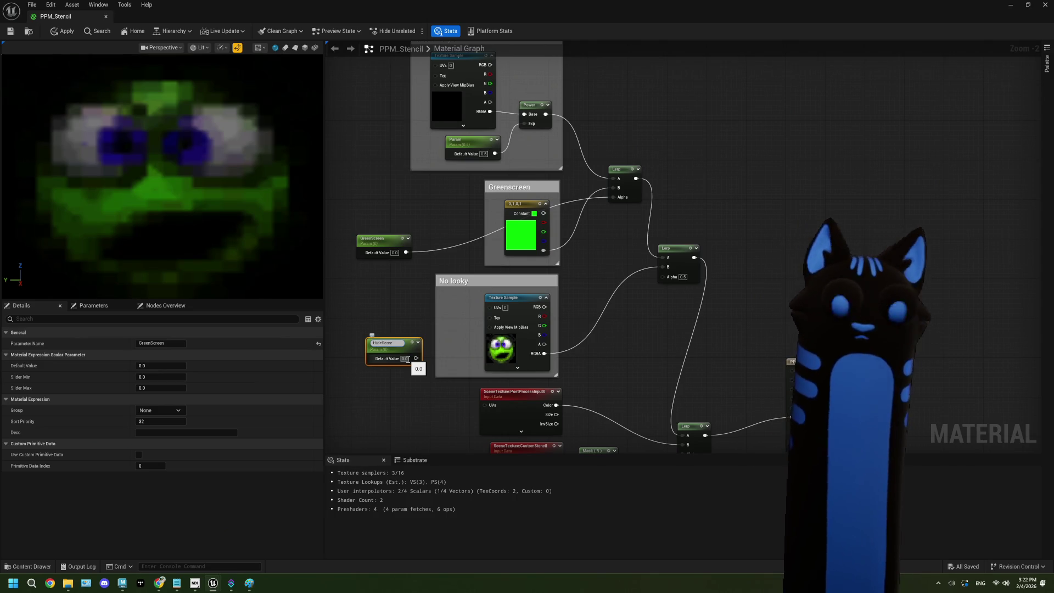
text(n)
key(Return)
Connect HideScreen to the lower Lerp's Alpha and test GreenScreen at 1.0.
drag(416, 356, 661, 276)
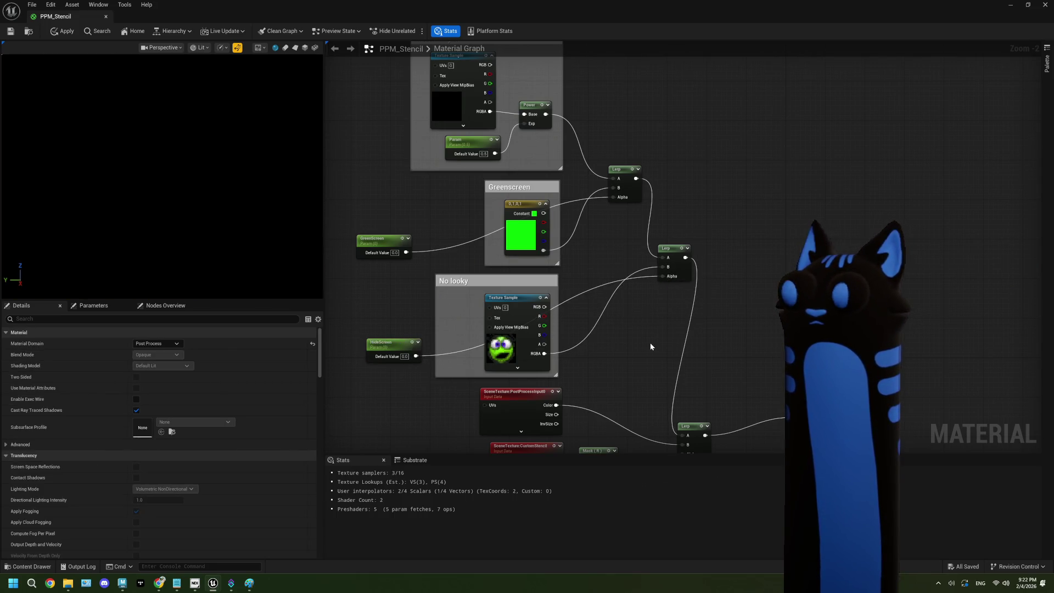
click(395, 253)
text(1)
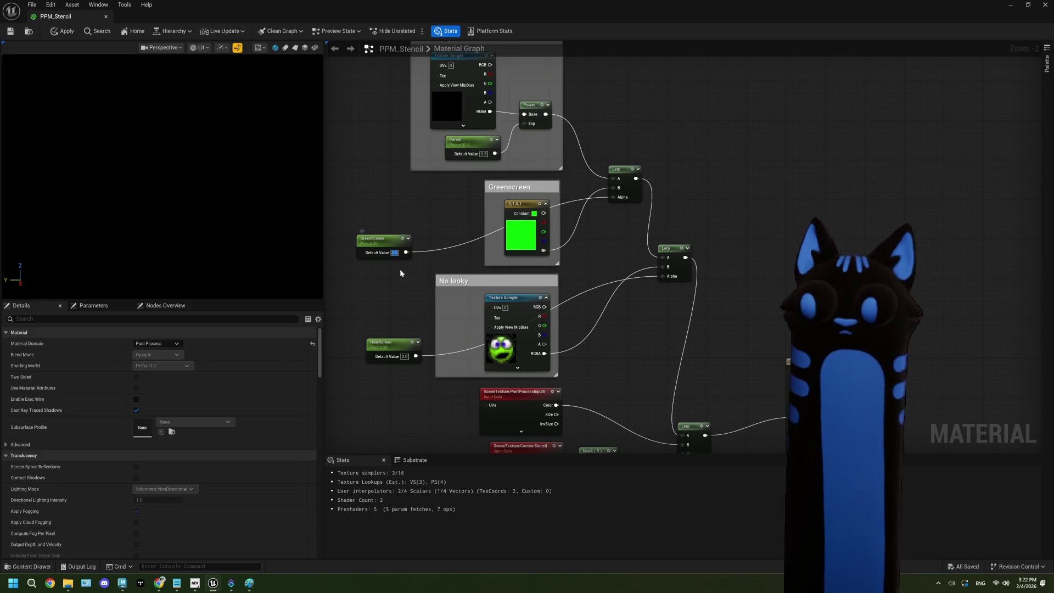
key(Return)
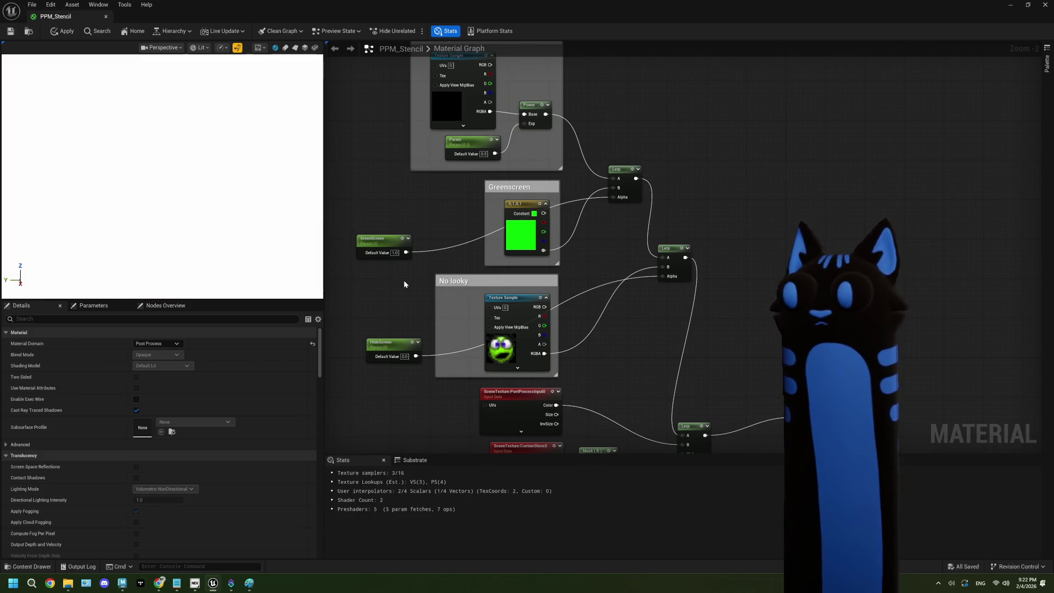
drag(591, 260, 569, 262)
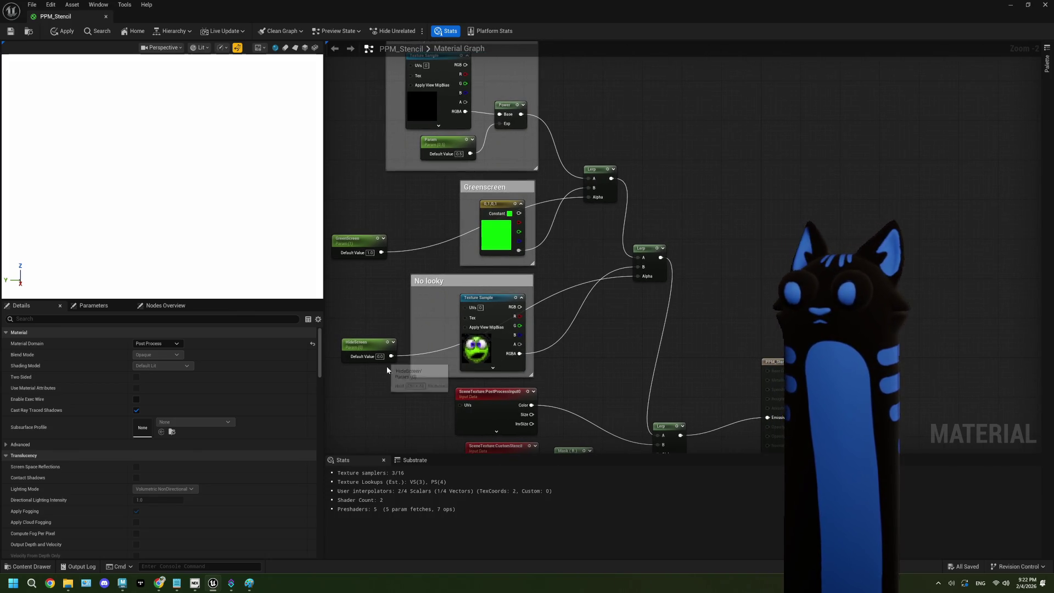
drag(393, 374, 401, 385)
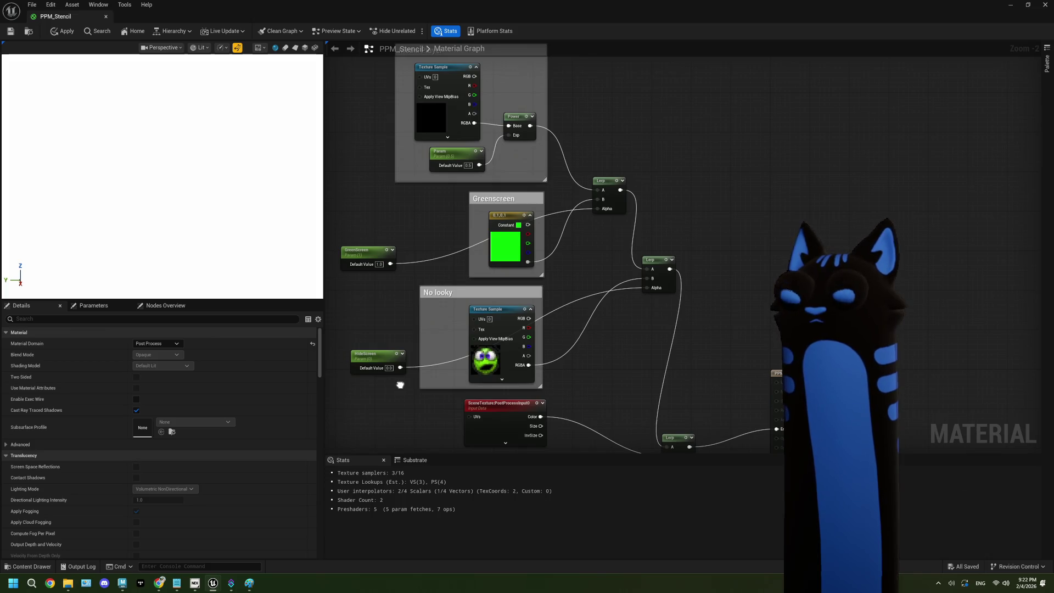
mouse_move(528, 226)
mouse_down()
mouse_move(558, 229)
mouse_move(597, 200)
mouse_up()
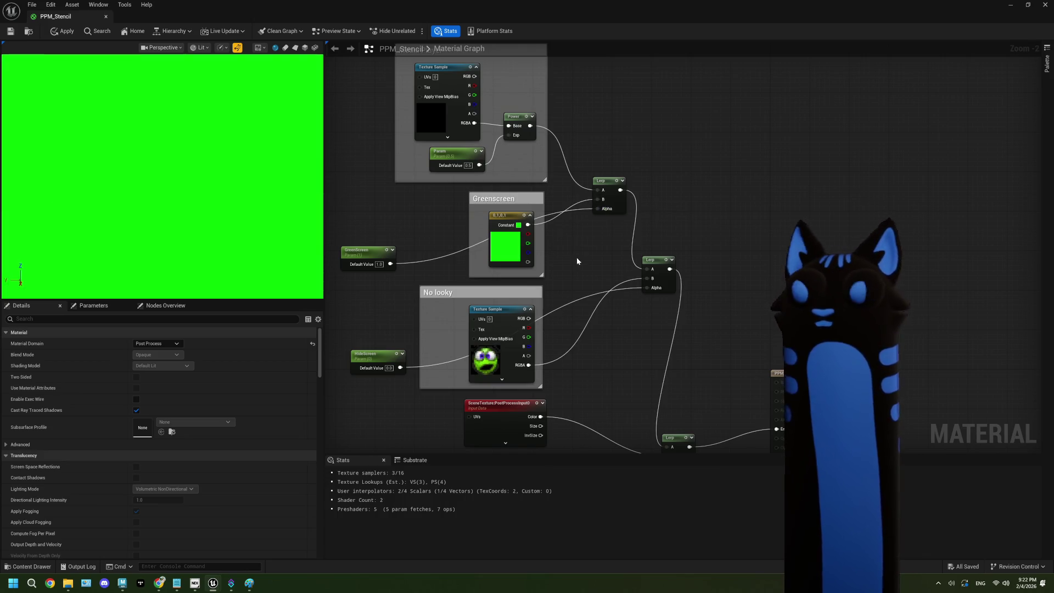
drag(584, 264, 574, 251)
Reset GreenScreen to 0.0, test HideScreen at 1.0 then 0.0, and save the material.
click(371, 250)
text(0)
key(Return)
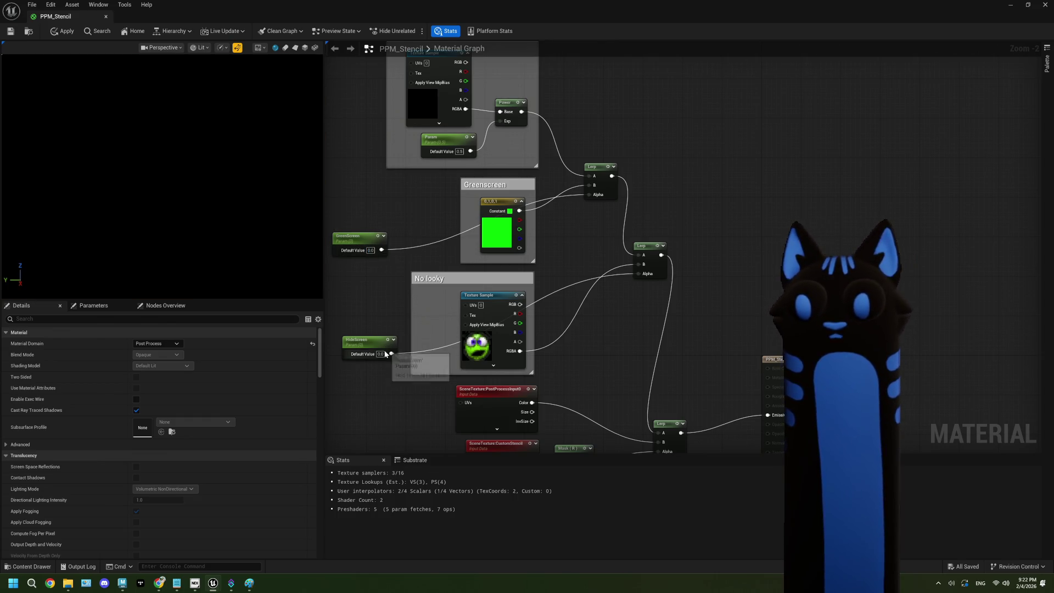
click(381, 354)
text(1)
key(Return)
click(381, 354)
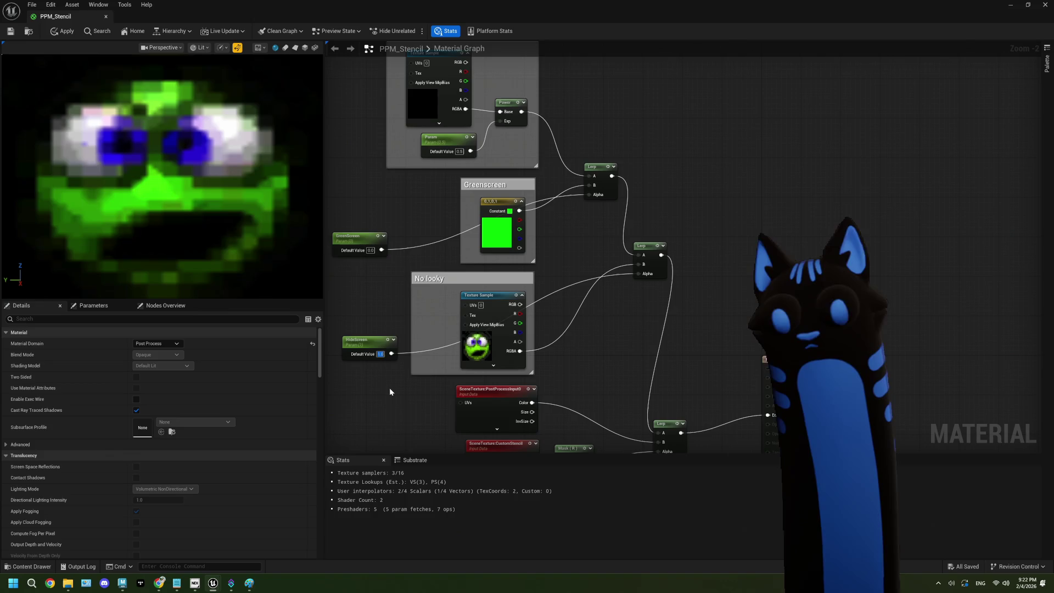
text(0)
key(Return)
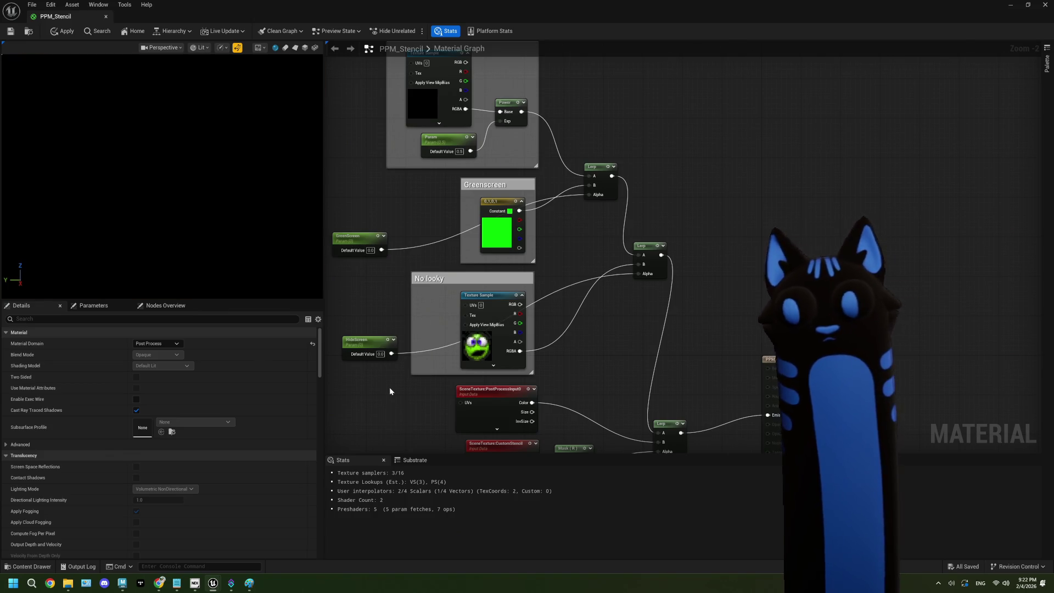
click(10, 32)
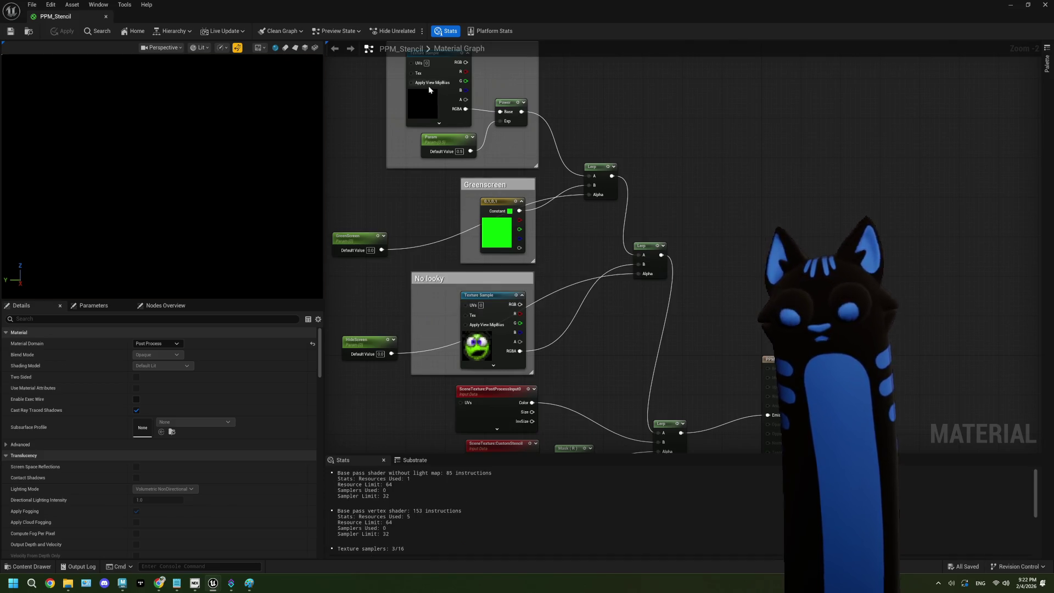
Pan across the PPM_Stencil graph from the Media Player section to review the Lerp chain.
drag(446, 244, 439, 289)
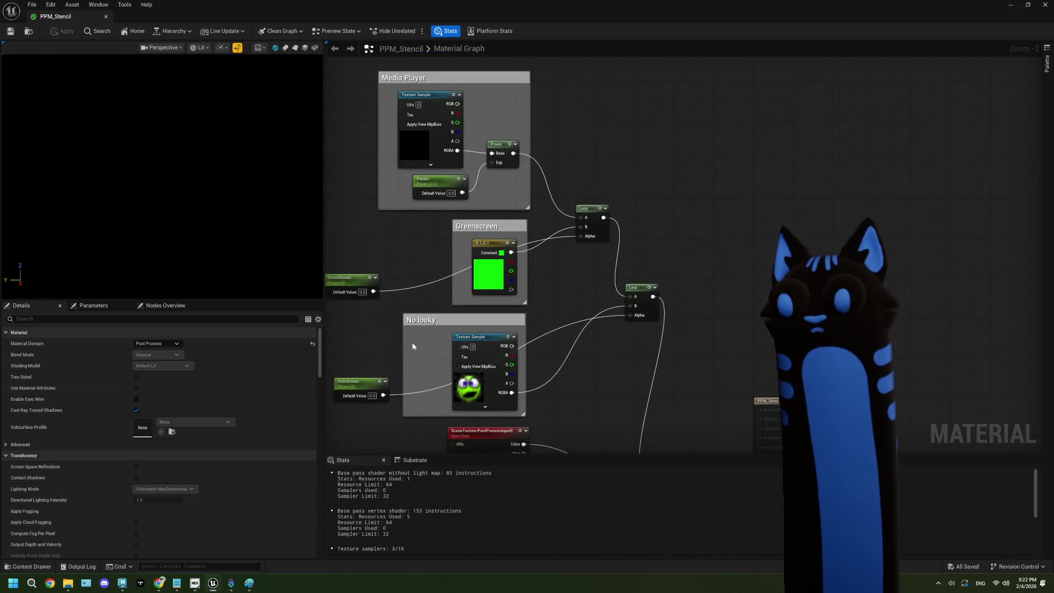
drag(382, 326, 436, 319)
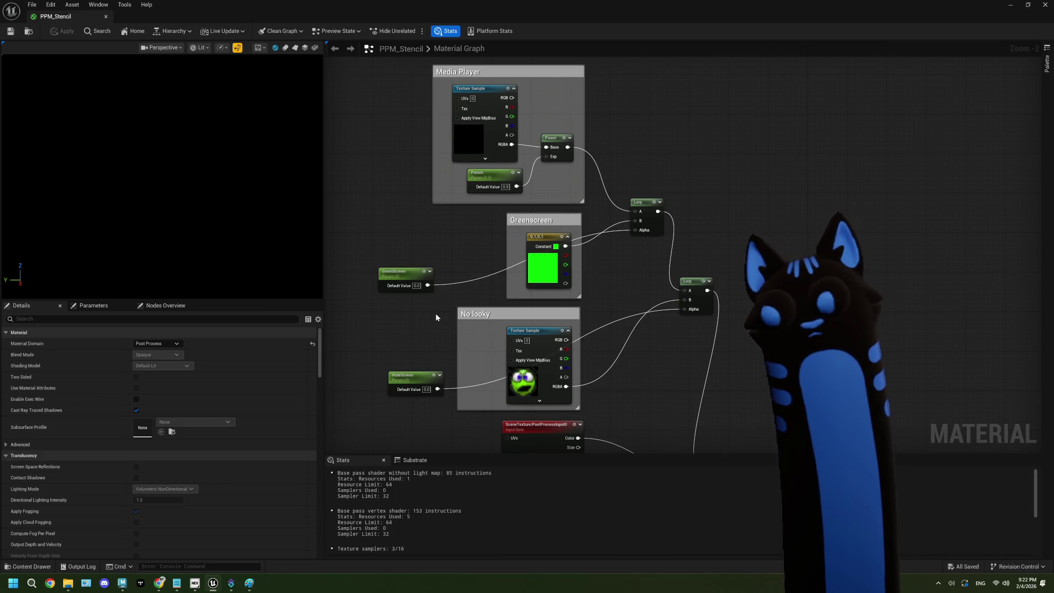
drag(439, 238, 428, 233)
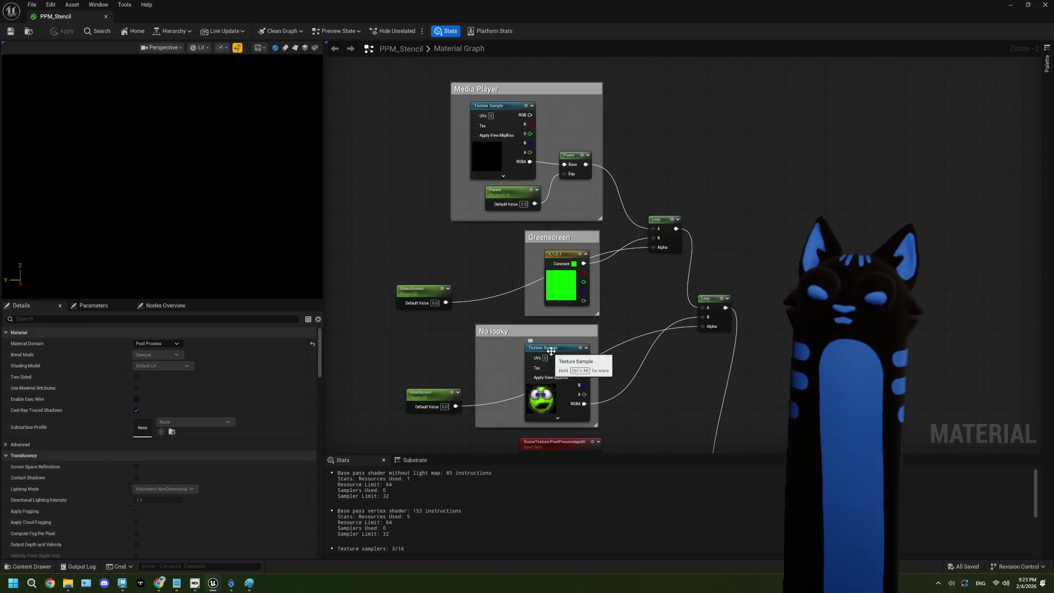
Wire the media Power output into the lower Lerp's B and pull the face texture out of No looky.
drag(543, 351, 535, 340)
mouse_move(577, 153)
mouse_down()
mouse_move(684, 307)
mouse_move(697, 308)
mouse_up()
mouse_move(559, 350)
mouse_down()
mouse_move(383, 146)
mouse_move(394, 88)
mouse_up()
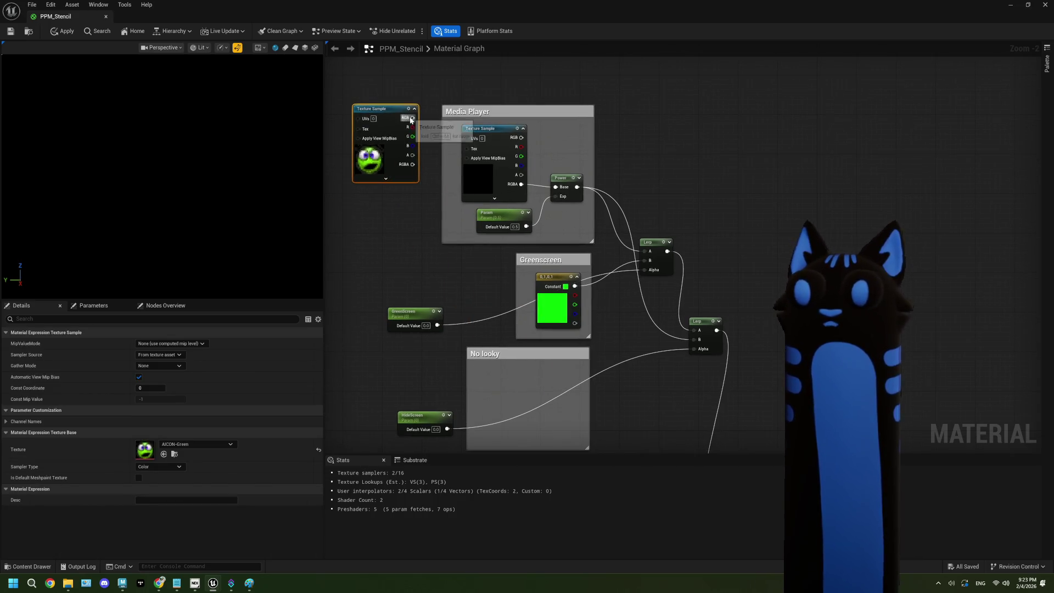
drag(576, 232, 459, 123)
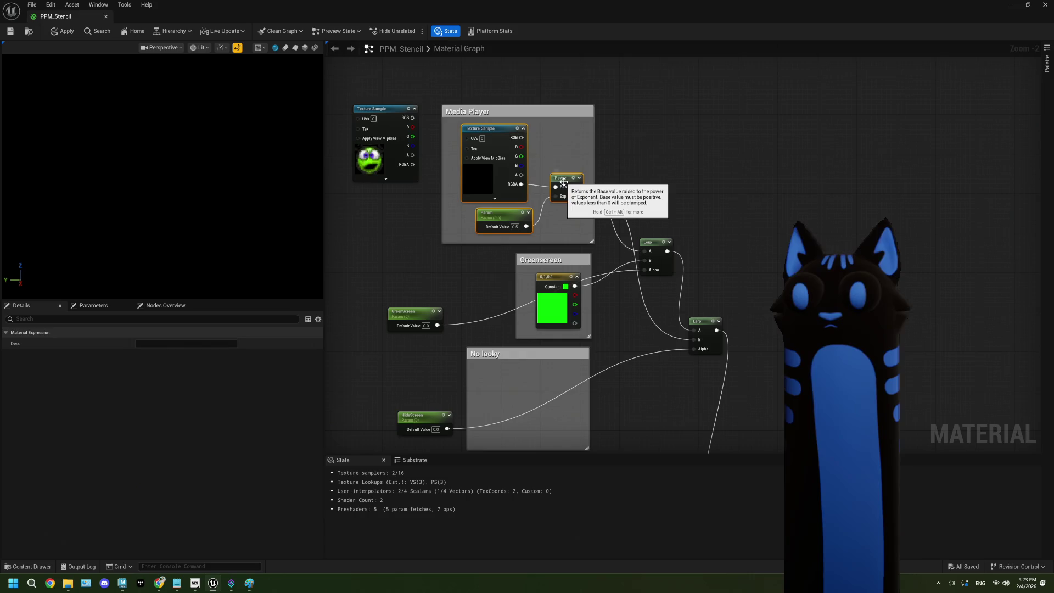
mouse_move(532, 112)
mouse_down()
mouse_move(563, 253)
mouse_move(560, 339)
mouse_up()
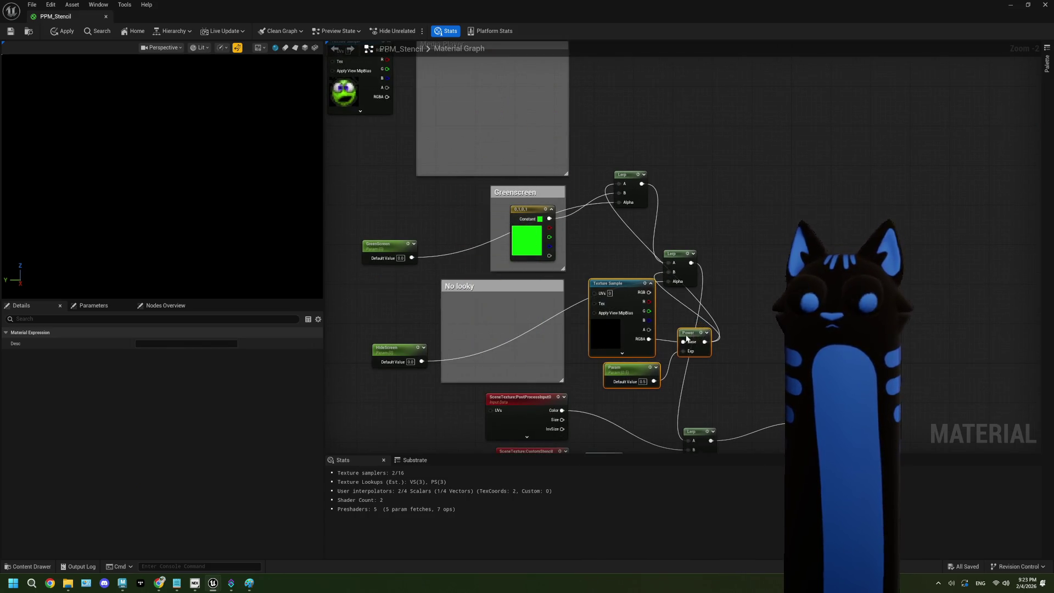
key(ctrl+z)
Swap the comment boxes so No looky wraps the face texture and Media Player wraps the media nodes.
scroll(587, 314, down, 3)
mouse_move(541, 303)
mouse_down()
mouse_move(451, 195)
mouse_move(459, 169)
mouse_up()
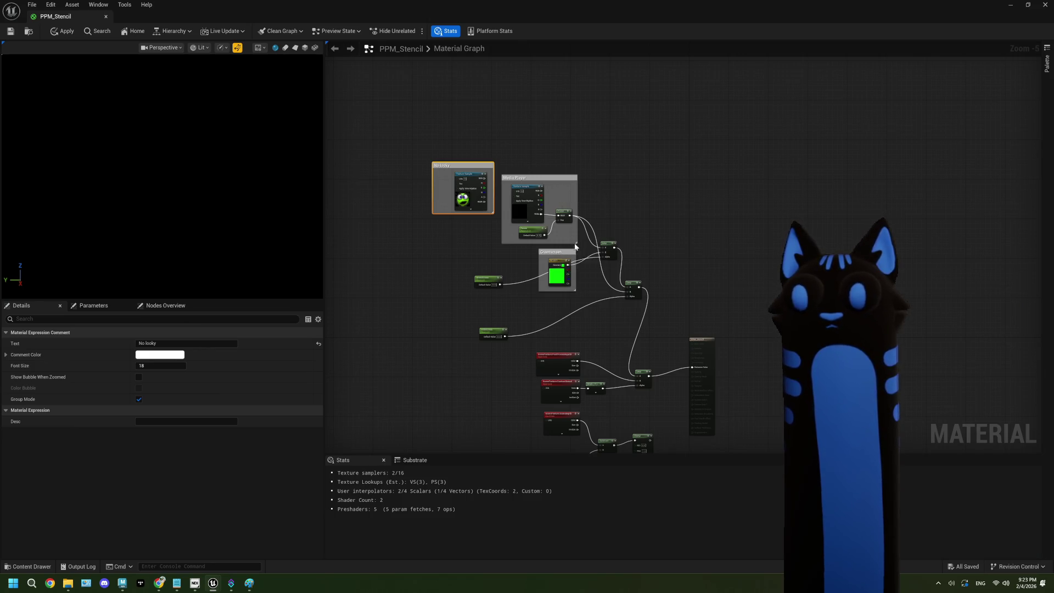
drag(566, 254, 620, 161)
drag(545, 178, 554, 284)
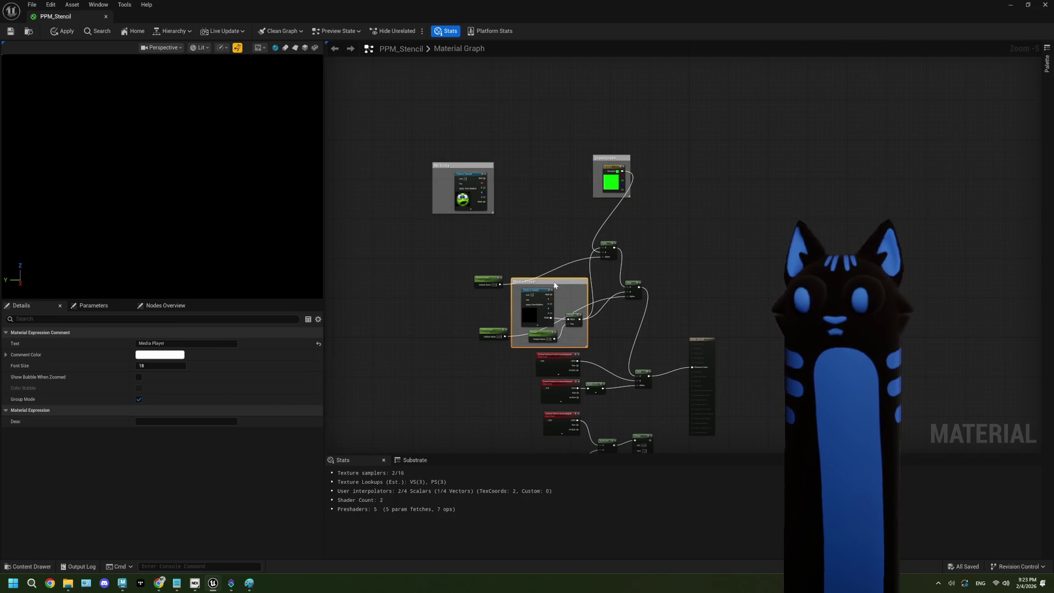
scroll(572, 241, up, 3)
mouse_move(668, 79)
mouse_down()
mouse_move(567, 226)
mouse_move(578, 233)
mouse_up()
mouse_move(429, 95)
mouse_down()
mouse_move(588, 111)
mouse_move(576, 118)
mouse_move(584, 120)
mouse_up()
mouse_move(622, 213)
mouse_down()
mouse_move(603, 187)
mouse_move(591, 206)
mouse_move(614, 238)
mouse_up()
Connect the face texture's RGBA to the upper Lerp's B and select the HideScreen parameter.
drag(591, 271, 579, 240)
drag(416, 275, 422, 251)
click(384, 344)
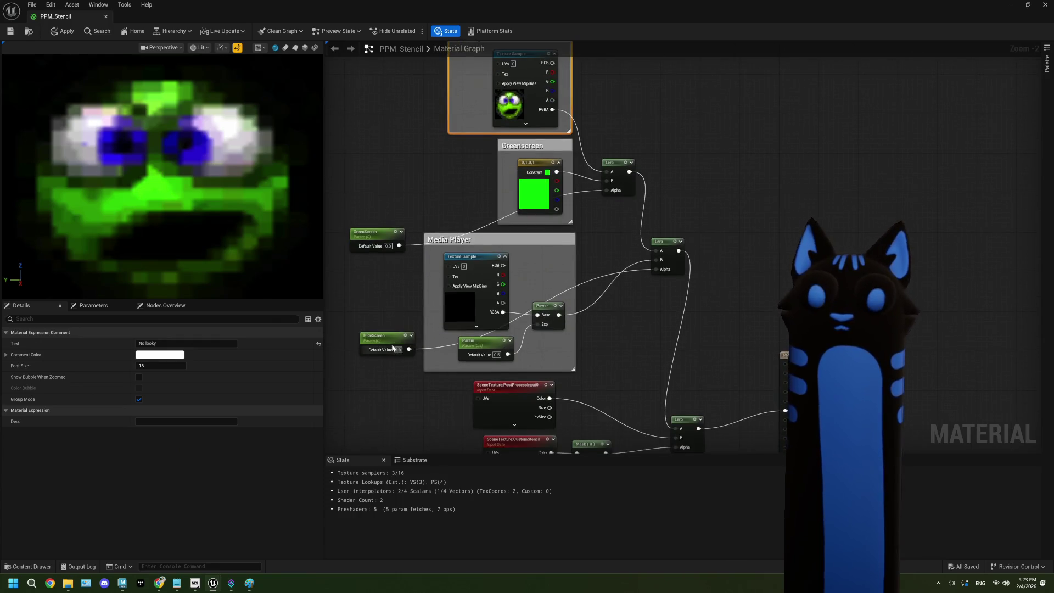
Rename the HideScreen parameter to Webcam and select the Media Player texture sample node.
click(180, 345)
text(Webcam)
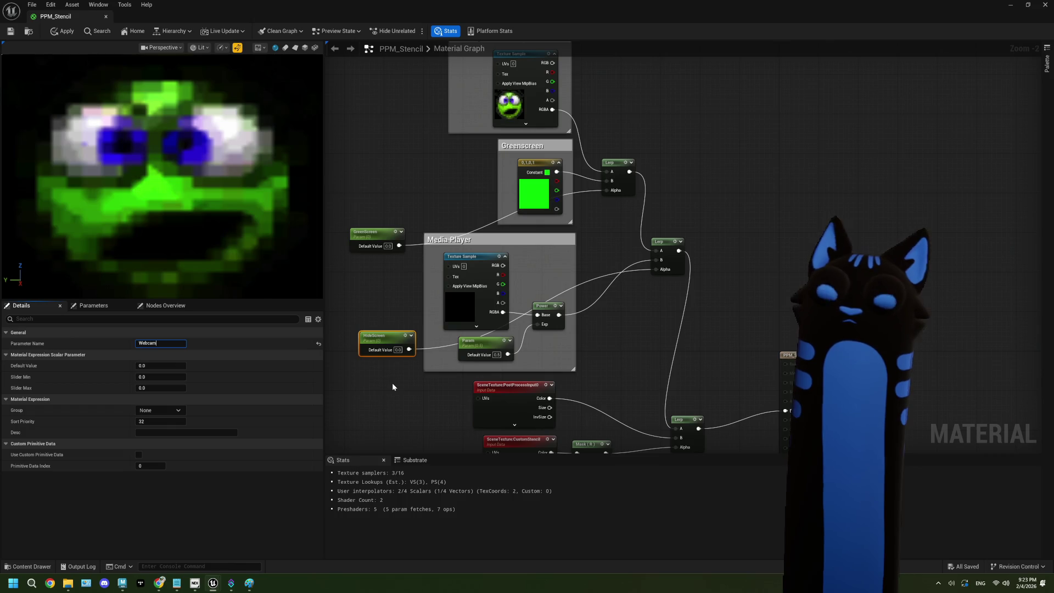
click(465, 293)
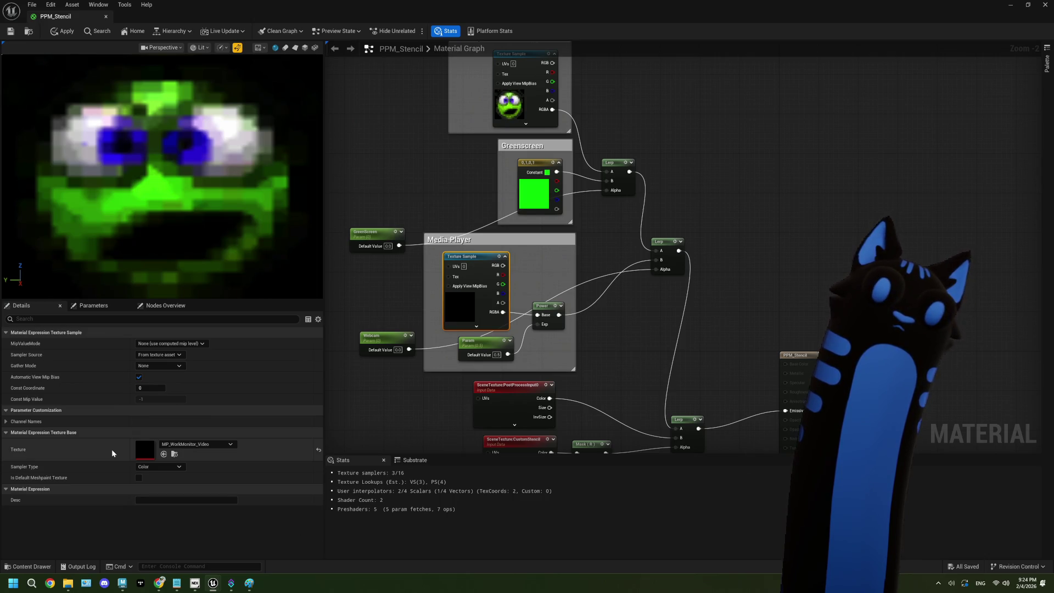
right_click(475, 262)
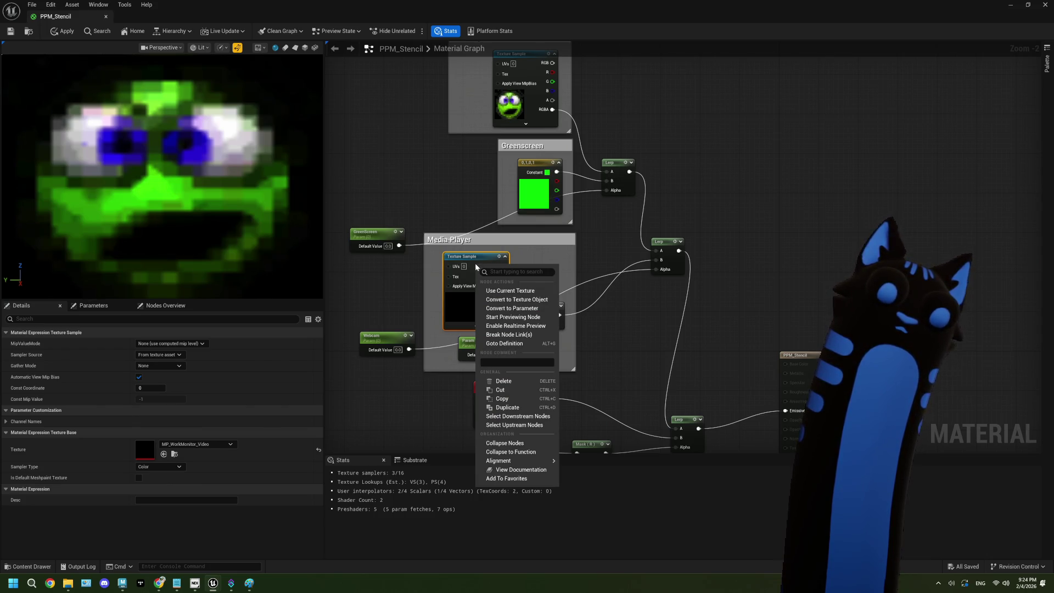
Convert the media texture sample to a parameter named DisplayTexture and nudge the Param node.
click(506, 308)
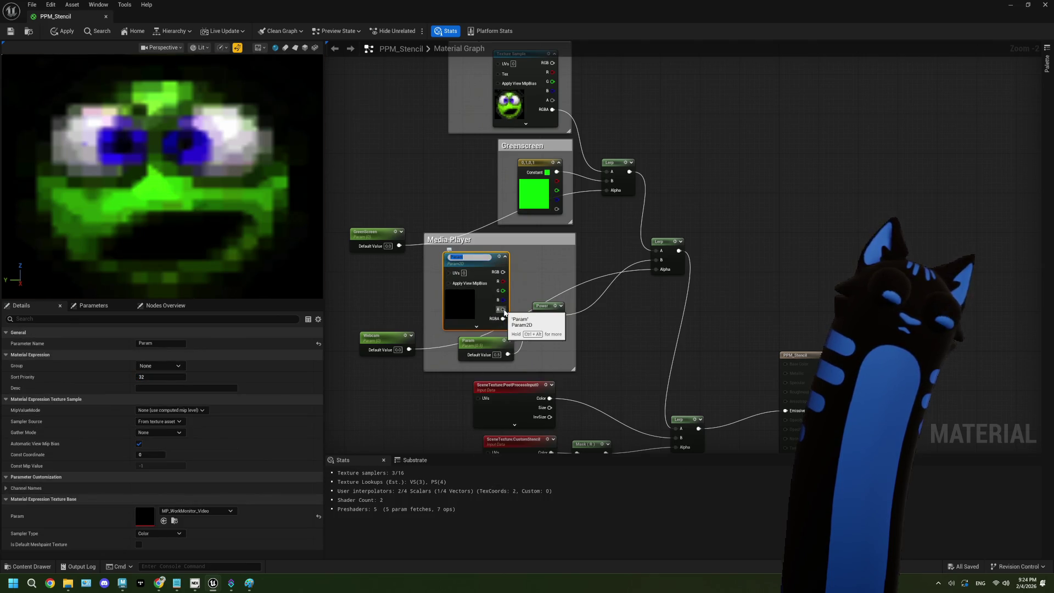
text(Texture)
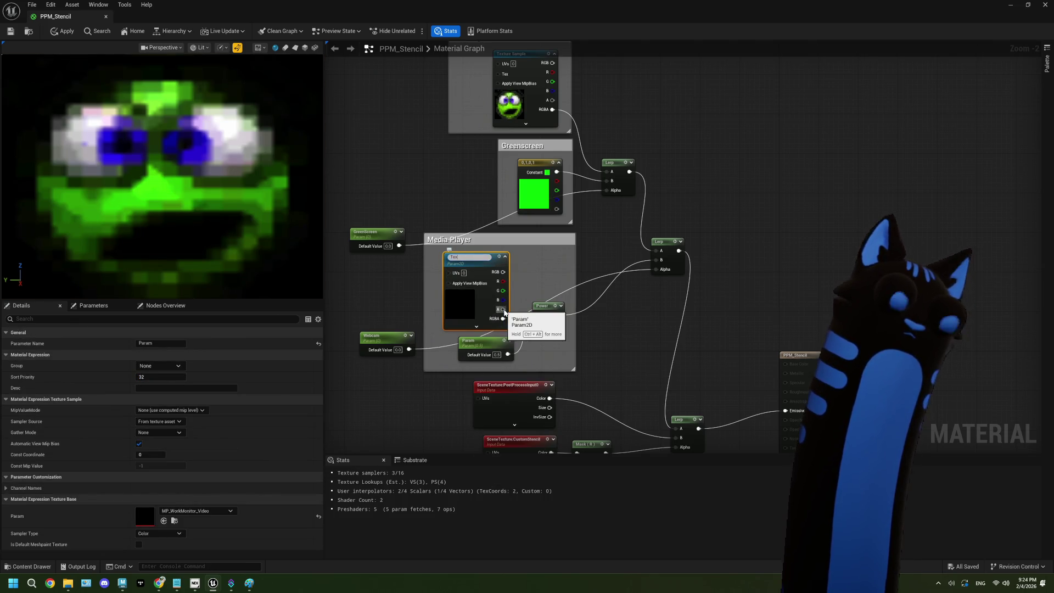
key(BackSpace)
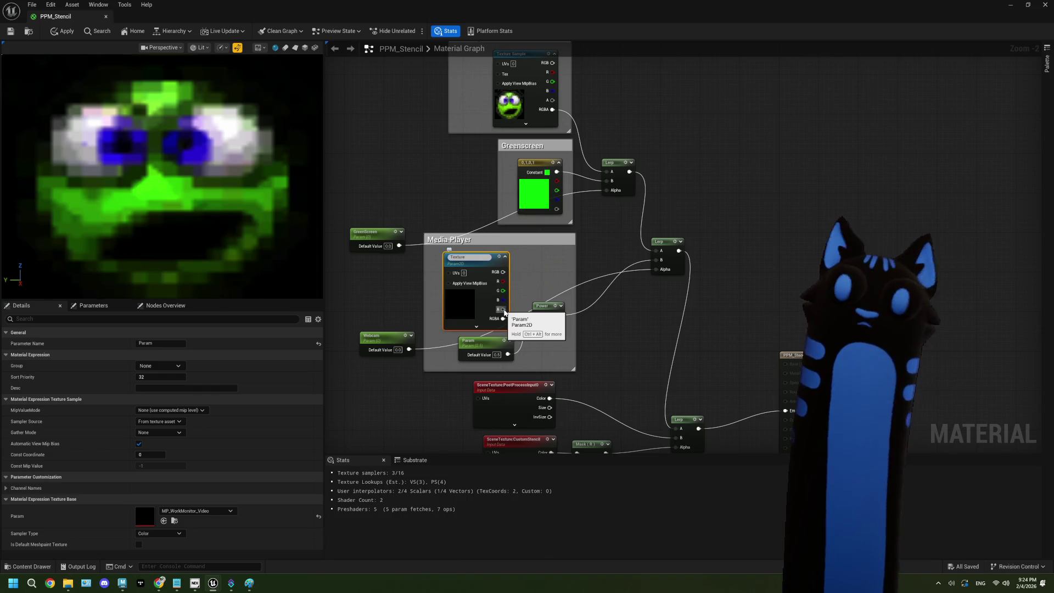
key(BackSpace)
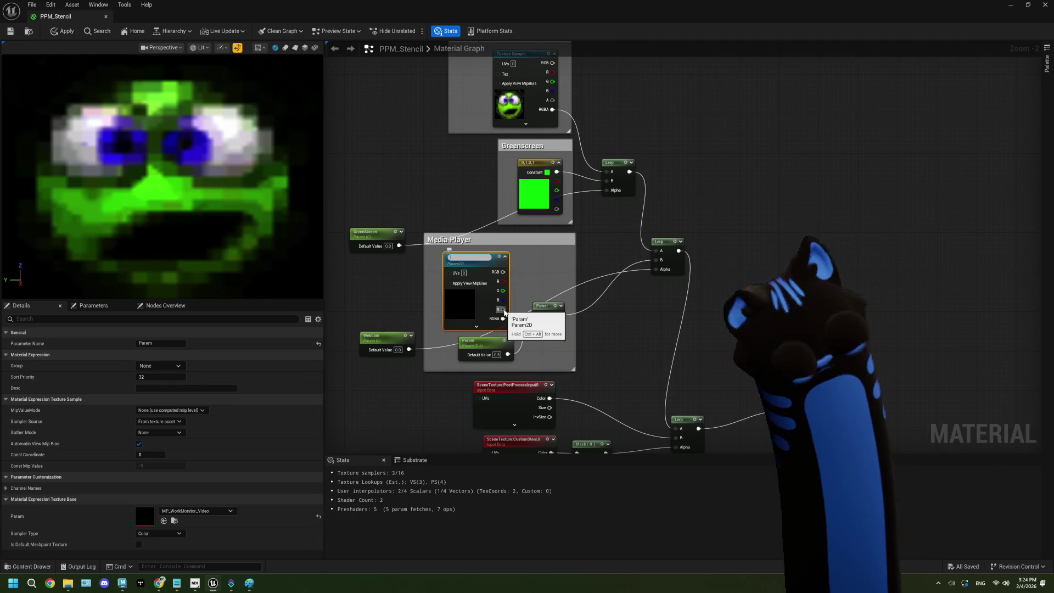
text(Displa)
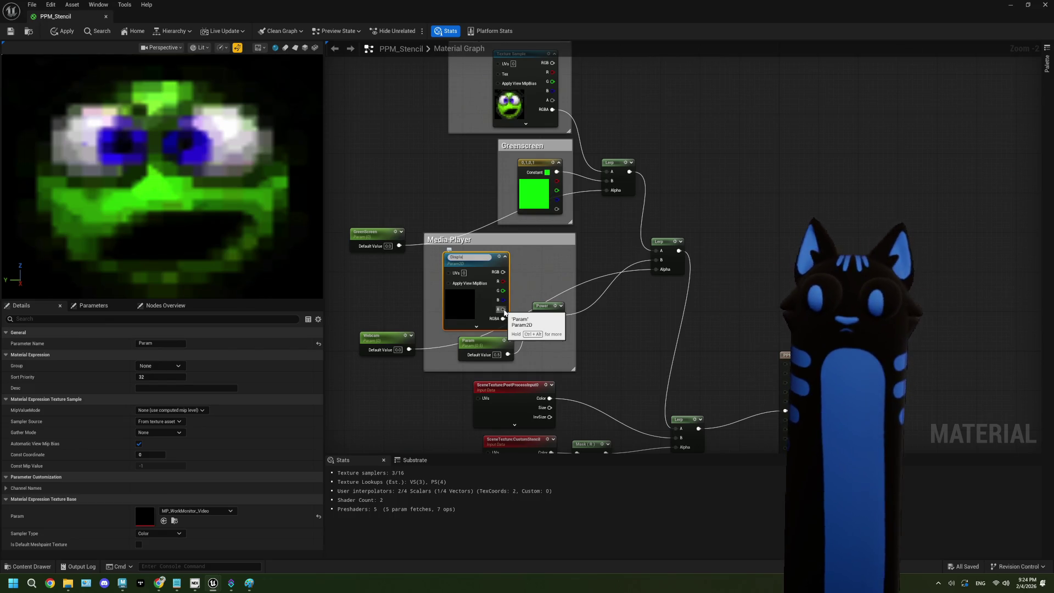
text(yT)
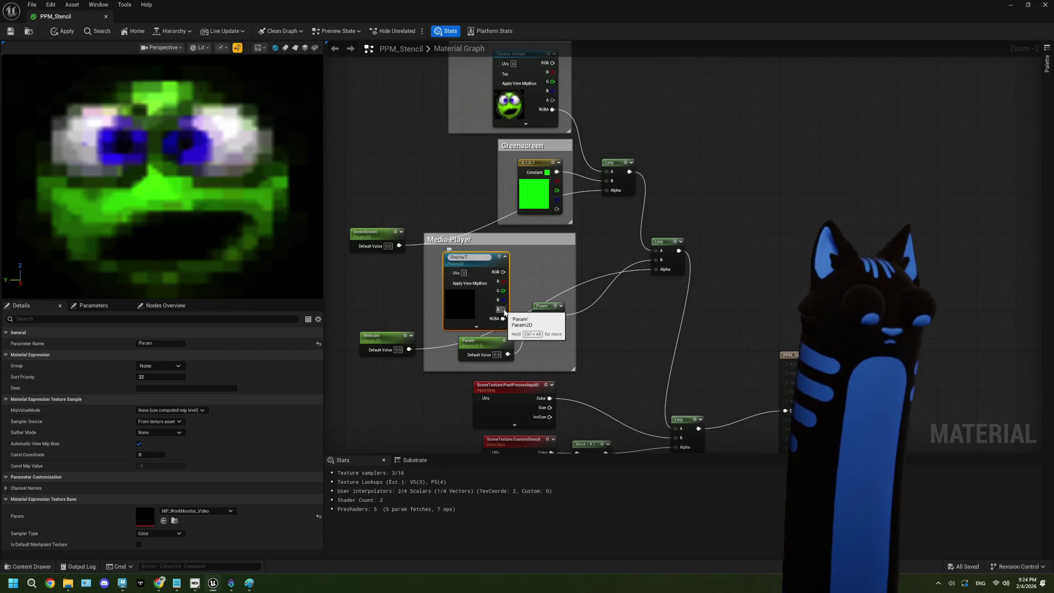
text(exture)
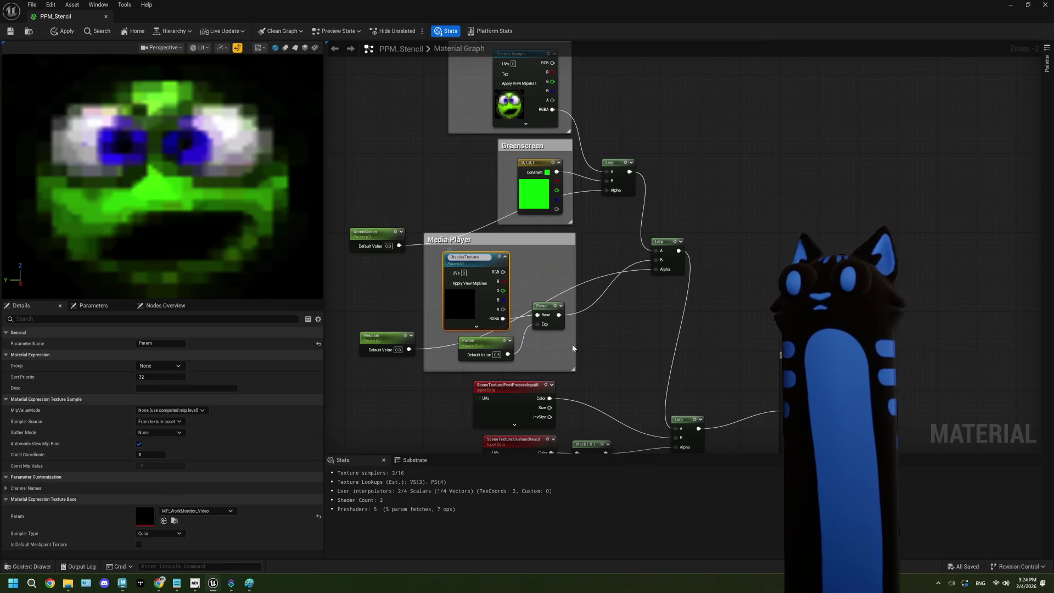
key(Return)
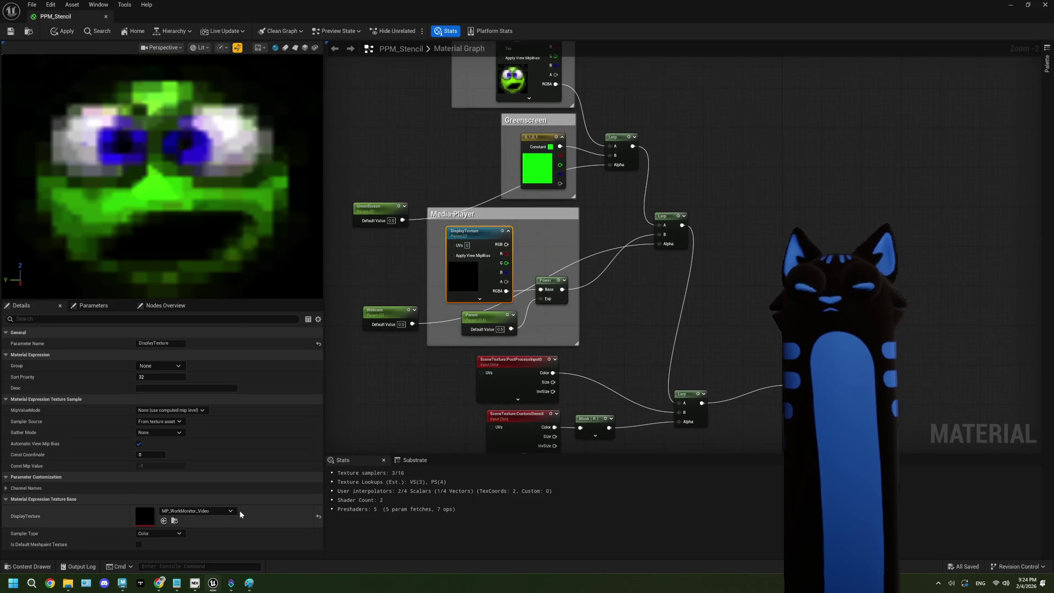
click(489, 320)
drag(489, 319, 493, 327)
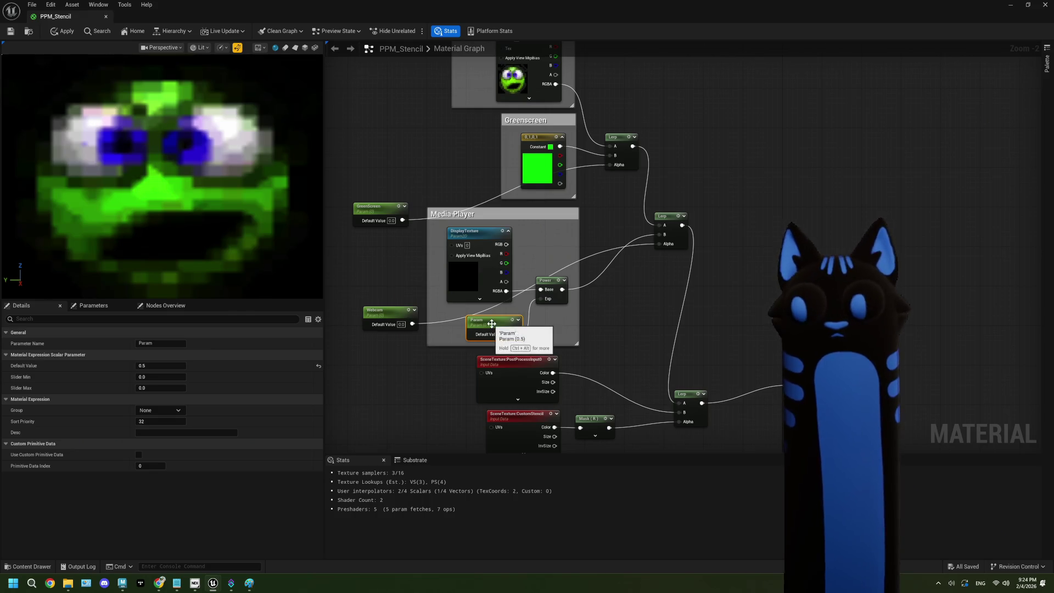
scroll(515, 344, up, 2)
scroll(515, 344, down, 4)
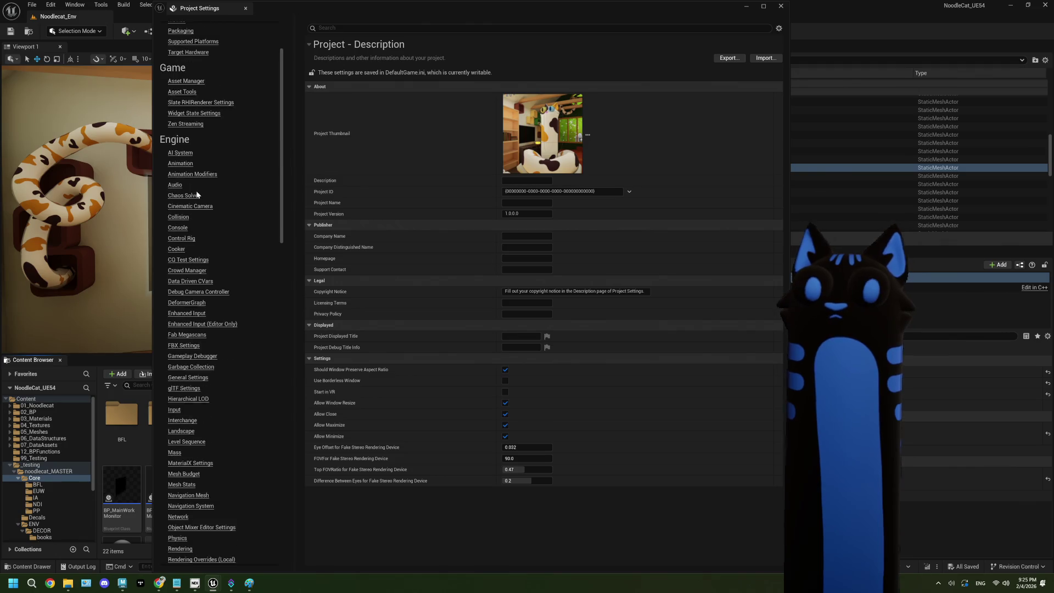
Check the Engine > Input page in Project Settings, then close the window.
click(174, 357)
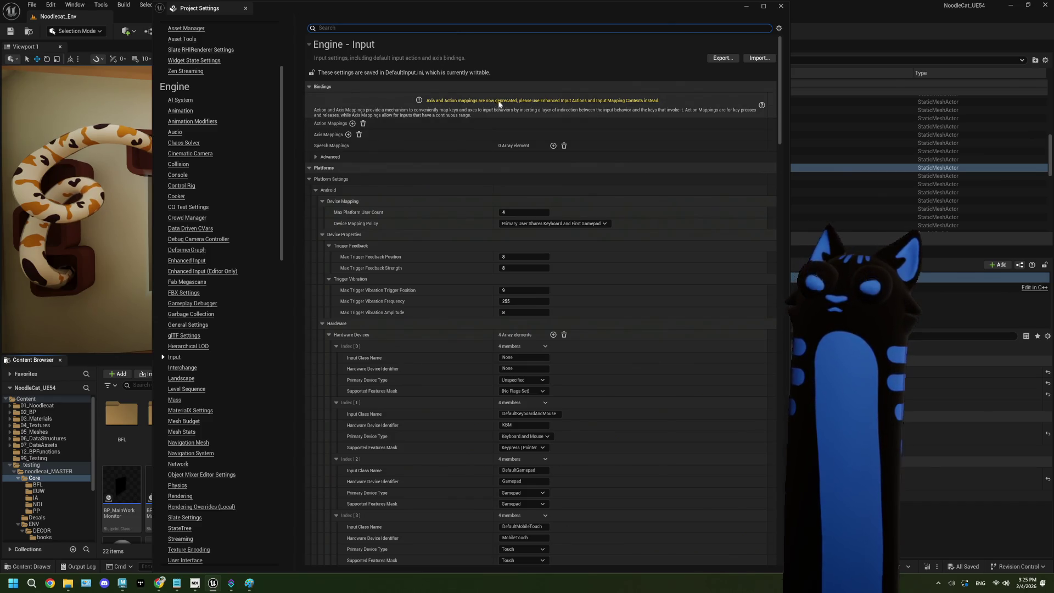
click(781, 6)
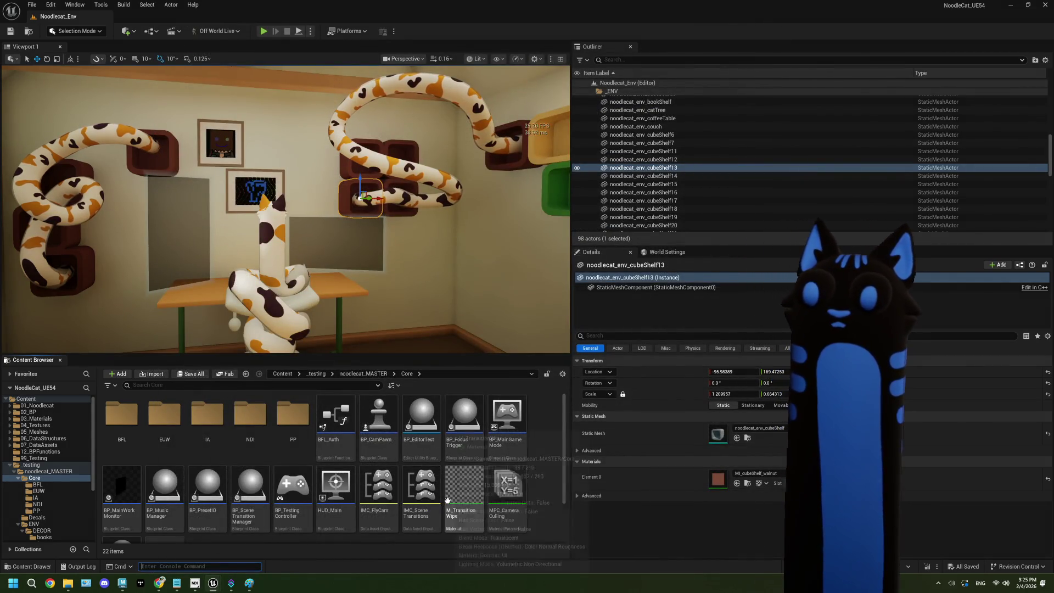
Inspect IMC_SceneTransitions' mappings and Input Mode Filter options without changes, then close it.
double_click(423, 492)
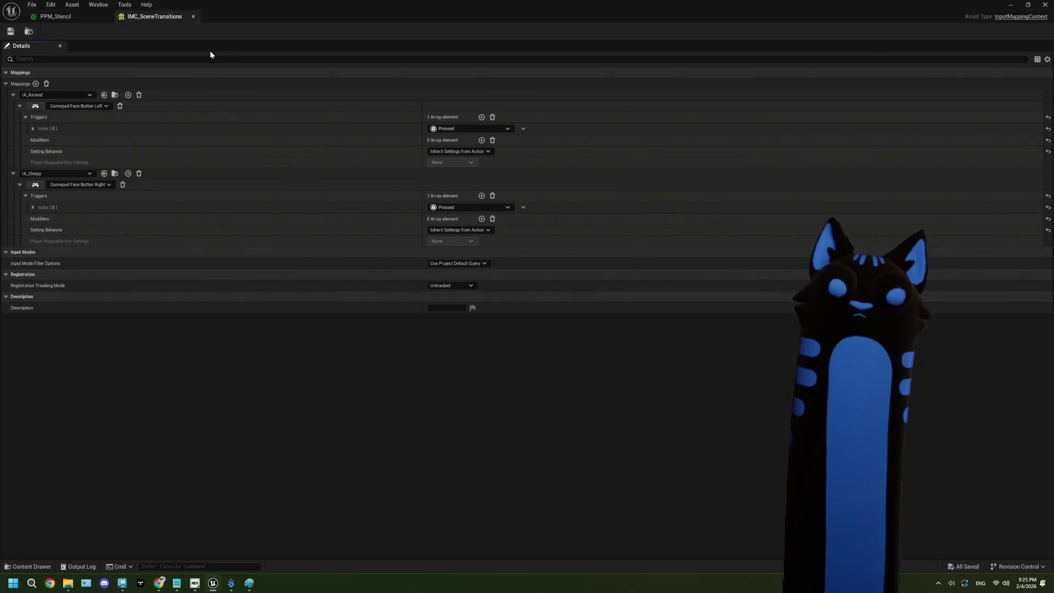
click(193, 16)
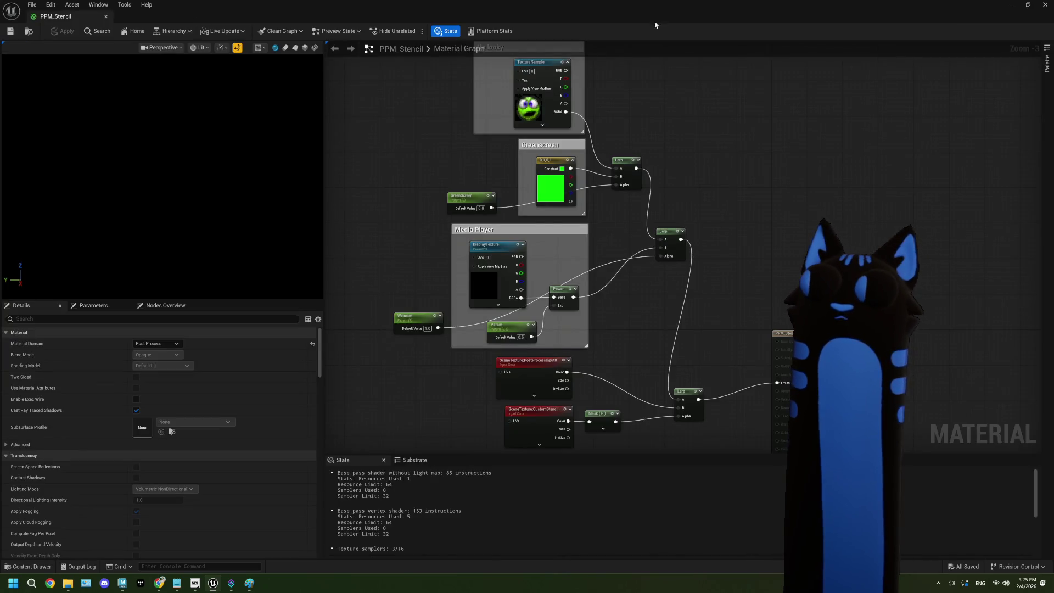
click(1011, 5)
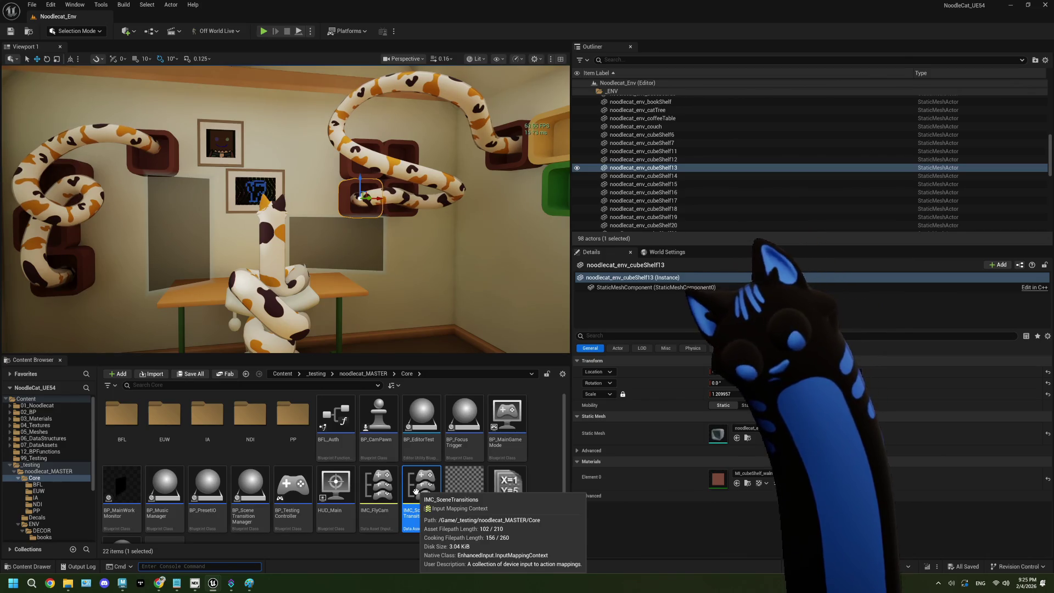
double_click(416, 490)
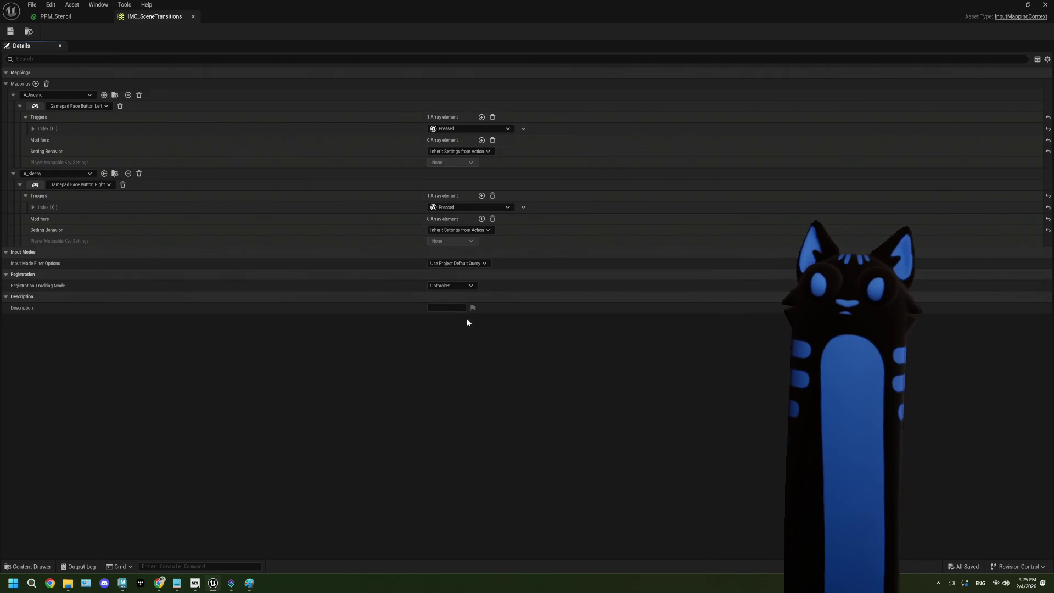
click(460, 264)
click(463, 267)
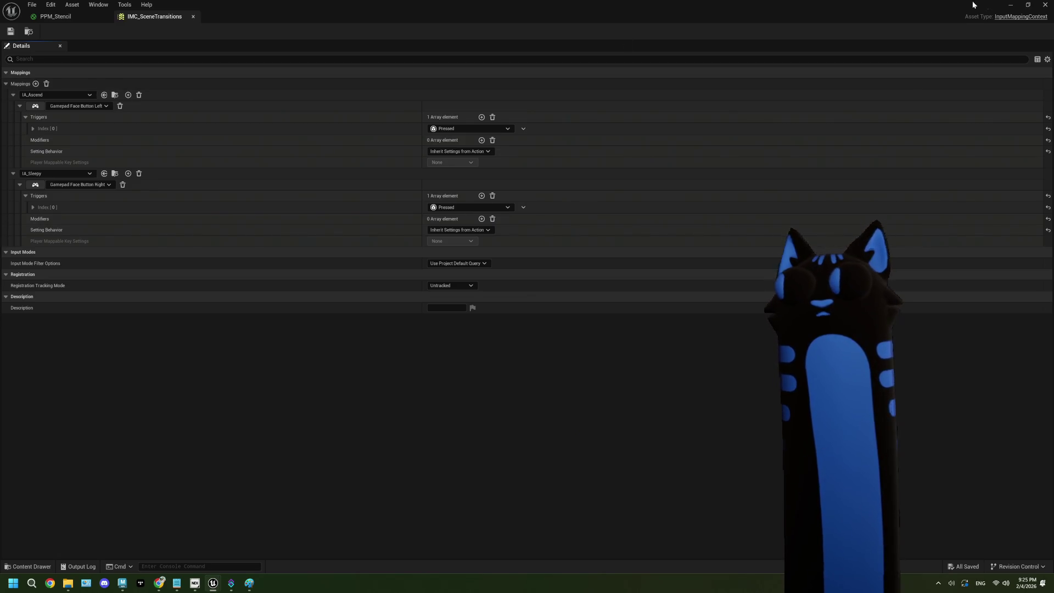
click(1012, 5)
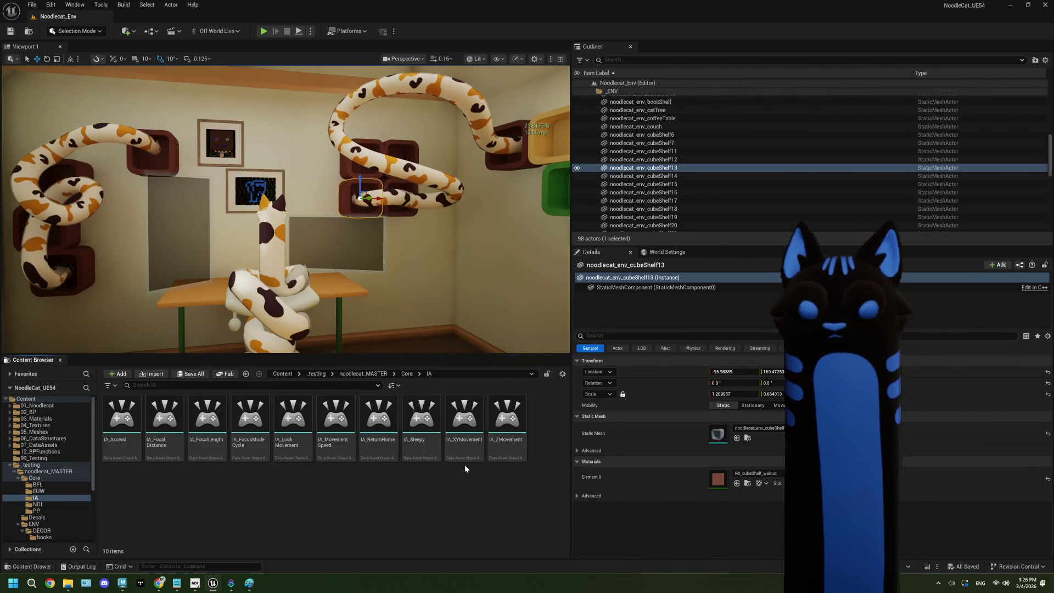
Duplicate IA_Ascend, rename the copy IA_ShowDisplay, and open it for editing.
click(121, 426)
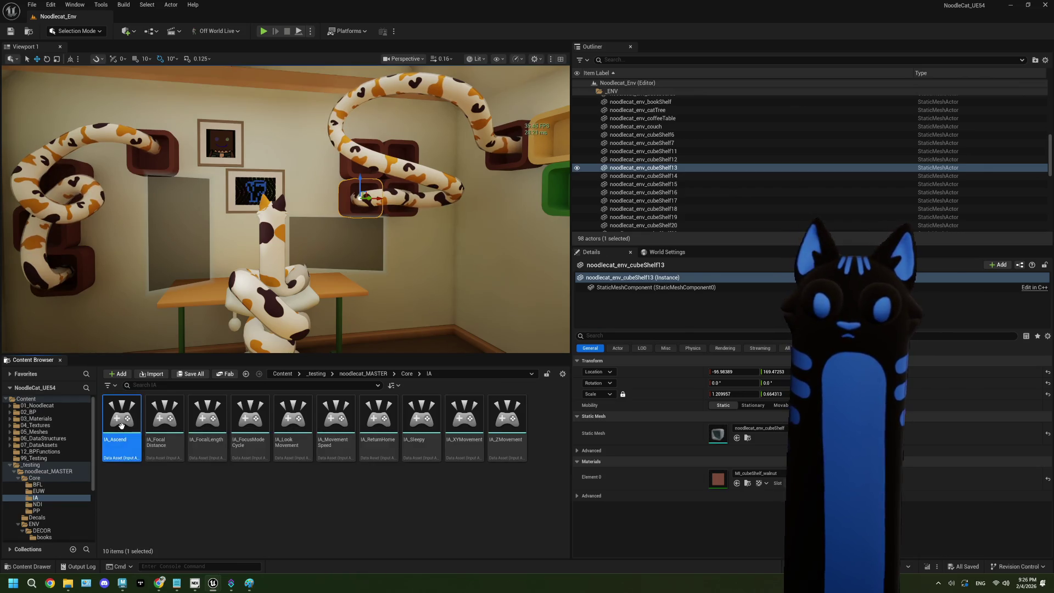
right_click(122, 424)
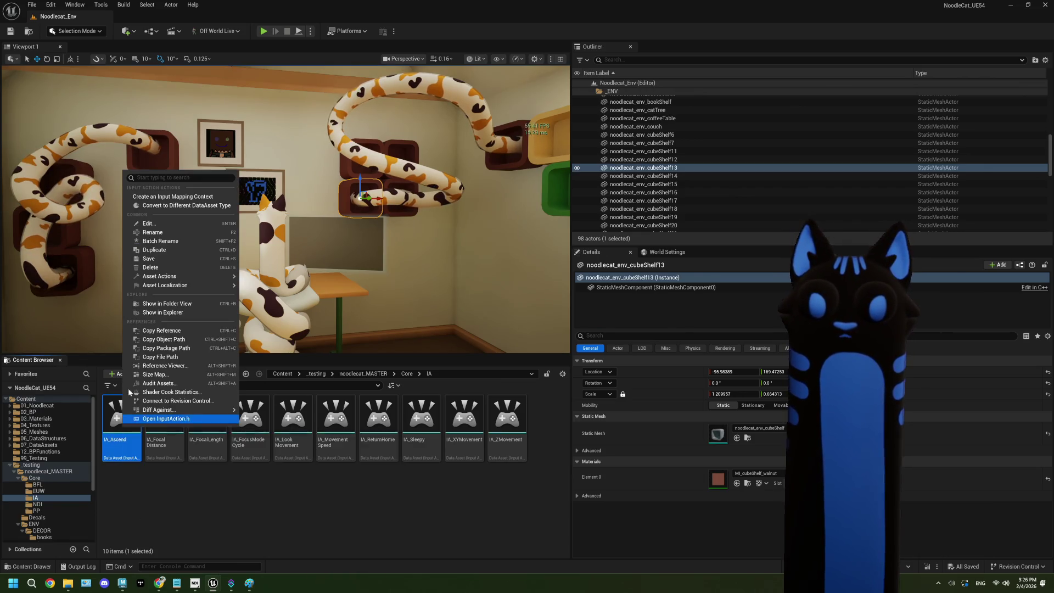
click(154, 250)
key(End)
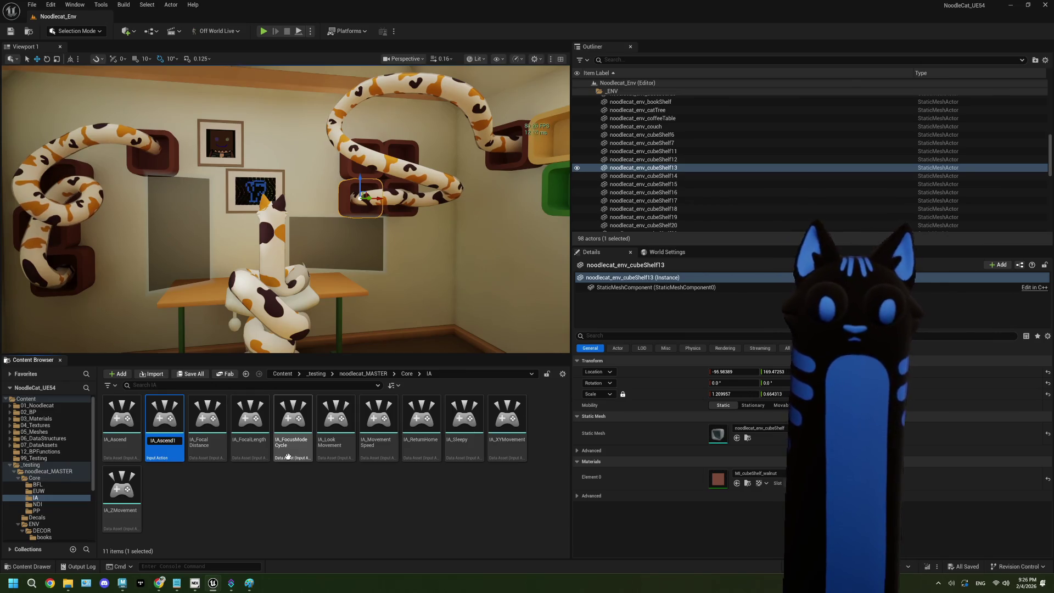
key(BackSpace)
key(BackSpace)
key(BackSpace)
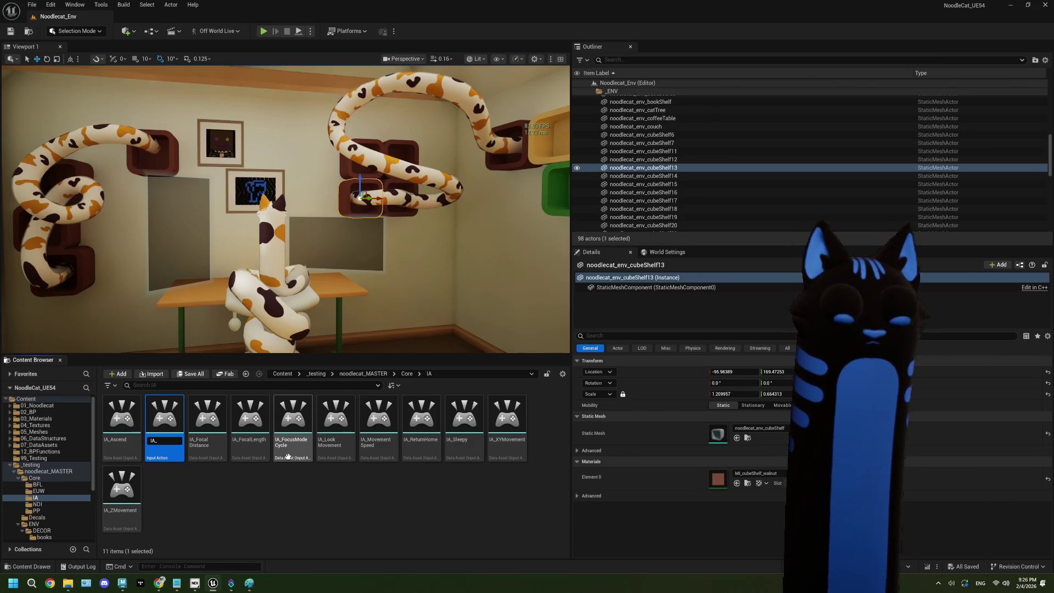
text(Show)
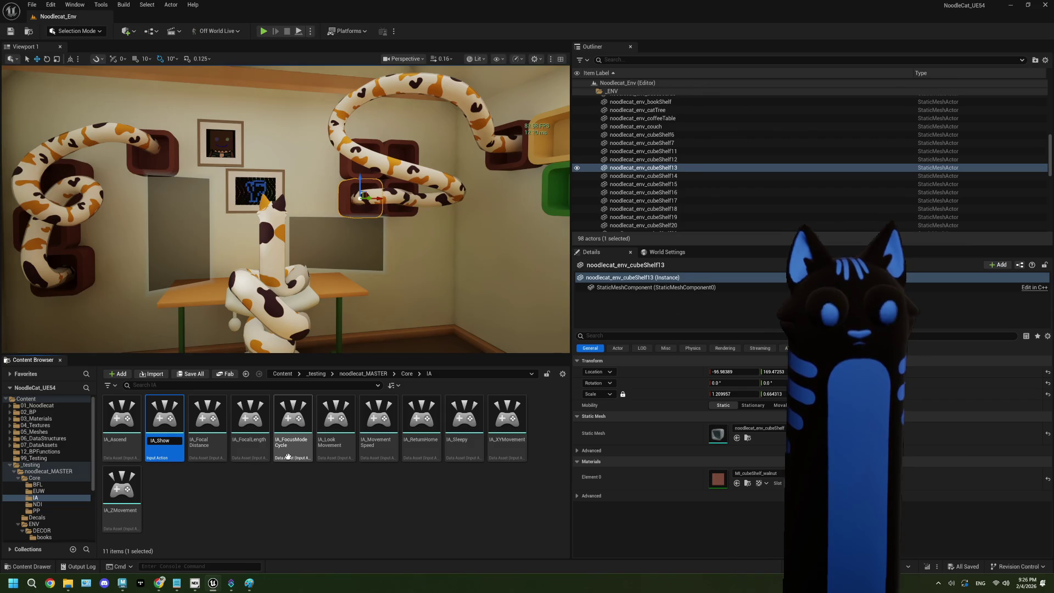
text(Displa)
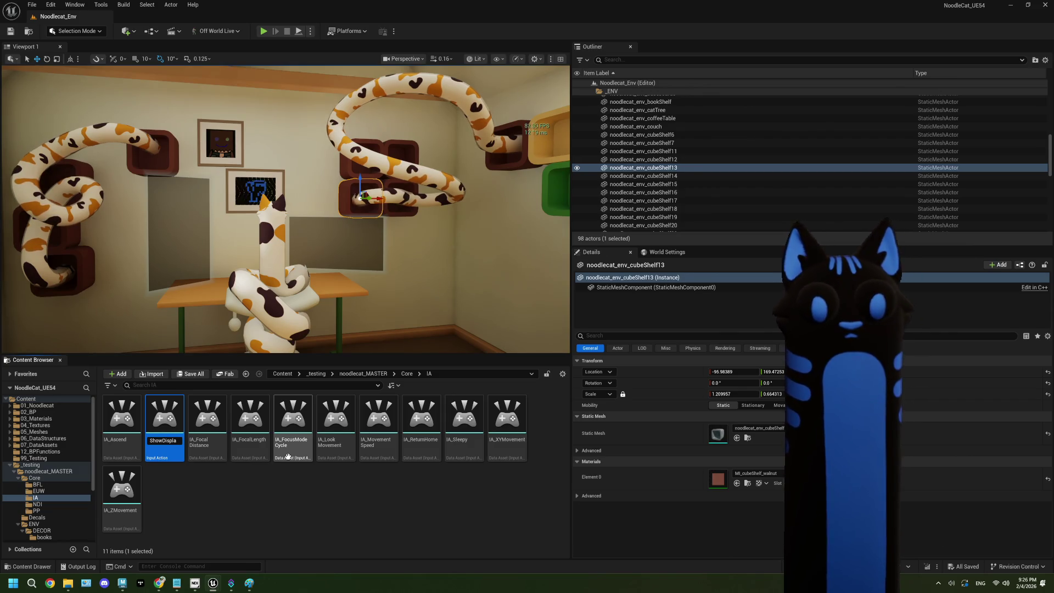
text(y)
key(Return)
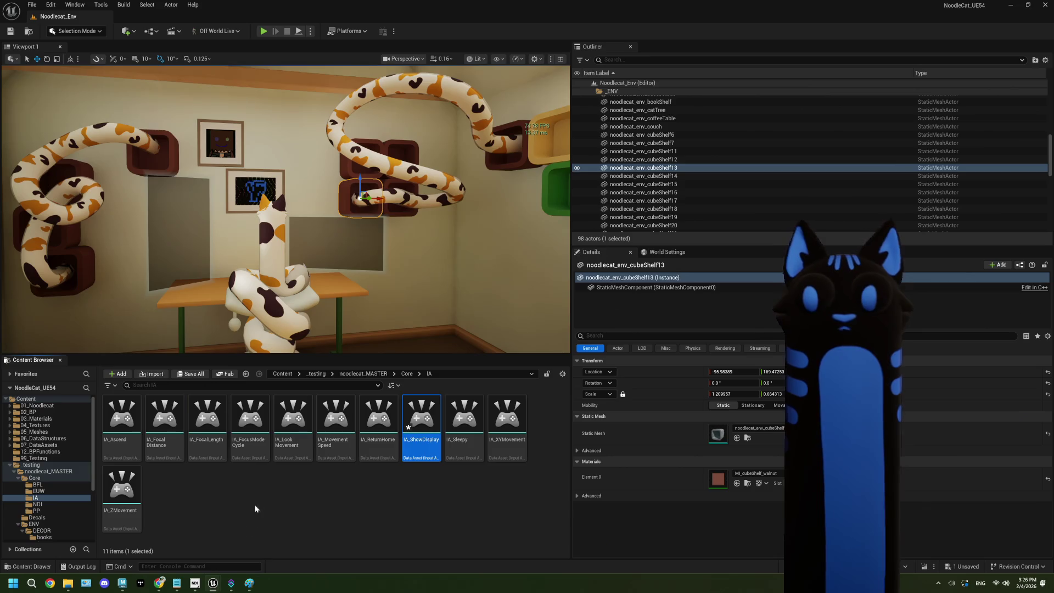
double_click(406, 438)
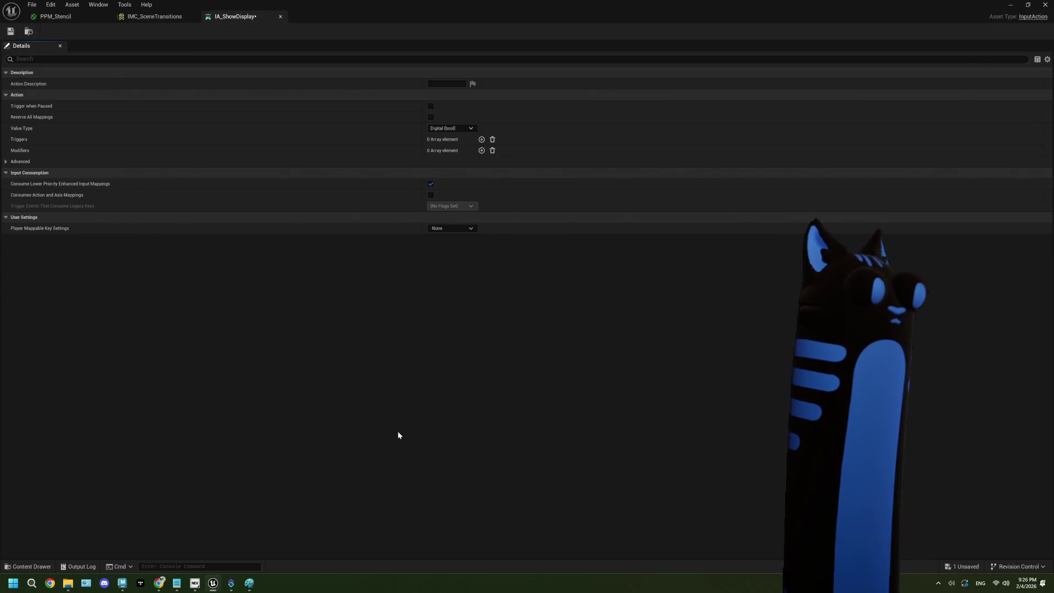
Save IA_ShowDisplay, glance at its Value Type options, and go back to PPM_Stencil.
click(10, 31)
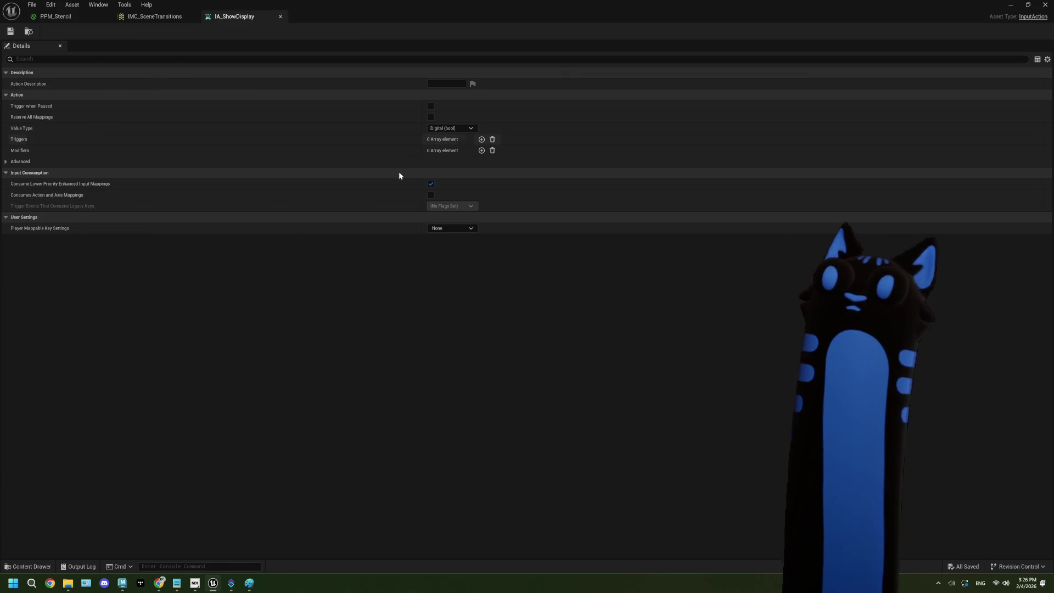
click(449, 128)
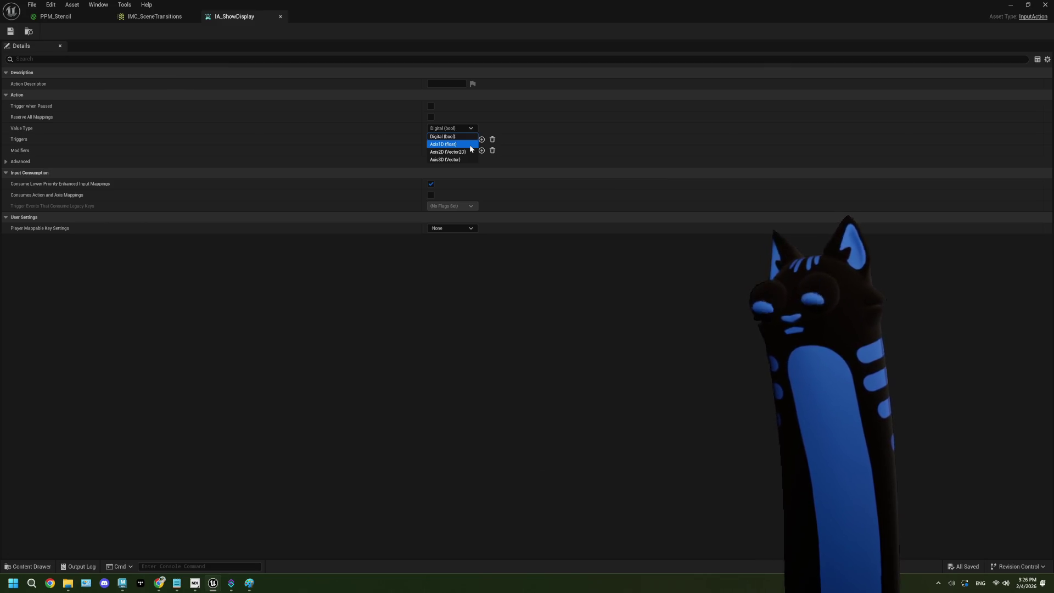
click(55, 16)
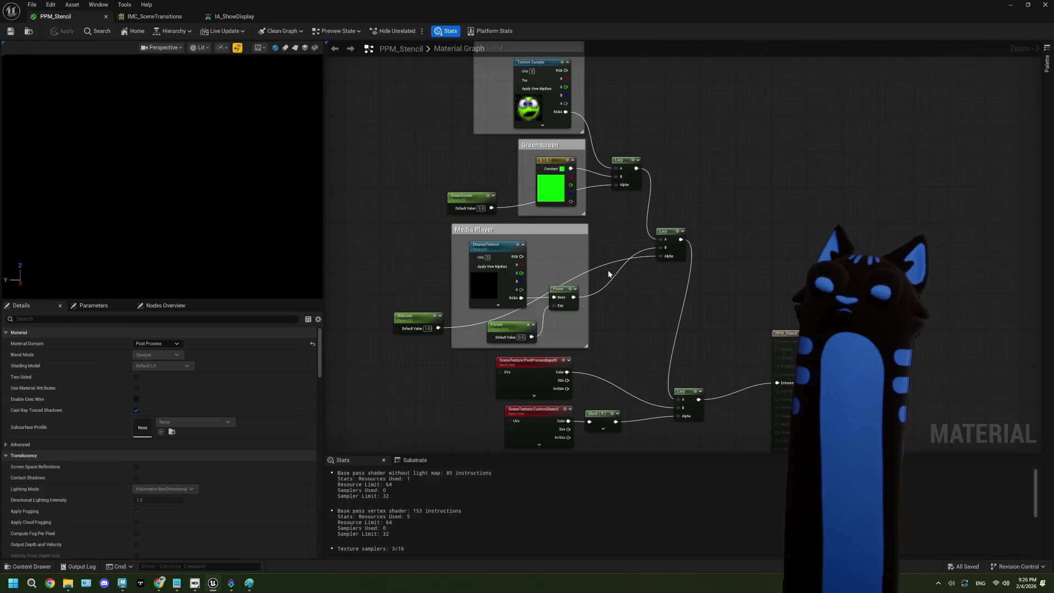
Add a Static Switch Parameter named ShowGreenscreen beside the first Lerp.
scroll(608, 269, up, 1)
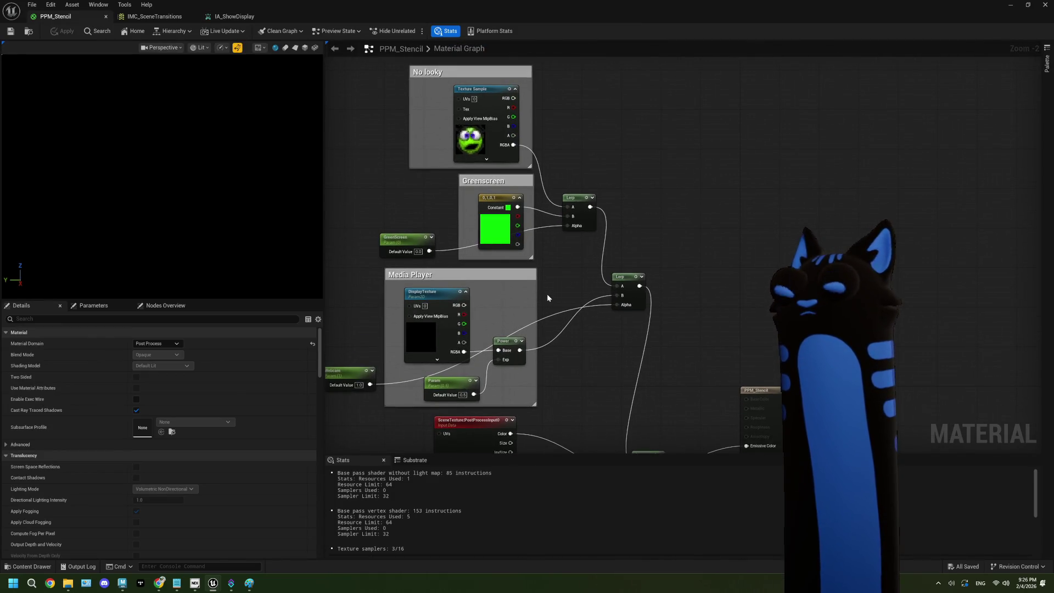
drag(650, 256, 606, 229)
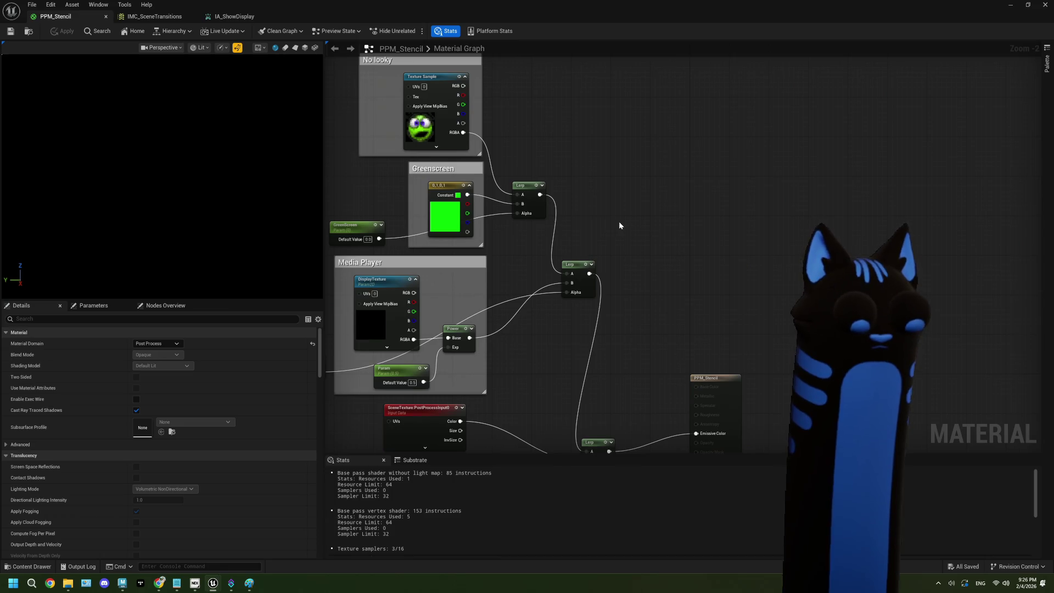
right_click(619, 223)
text(switc)
text(h)
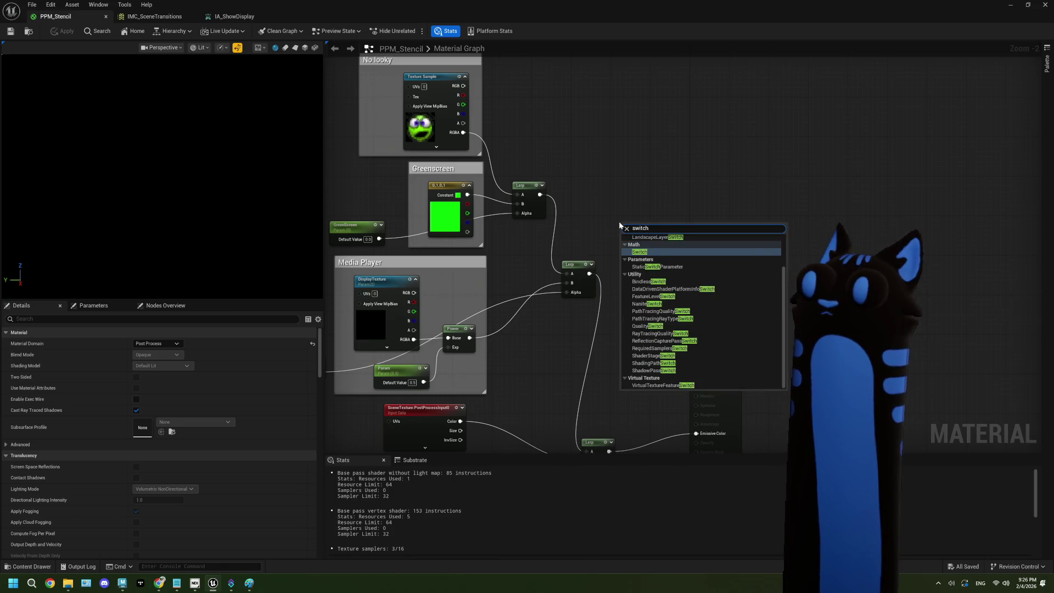
click(691, 268)
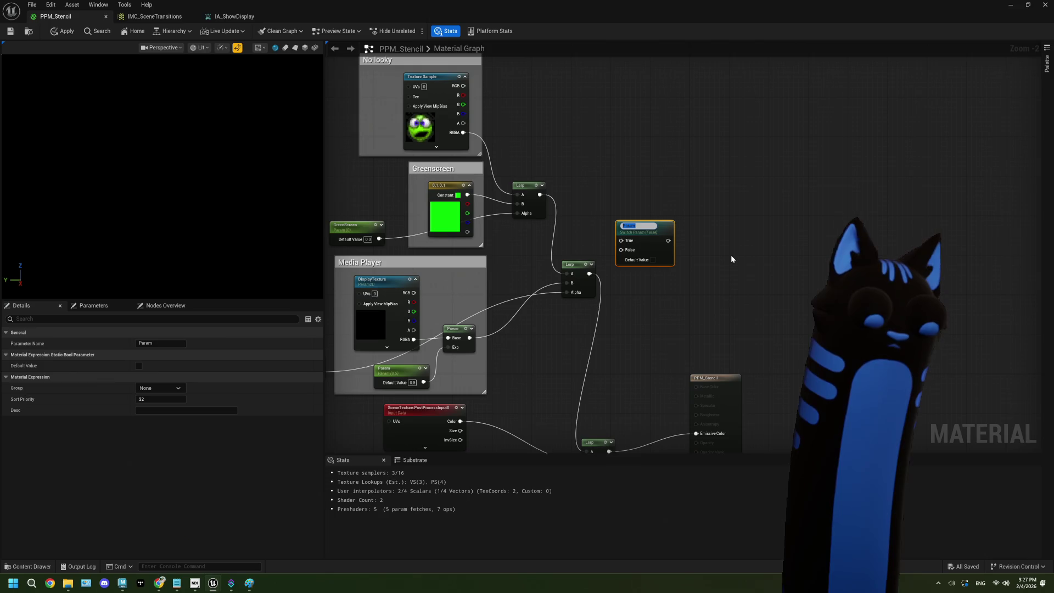
text(Show)
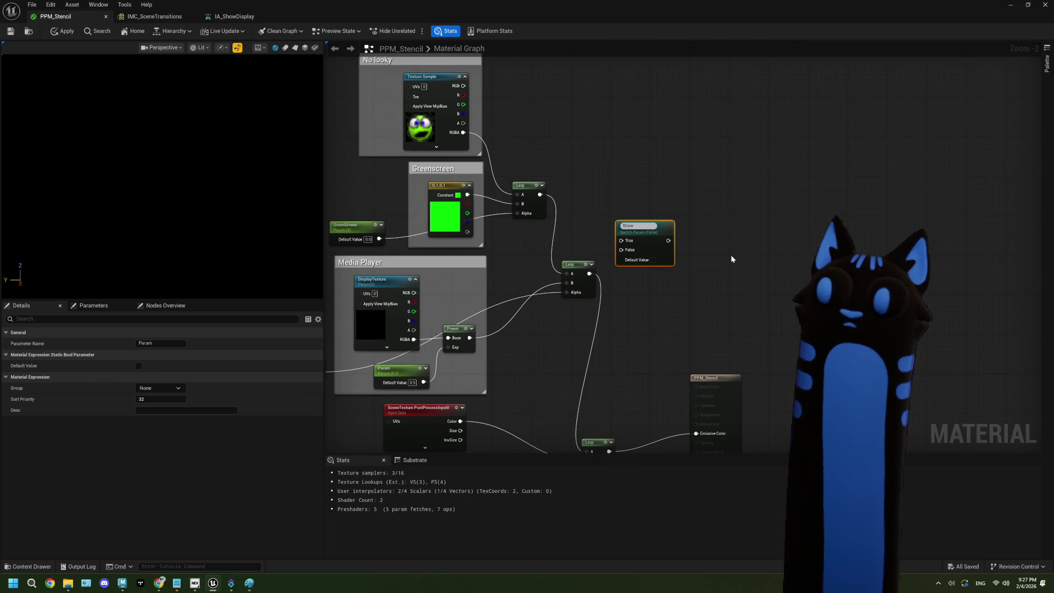
text(Gre)
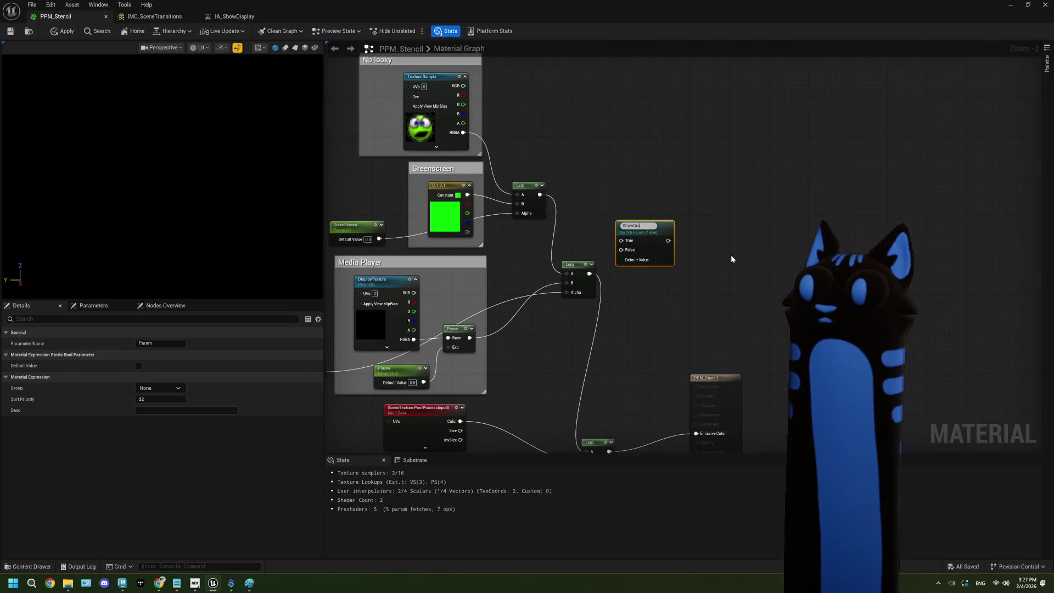
text(enscreen)
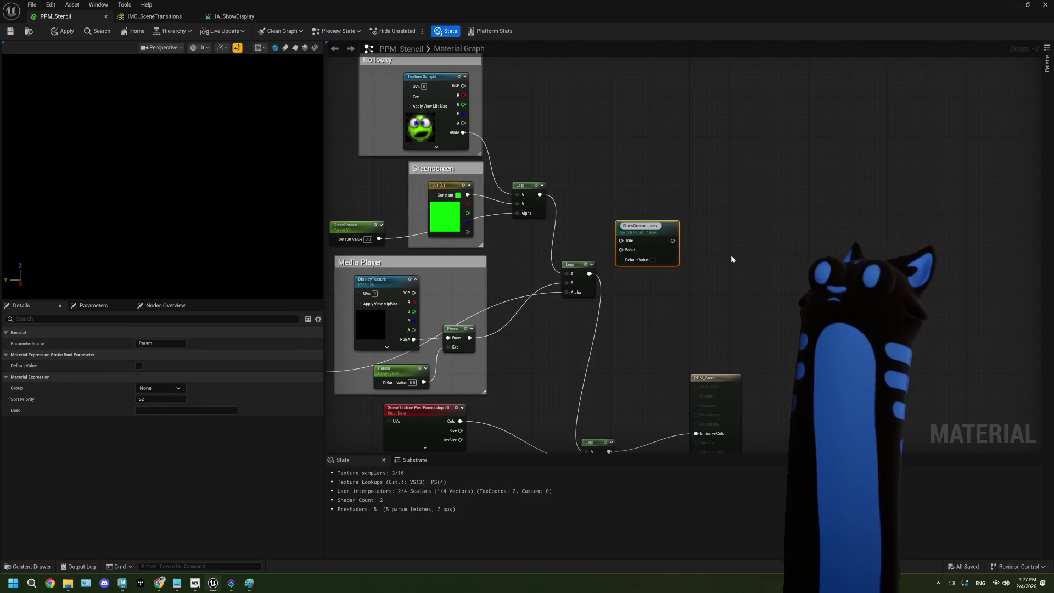
key(Return)
drag(632, 263, 622, 230)
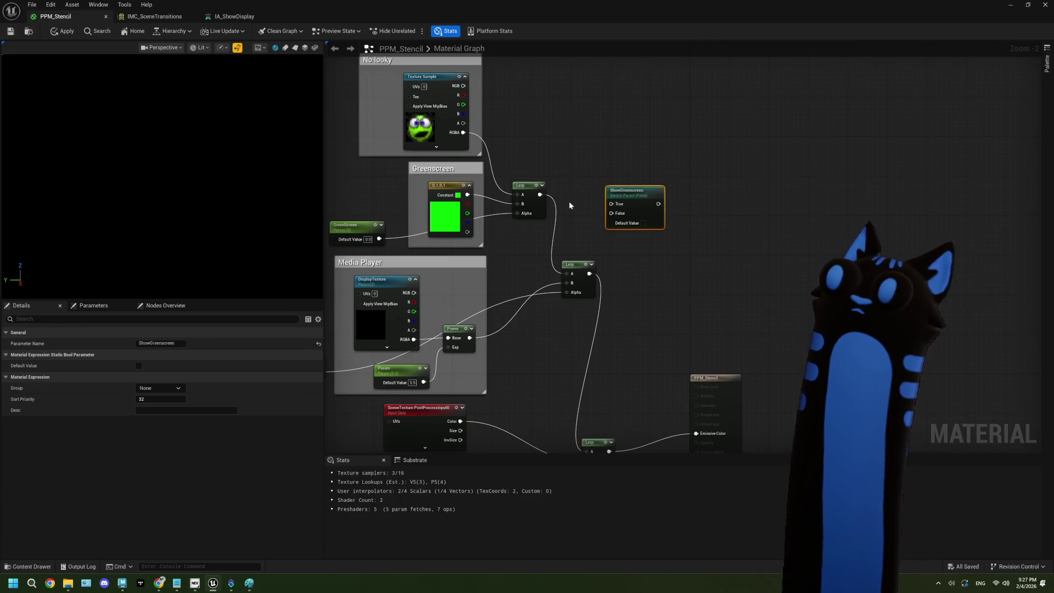
Route the Texture Sample into the switch's True input, then delete the switch and apply the material.
ctrl+drag(463, 132, 620, 208)
mouse_move(467, 195)
mouse_down()
mouse_move(612, 214)
mouse_move(606, 169)
mouse_move(582, 149)
mouse_move(539, 148)
mouse_up()
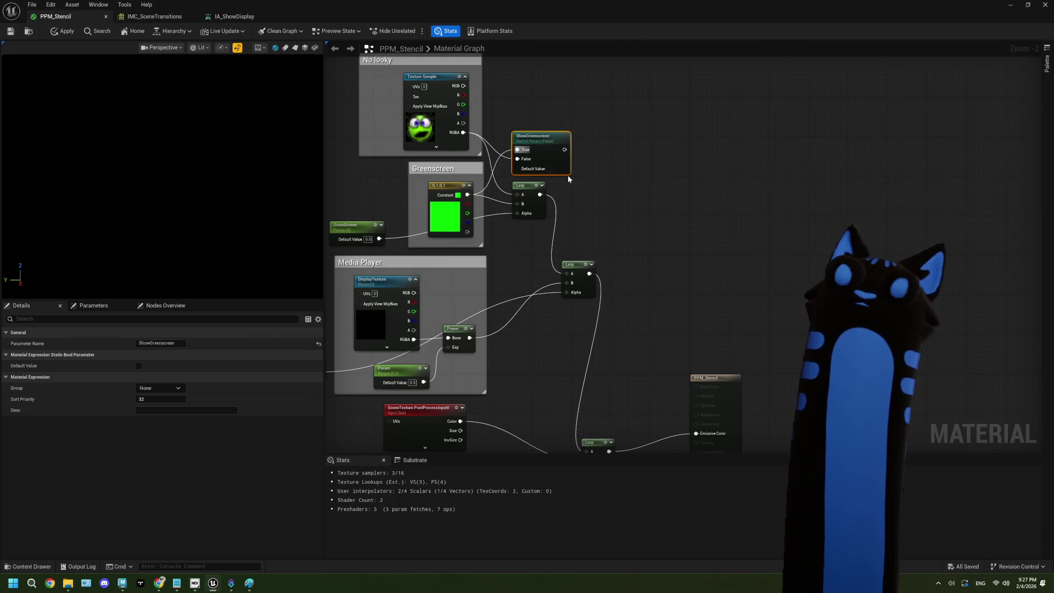
key(Delete)
drag(584, 208, 696, 211)
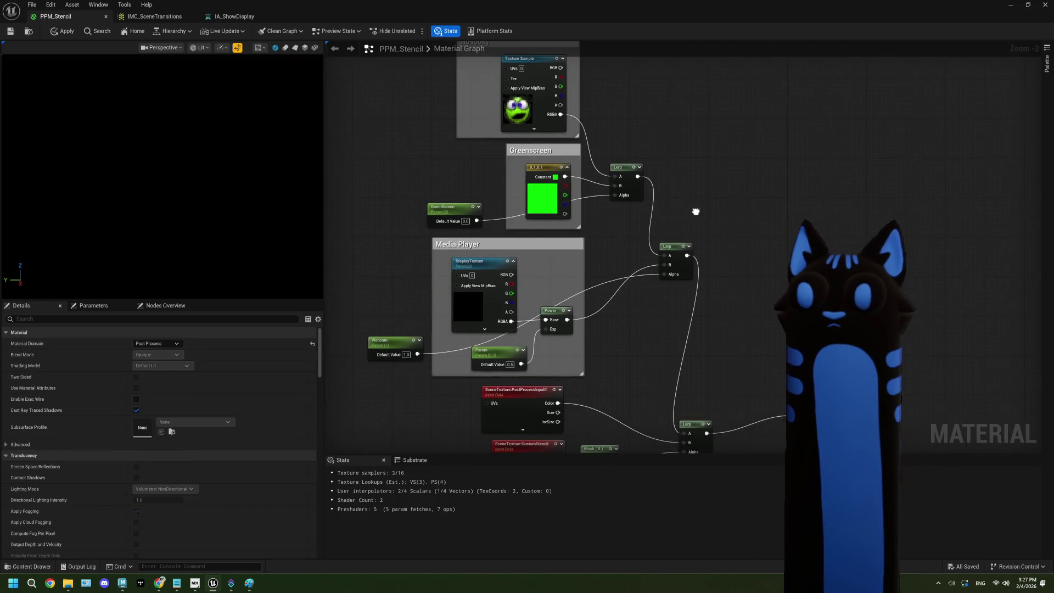
click(63, 31)
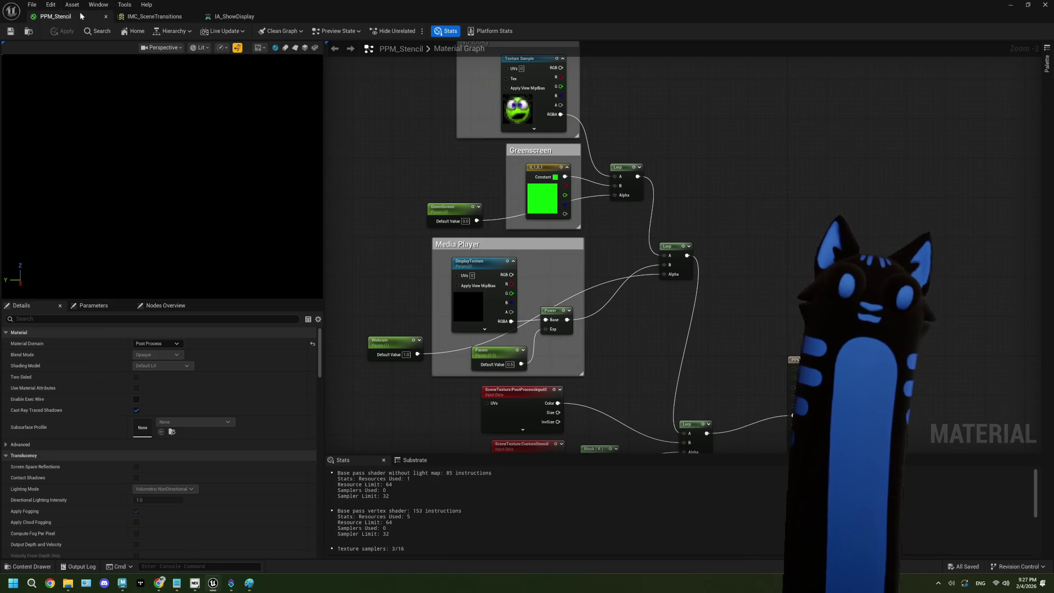
click(225, 16)
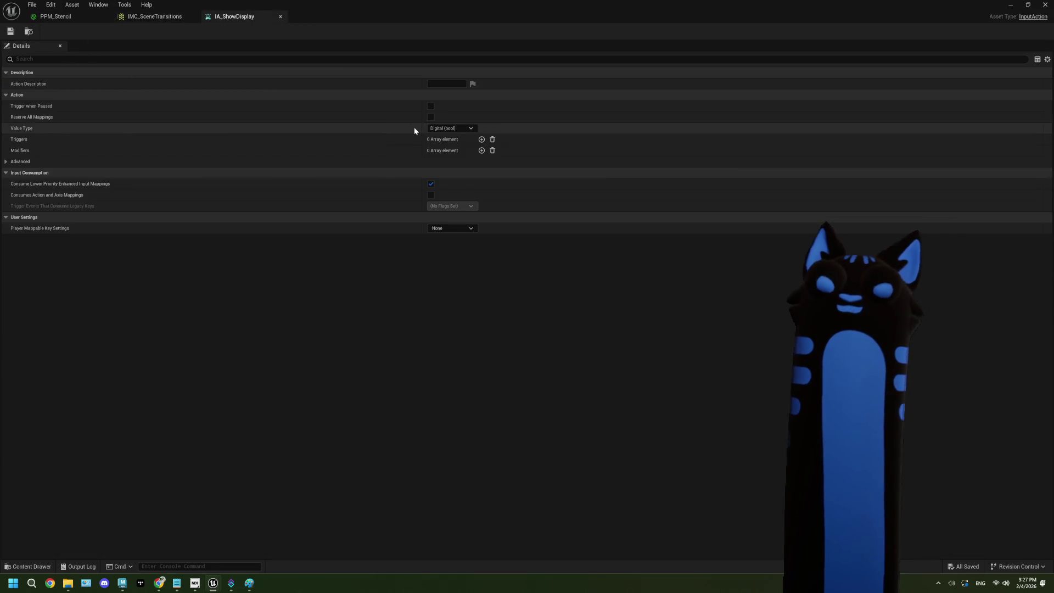
Keep IA_ShowDisplay's value type as Digital (bool), adding then removing a trigger so none remain.
click(451, 128)
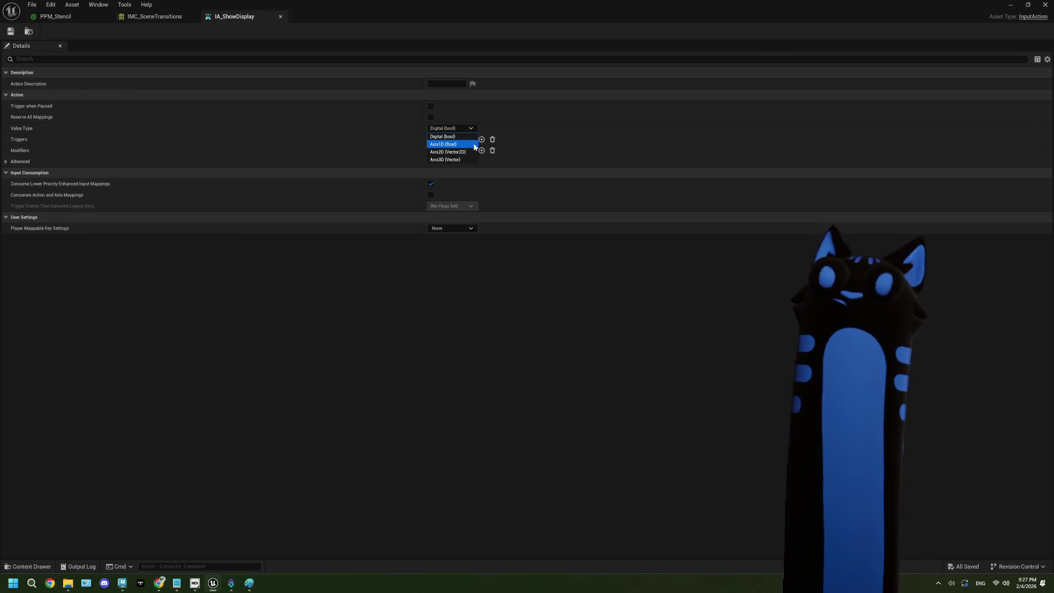
click(328, 139)
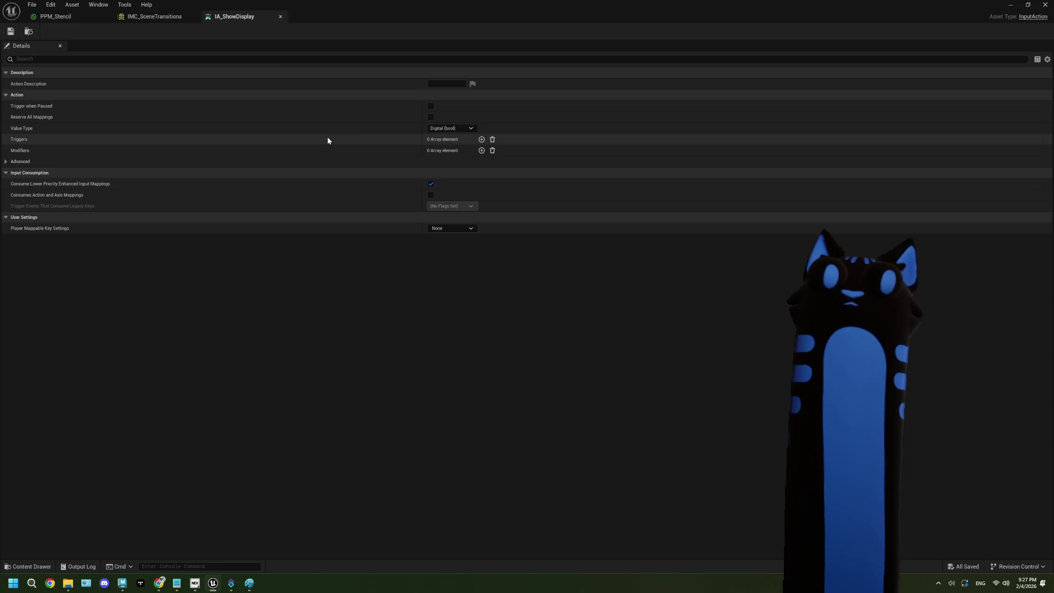
click(481, 139)
click(476, 152)
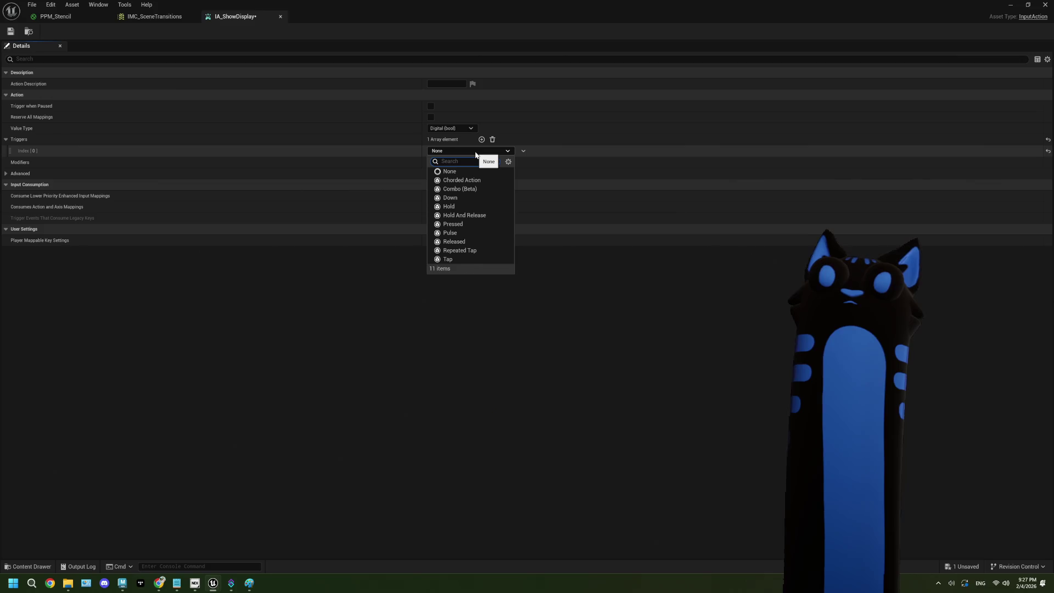
click(475, 152)
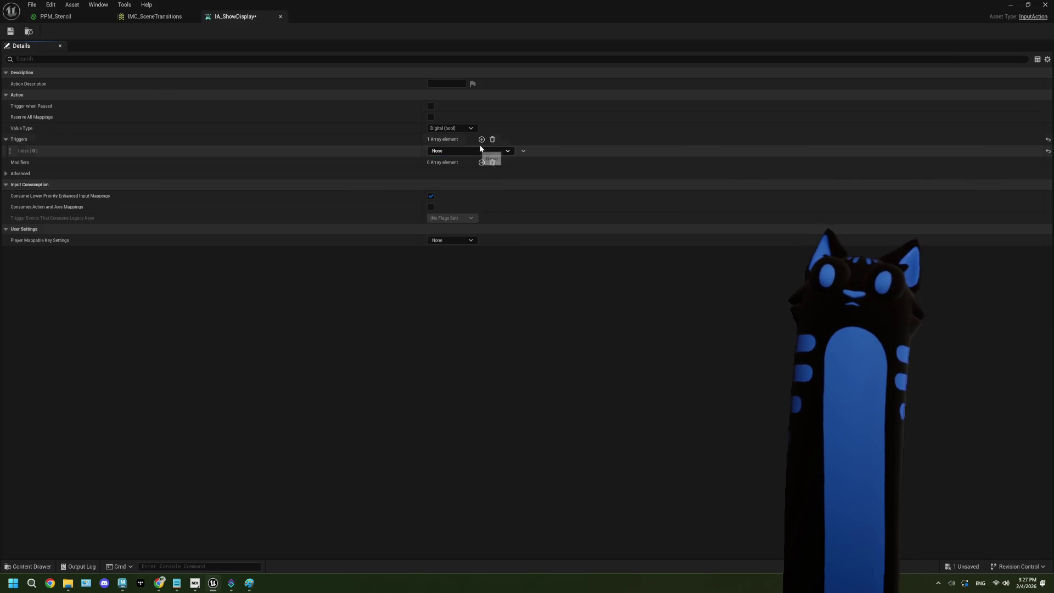
click(492, 140)
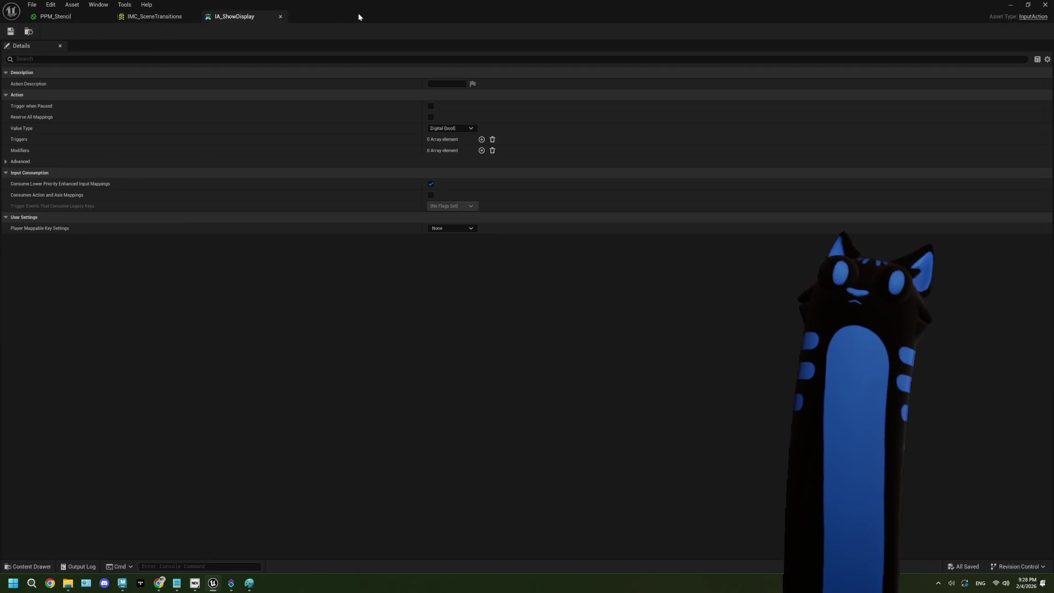
click(182, 16)
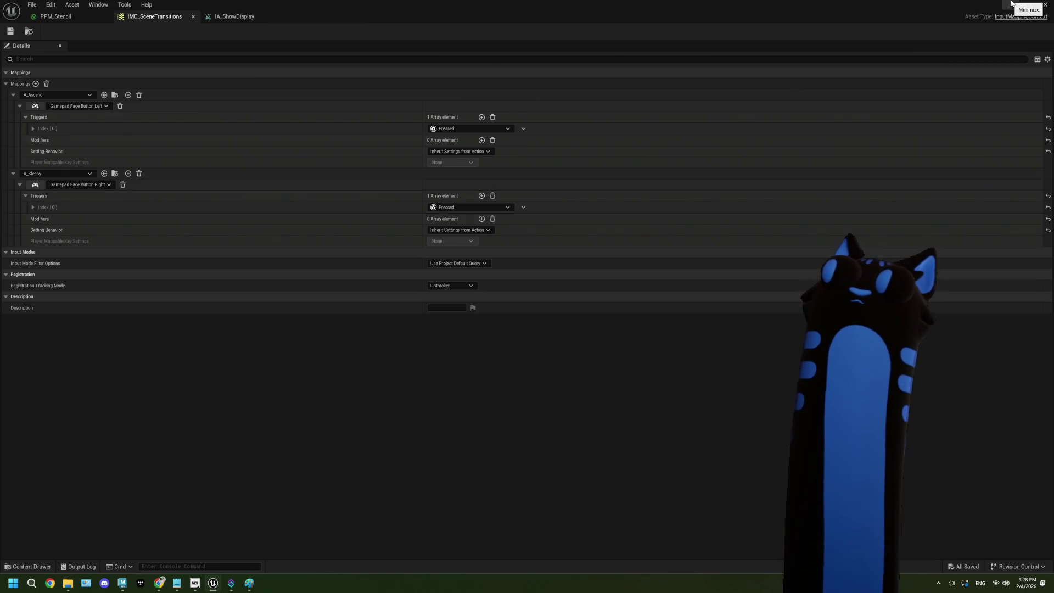
Create an Input Mapping Context called IMC_Display in the Core folder, then open and save it.
click(1011, 4)
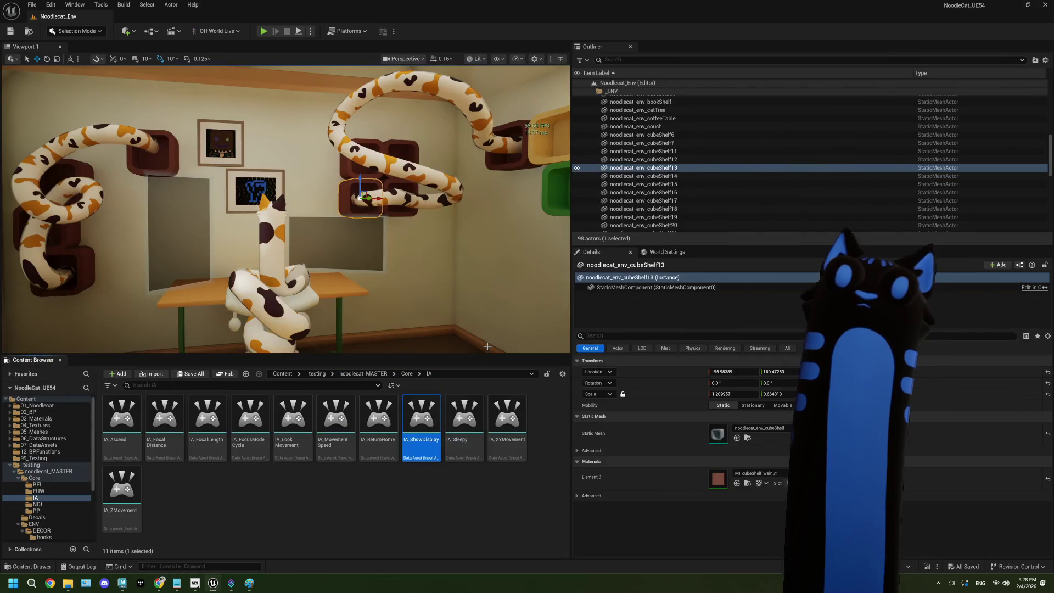
click(407, 374)
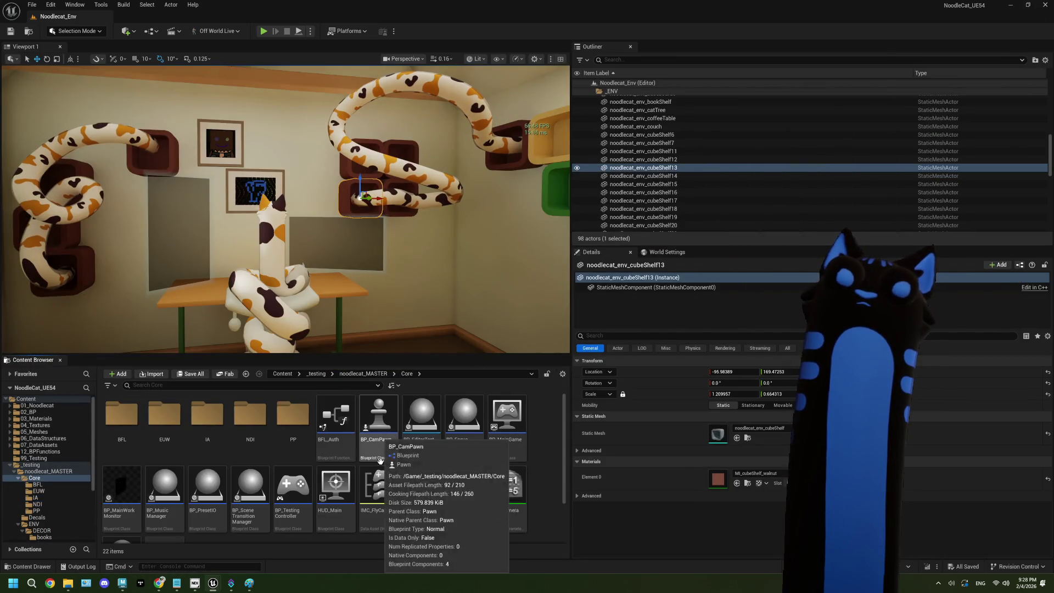
right_click(548, 496)
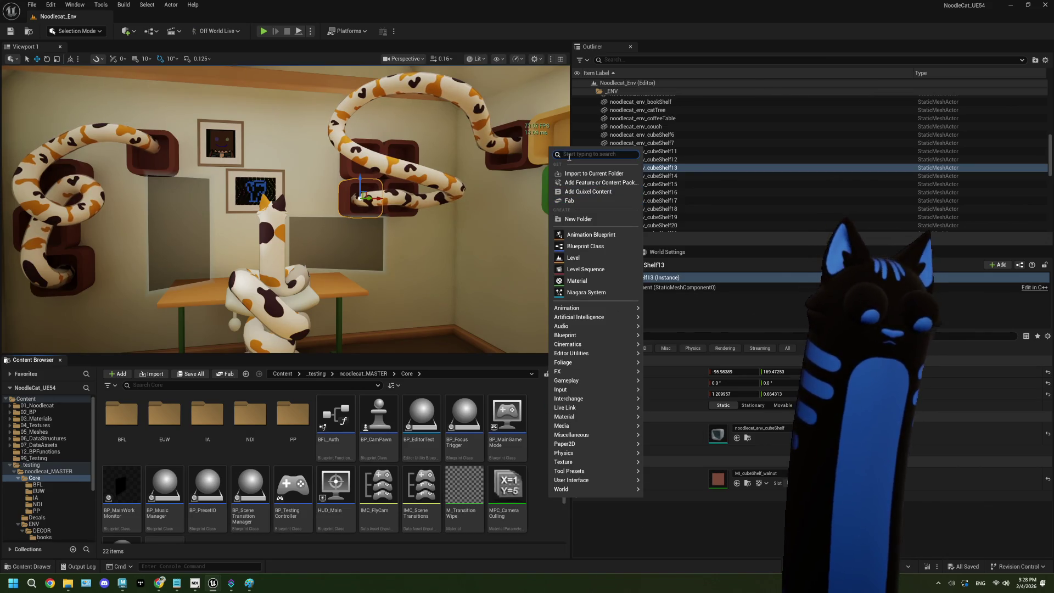
text(mapp)
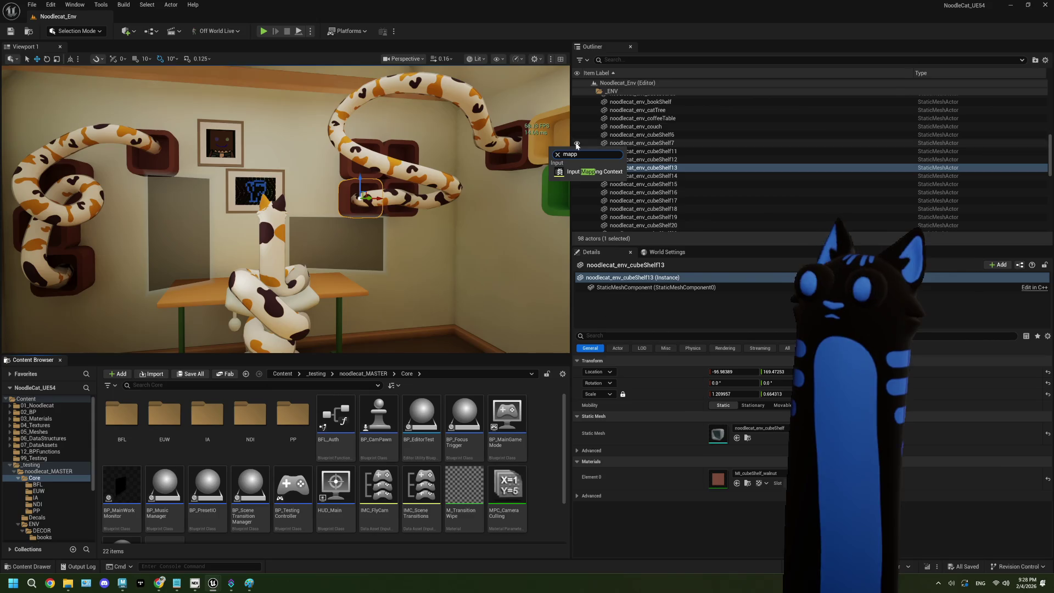
click(591, 171)
text(IMC_Displ)
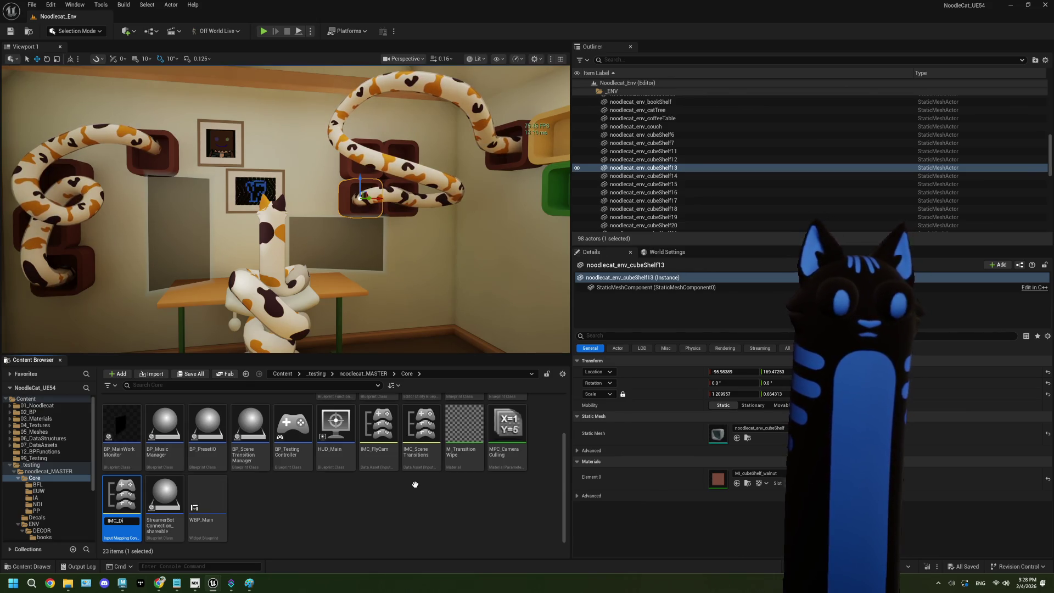
text(ay)
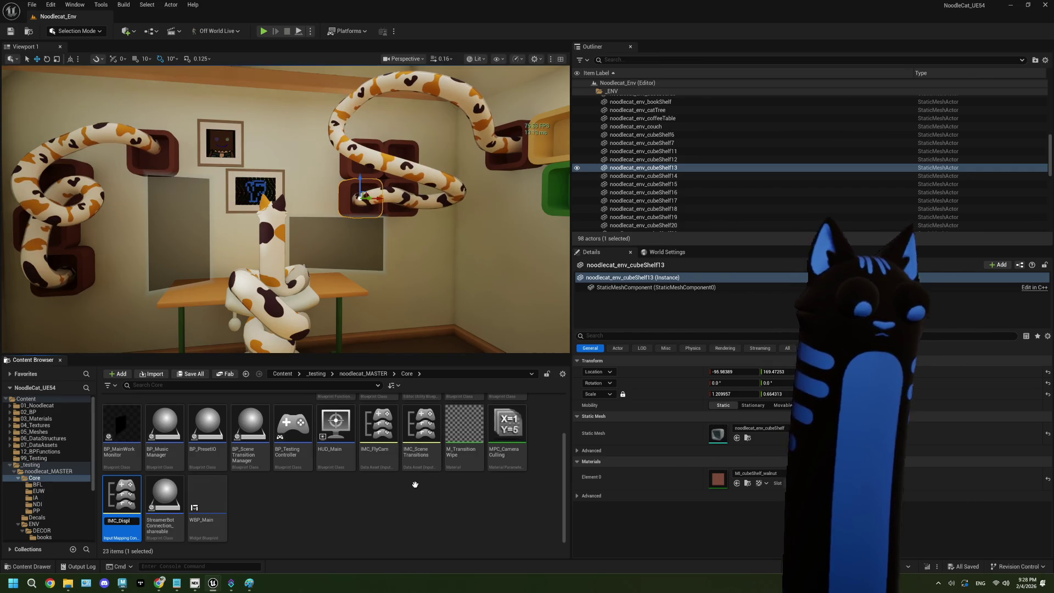
key(Return)
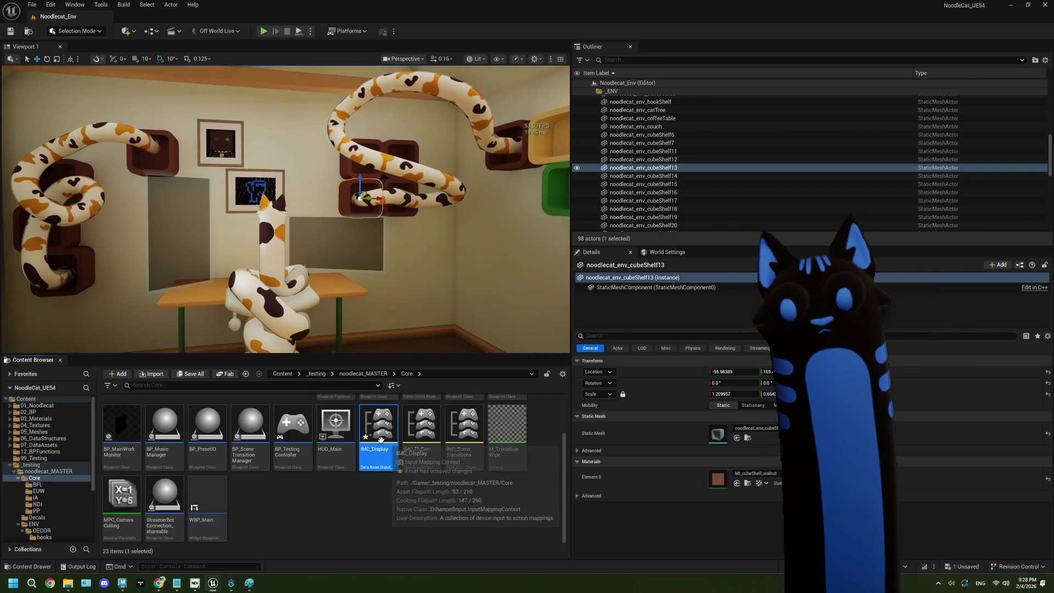
double_click(379, 425)
click(10, 31)
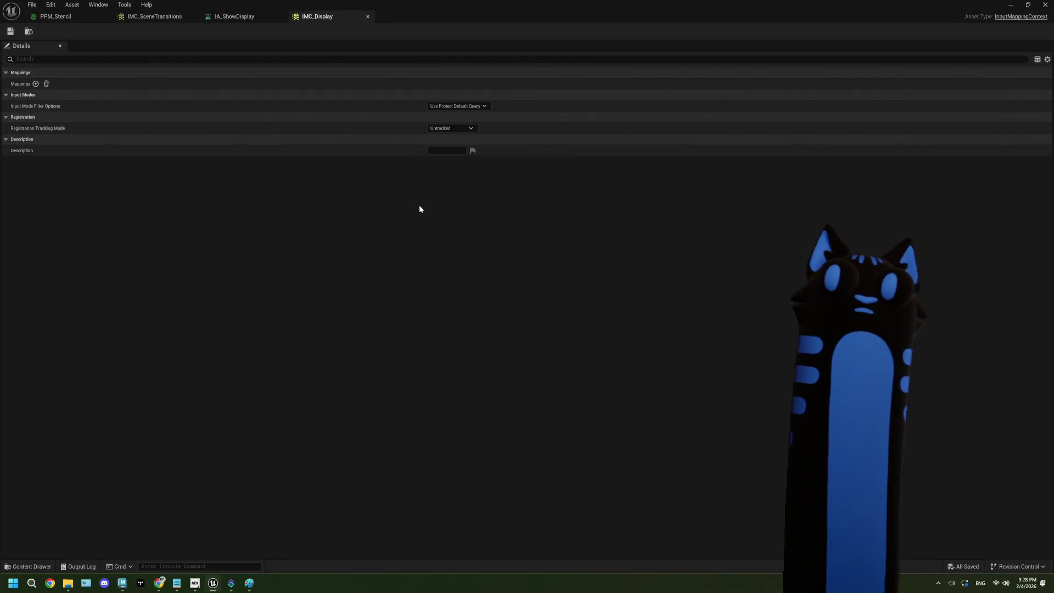
Add an empty mapping to IMC_Display, then switch to ThePlan.txt and start a new line.
click(36, 83)
click(45, 95)
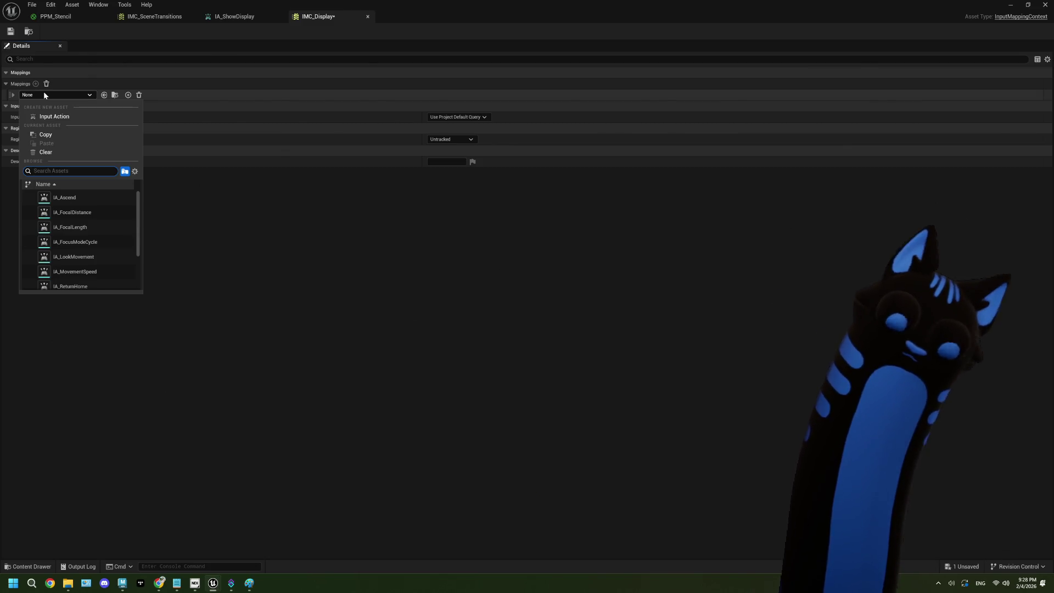
click(177, 584)
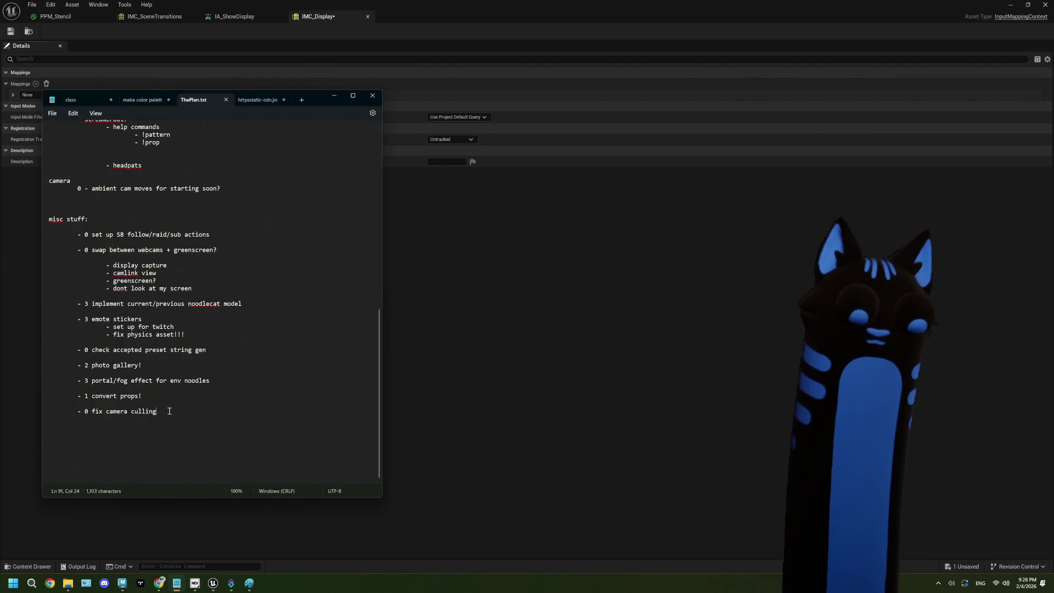
key(Return)
key(Return)
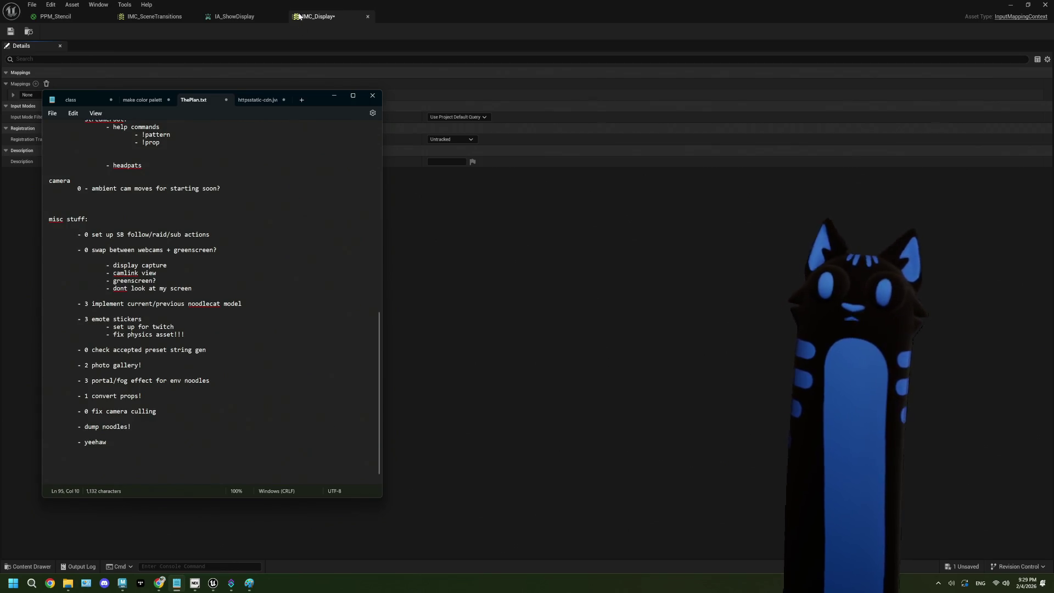
Return to Unreal and minimize the IMC_Display editor window.
click(1014, 5)
click(1012, 5)
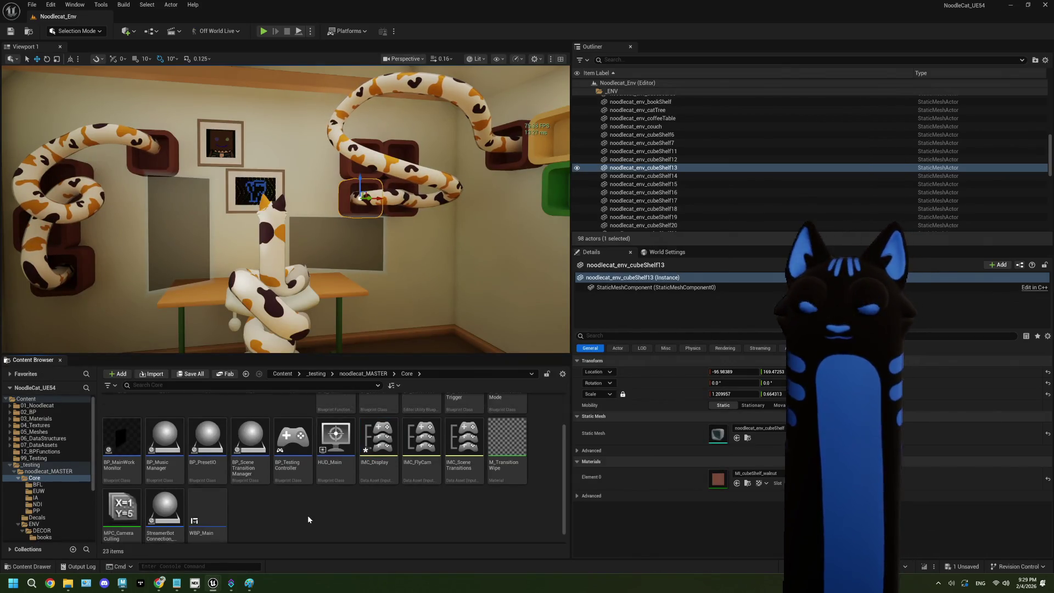
scroll(308, 515, up, 2)
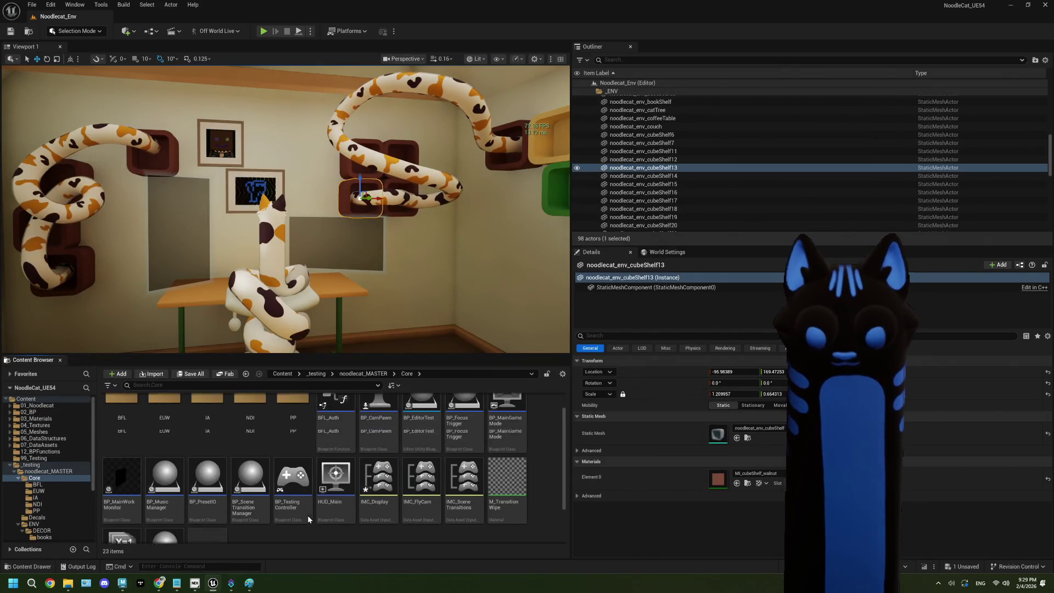
click(372, 377)
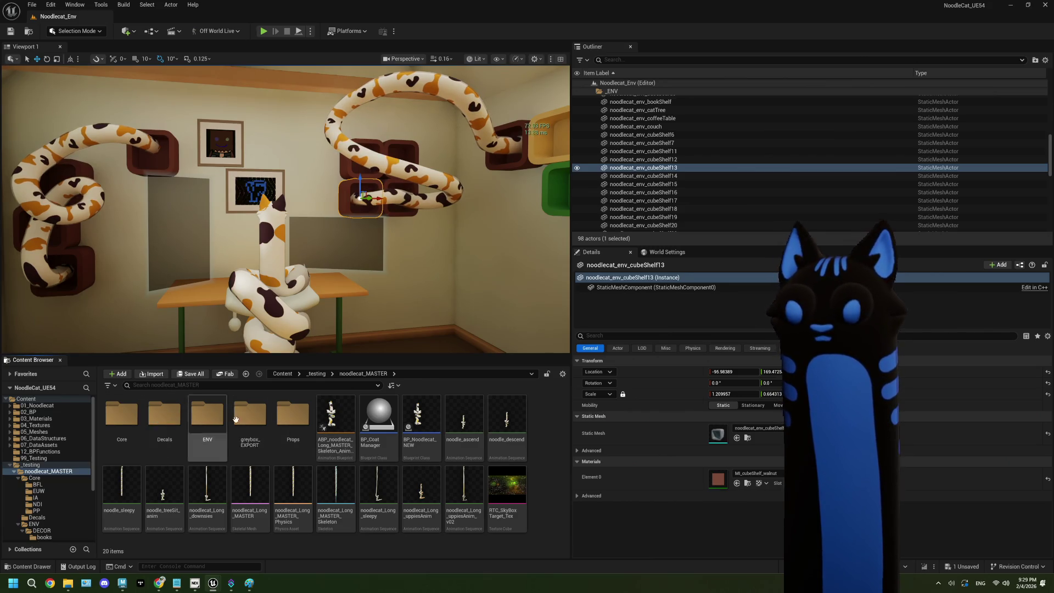
double_click(384, 416)
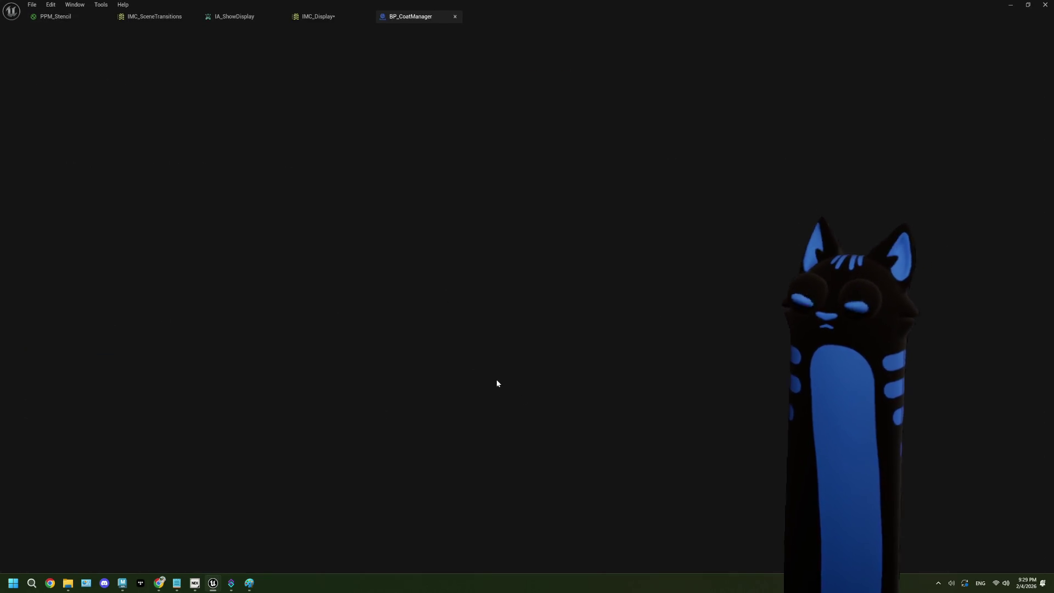
scroll(522, 395, down, 2)
scroll(414, 366, up, 5)
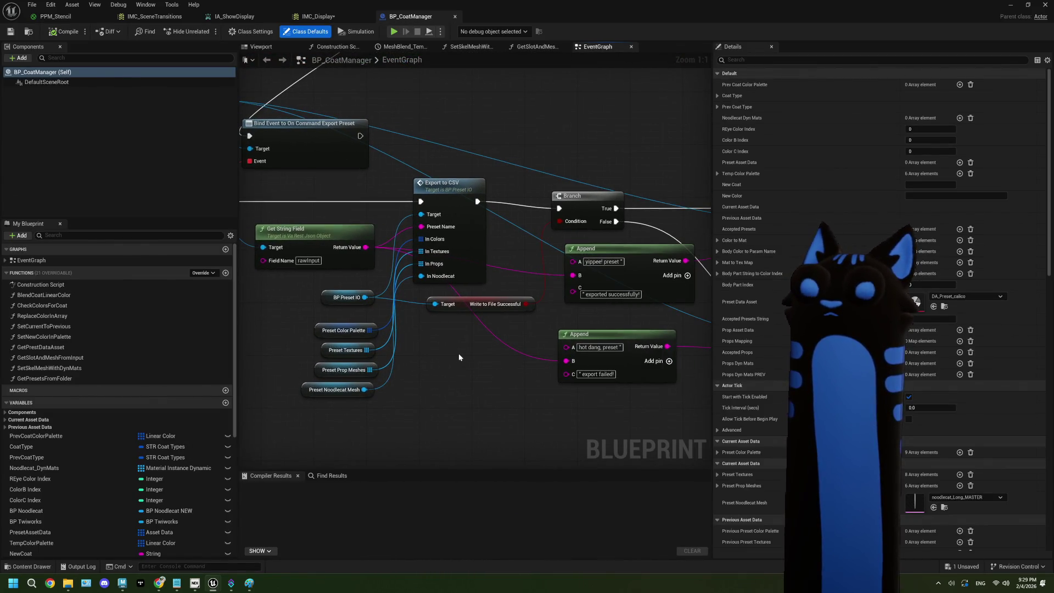
scroll(472, 367, down, 3)
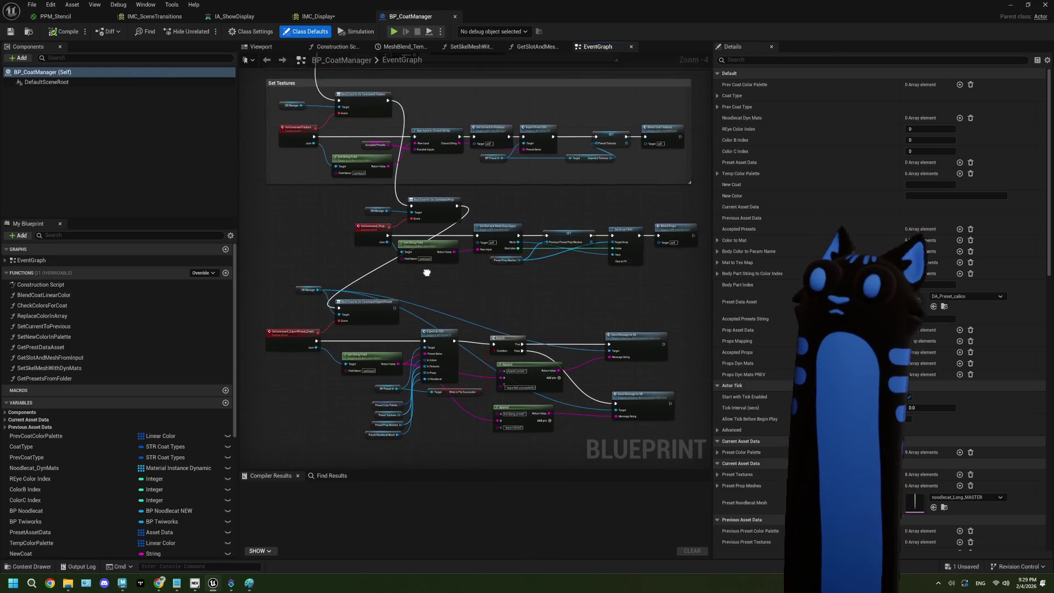
scroll(431, 277, up, 3)
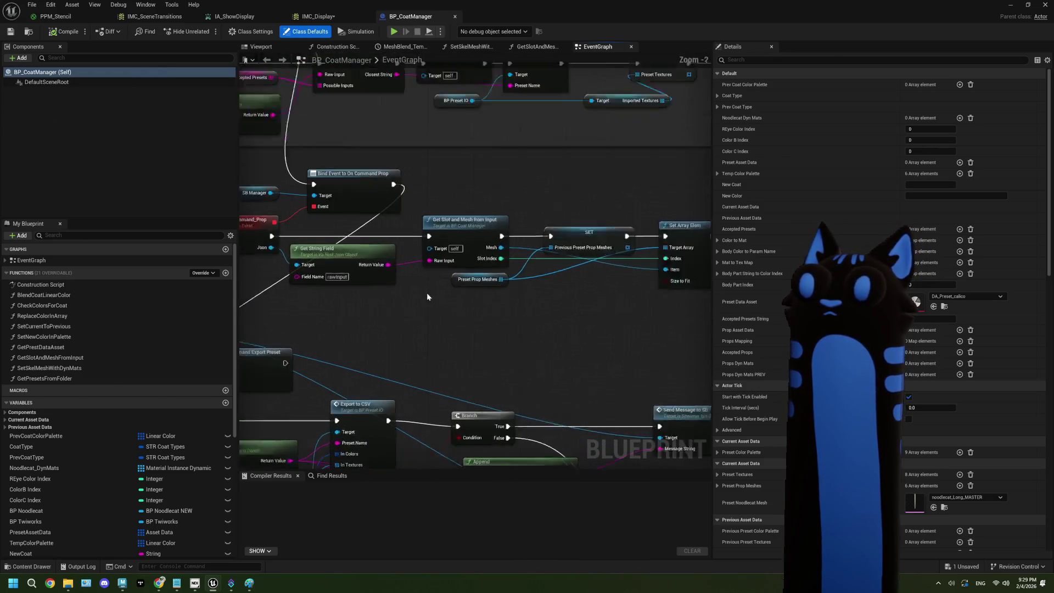
mouse_move(423, 301)
mouse_down()
mouse_move(482, 294)
mouse_move(405, 294)
mouse_move(544, 286)
mouse_up()
mouse_move(383, 315)
mouse_down()
mouse_move(477, 309)
mouse_move(467, 296)
mouse_up()
click(315, 201)
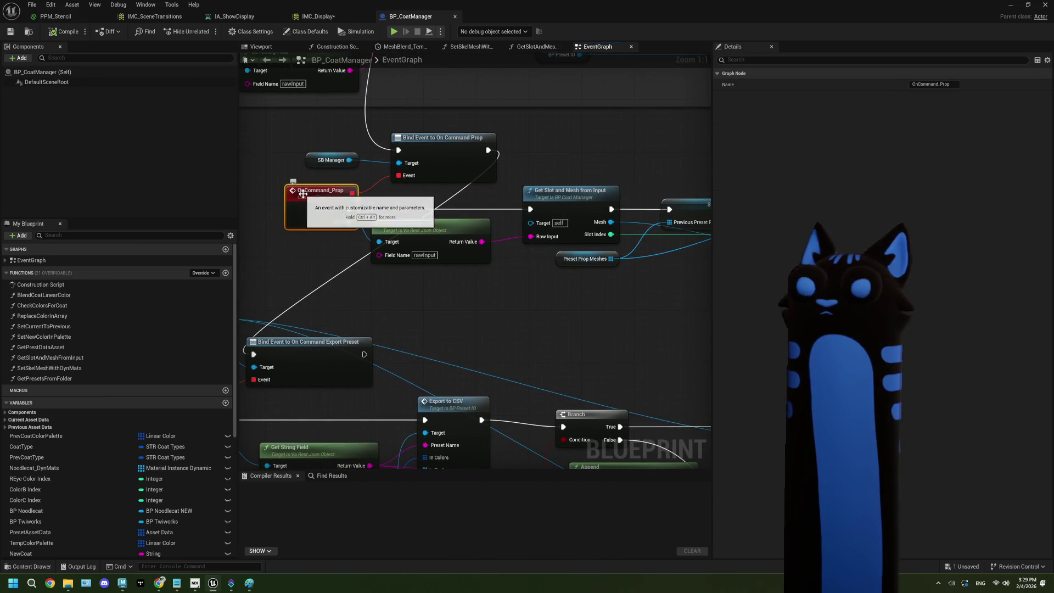
click(1013, 9)
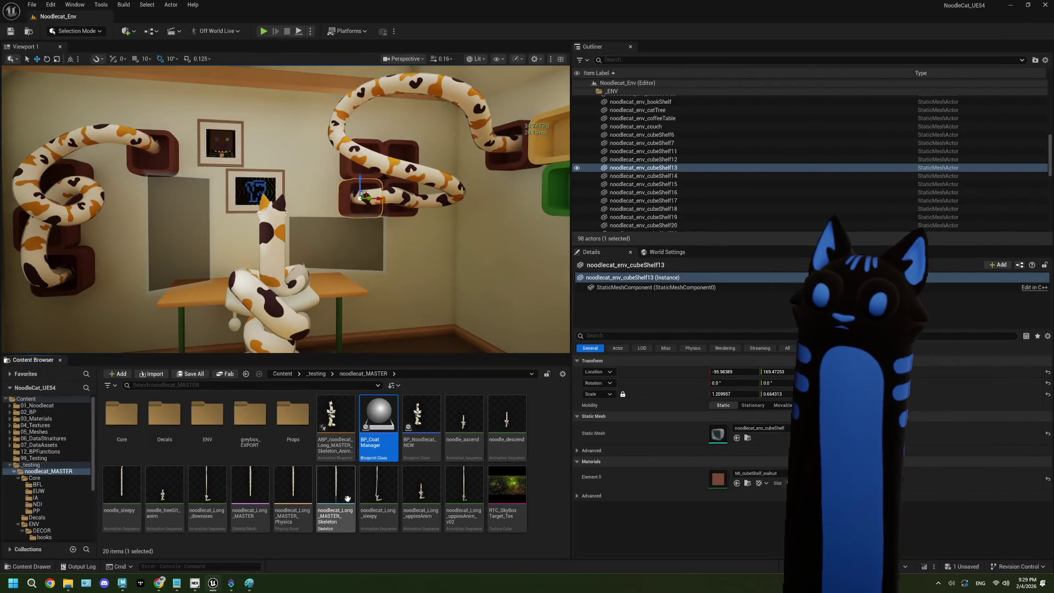
double_click(117, 419)
Open the StreamerBotConnection_shareable blueprint from the Core folder.
scroll(165, 494, down, 2)
click(168, 516)
double_click(171, 518)
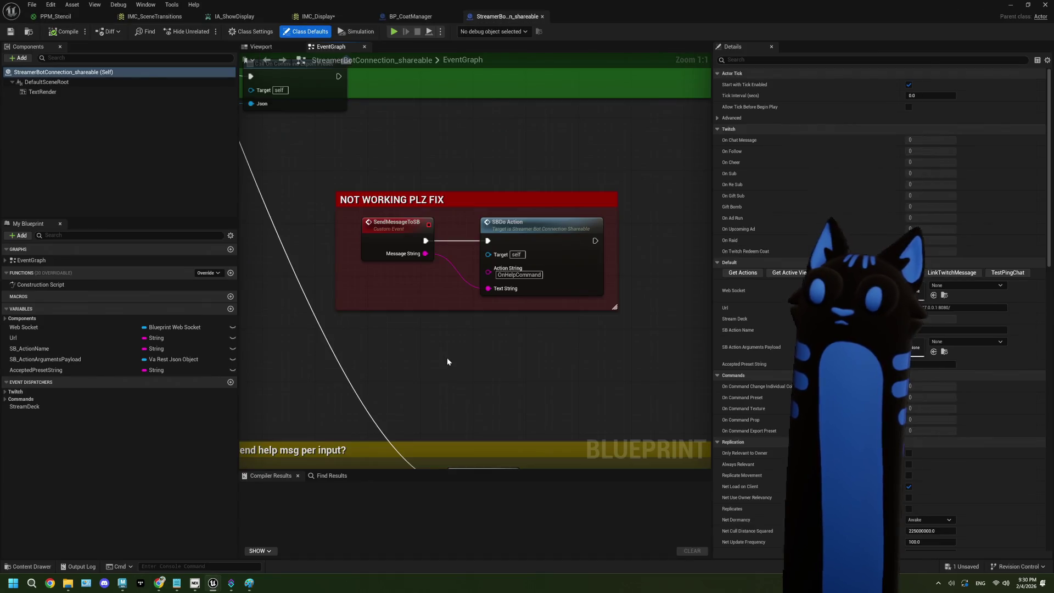
Inspect Call On Command Prop and the Switch on String's 18 pin names, then close the tab.
scroll(449, 347, down, 3)
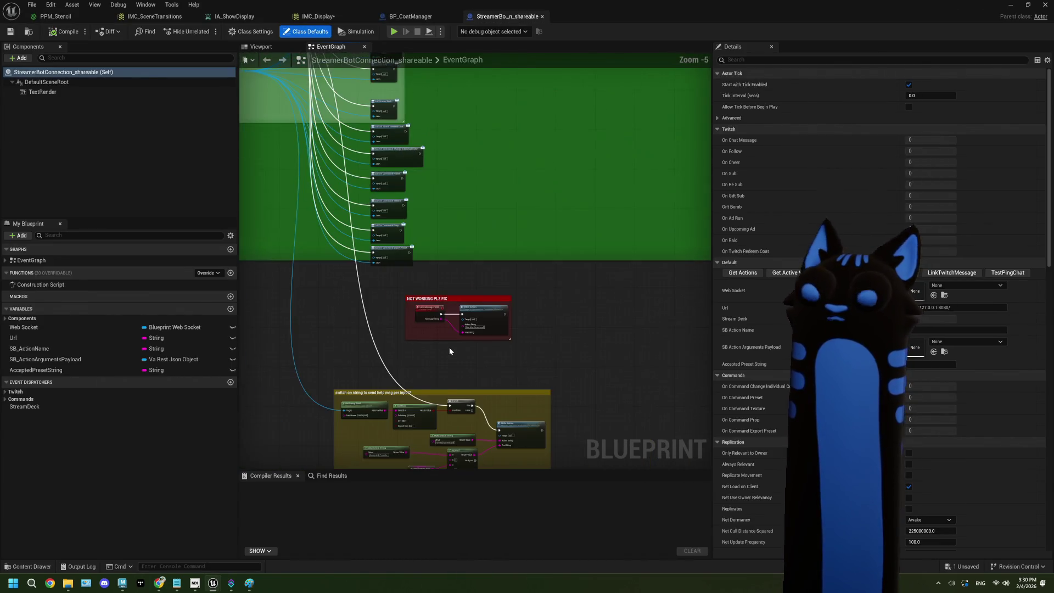
scroll(424, 365, up, 3)
scroll(425, 366, down, 4)
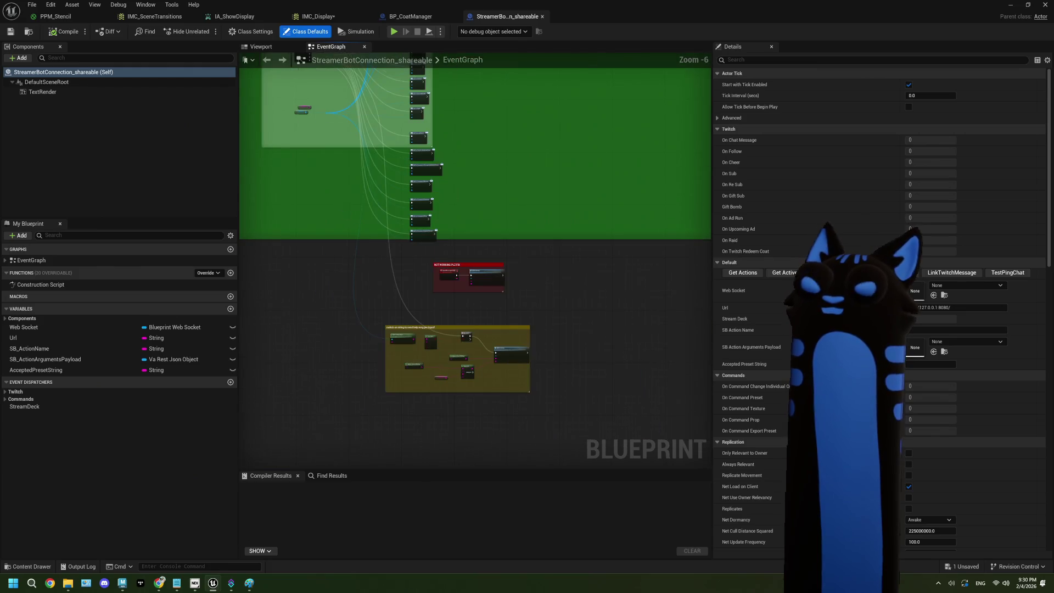
scroll(472, 304, up, 7)
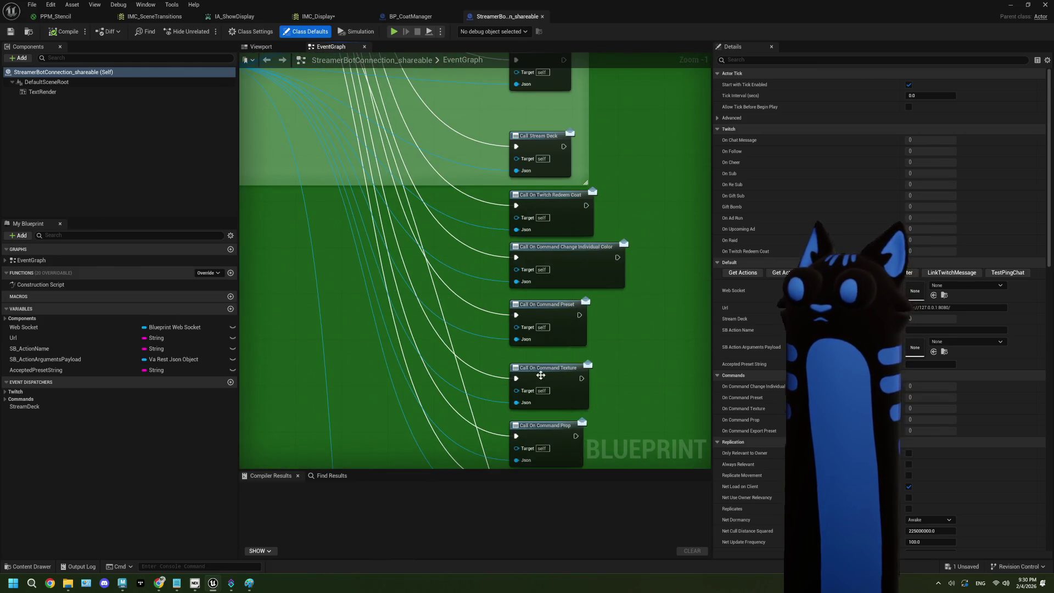
click(563, 424)
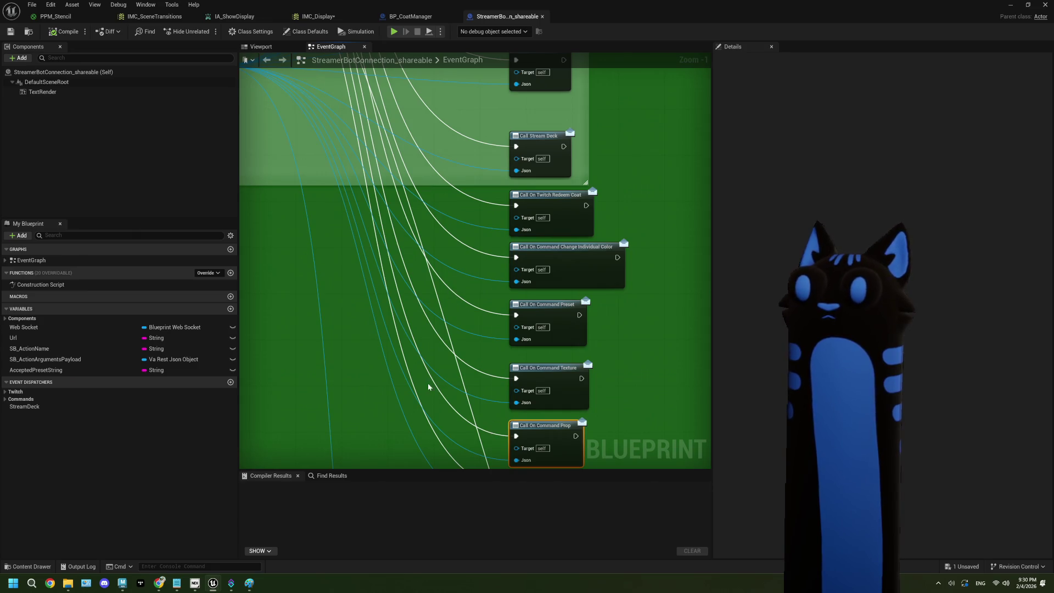
scroll(429, 388, down, 5)
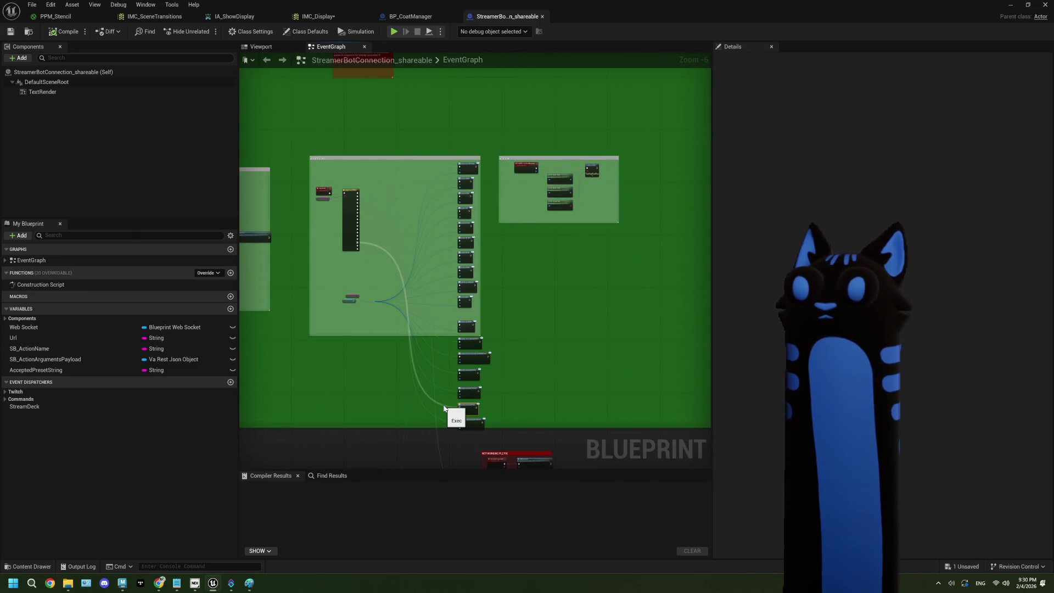
scroll(353, 277, up, 5)
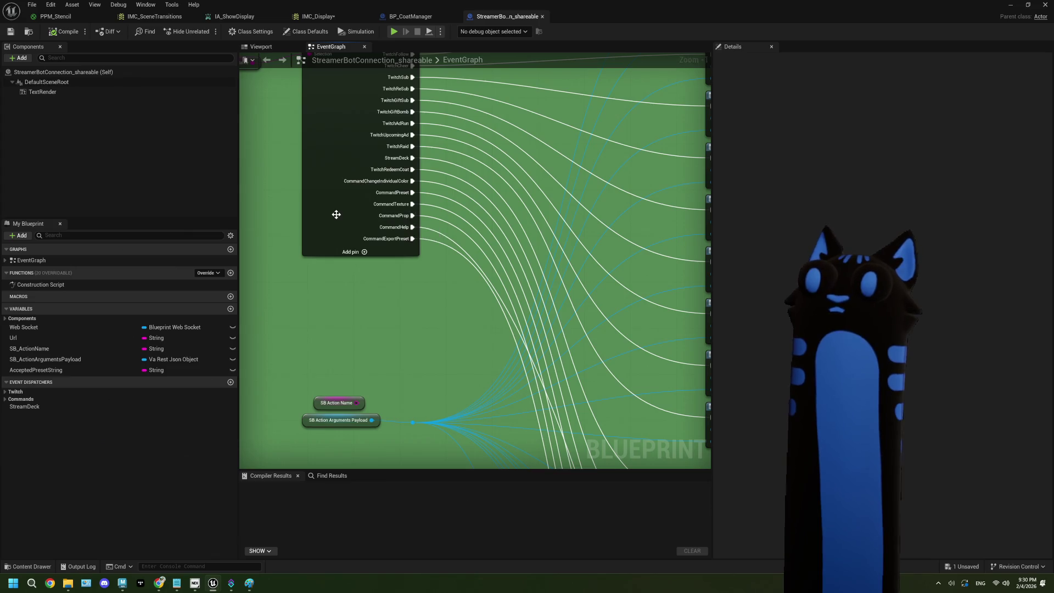
click(371, 216)
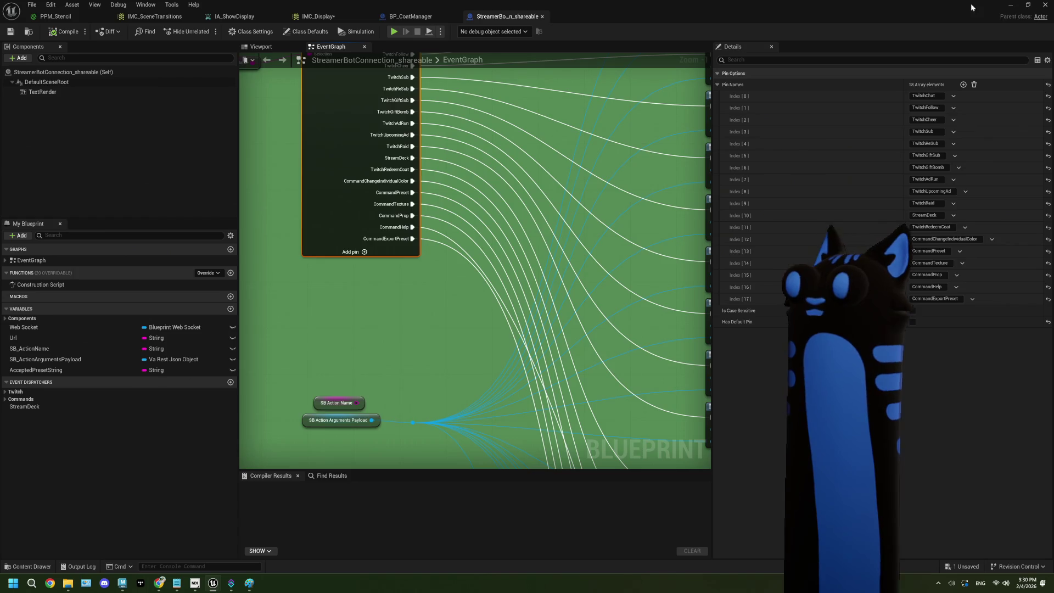
click(542, 17)
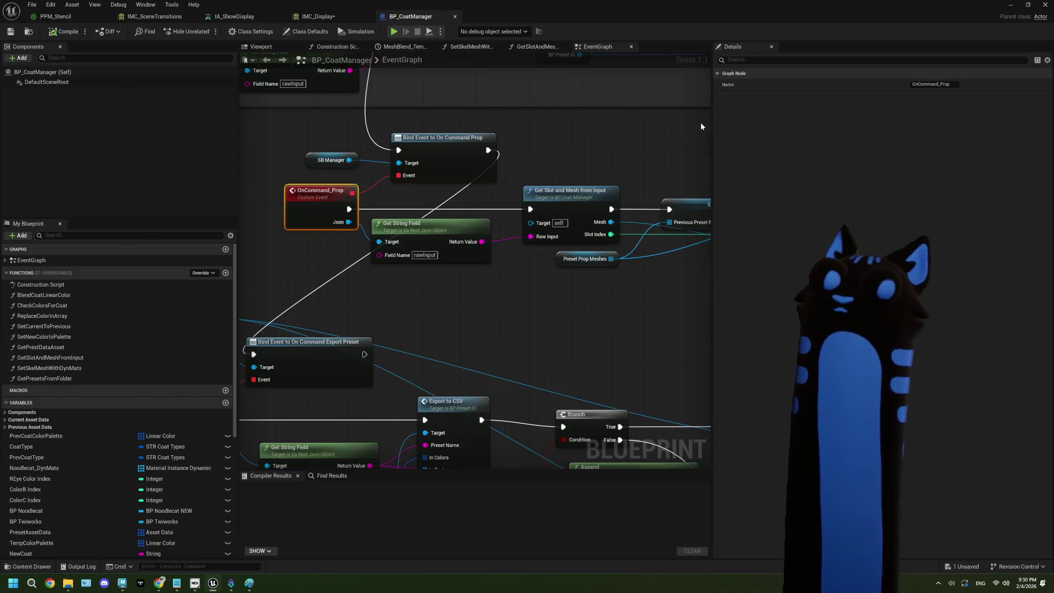
Save BP_CoatManager, deselect OnCommand_Prop, minimize the editor, and bring up Streamer.bot.
click(12, 33)
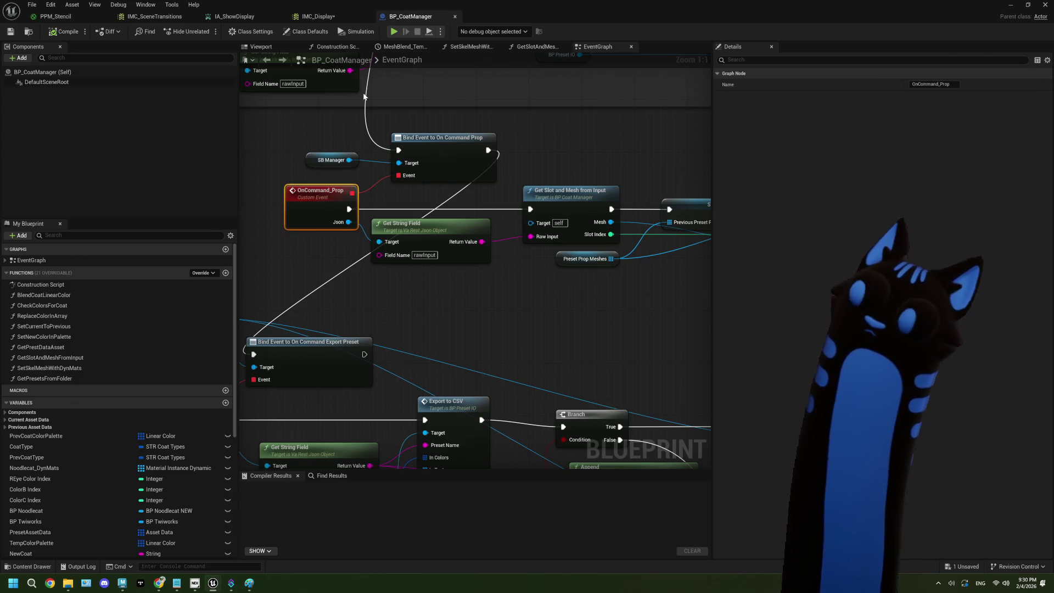
click(519, 126)
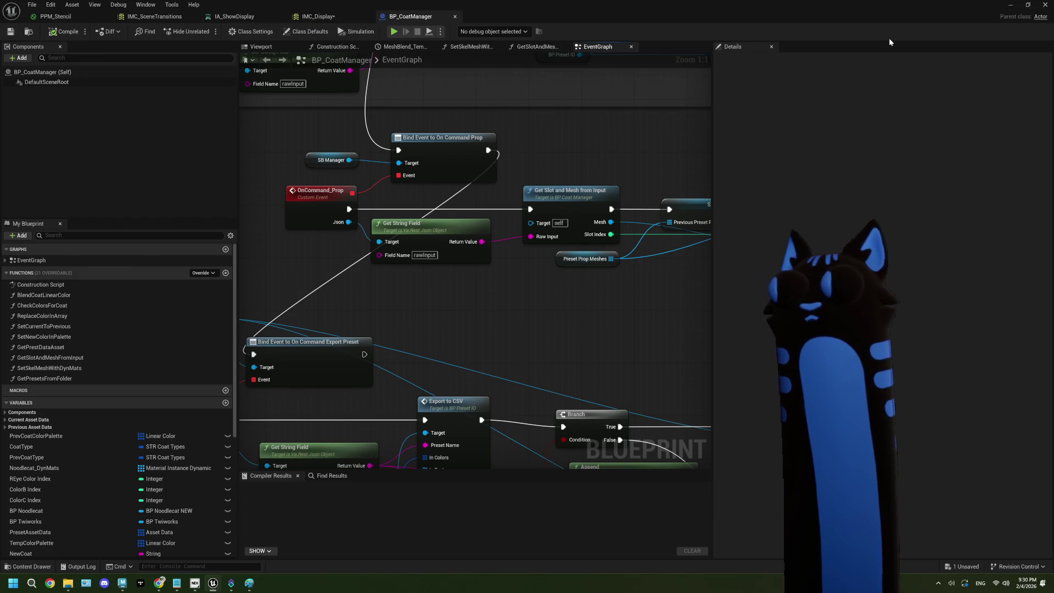
click(1004, 8)
click(231, 584)
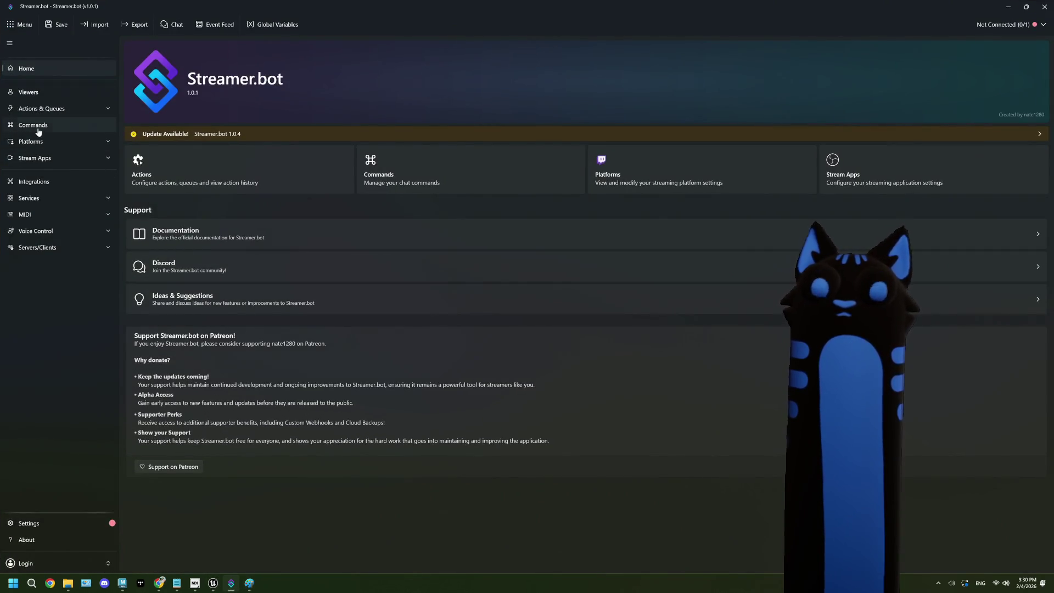
Select the !prop entry in Streamer.bot's Commands list, then minimize Streamer.bot.
click(36, 125)
click(171, 152)
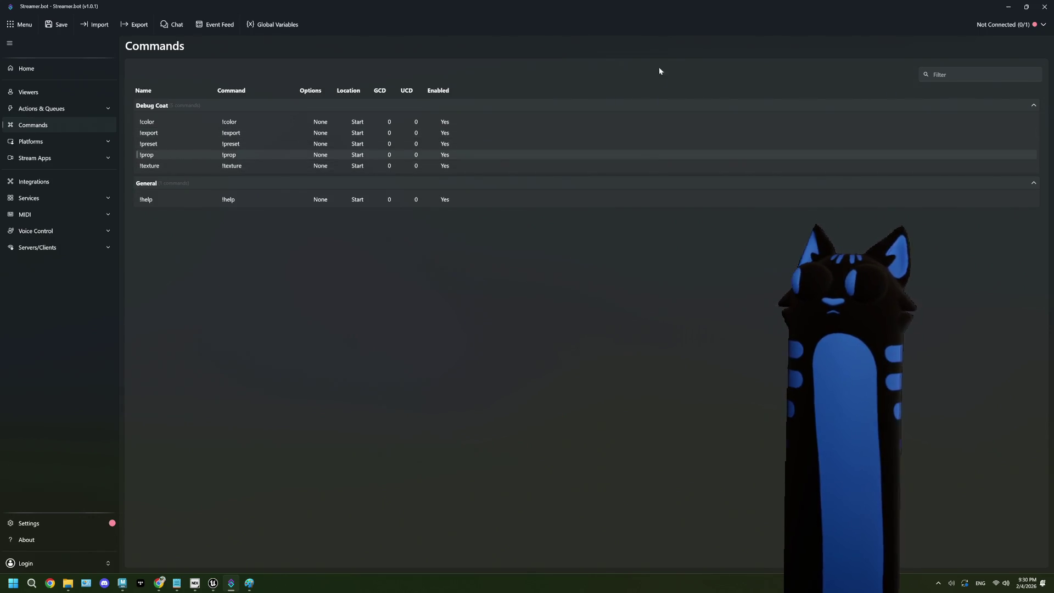
click(1009, 6)
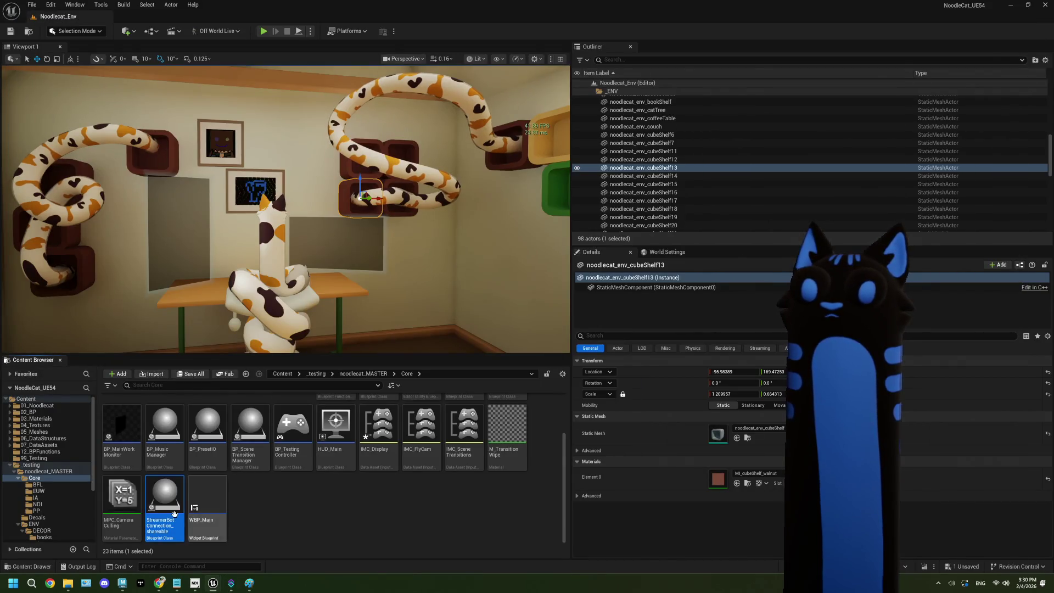
Open Get Slot and Mesh from Input in BP_CoatManager and frame its Get Skel Mesh loop and Branch.
scroll(467, 351, down, 2)
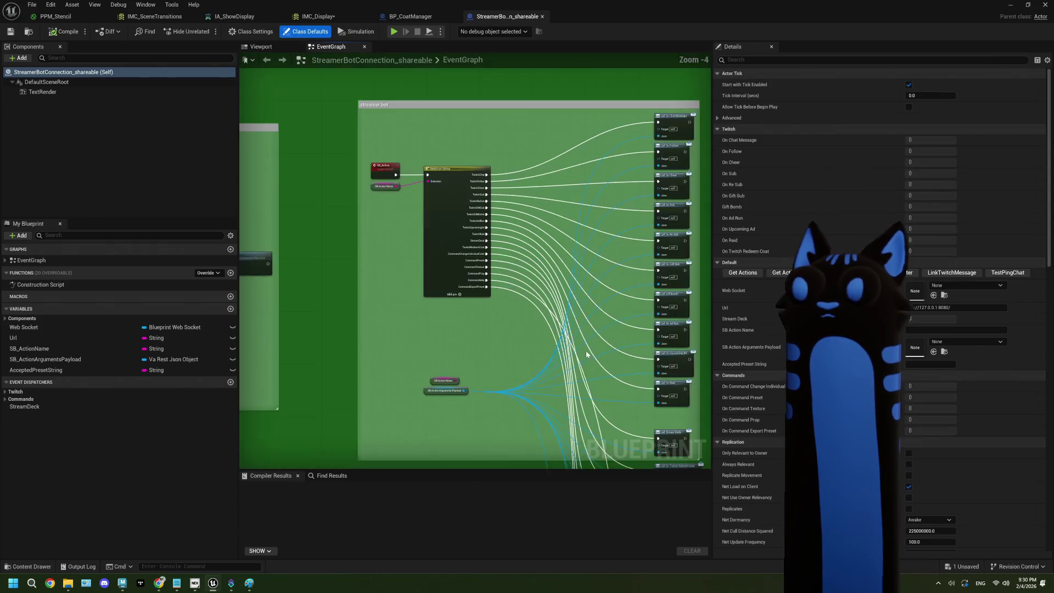
scroll(434, 361, up, 3)
drag(434, 361, 437, 325)
click(410, 16)
scroll(435, 232, up, 3)
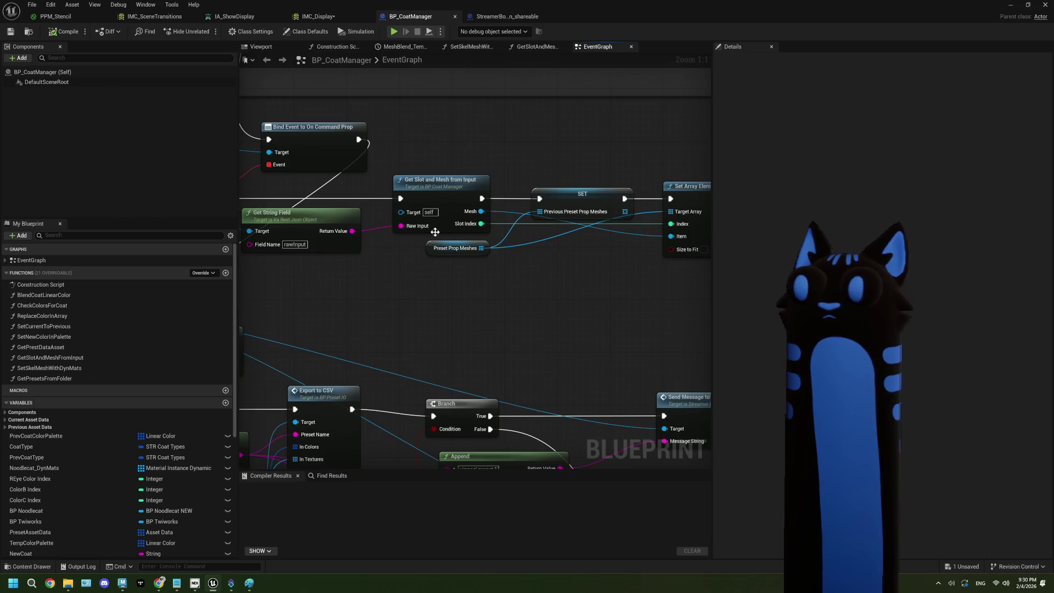
double_click(434, 232)
scroll(476, 279, up, 2)
mouse_move(475, 281)
mouse_down()
mouse_move(590, 282)
mouse_move(439, 271)
mouse_move(436, 252)
mouse_move(662, 255)
mouse_move(627, 256)
mouse_move(610, 272)
mouse_move(443, 264)
mouse_move(549, 249)
mouse_move(480, 217)
mouse_move(415, 243)
mouse_move(539, 240)
mouse_up()
scroll(590, 281, down, 1)
scroll(442, 263, down, 1)
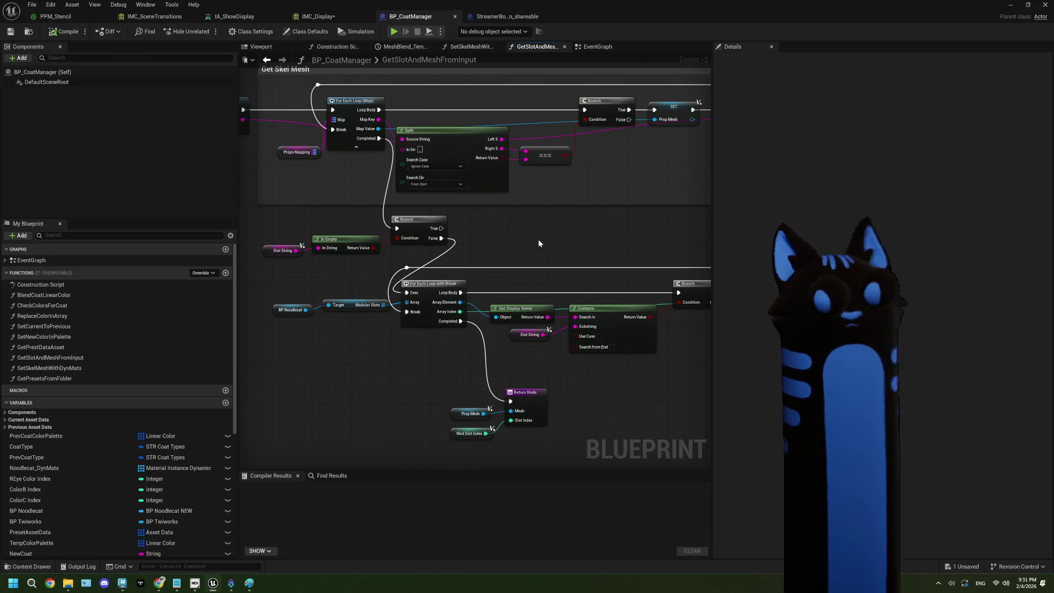
drag(591, 376, 482, 333)
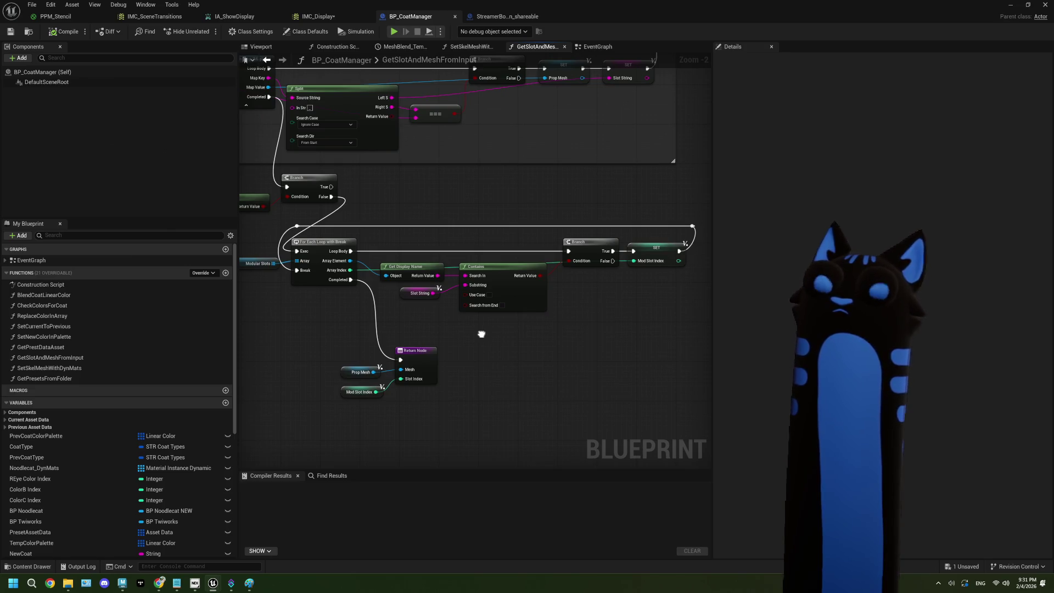
Review the function's nodes and the Props Mapping variable's type, then return to the event graph.
drag(482, 334, 605, 371)
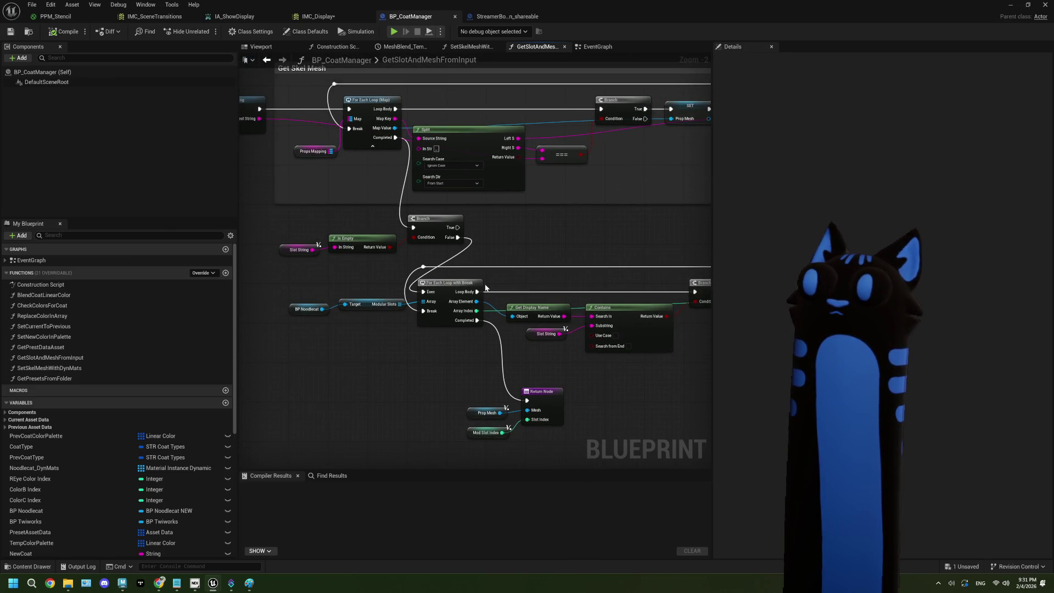
drag(717, 216, 808, 217)
scroll(606, 256, up, 1)
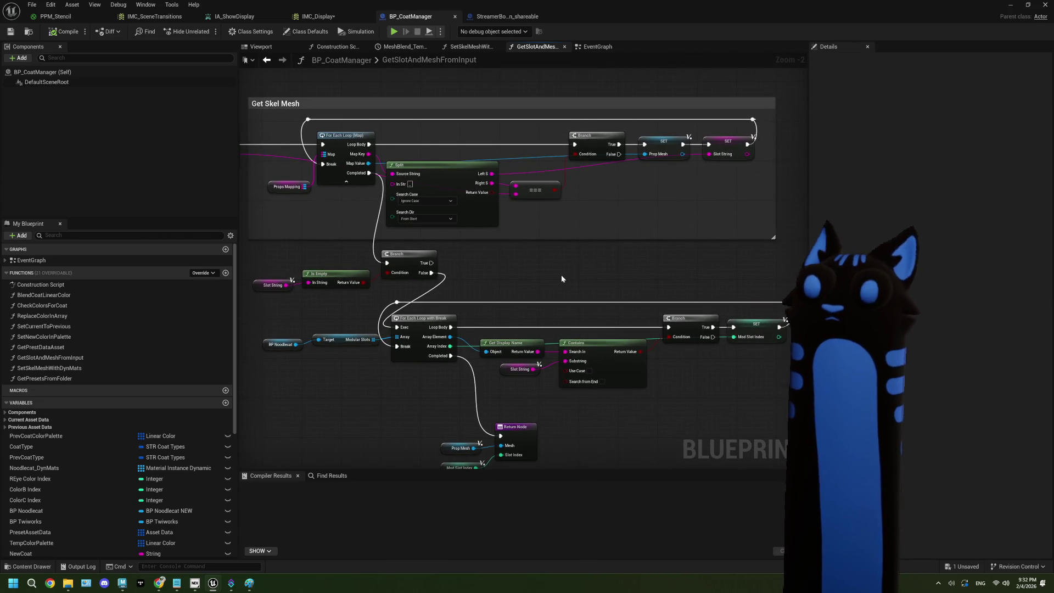
scroll(566, 256, up, 1)
drag(353, 233, 556, 266)
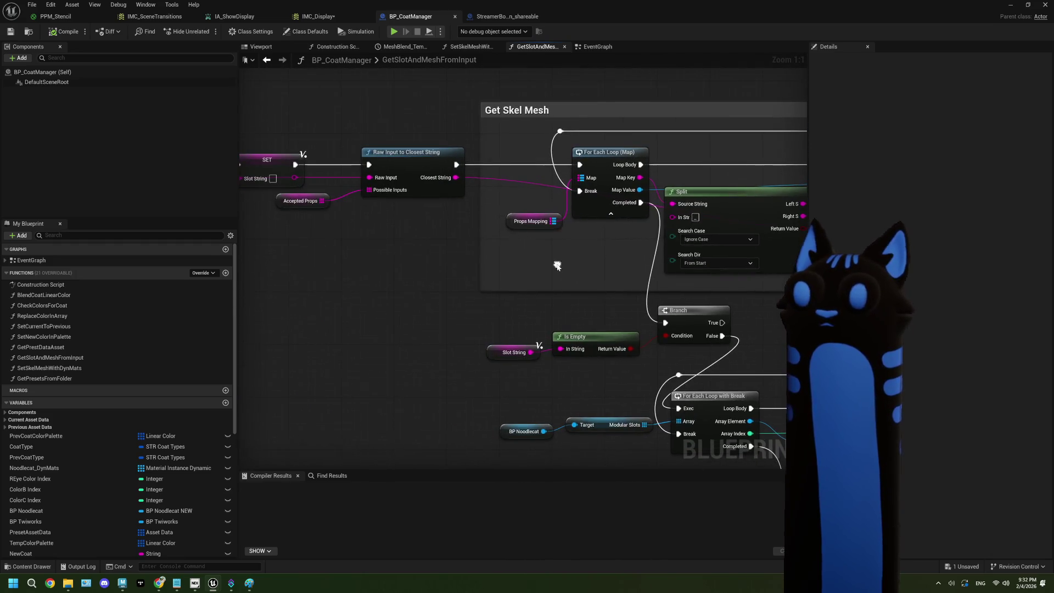
mouse_move(541, 208)
mouse_down()
mouse_move(446, 210)
mouse_move(441, 230)
mouse_up()
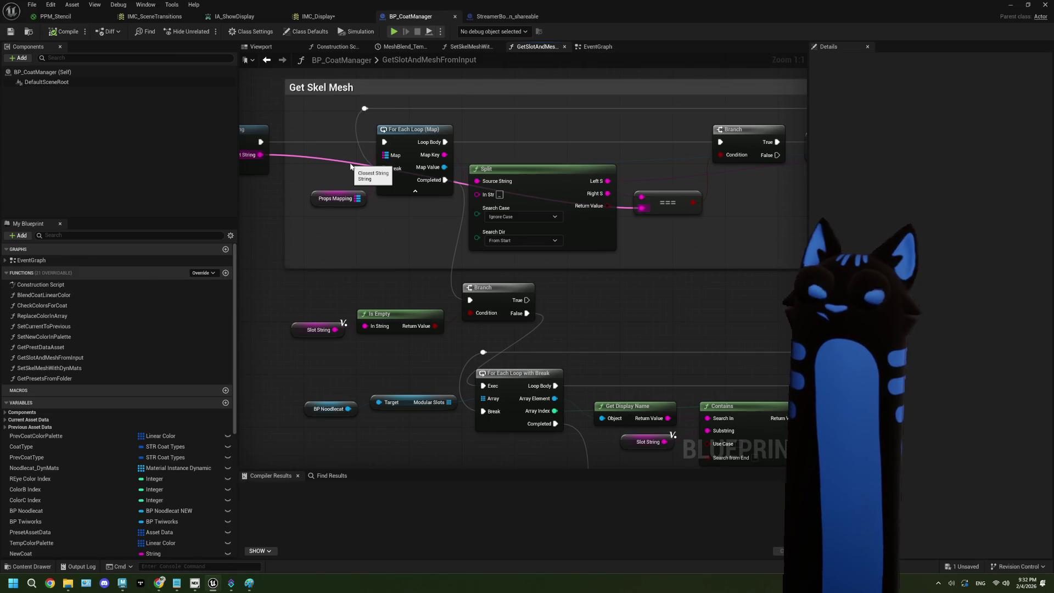
click(336, 198)
scroll(349, 240, down, 1)
scroll(350, 241, down, 2)
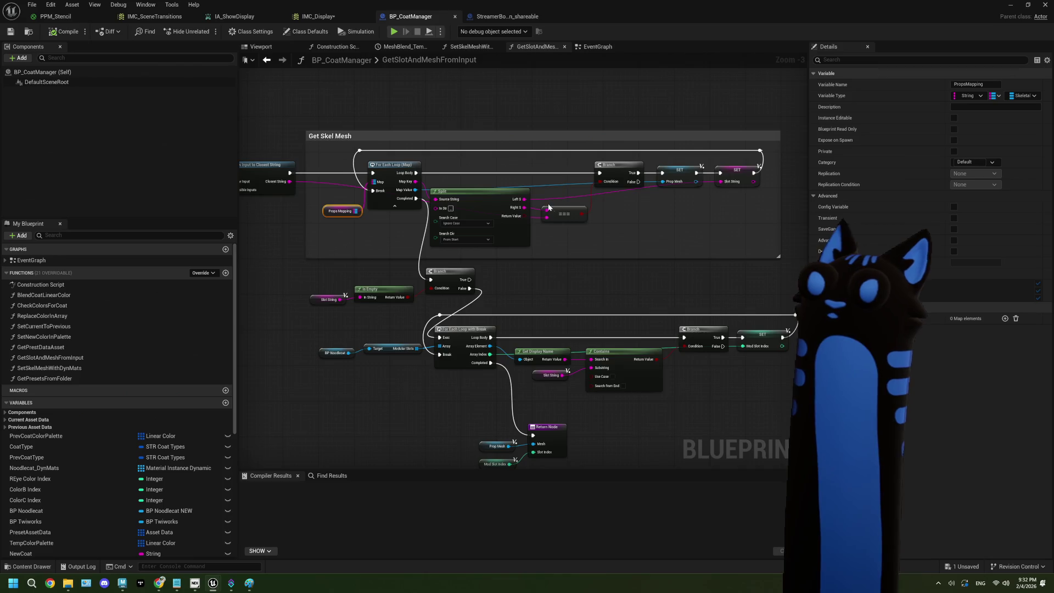
scroll(444, 172, up, 2)
mouse_move(444, 172)
mouse_down()
mouse_move(385, 82)
mouse_move(367, 30)
mouse_up()
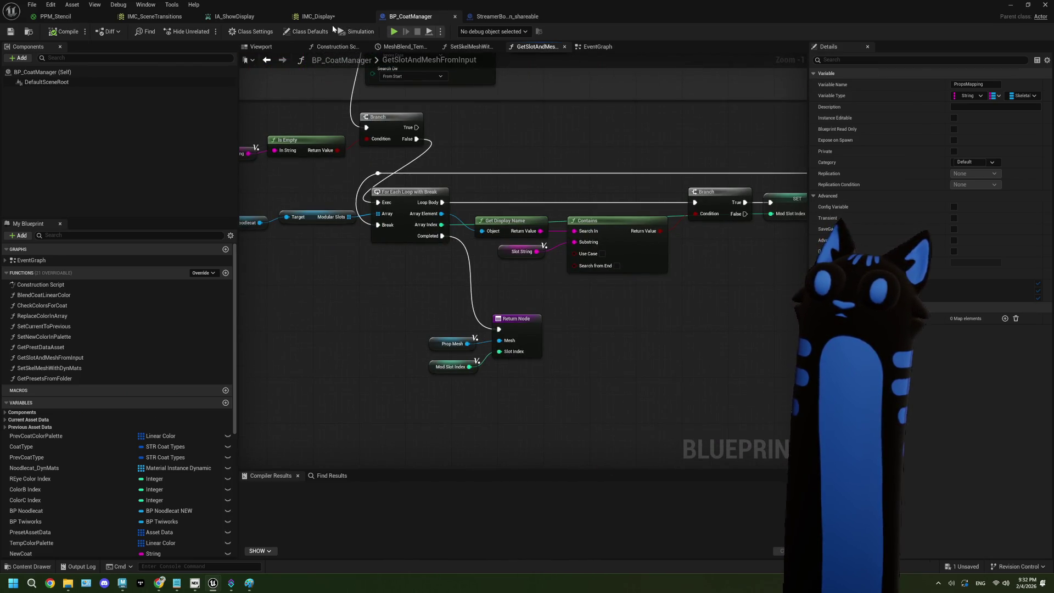
click(589, 48)
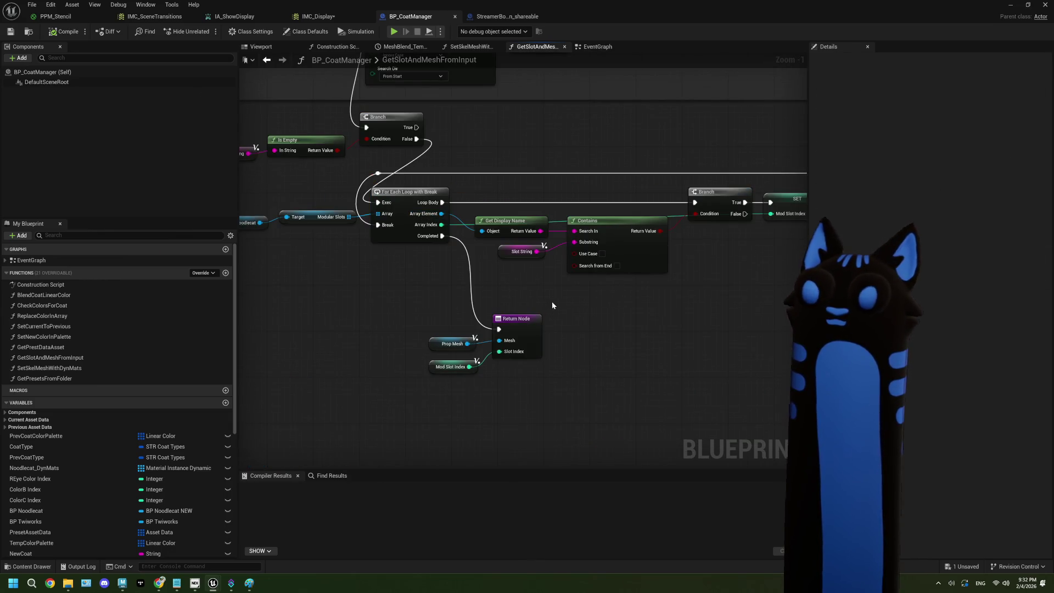
Add a Print String off the For Each Loop (Map) Loop Body and compile BP_CoatManager.
double_click(434, 212)
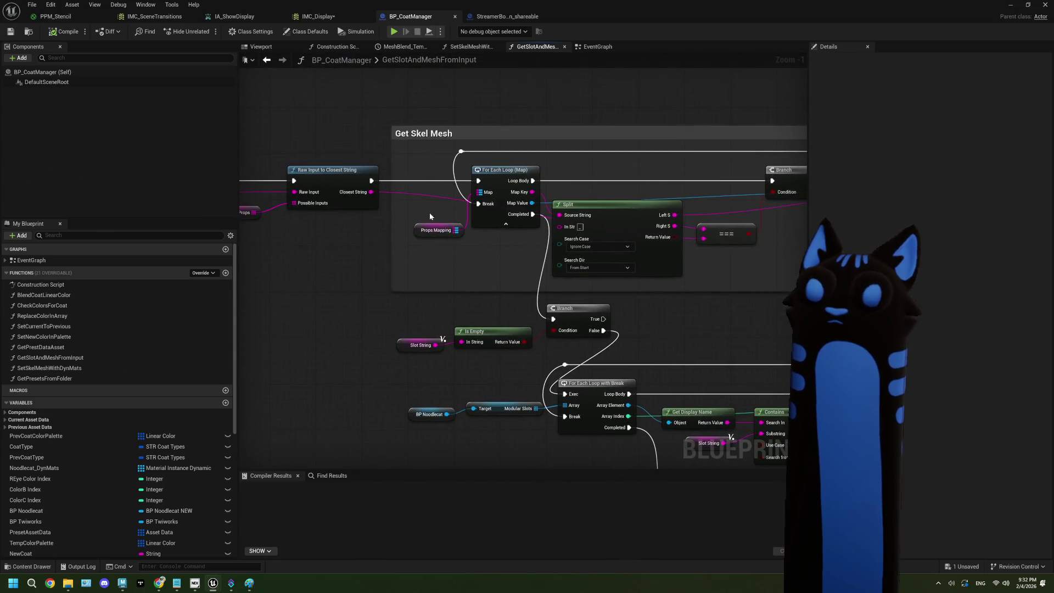
drag(418, 191, 465, 116)
text(print)
key(Return)
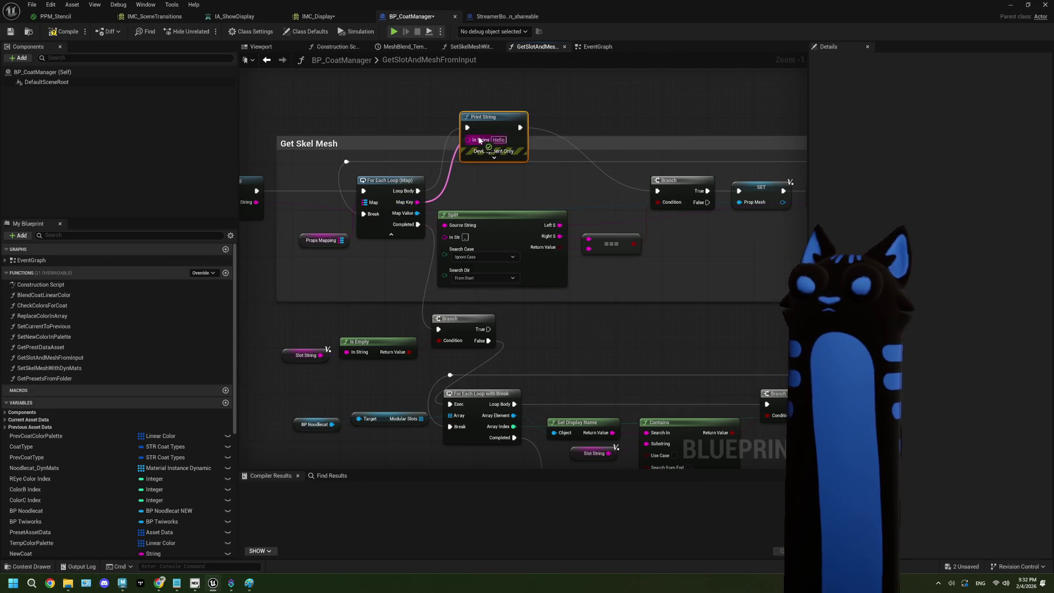
key(ctrl+s)
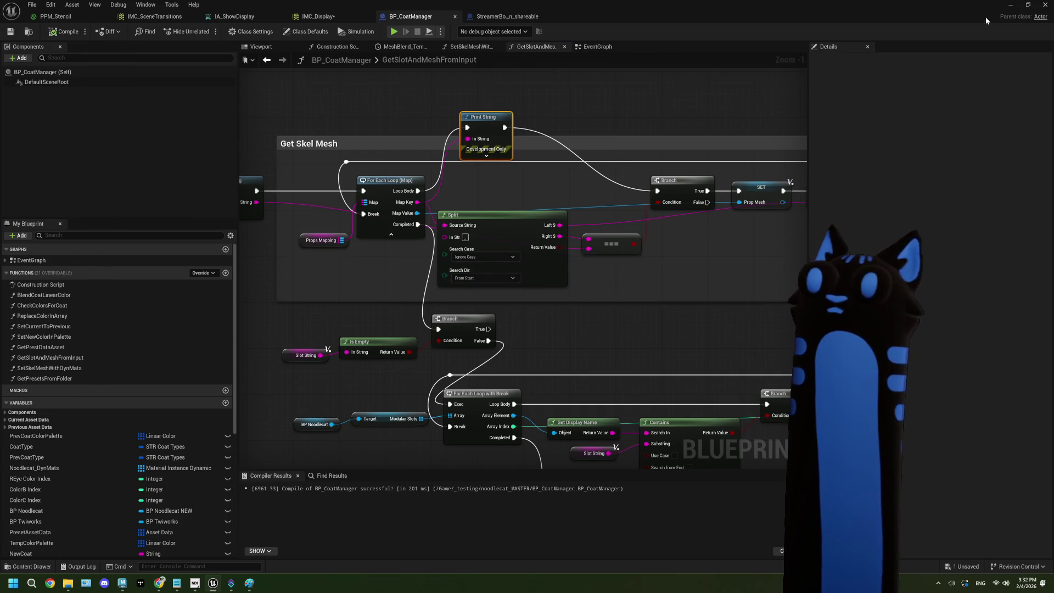
click(1010, 5)
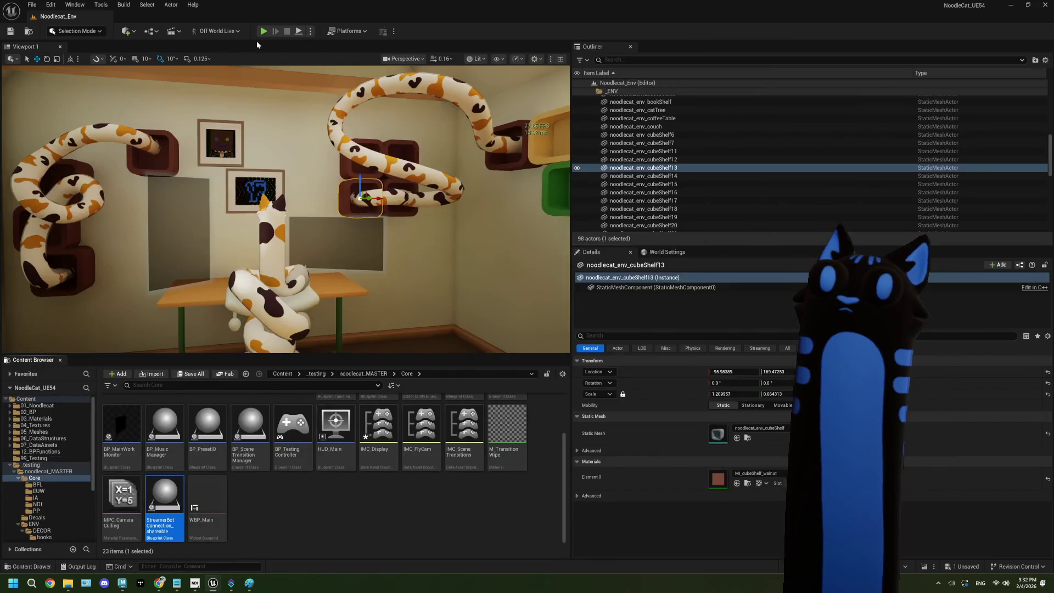
Play-test the level with the Streamer.bot prop command, then browse up to noodlecat_MASTER.
click(263, 32)
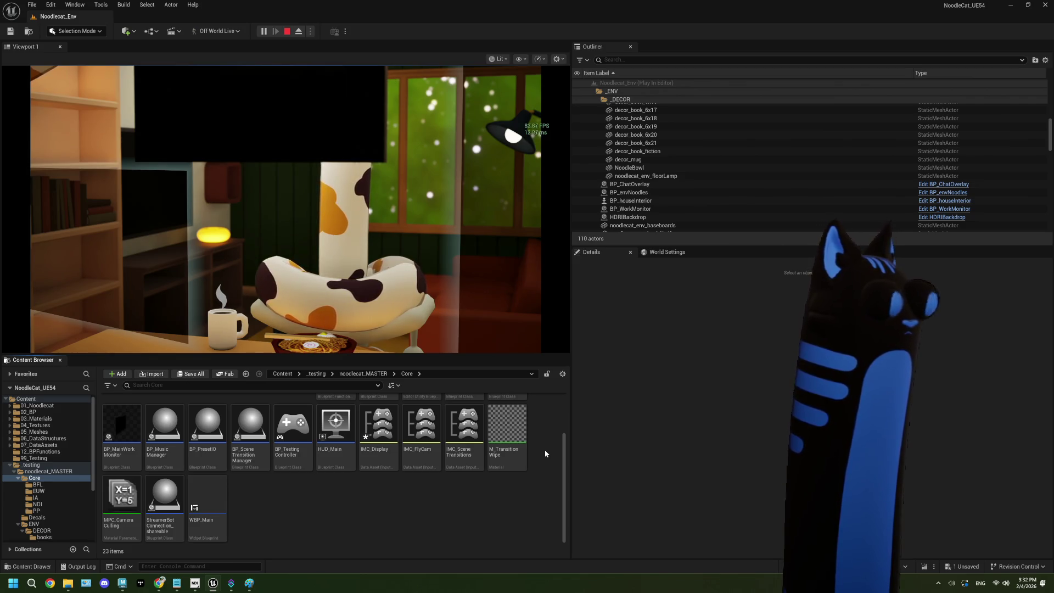
click(287, 32)
click(230, 588)
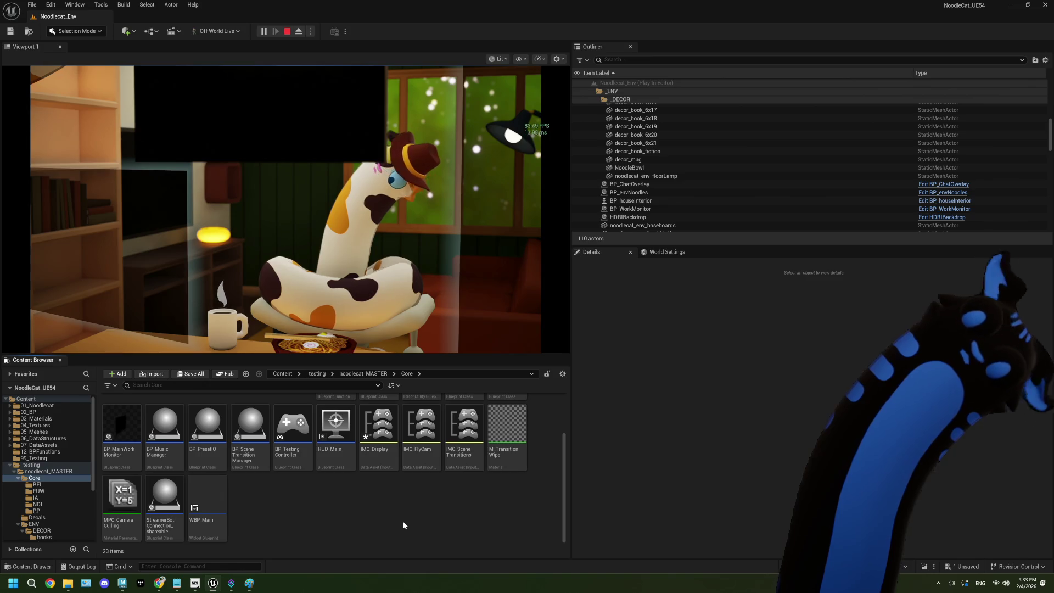
click(289, 31)
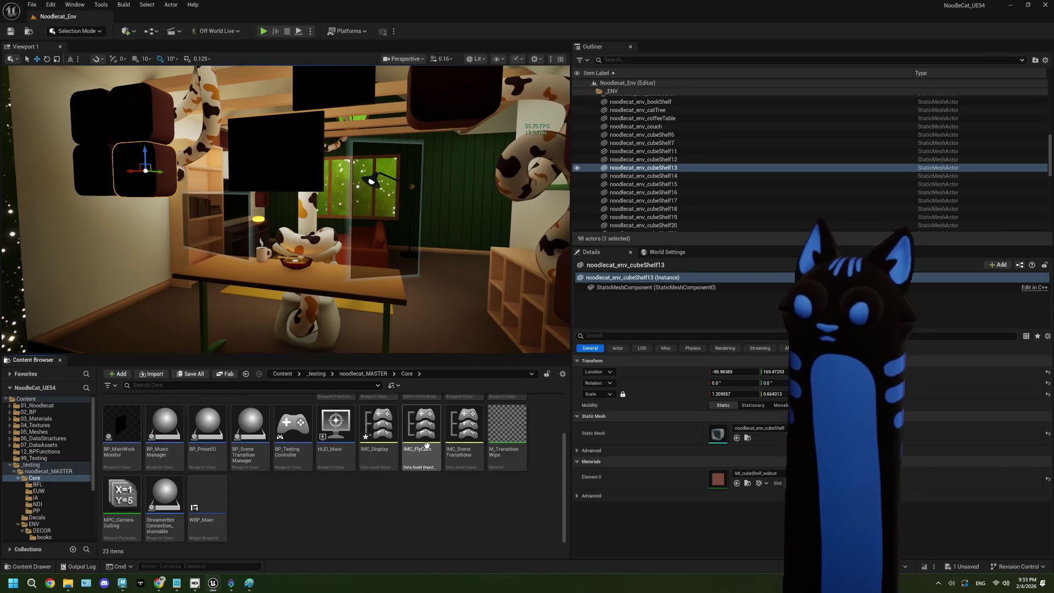
click(375, 377)
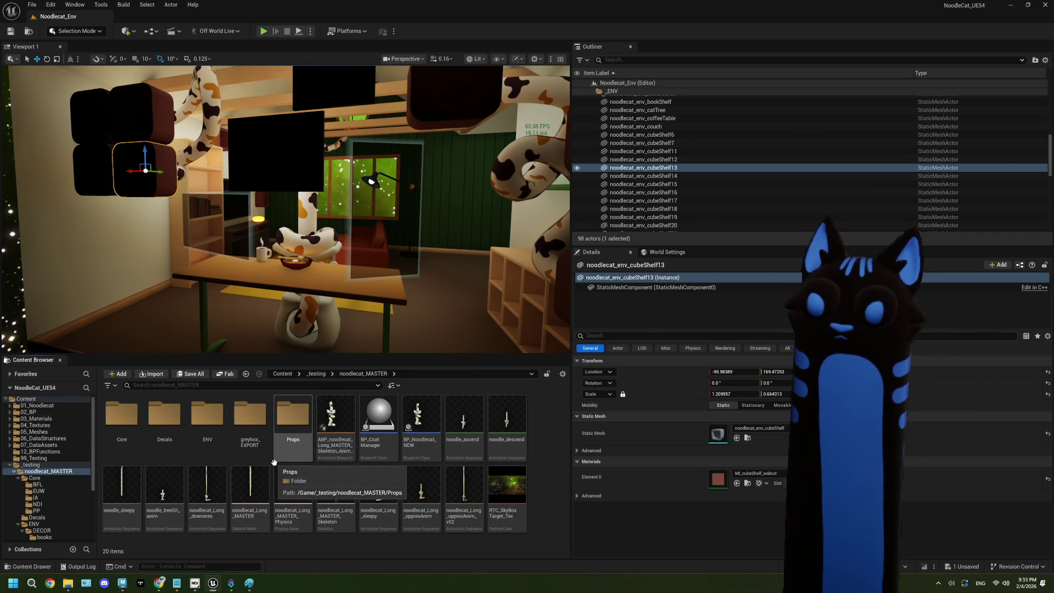
Delete the debug Print String, wire Loop Body back to the Branch, then compile and save.
double_click(378, 434)
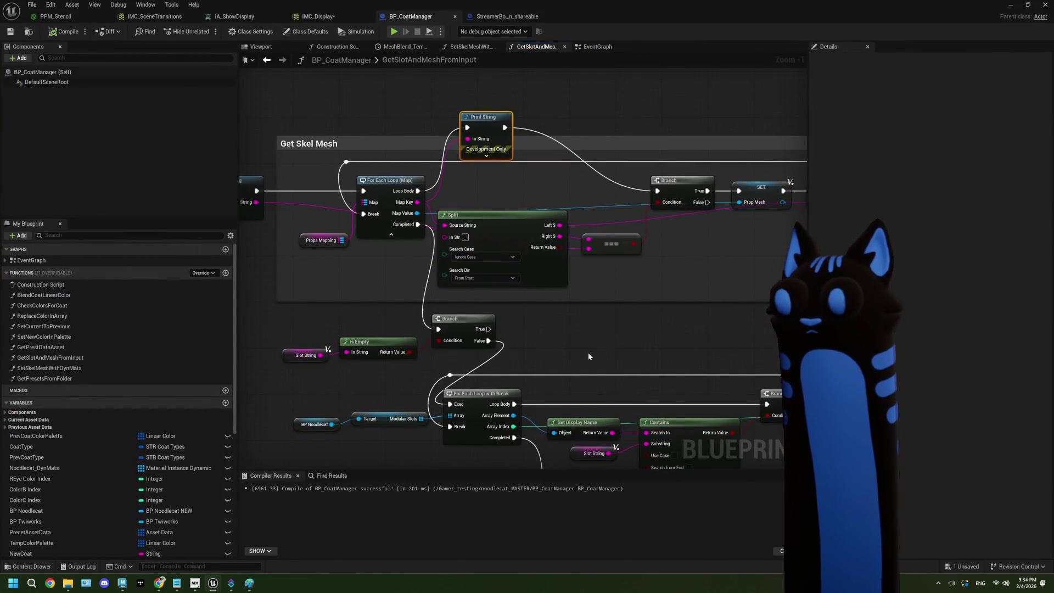
key(Delete)
drag(418, 190, 658, 191)
click(64, 31)
click(12, 32)
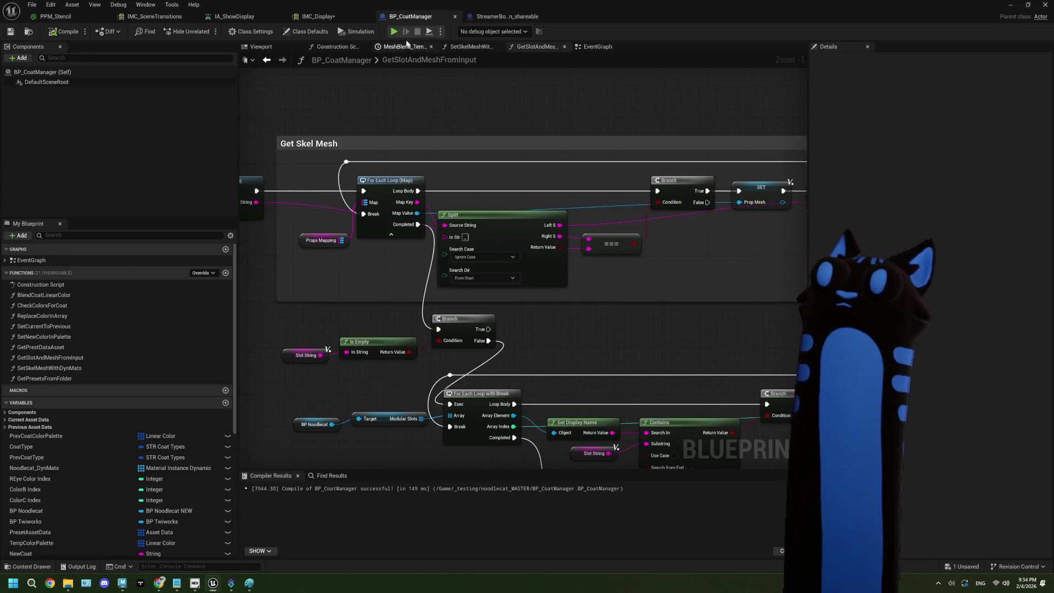
In the EventGraph, select the whole Package Path text value.
click(598, 47)
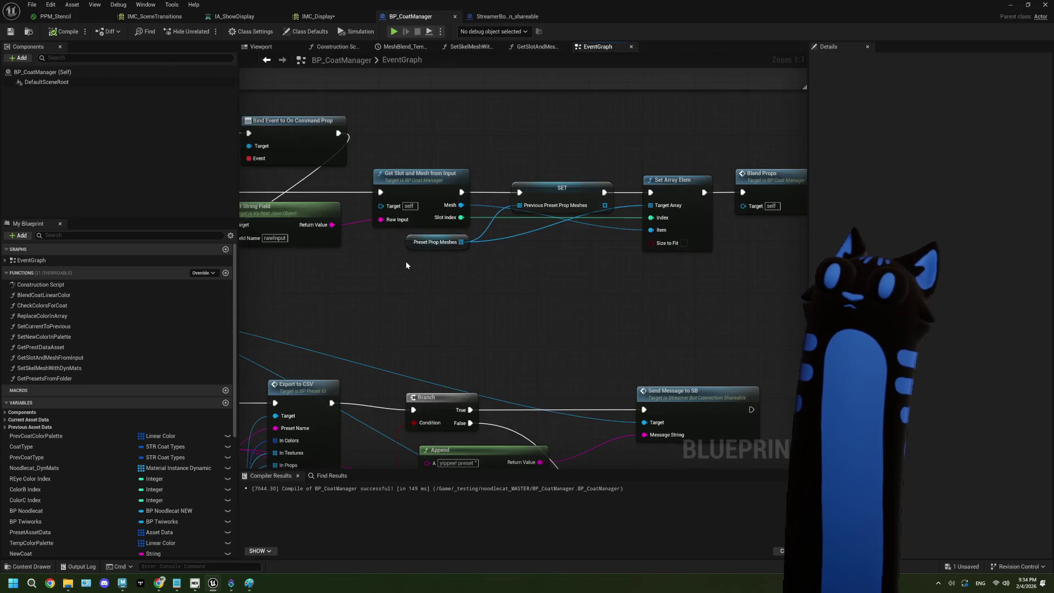
scroll(407, 265, down, 5)
drag(327, 174, 450, 240)
scroll(417, 226, up, 2)
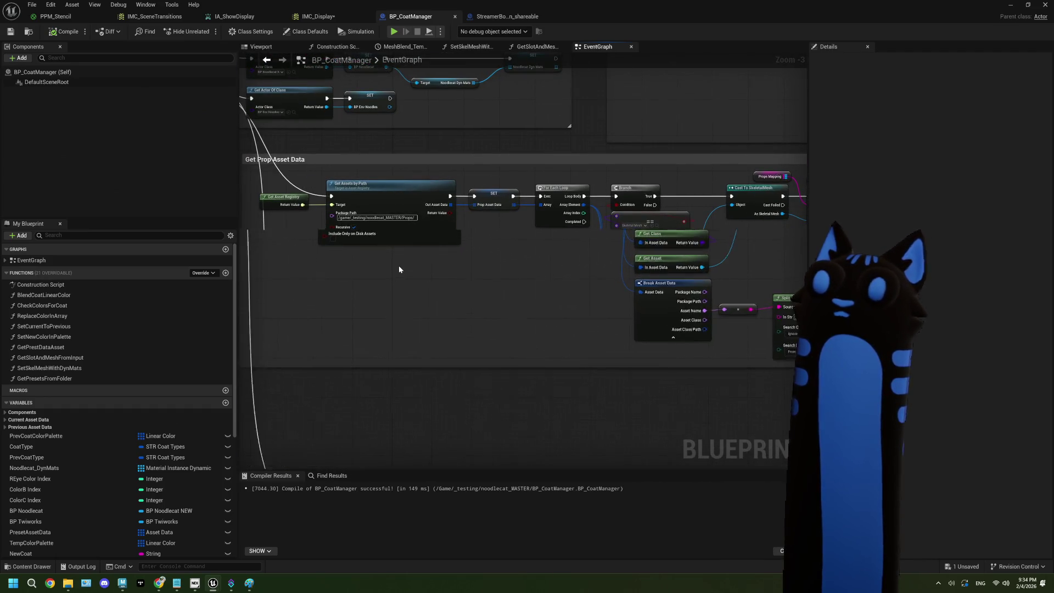
scroll(399, 265, up, 3)
right_click(440, 223)
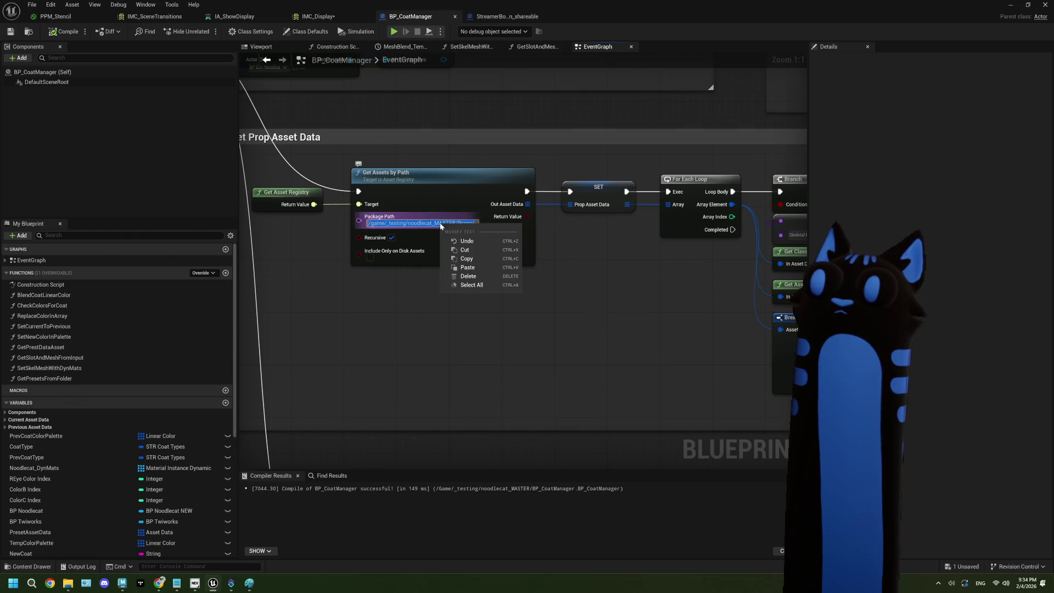
click(473, 285)
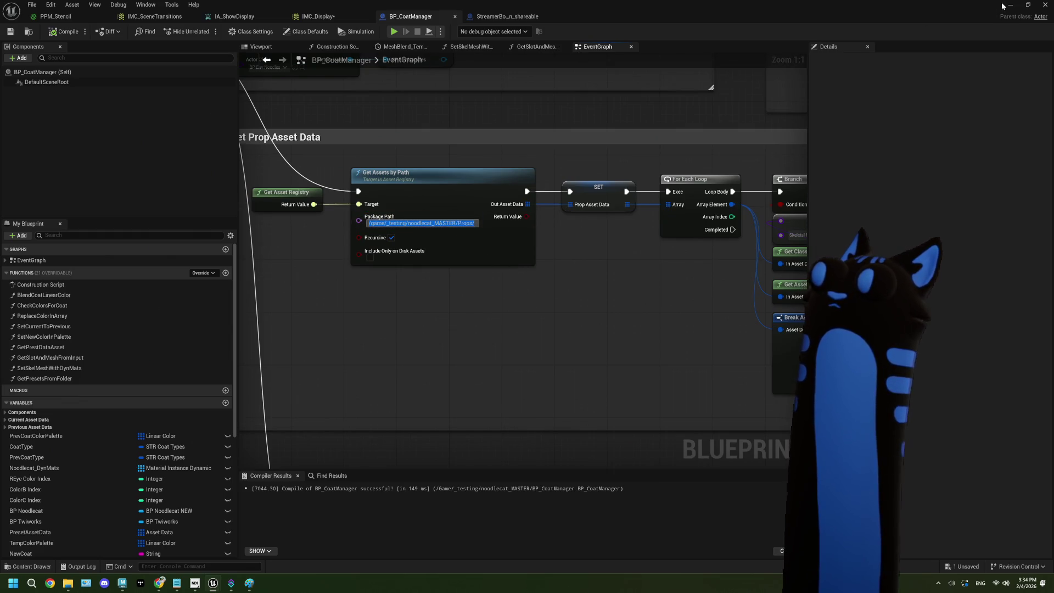
Colour the Get Presets from CSVs comment yellow, recompile, and return to the level editor.
scroll(593, 282, down, 3)
mouse_move(720, 209)
mouse_down()
mouse_move(604, 254)
mouse_move(451, 269)
mouse_move(395, 246)
mouse_up()
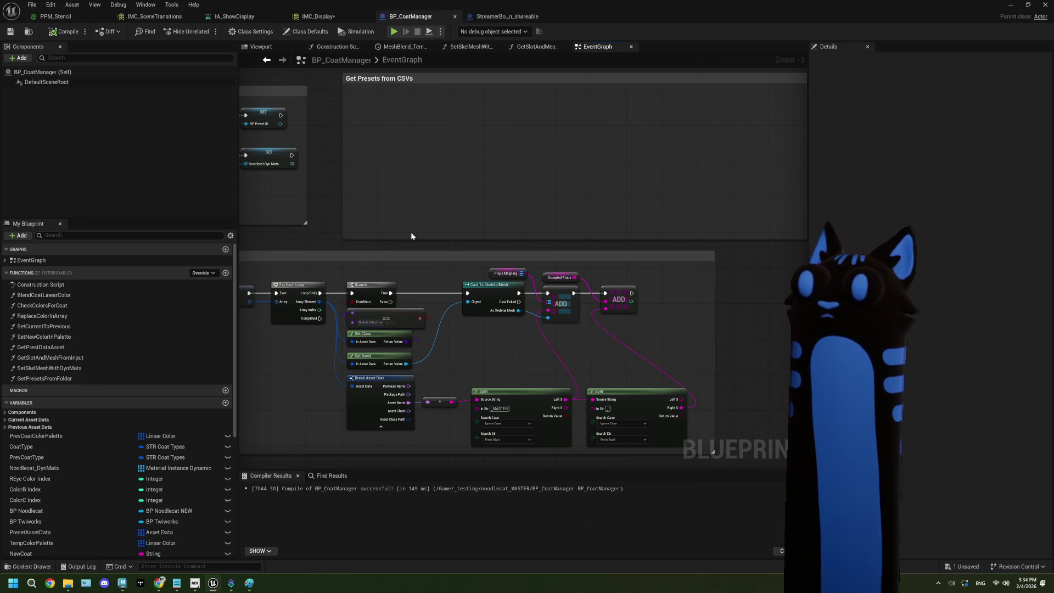
scroll(460, 116, down, 4)
scroll(575, 181, up, 1)
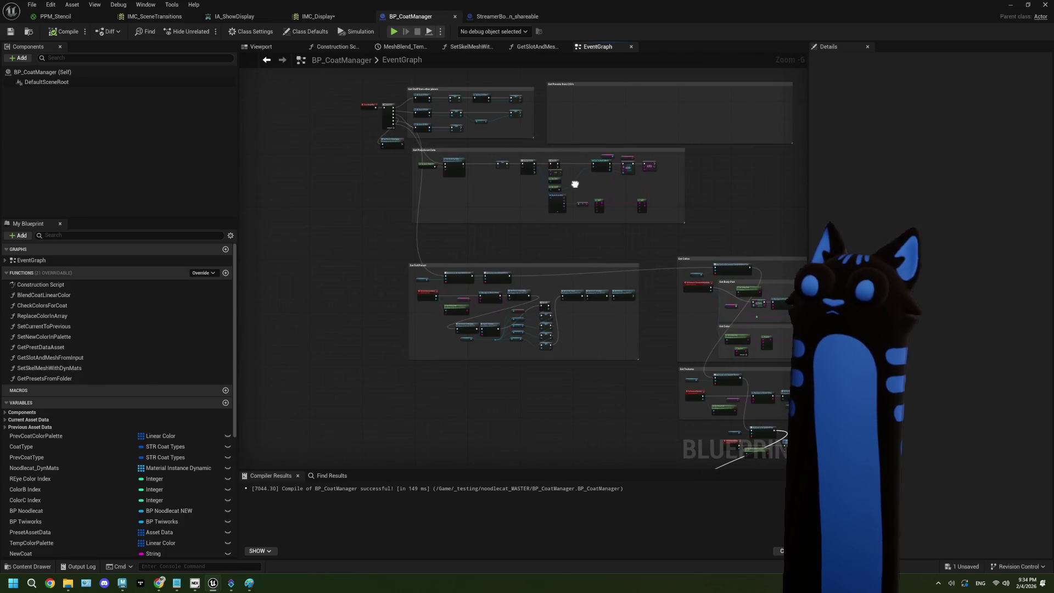
scroll(472, 255, up, 1)
scroll(473, 260, up, 2)
scroll(459, 180, down, 3)
drag(469, 173, 464, 214)
scroll(463, 180, up, 2)
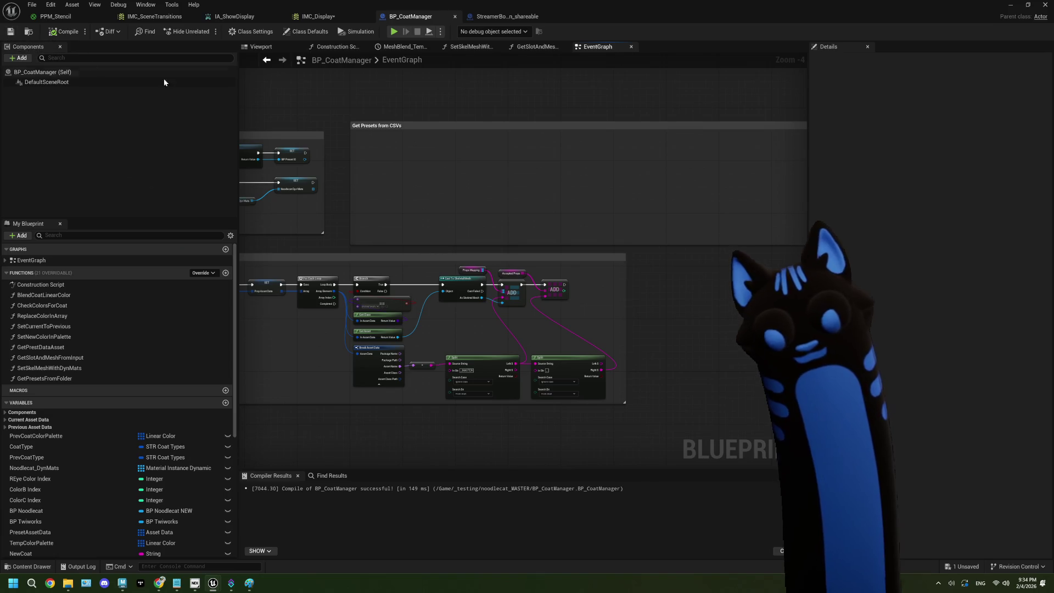
click(487, 127)
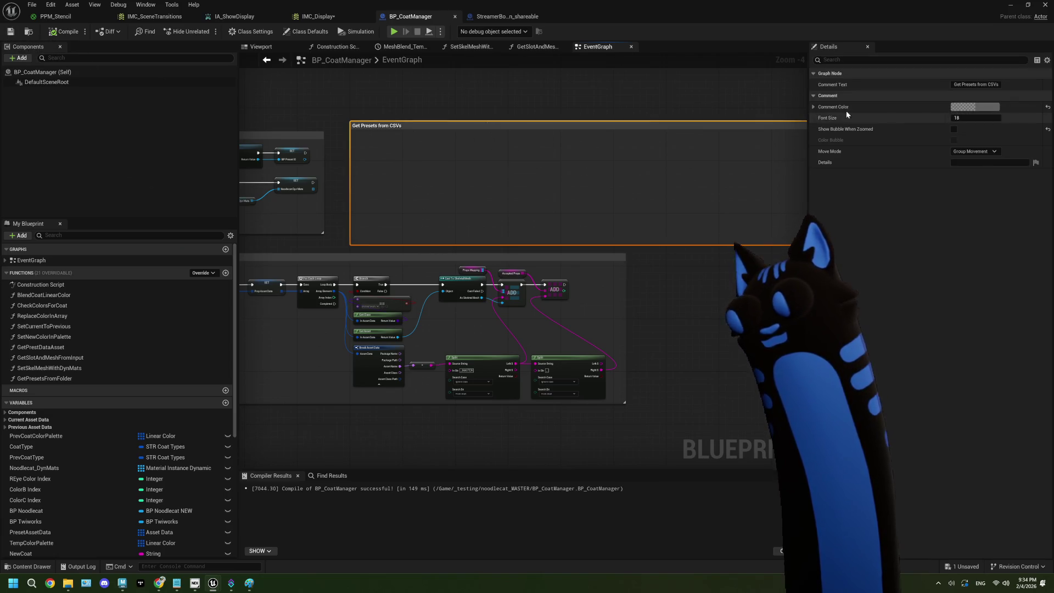
click(998, 106)
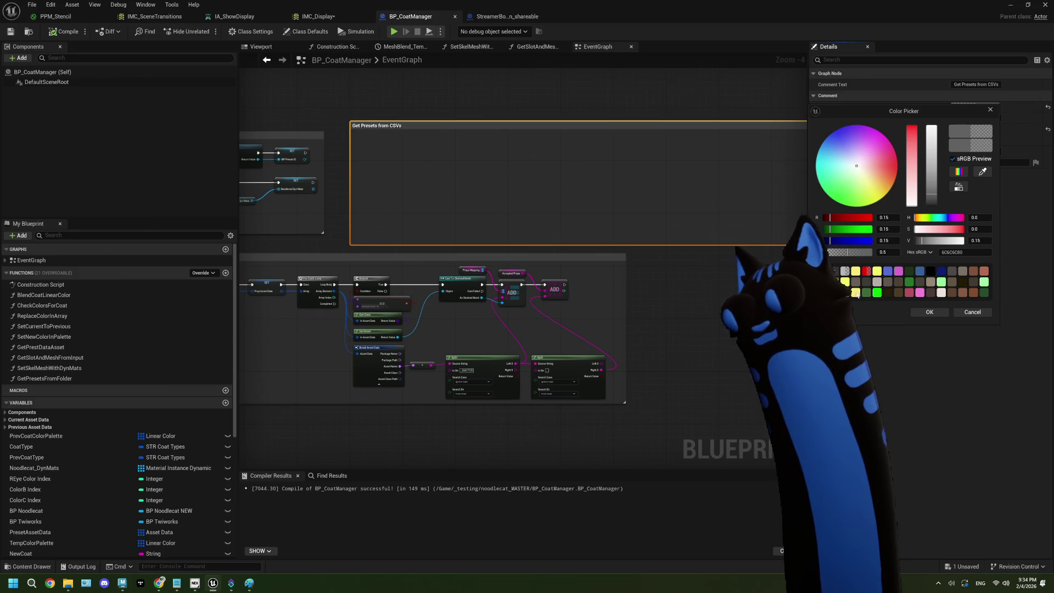
click(855, 272)
click(930, 312)
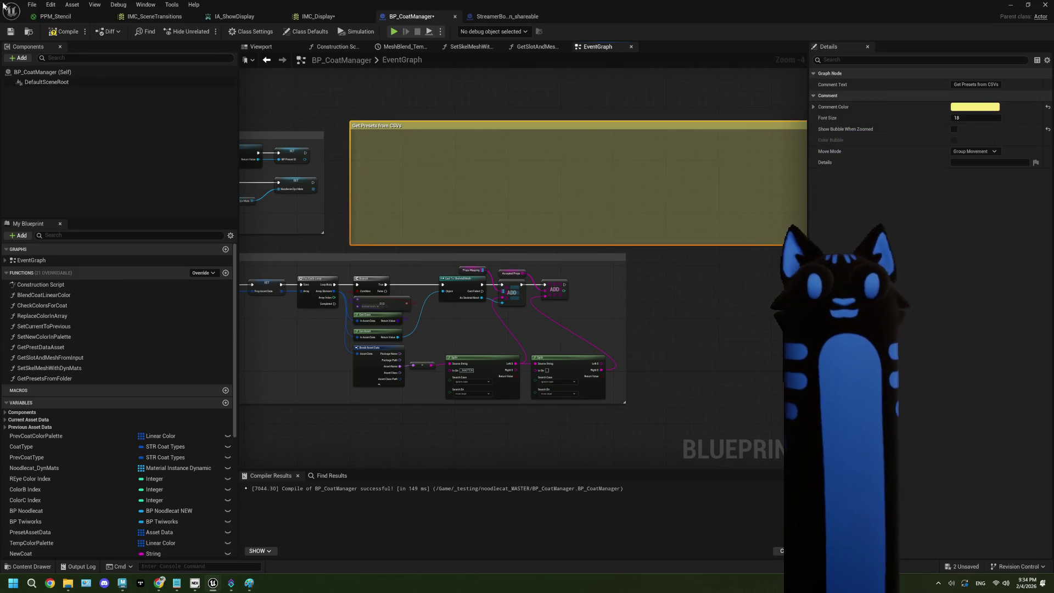
click(62, 32)
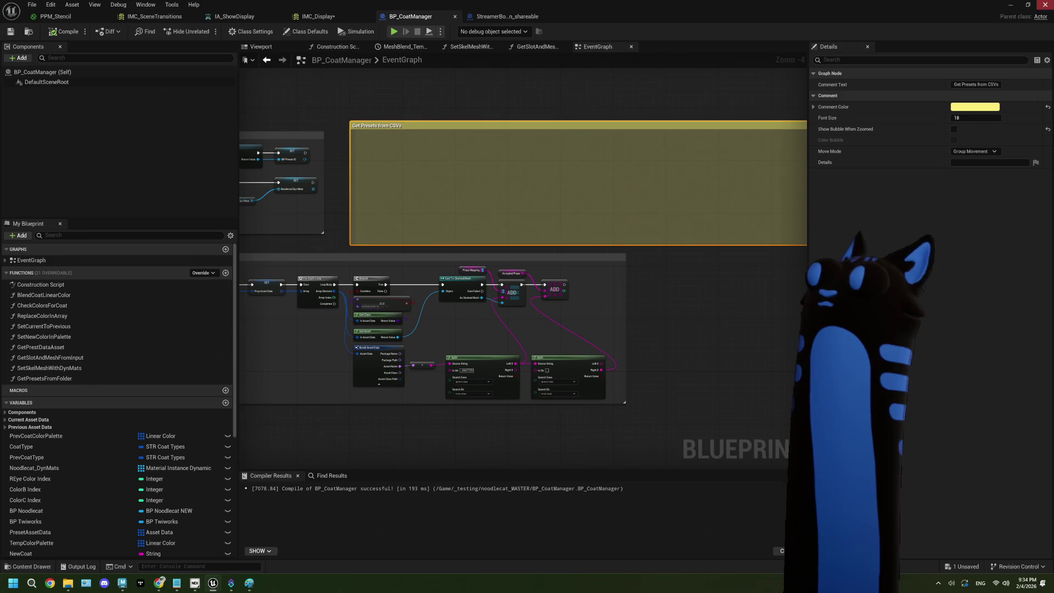
click(1011, 5)
click(51, 4)
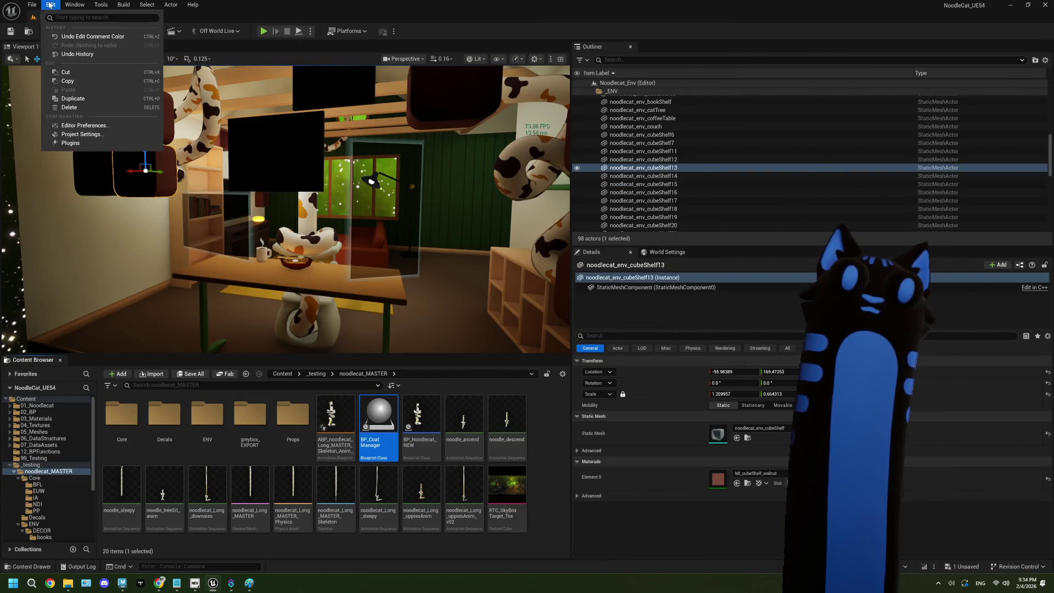
click(115, 138)
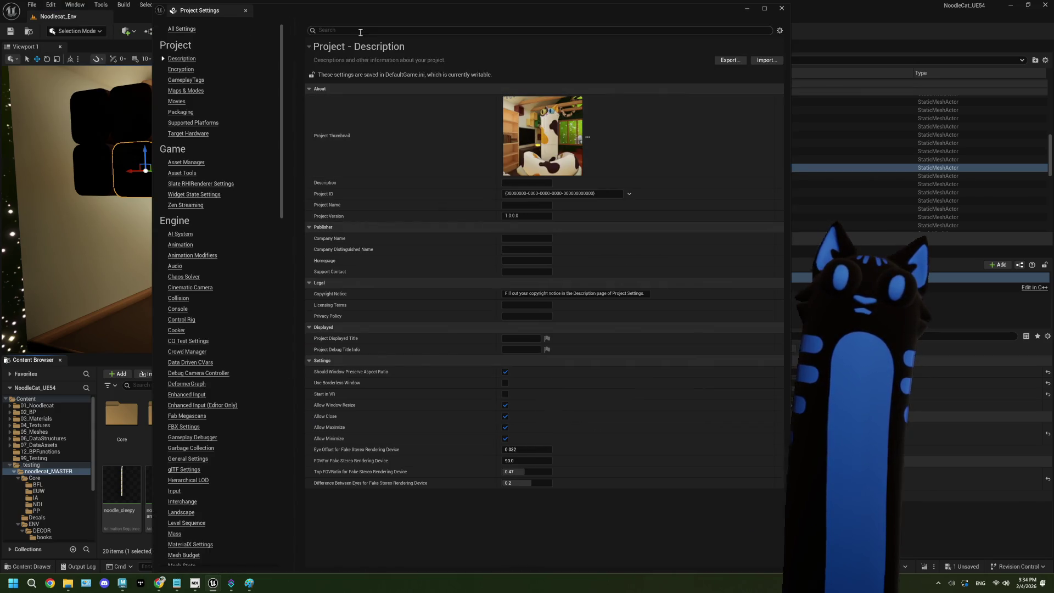
text(path)
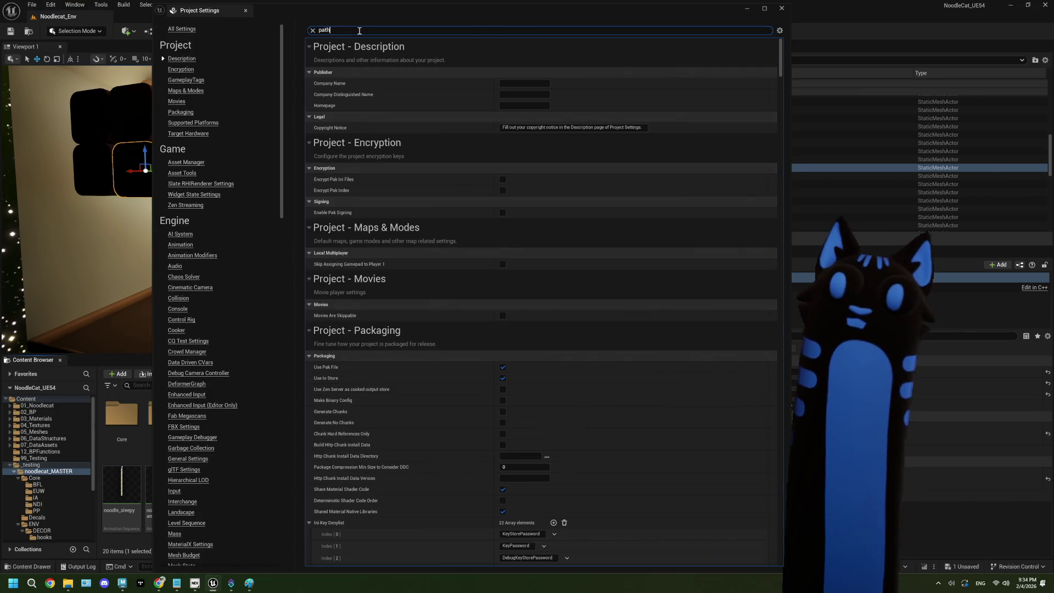
text(s)
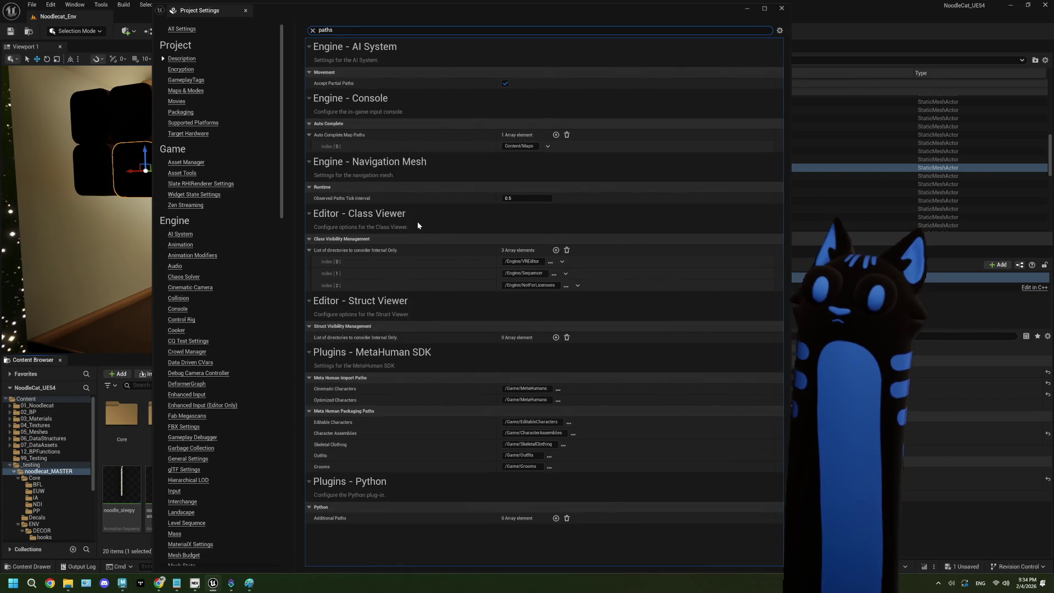
double_click(332, 30)
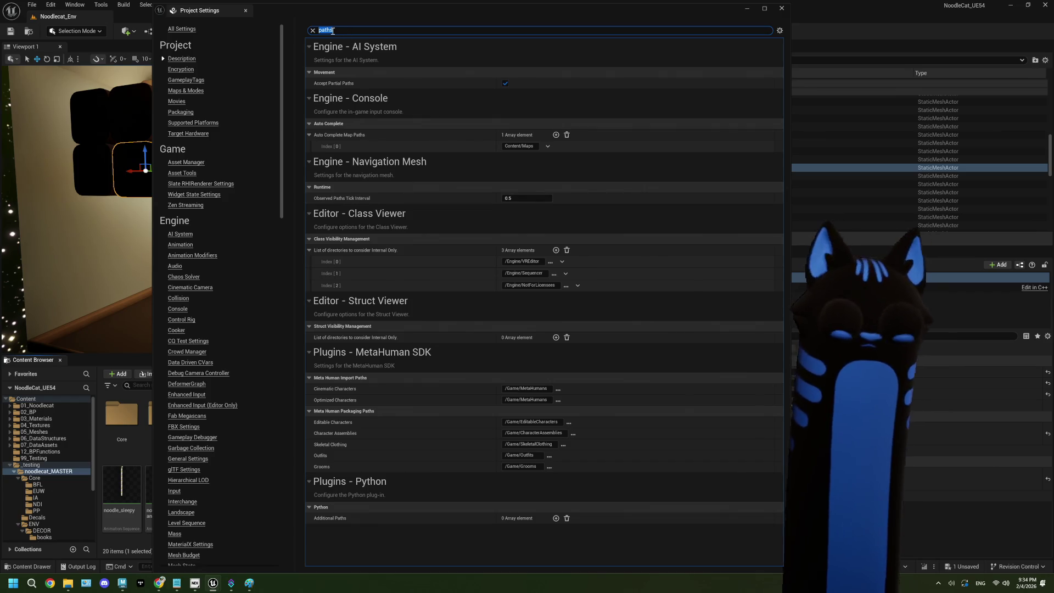
text(cook)
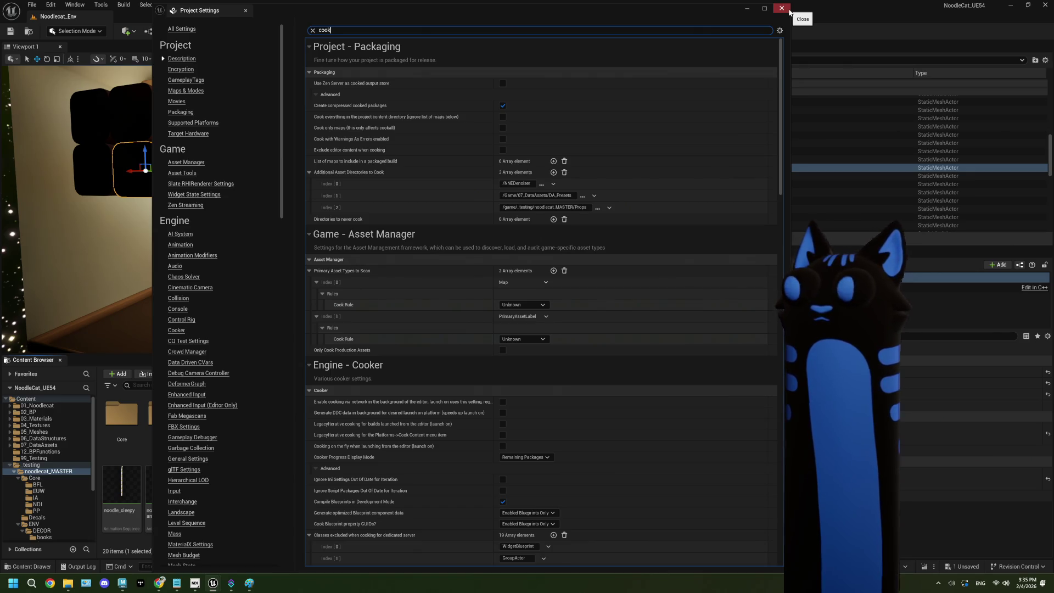
click(782, 8)
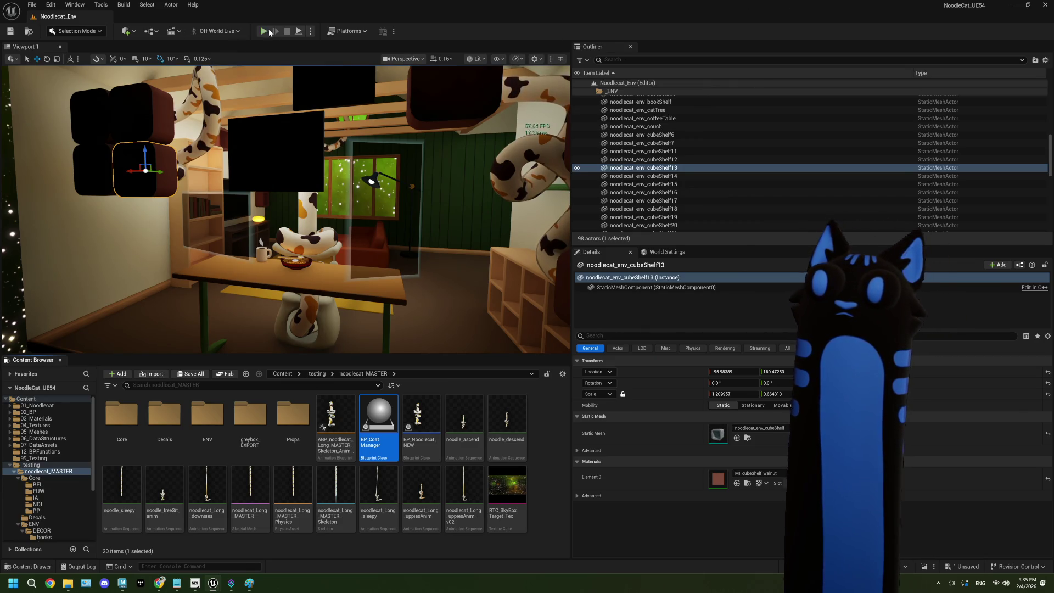
Play-test the level in the editor, then stop the session.
key(alt+p)
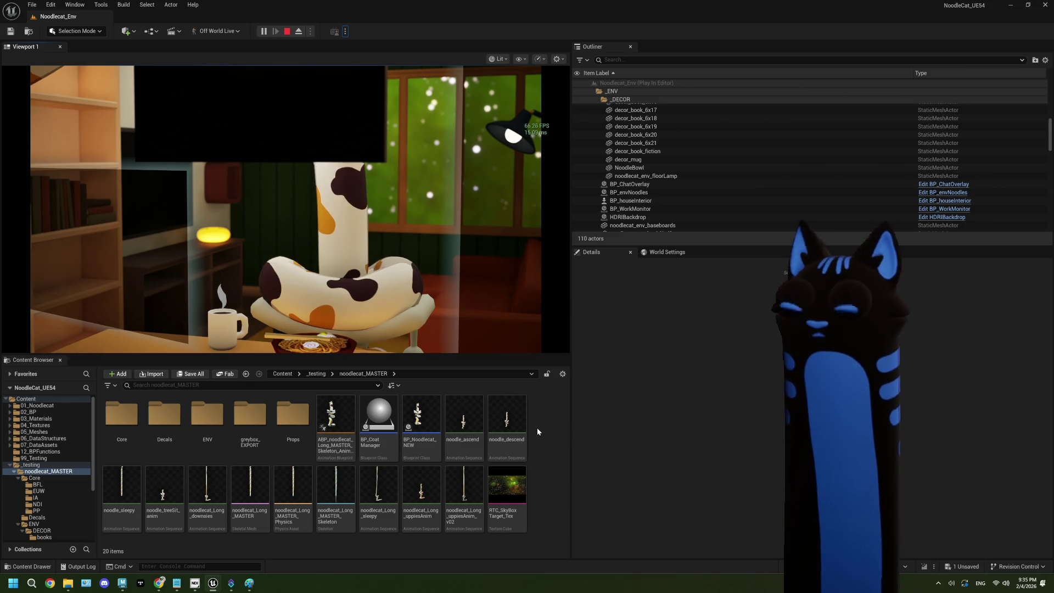
click(236, 286)
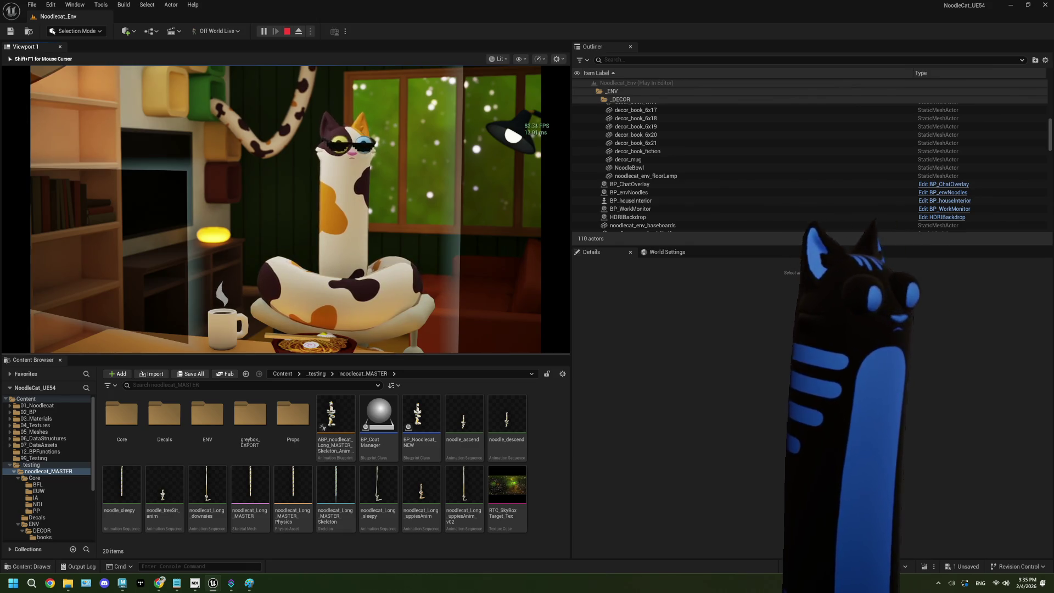
key(Escape)
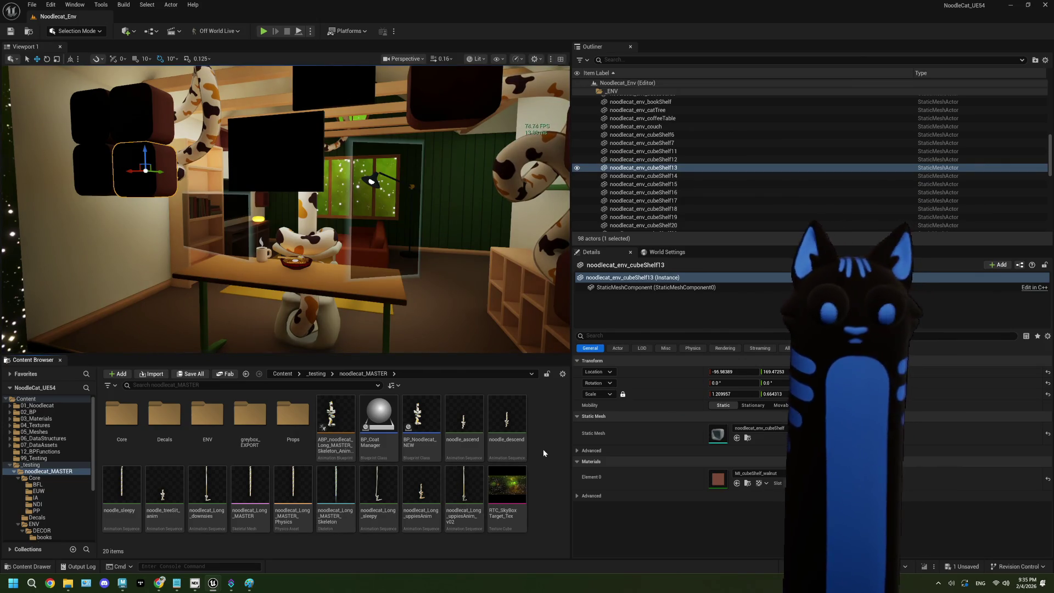
Save all, dismiss IMC_Display's failed-validation log, and bring up ThePlan.txt.
key(ctrl+shift+s)
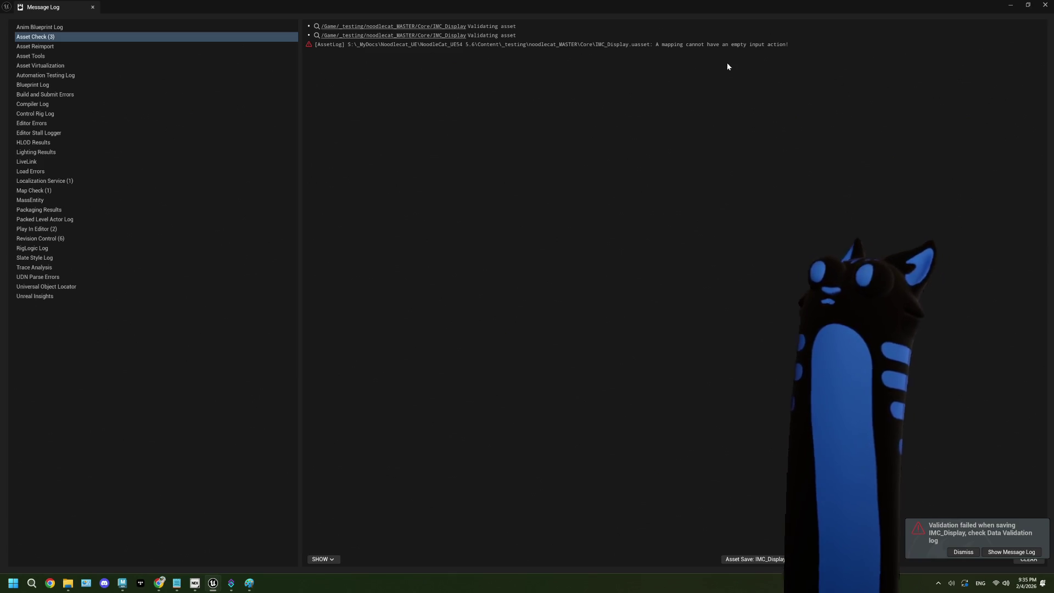
click(1045, 4)
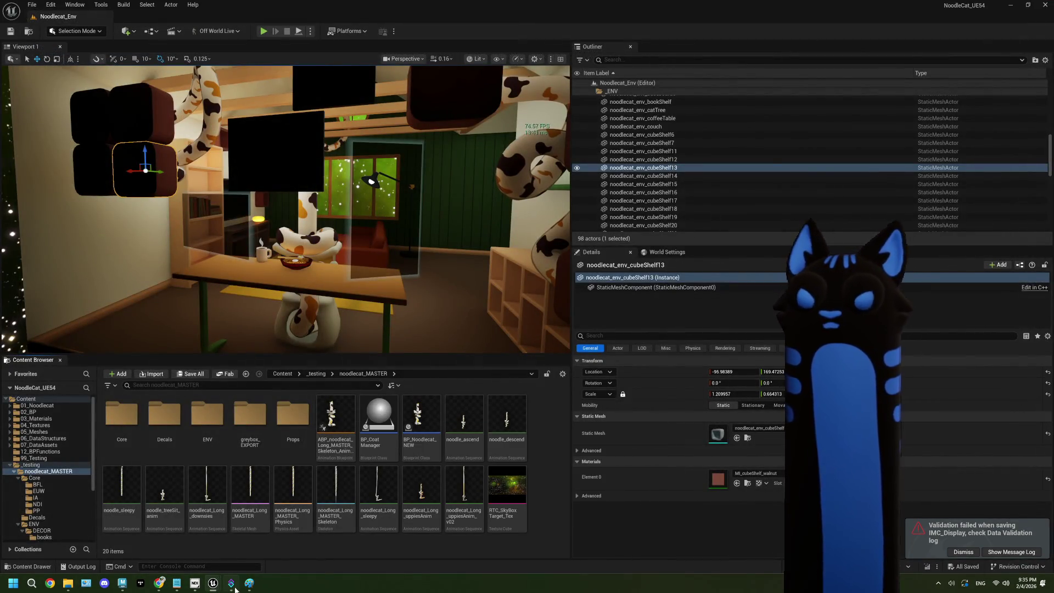
mouse_move(235, 586)
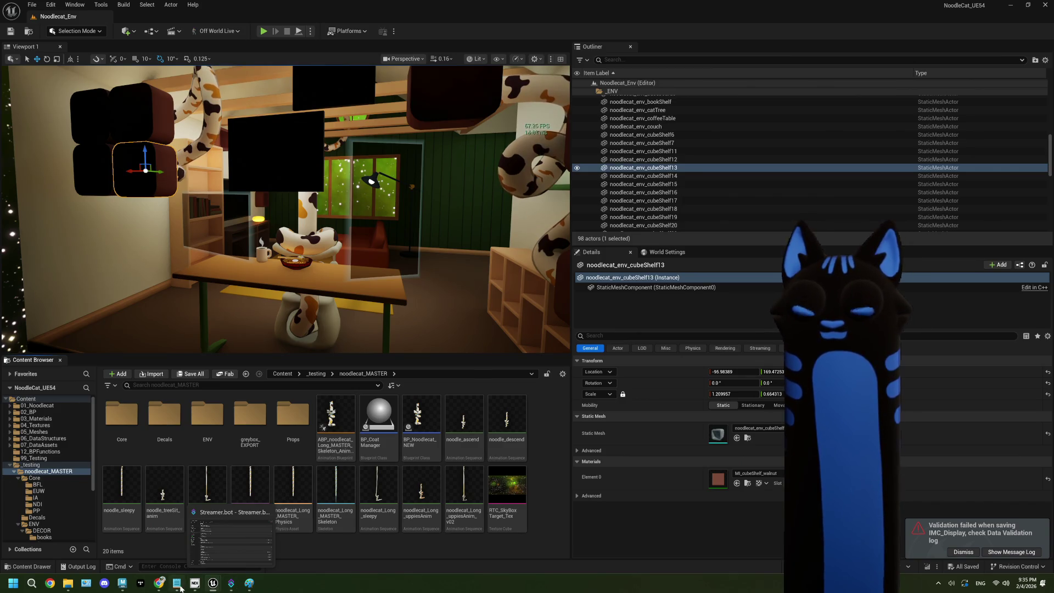
click(180, 588)
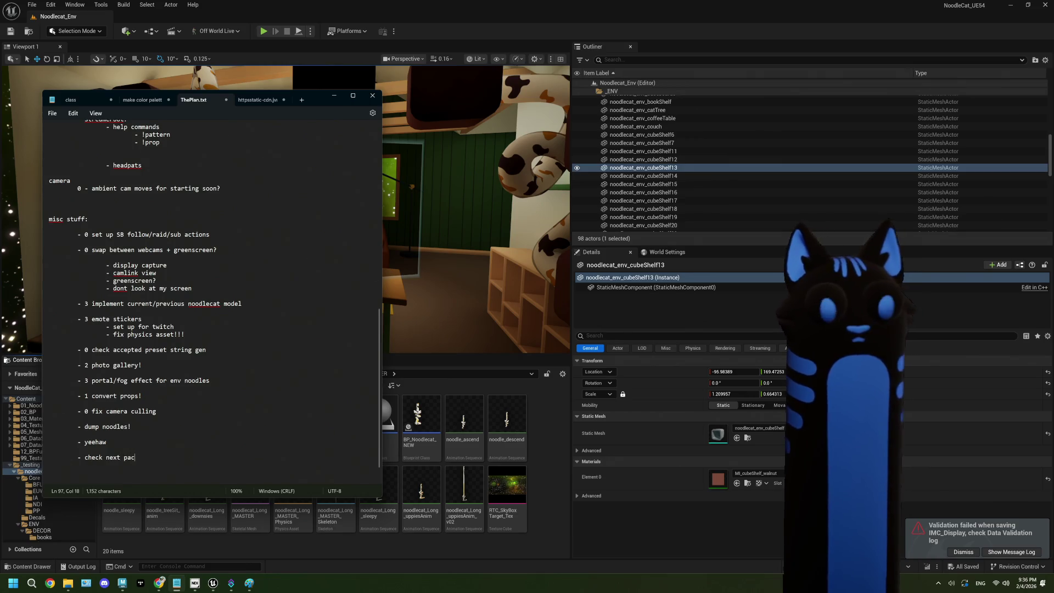
Finish the ThePlan.txt line as 'check next package for props!' and reopen Unreal's Core folder.
text(kage for)
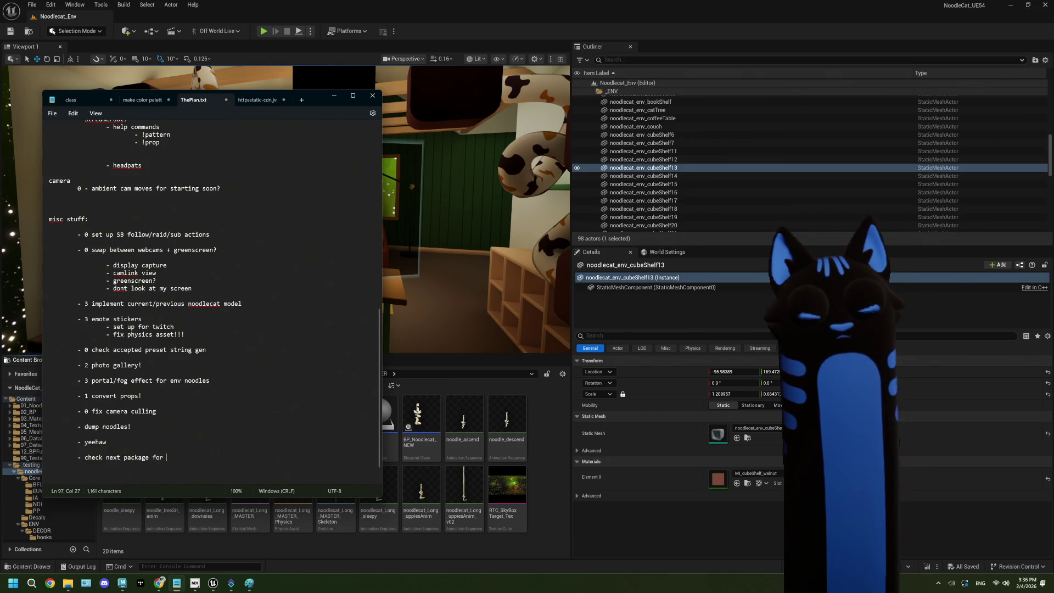
text(s!)
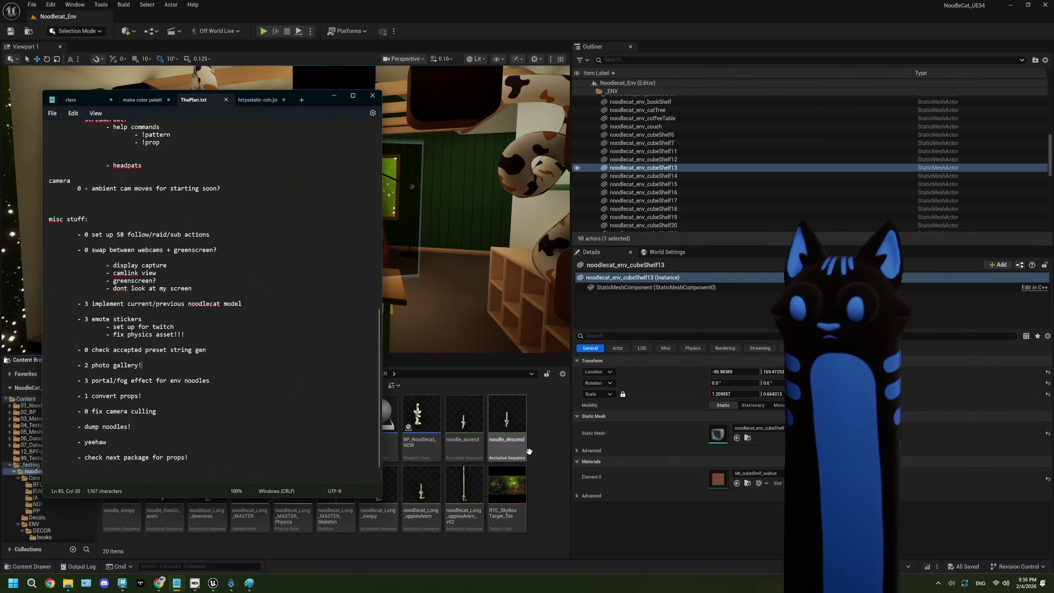
click(535, 434)
double_click(121, 416)
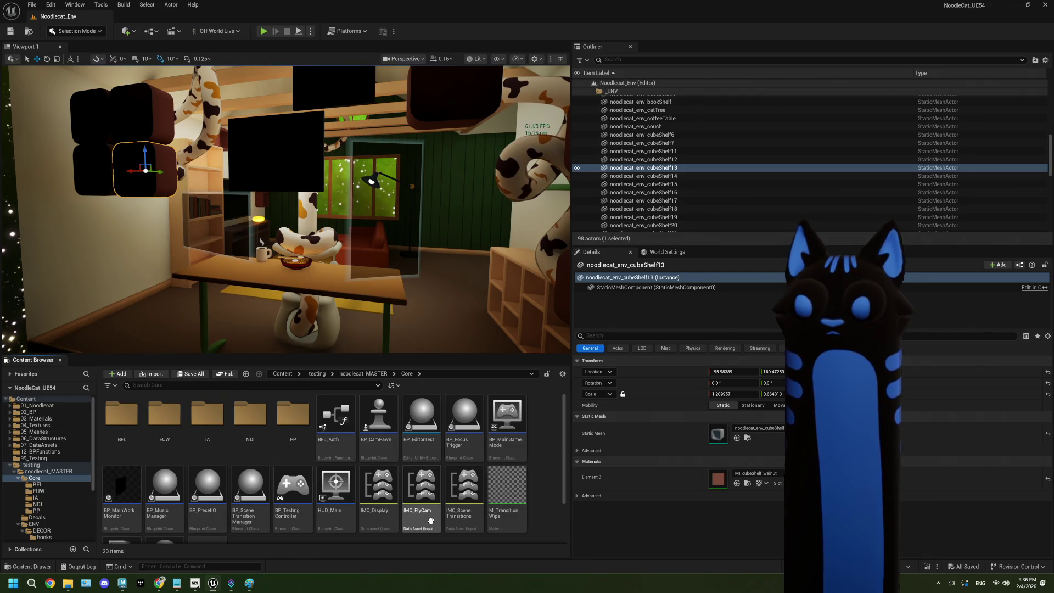
Open IMC_Display and assign IA_ShowDisplay to its empty mapping.
double_click(378, 486)
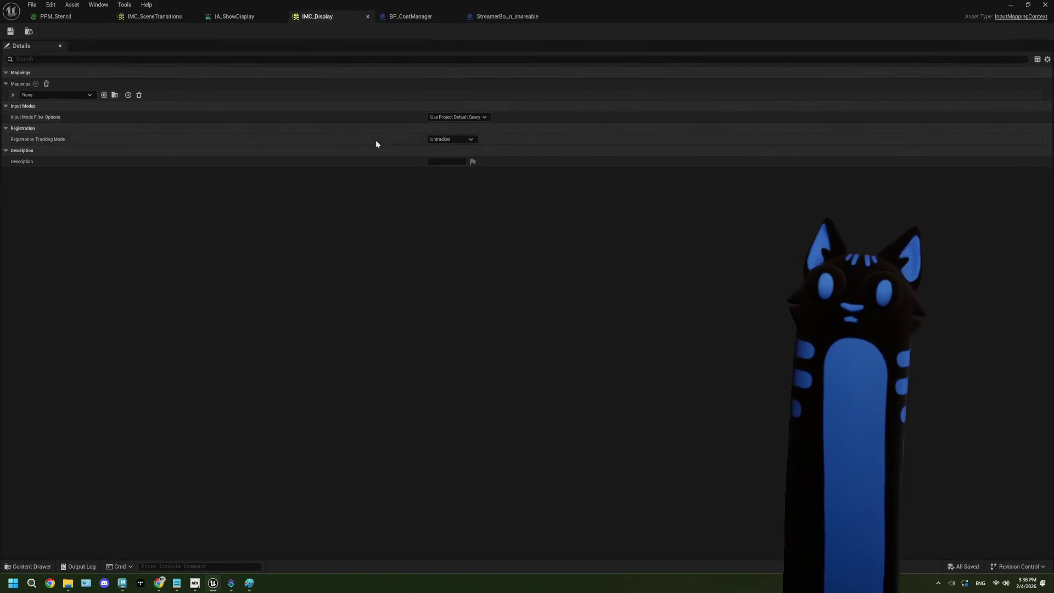
click(60, 96)
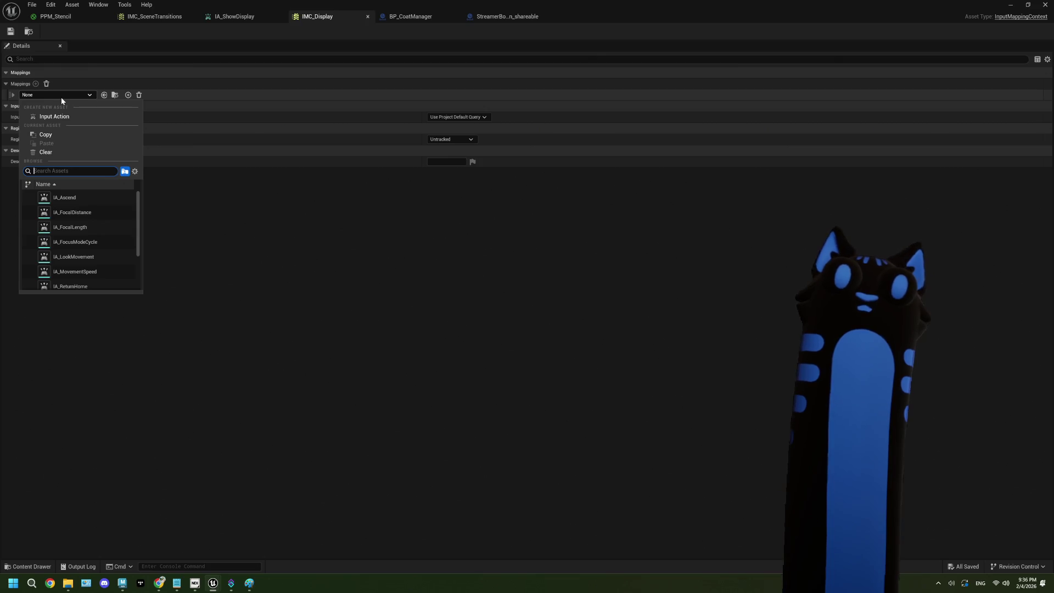
scroll(103, 219, down, 3)
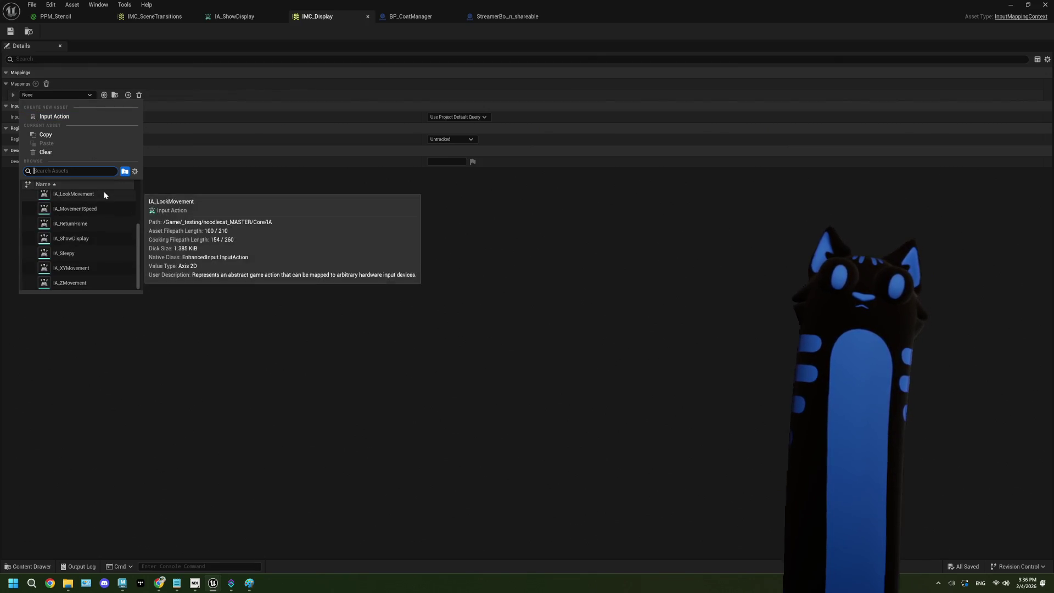
click(103, 238)
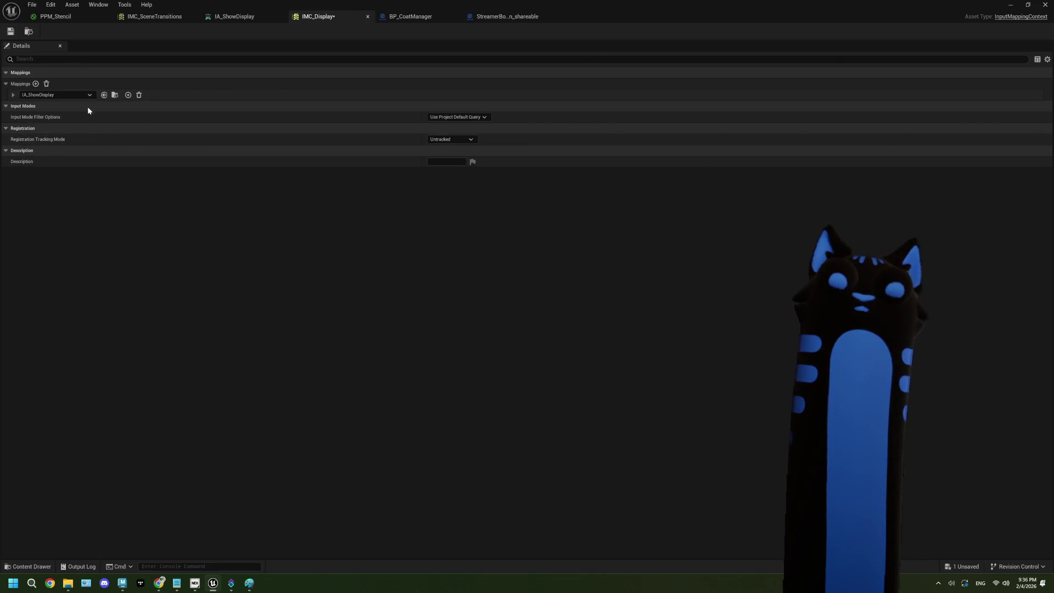
Bind the IA_ShowDisplay mapping to the Left Ctrl key.
click(13, 95)
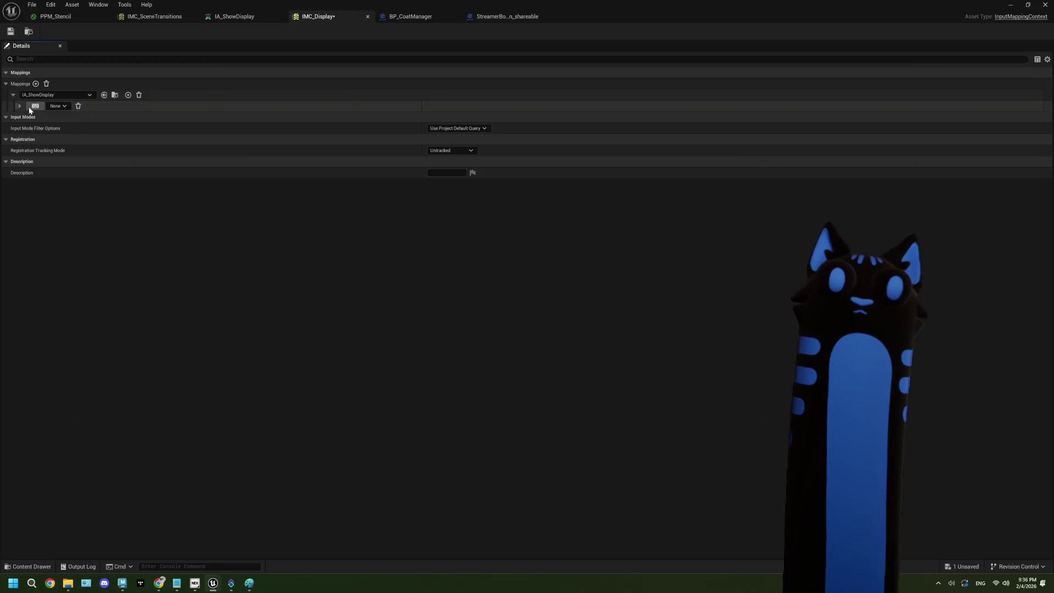
click(31, 107)
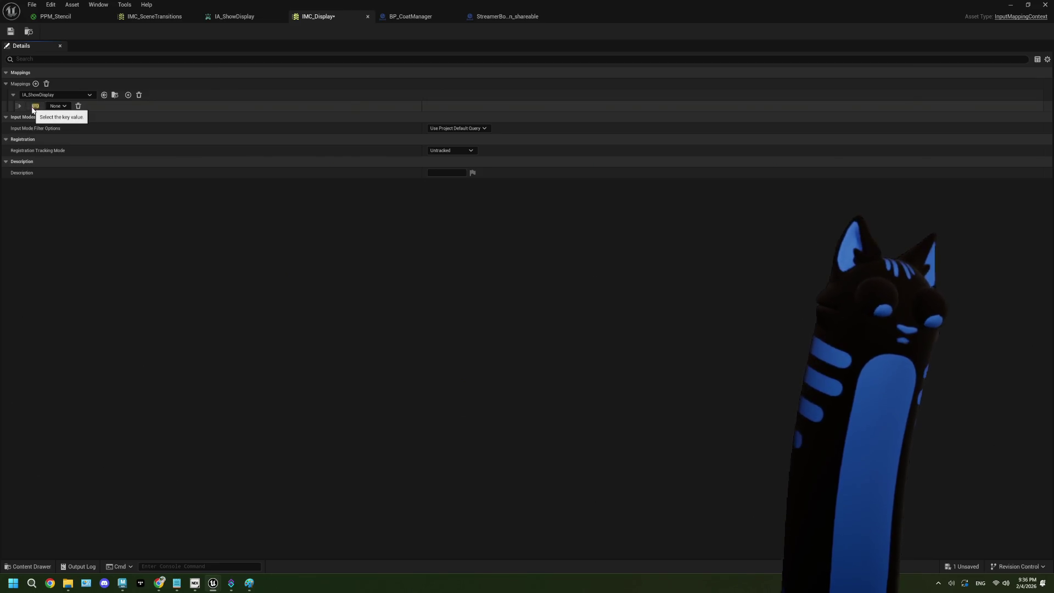
key(ctrl)
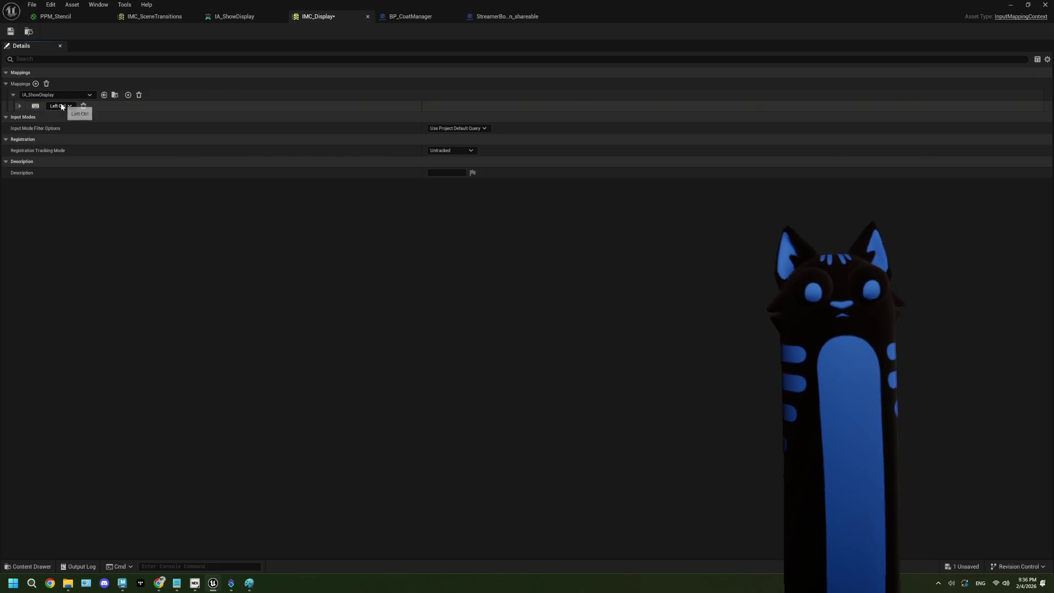
click(61, 106)
click(55, 108)
click(36, 107)
click(37, 107)
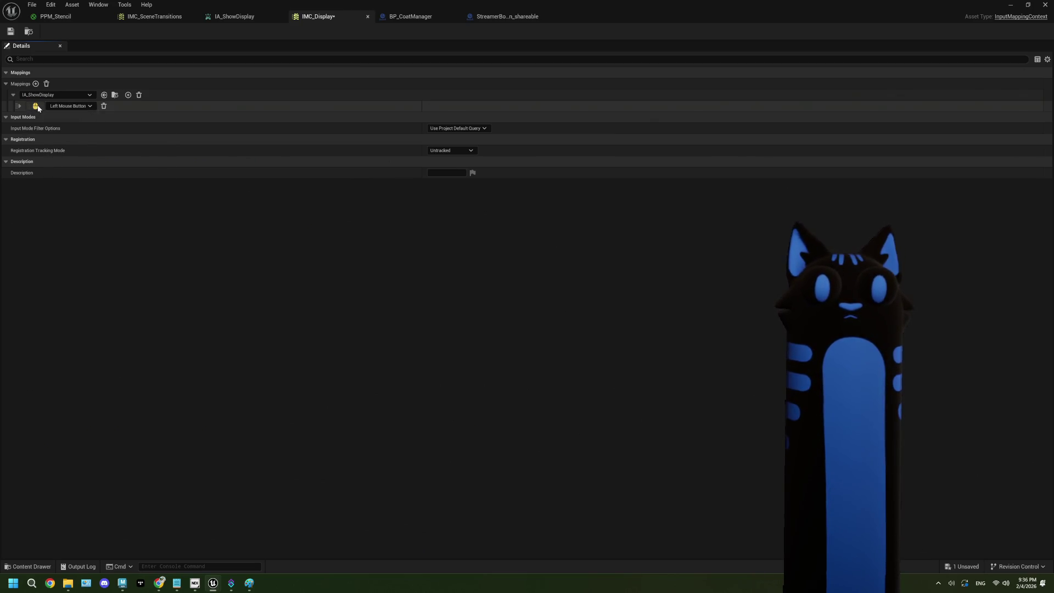
key(ctrl)
click(66, 106)
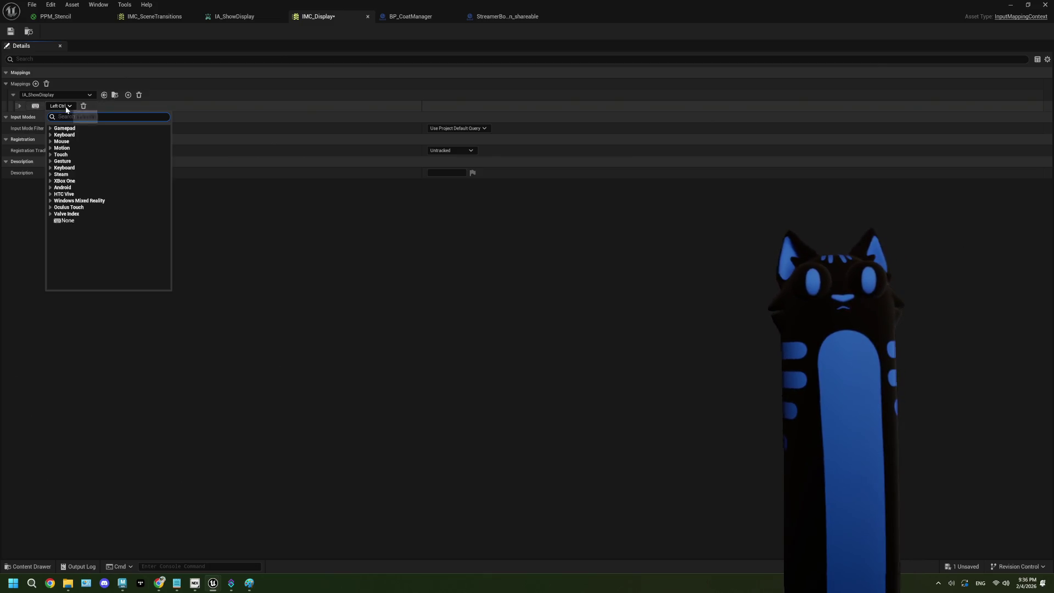
click(65, 106)
Add a modifier to the Left Ctrl binding, then remove it again.
click(20, 107)
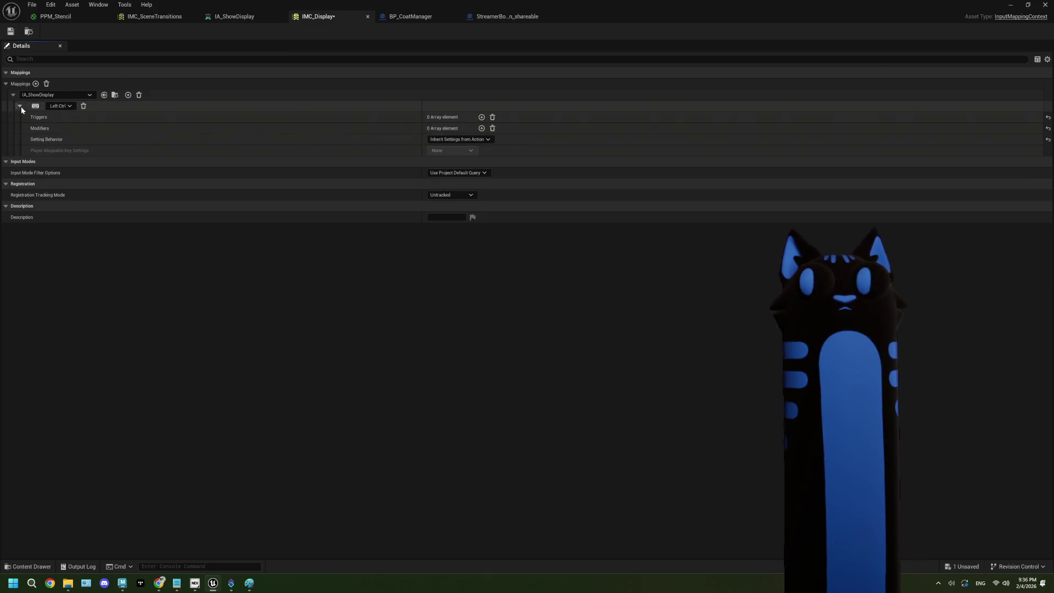
click(481, 129)
click(483, 141)
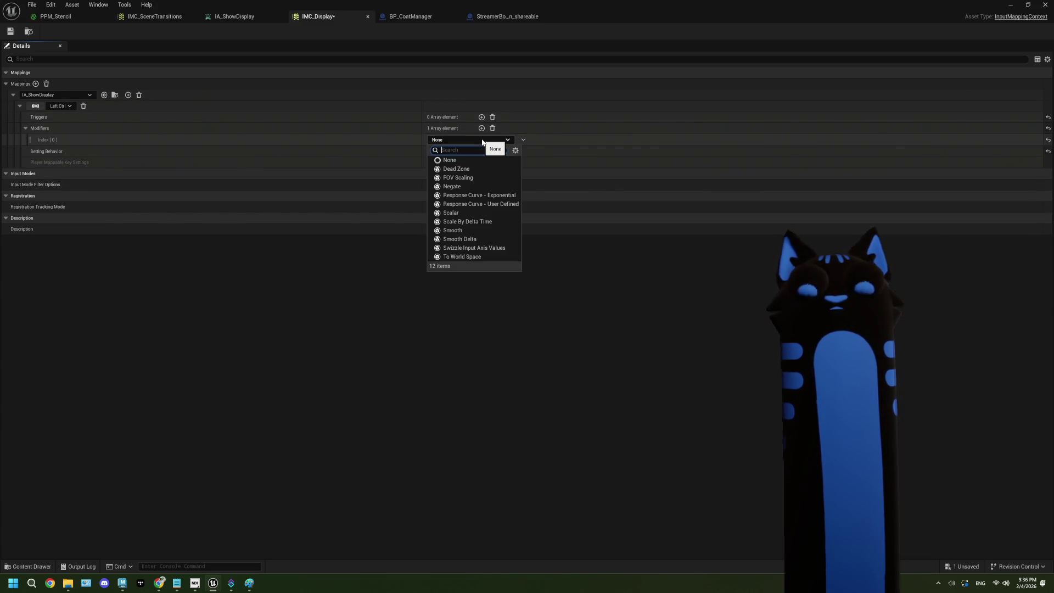
click(482, 140)
click(493, 128)
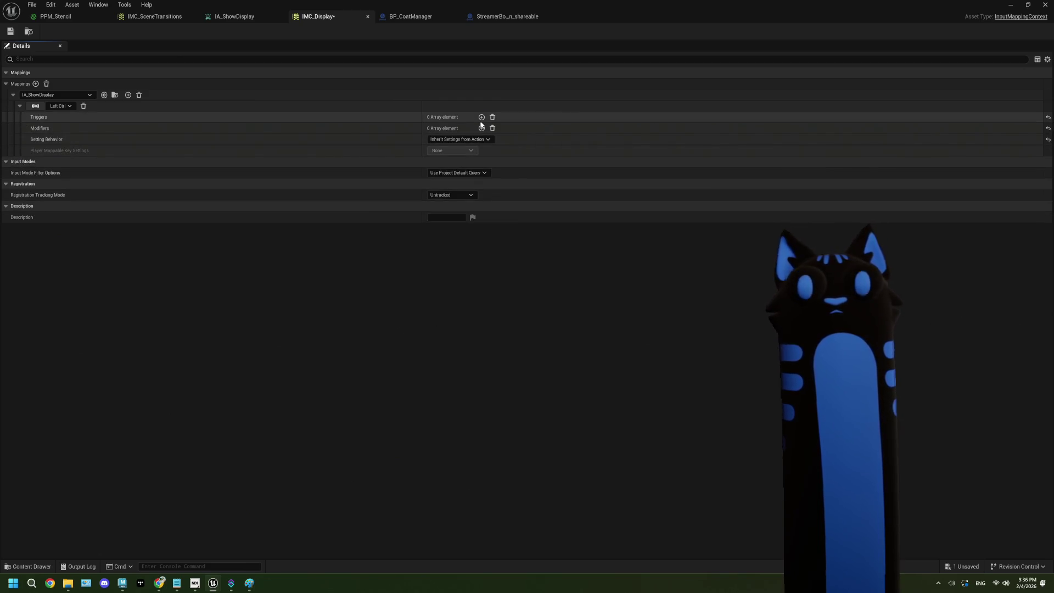
Browse the Keyboard key categories and keep Left Ctrl as the binding.
click(60, 107)
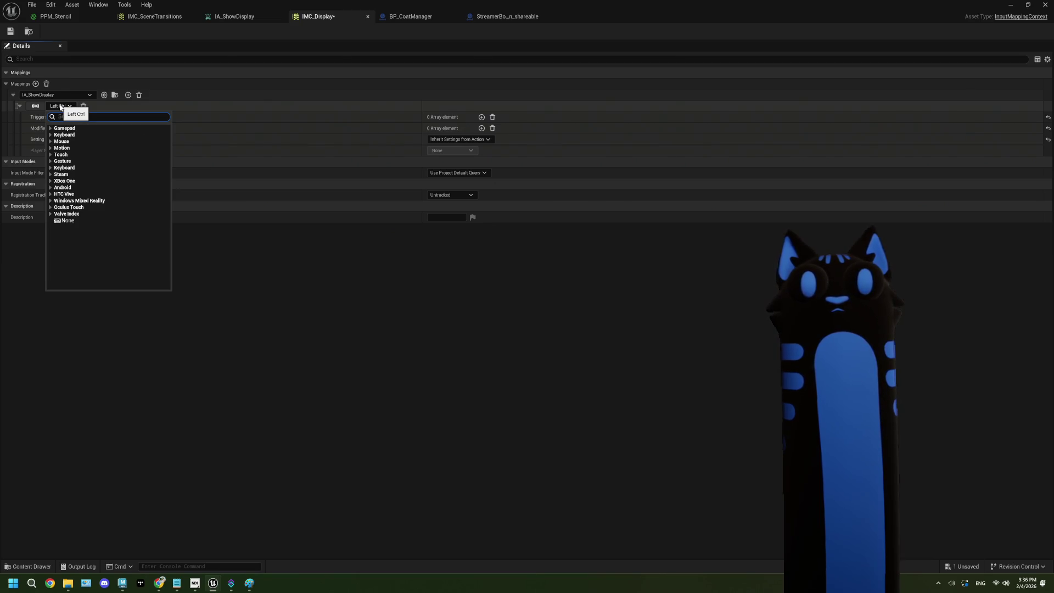
click(50, 168)
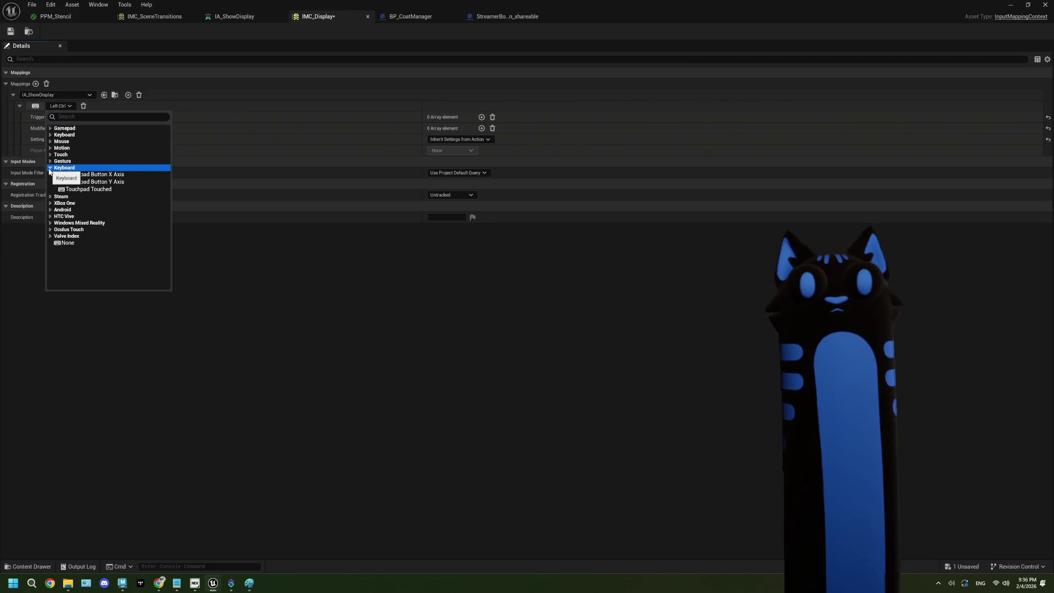
click(50, 169)
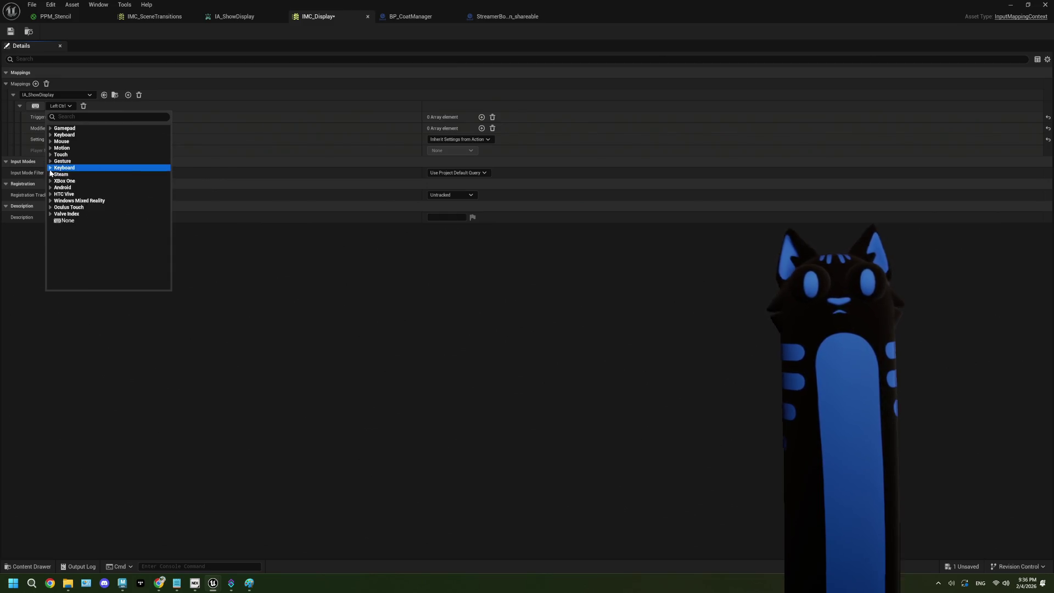
click(50, 135)
scroll(133, 173, down, 2)
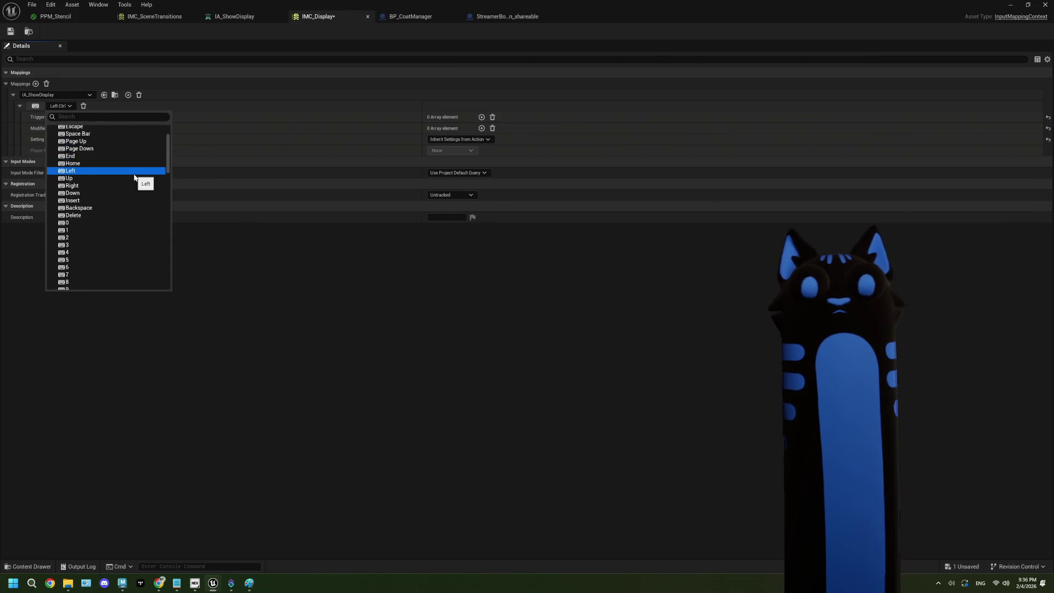
click(239, 244)
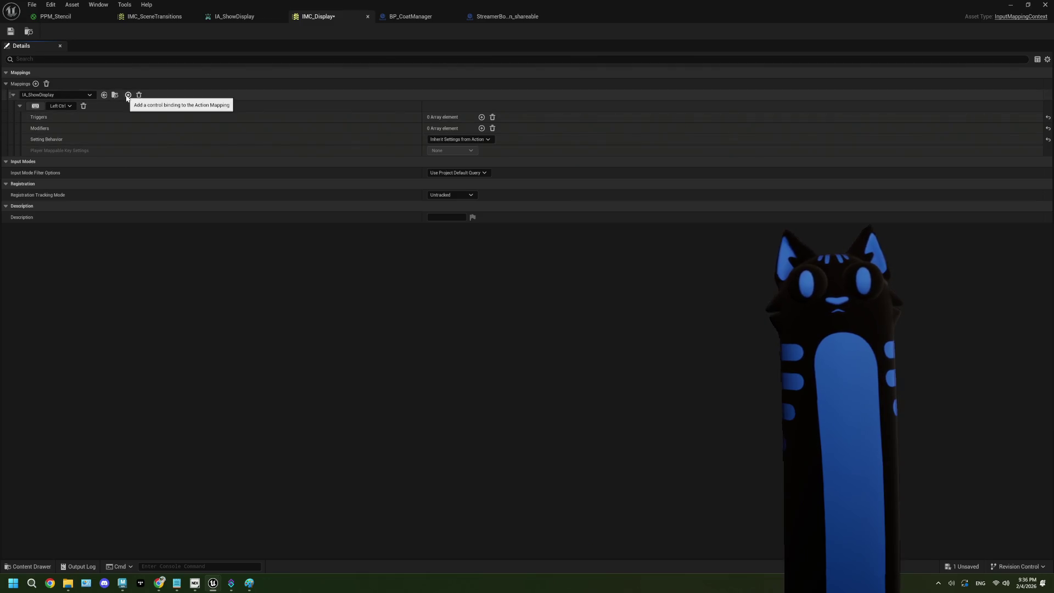
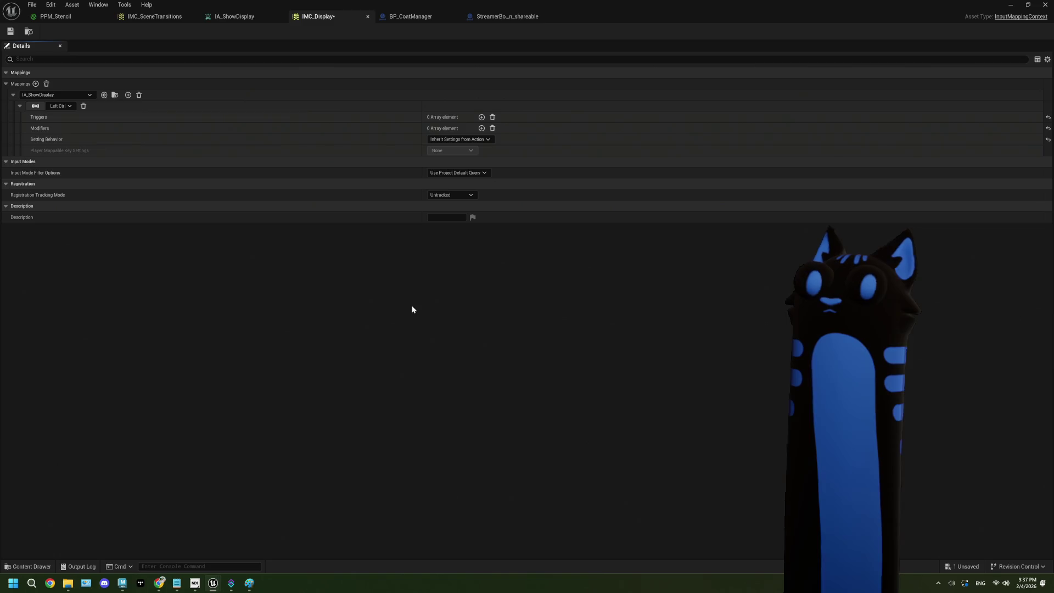
Rebind the IA_ShowDisplay mapping in IMC_Display from Left Ctrl to the Q key.
click(70, 106)
click(70, 106)
click(69, 106)
click(70, 106)
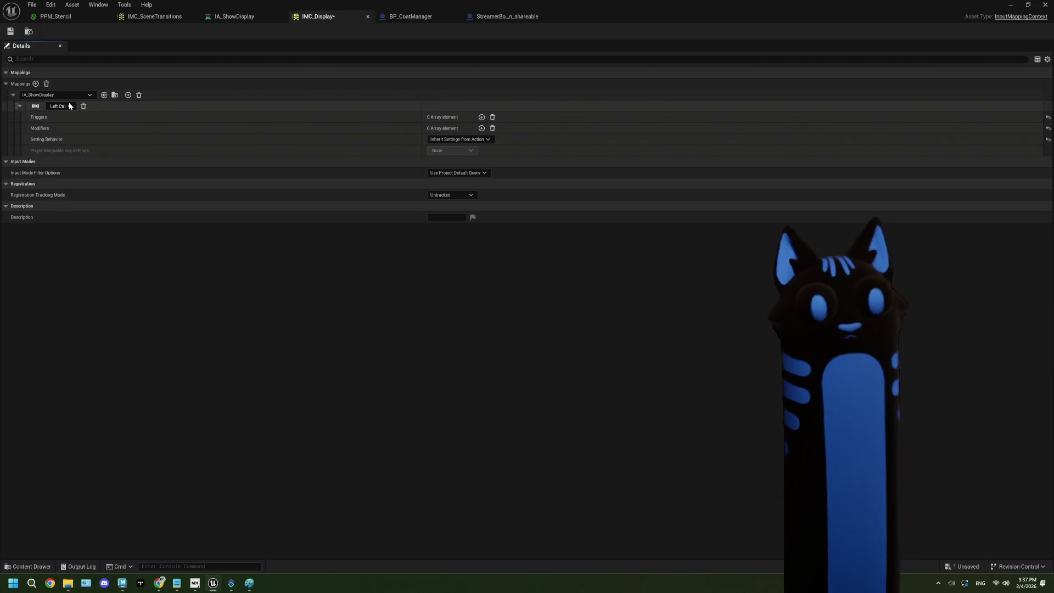
click(36, 107)
key(q)
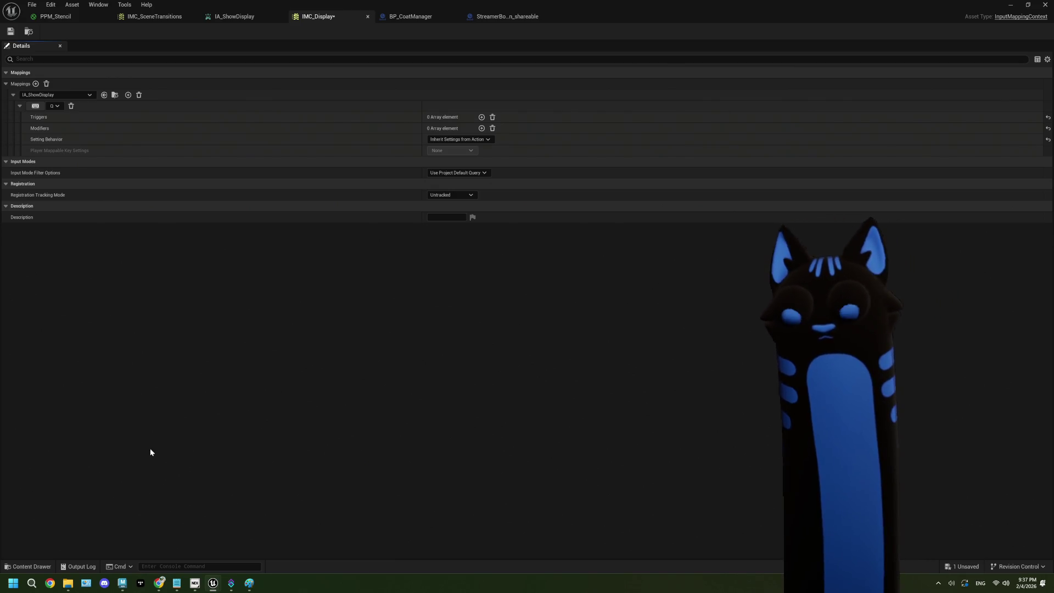
click(163, 587)
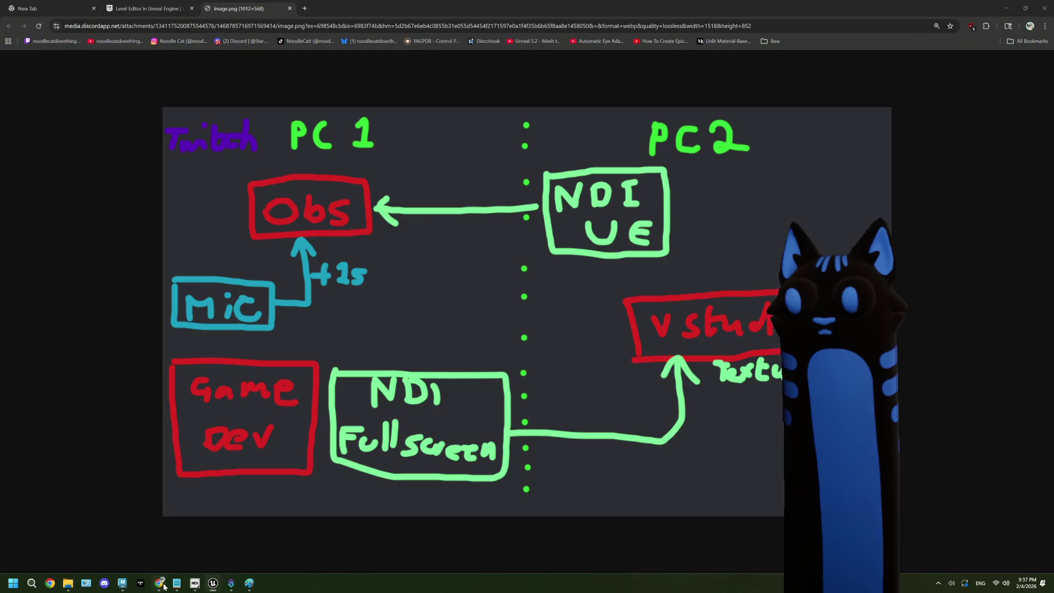
Search Google for 'ue5 input mapping context' in a new browser tab.
click(306, 8)
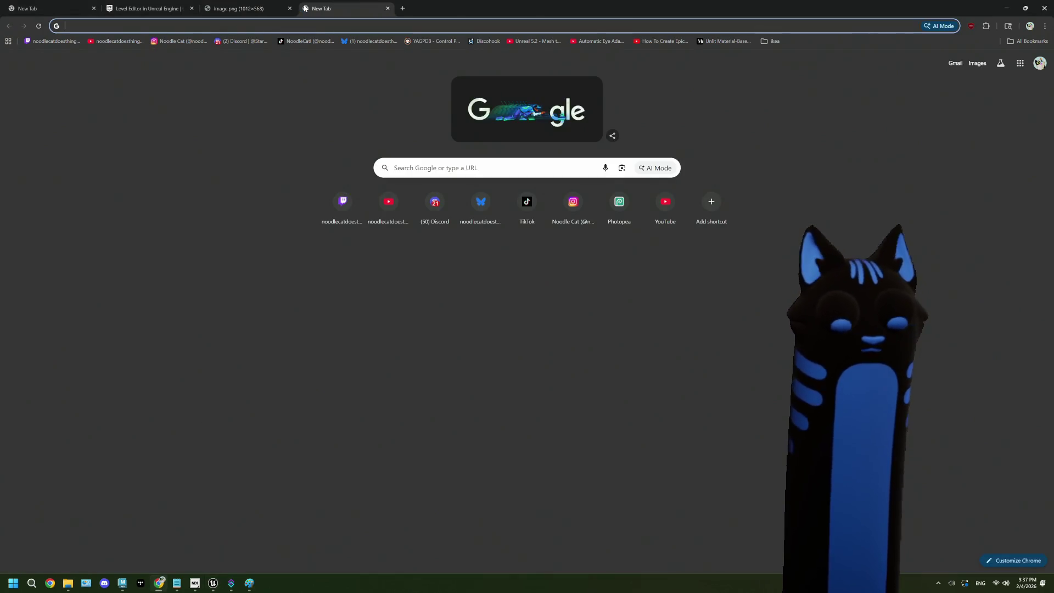
text(ue5 in)
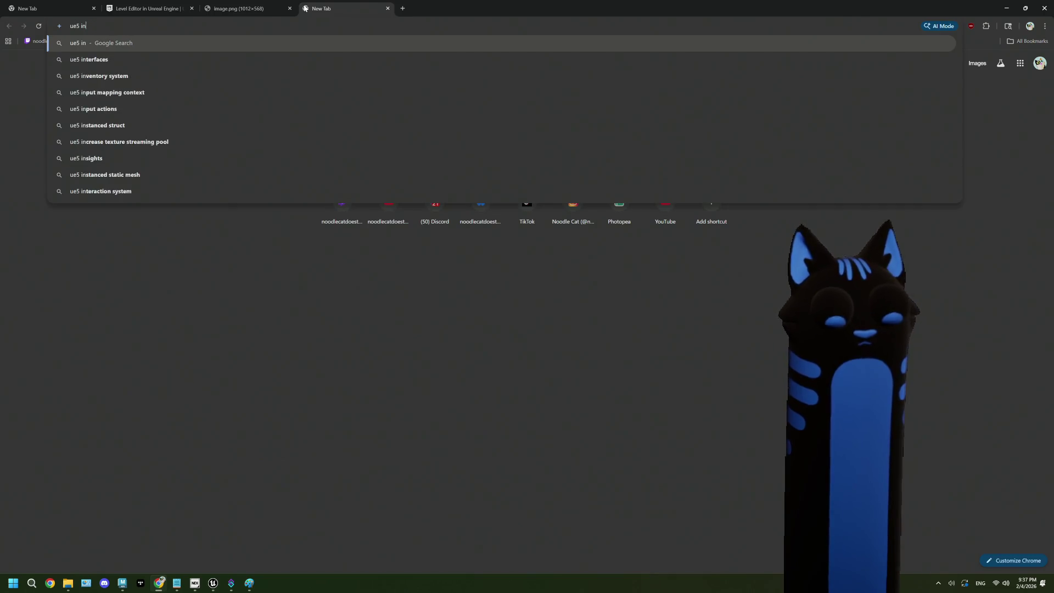
text(put mapping context)
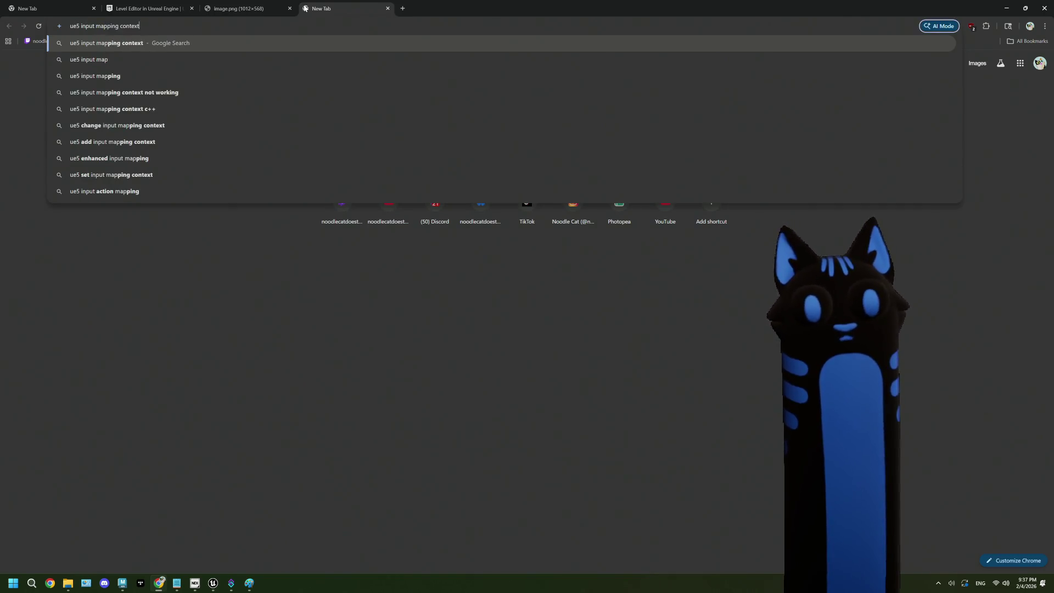
key(Return)
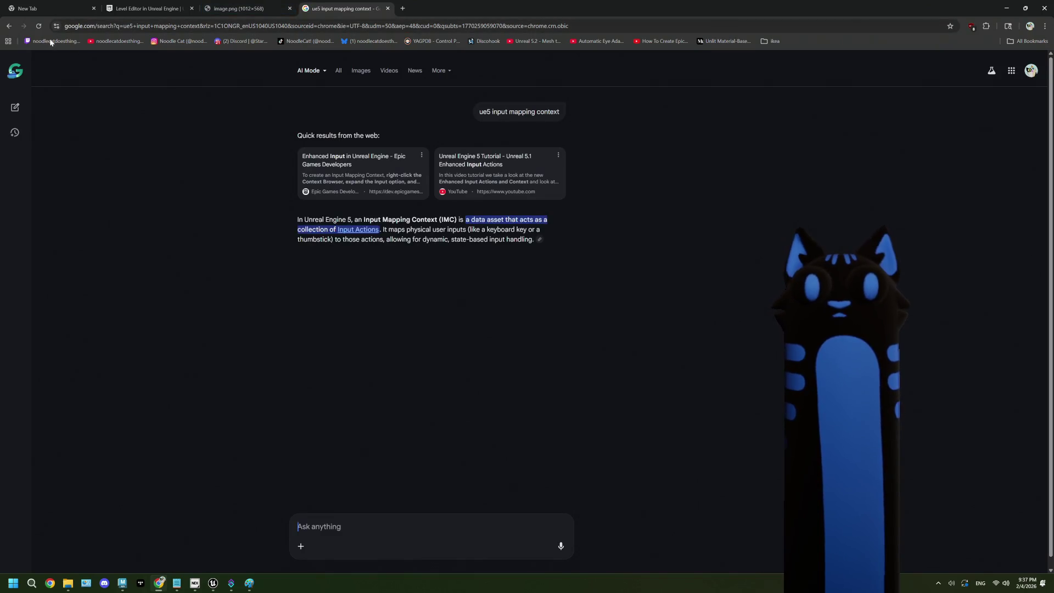
click(9, 26)
Refine the query to 'ue5 input mapping context shift' and browse the results.
click(132, 26)
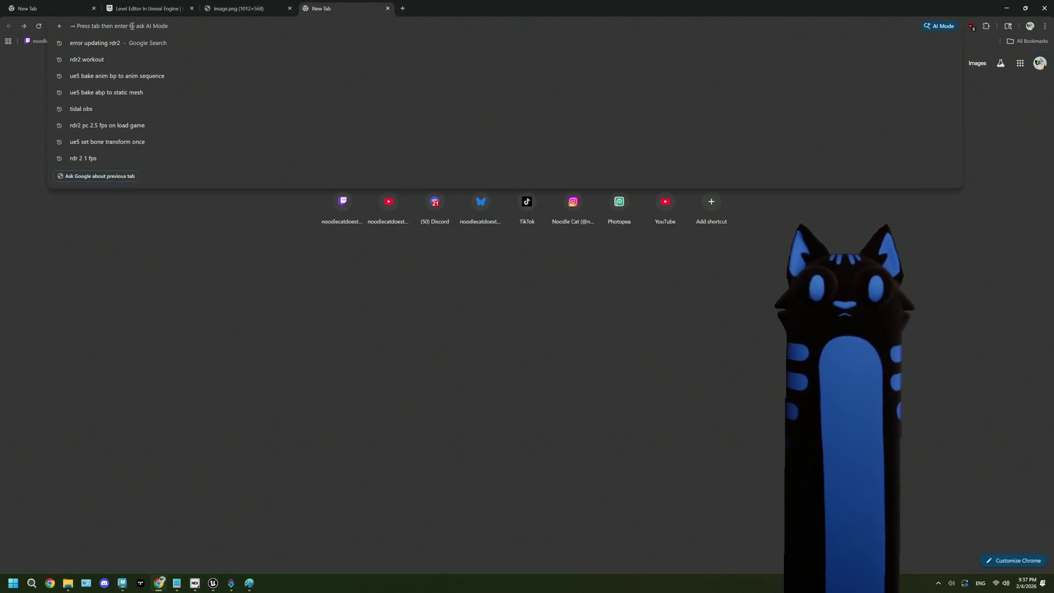
text(ue5 i)
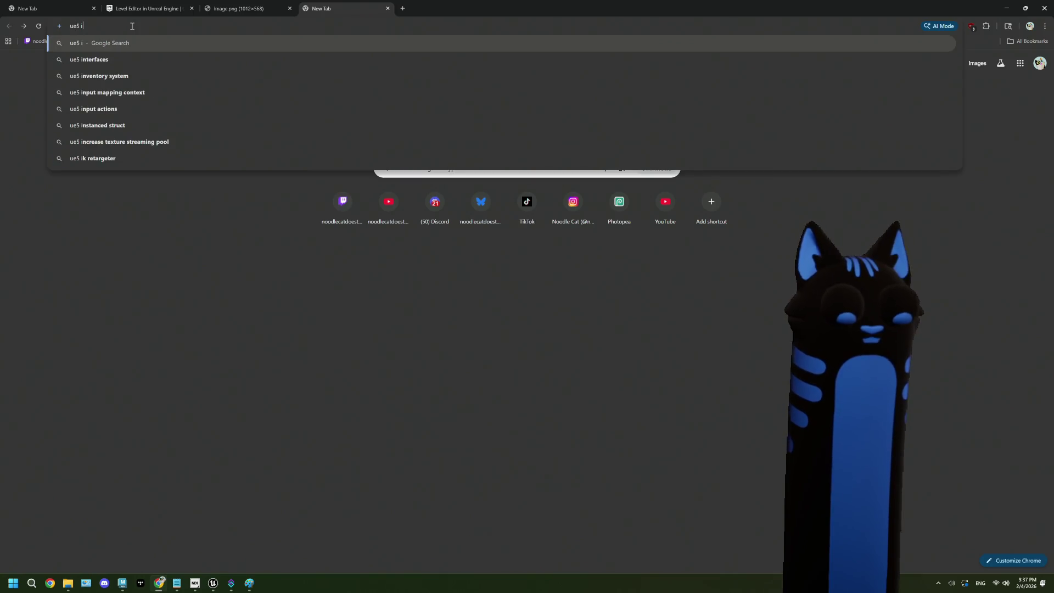
text(nputmapping)
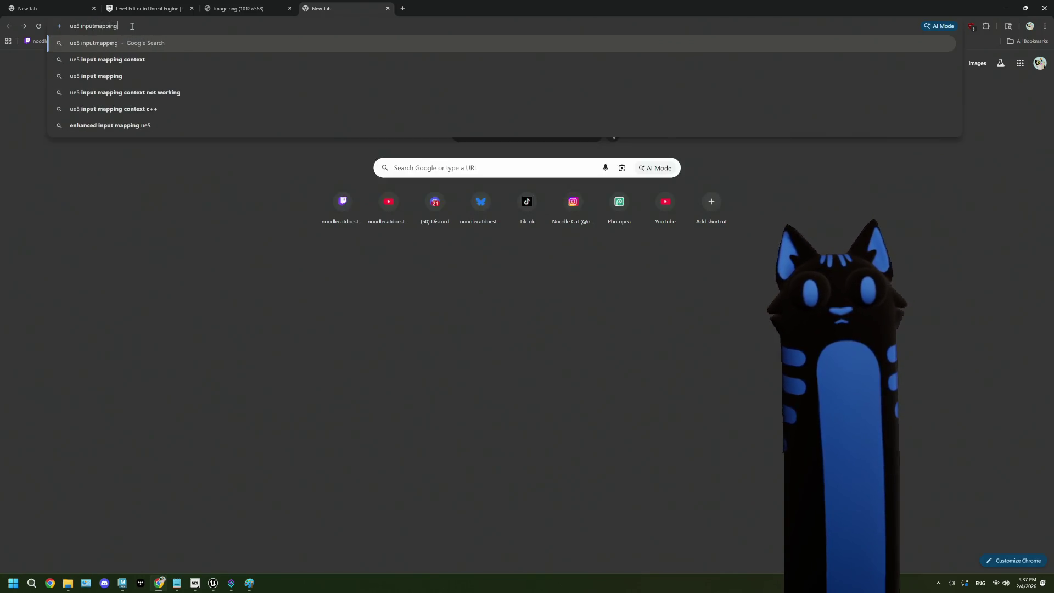
key(Down)
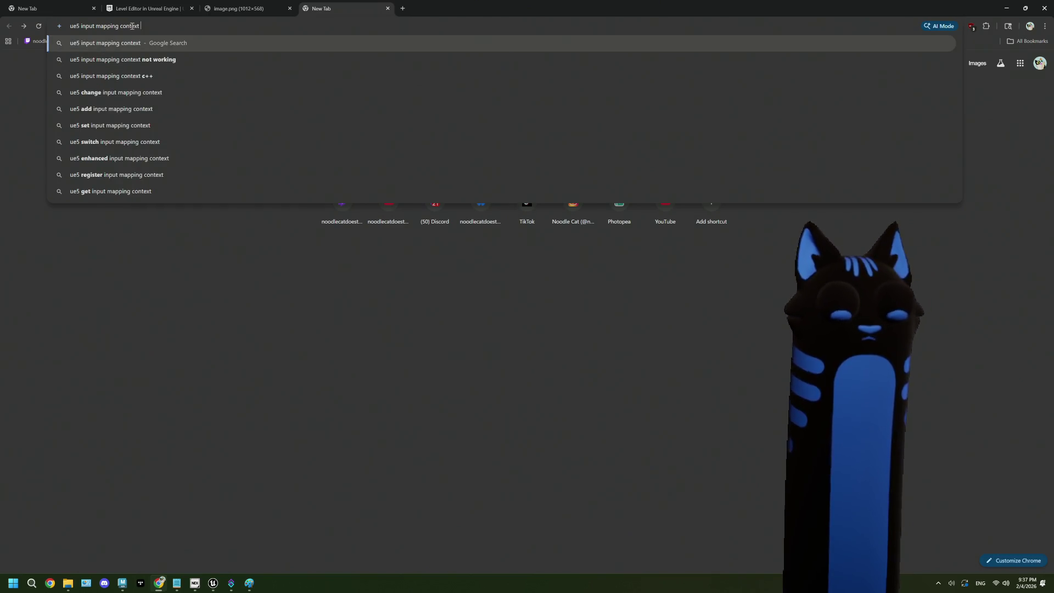
text(shift)
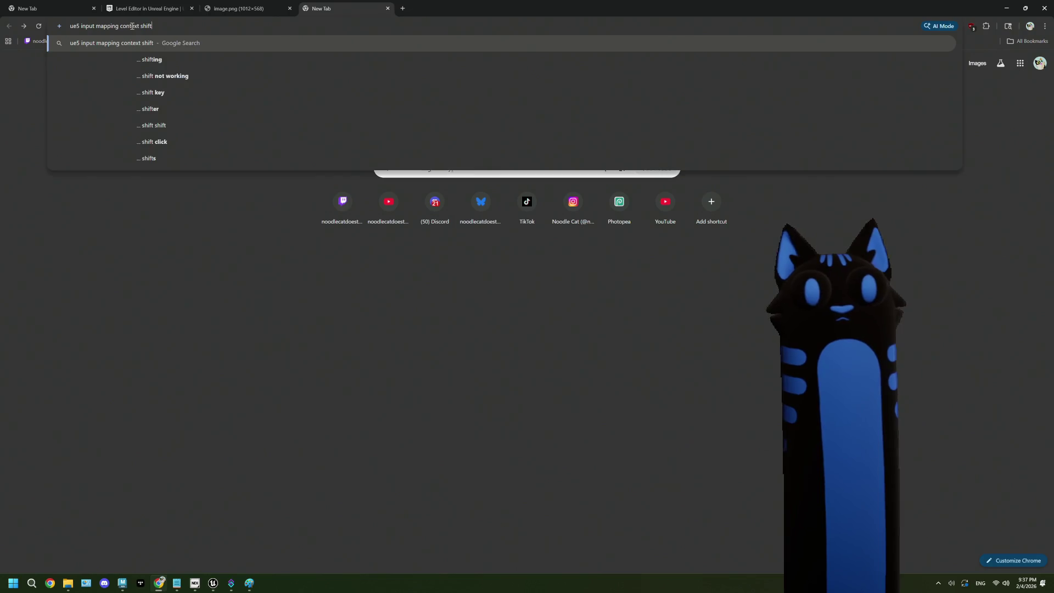
key(Return)
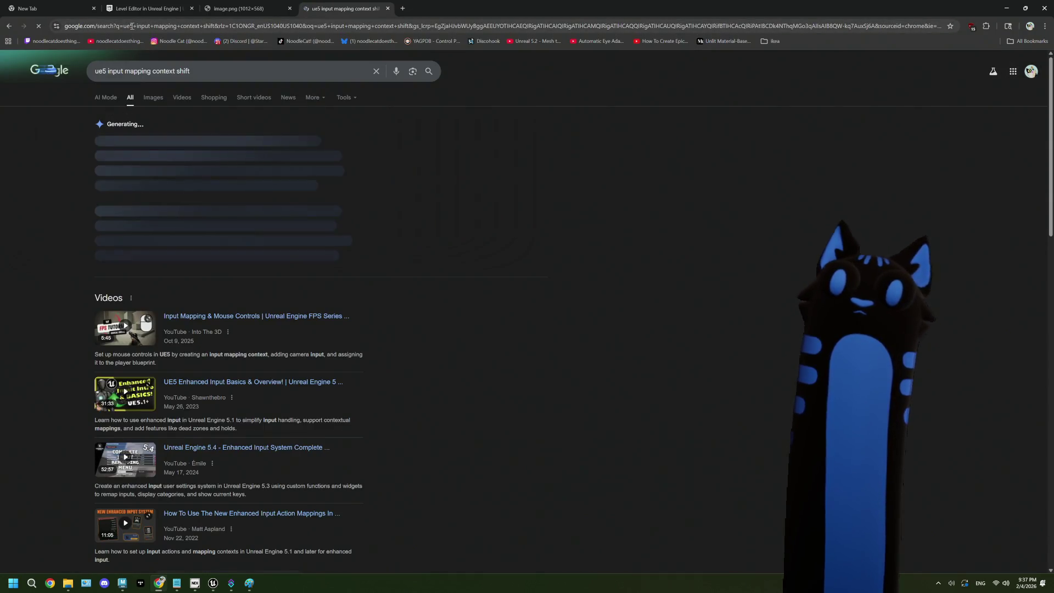
scroll(393, 314, down, 6)
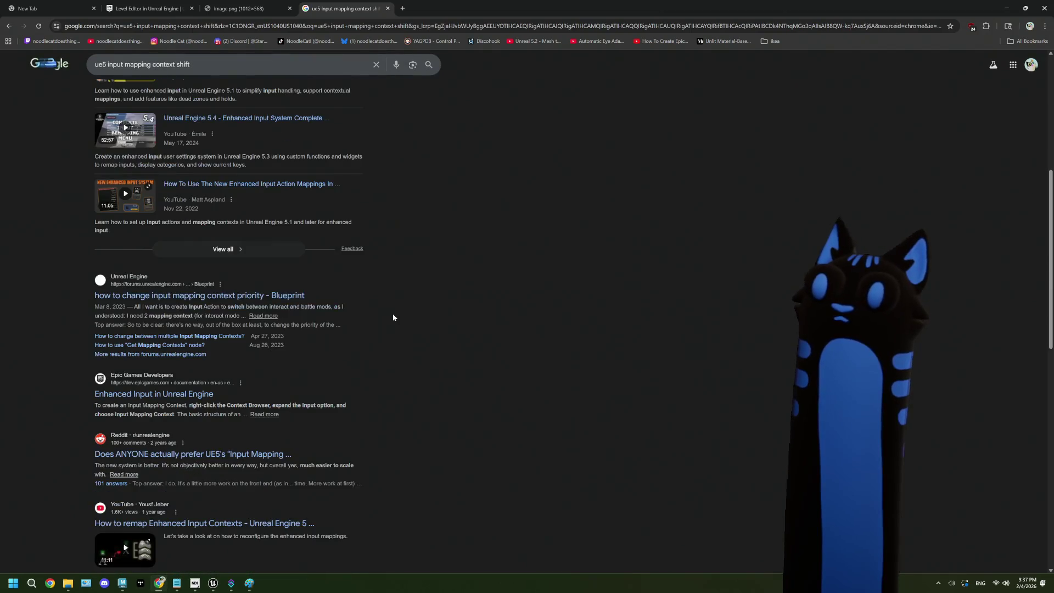
Open the 'Enhanced Input in Unreal Engine' documentation page and read its opening sections.
click(196, 394)
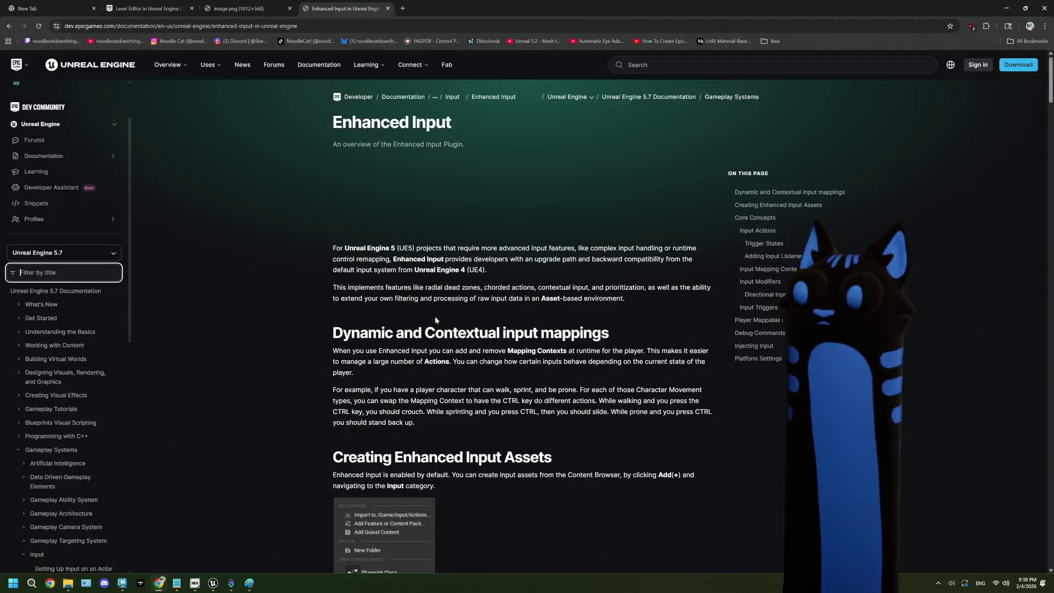
scroll(435, 320, down, 5)
scroll(436, 320, down, 6)
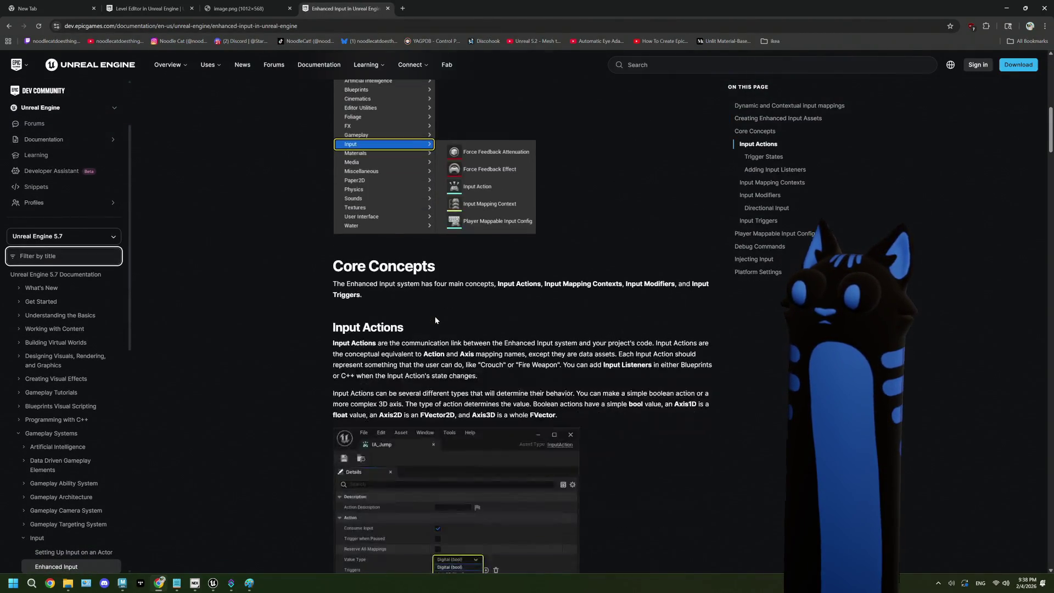
scroll(435, 320, down, 4)
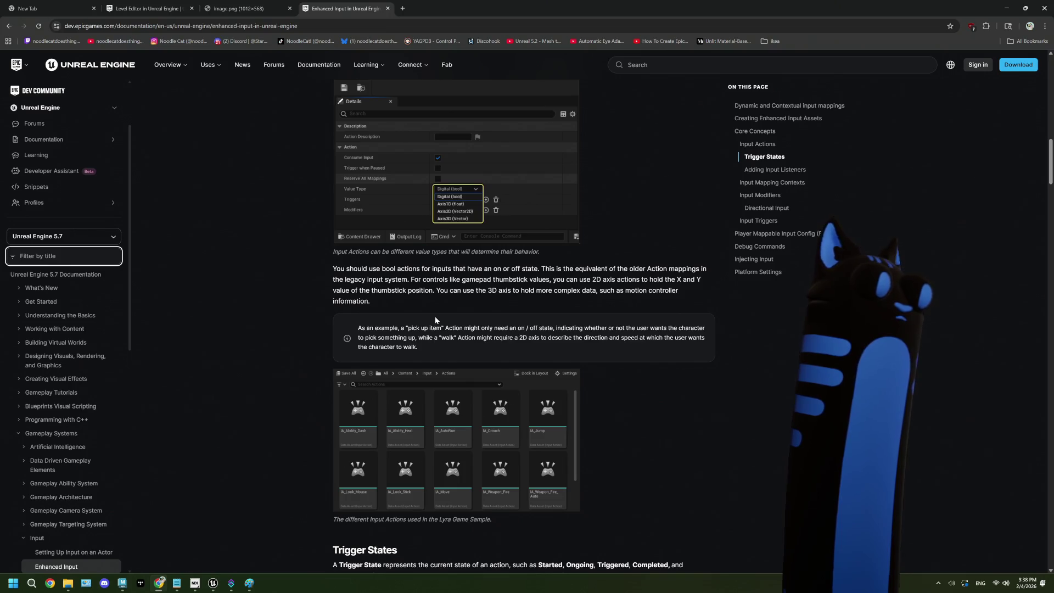
scroll(435, 320, down, 5)
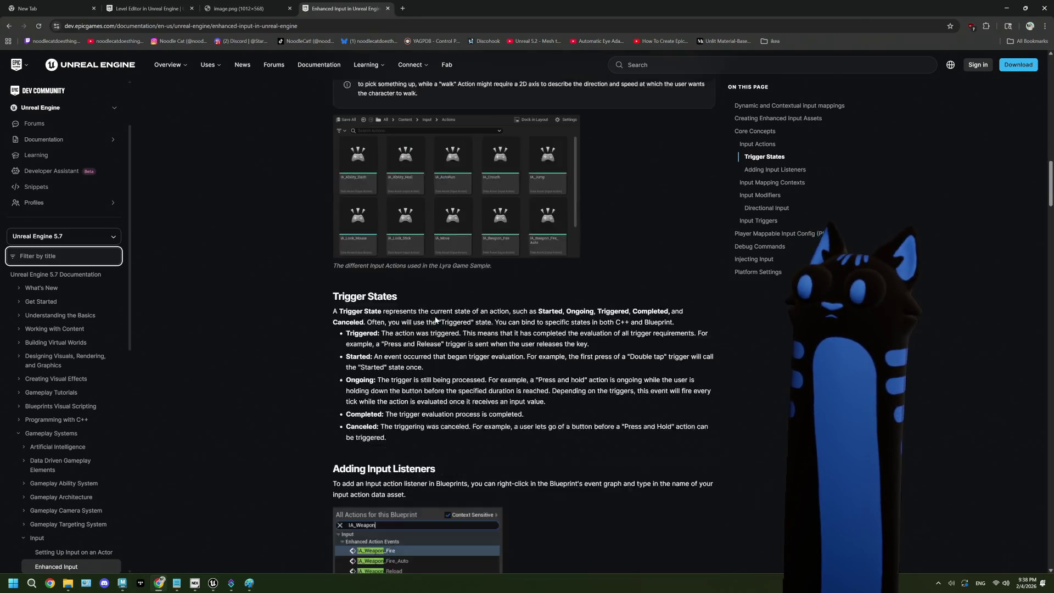
scroll(436, 320, down, 3)
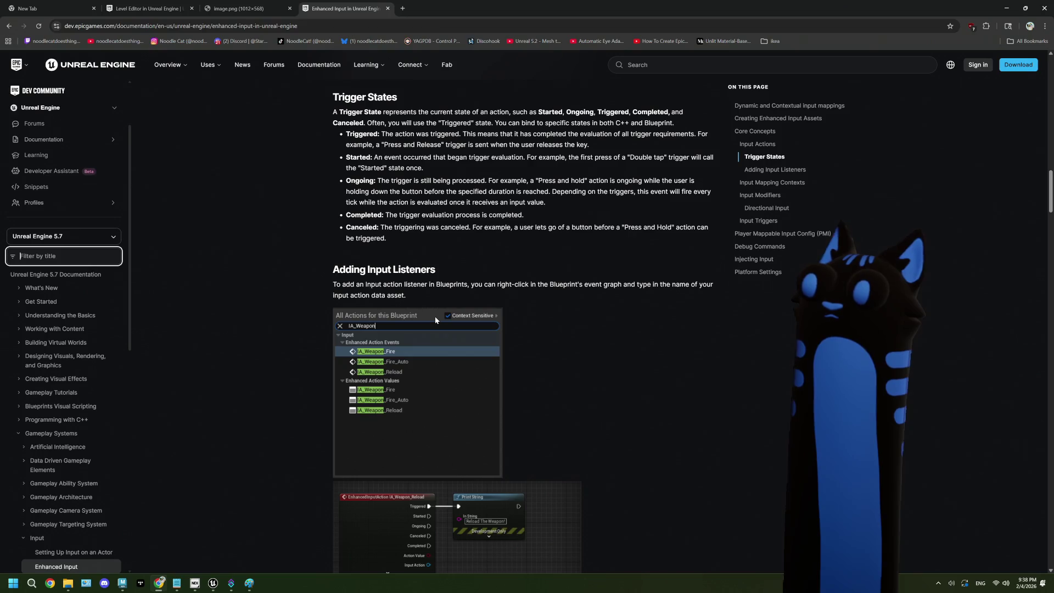
scroll(435, 320, down, 1)
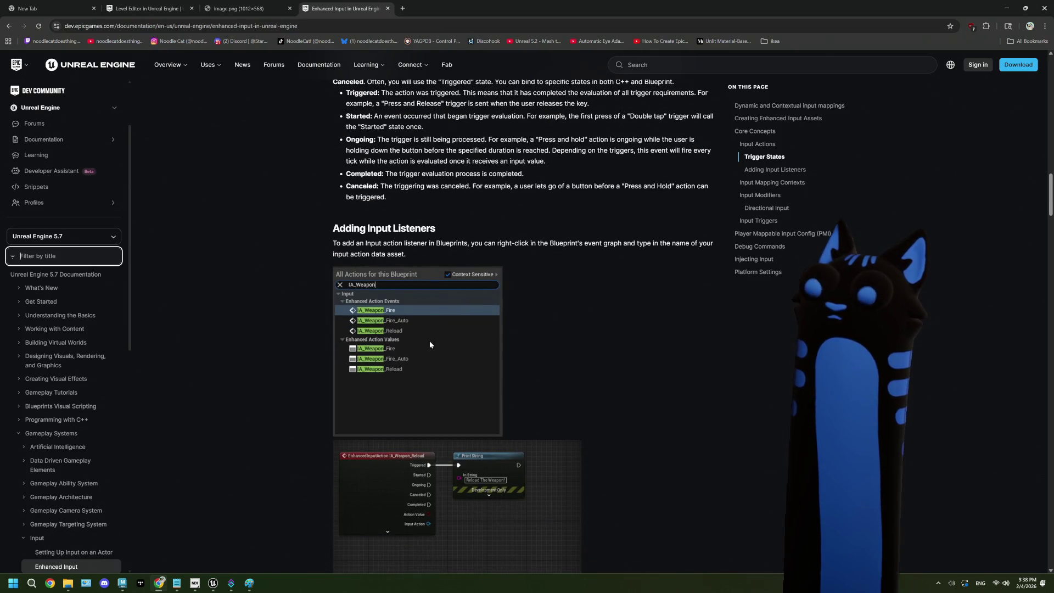
scroll(430, 343, up, 2)
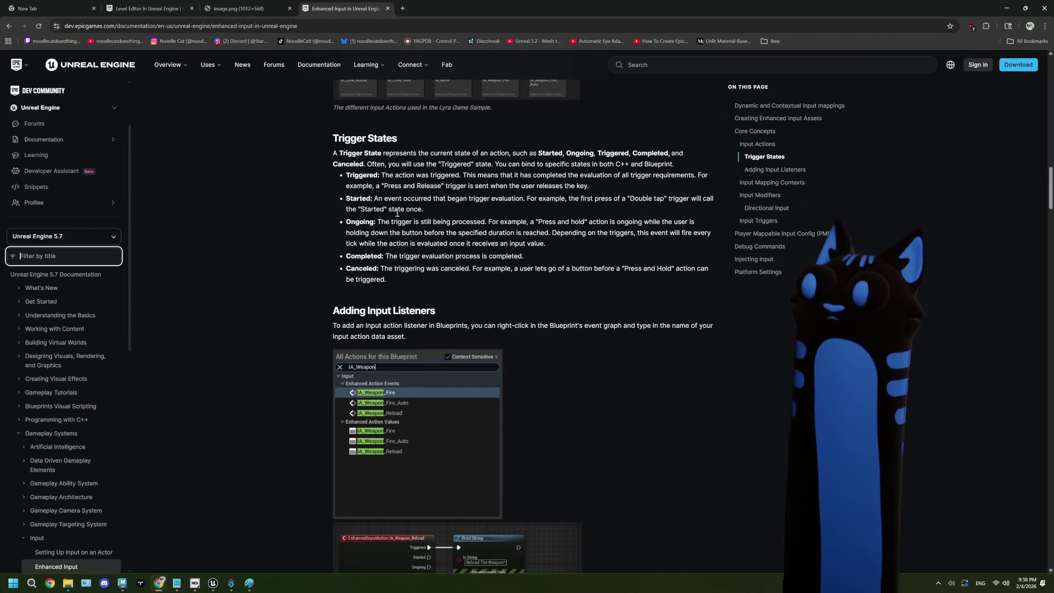
scroll(397, 213, down, 15)
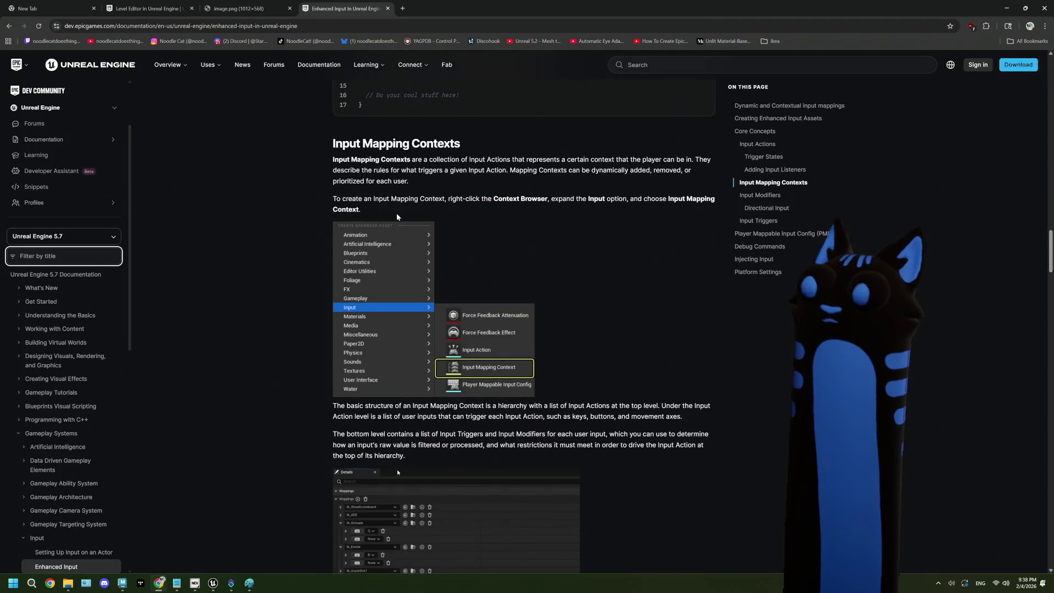
scroll(396, 216, down, 5)
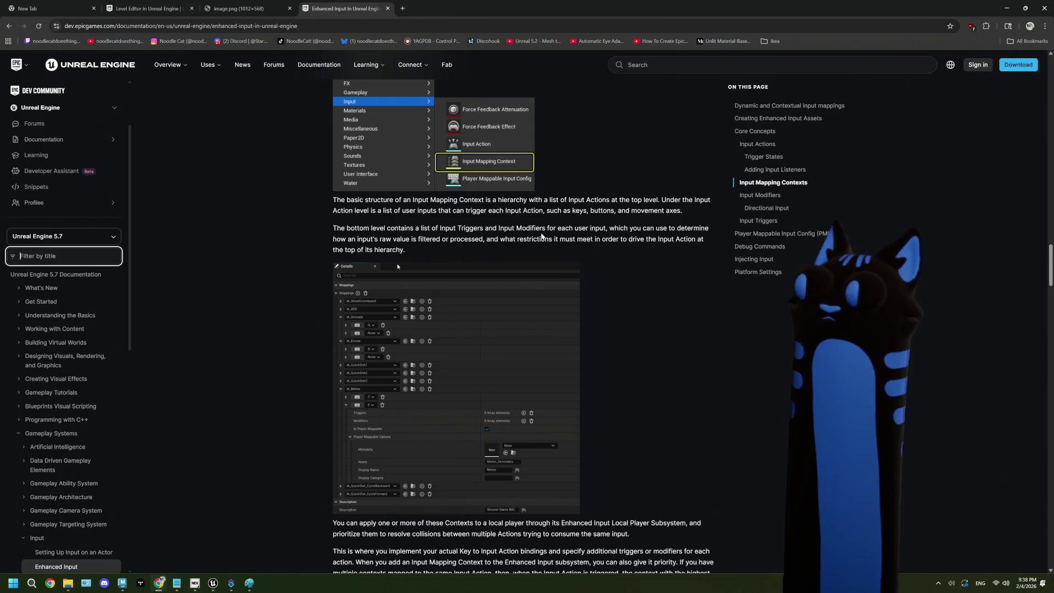
Read on through Input Triggers and Injecting Input to the Platform Settings section.
scroll(434, 285, down, 3)
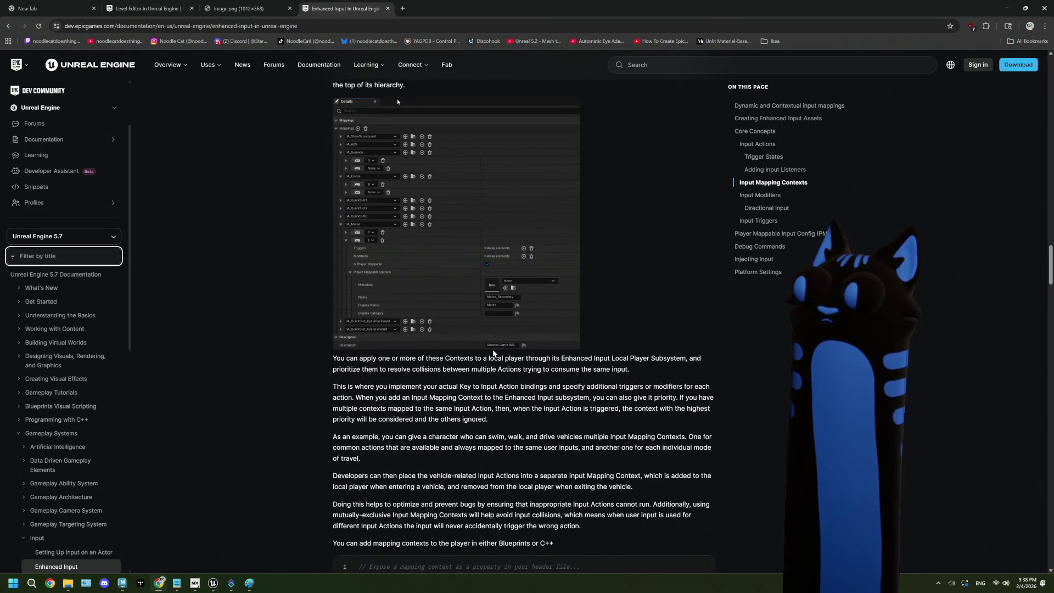
scroll(494, 353, down, 5)
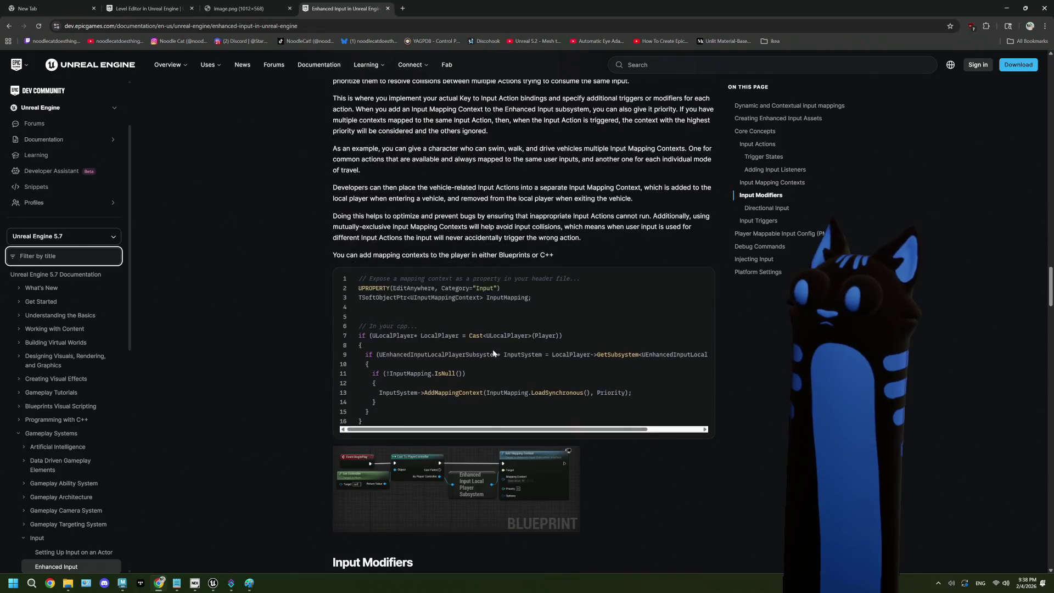
scroll(493, 353, down, 6)
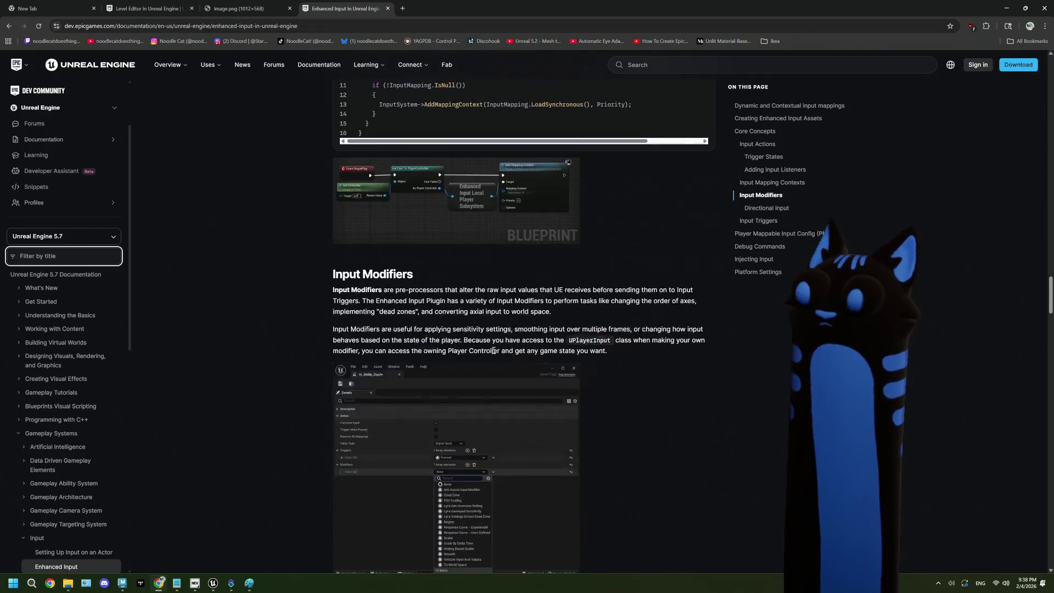
scroll(493, 351, down, 1)
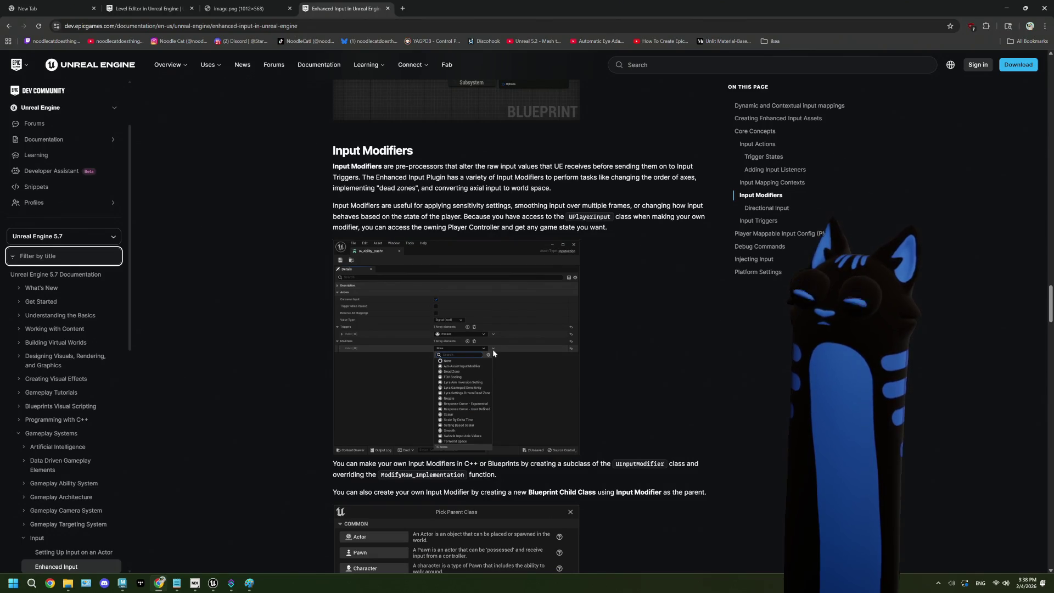
scroll(493, 350, down, 10)
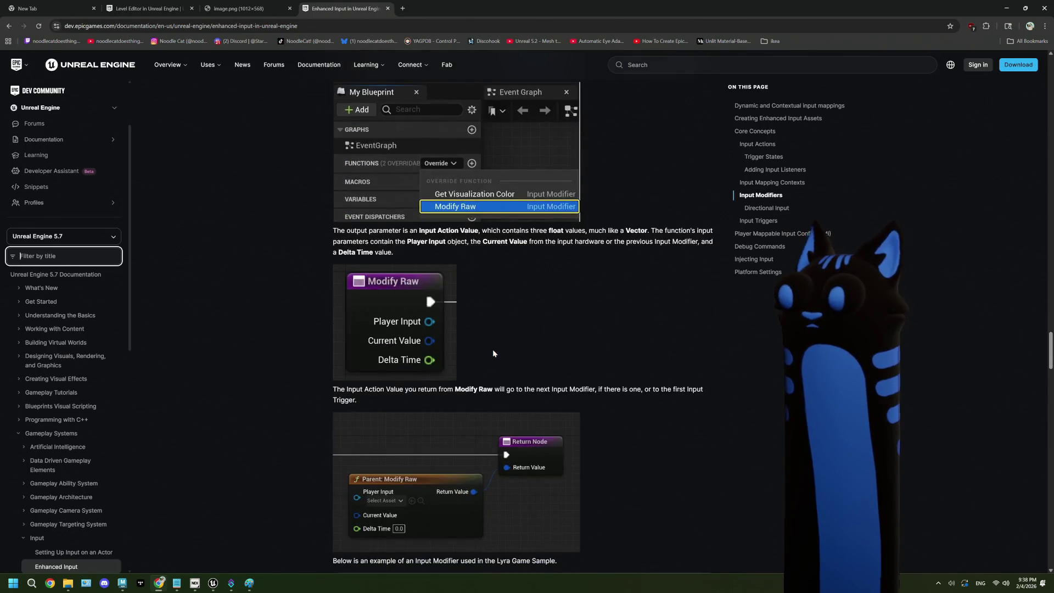
scroll(493, 350, down, 10)
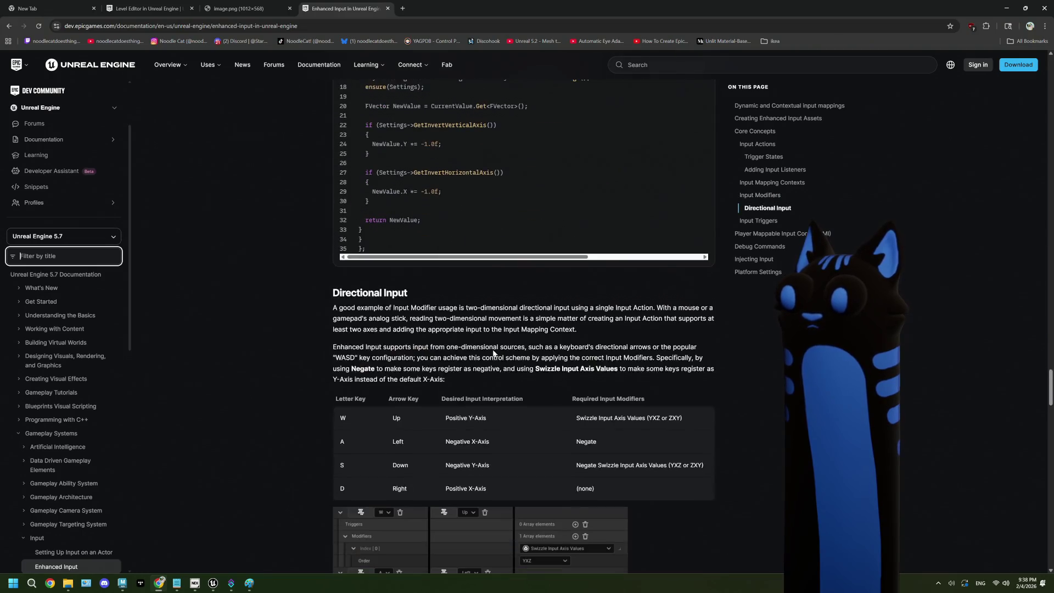
scroll(493, 349, down, 4)
scroll(492, 350, down, 5)
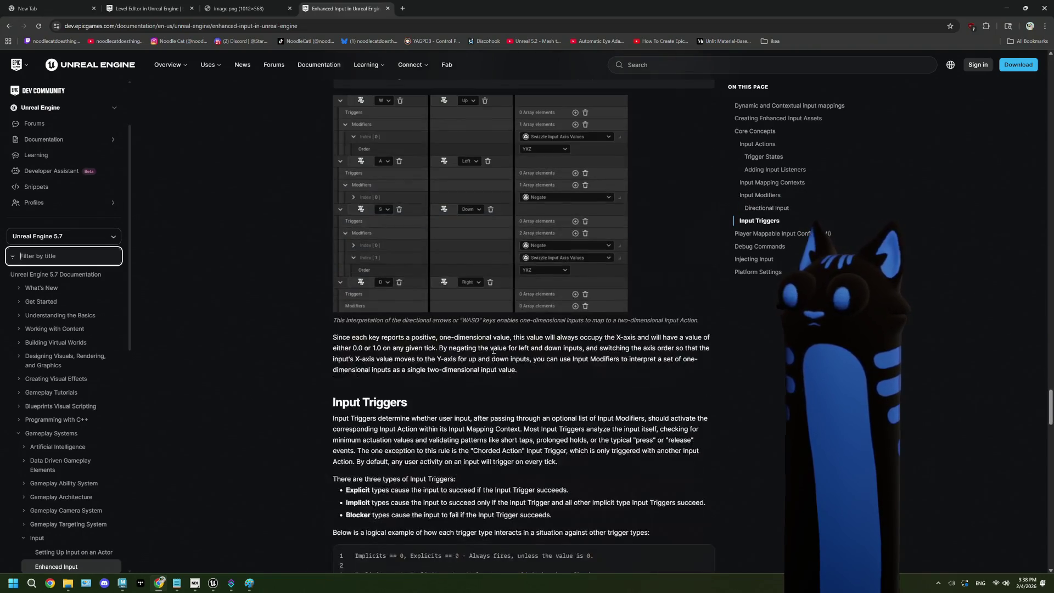
scroll(494, 350, down, 9)
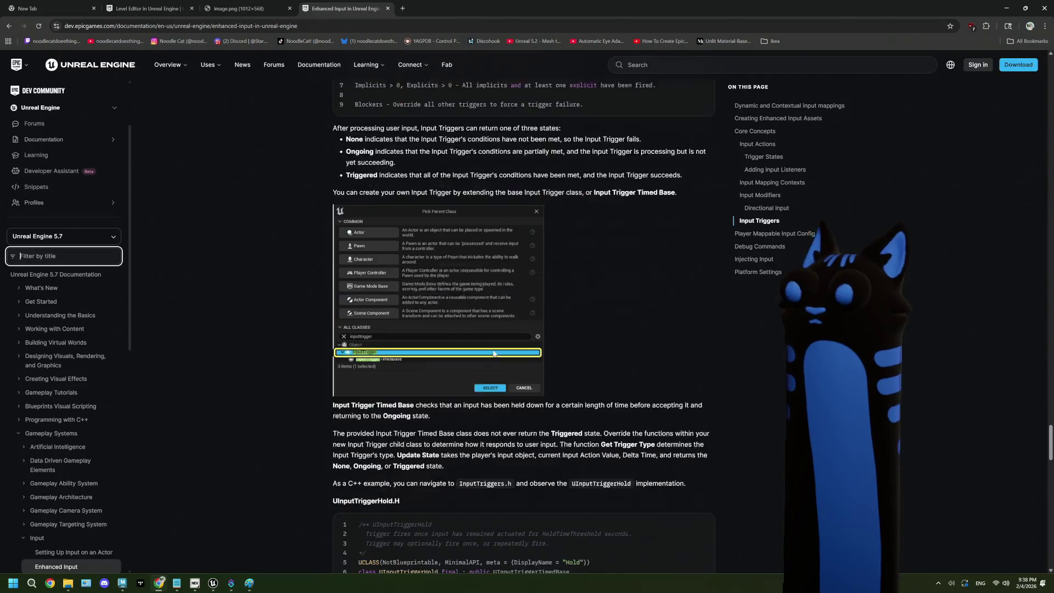
scroll(493, 351, down, 11)
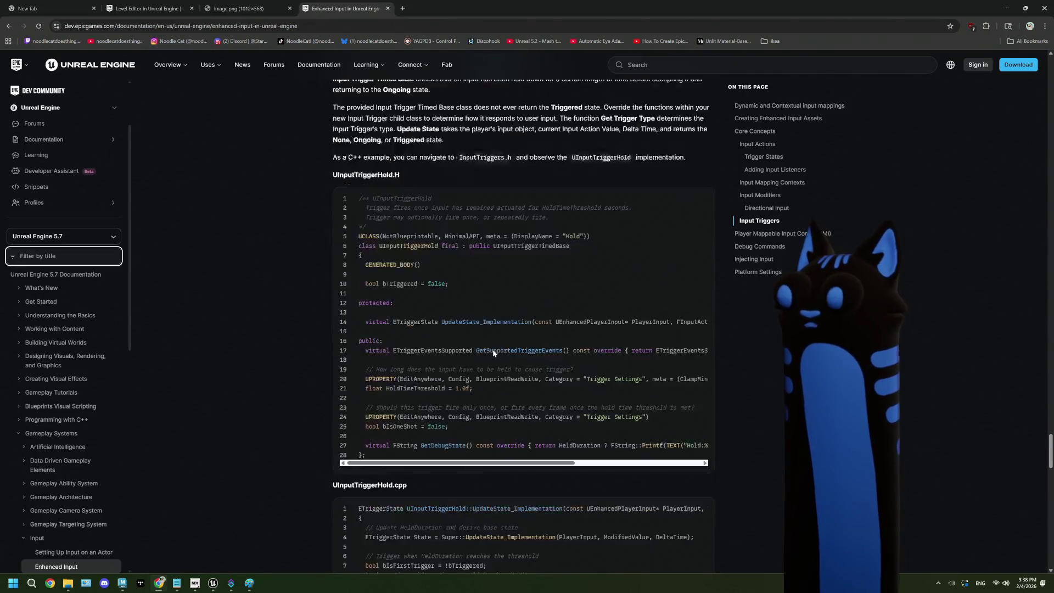
scroll(494, 351, down, 9)
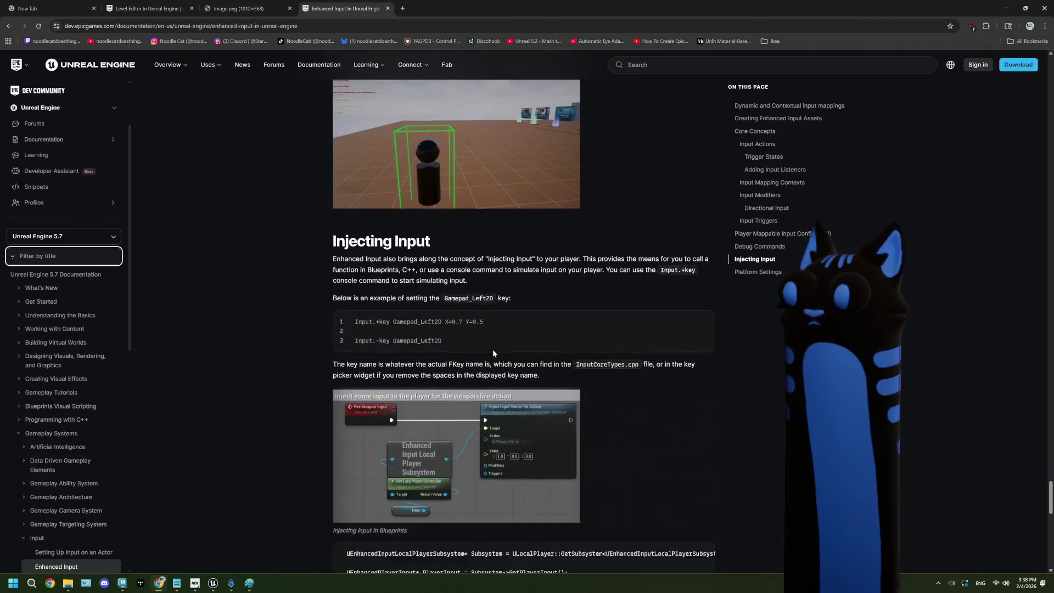
scroll(493, 350, down, 6)
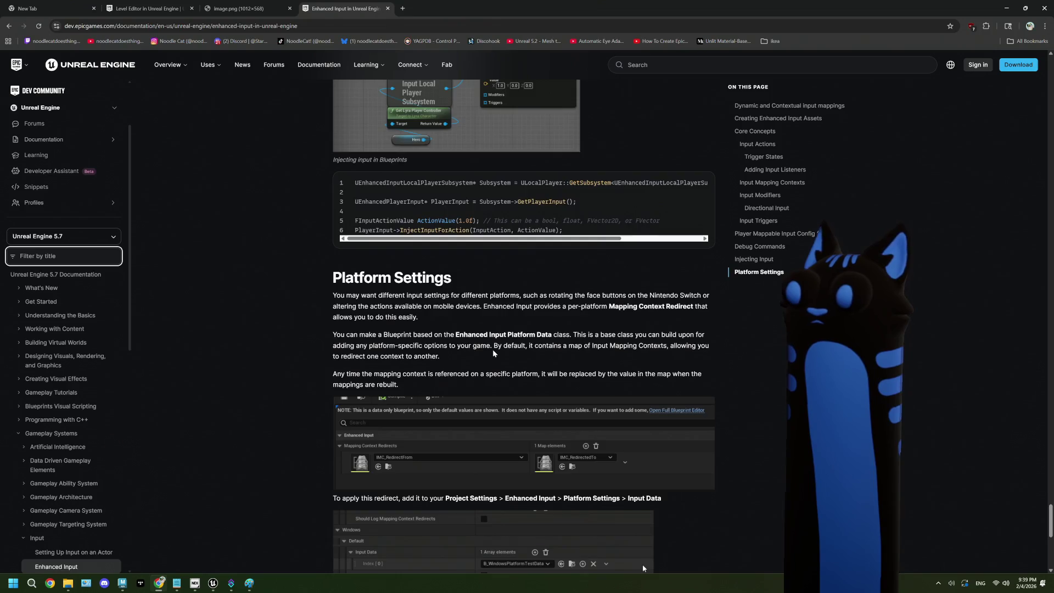
scroll(493, 352, down, 2)
scroll(492, 349, down, 3)
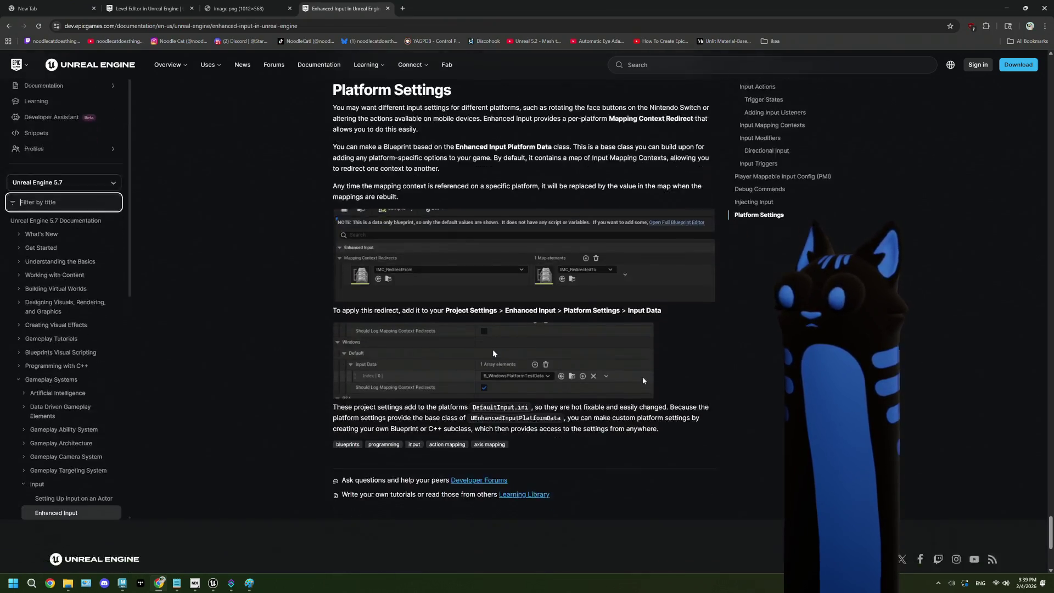
Replace 'shift' with 'multiple keys' in the Google query and browse the new results.
click(9, 25)
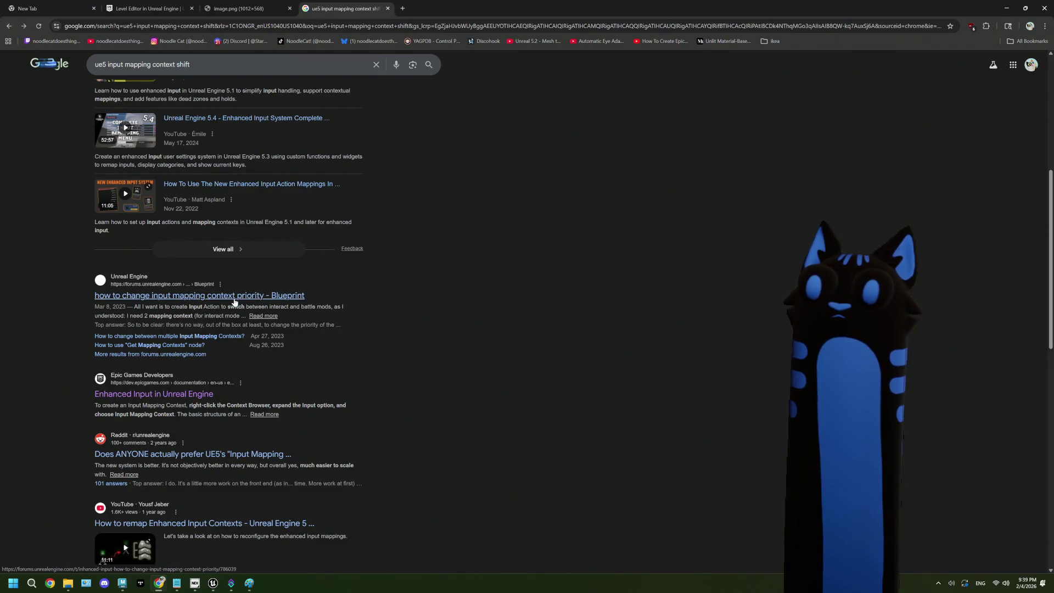
scroll(458, 413, up, 6)
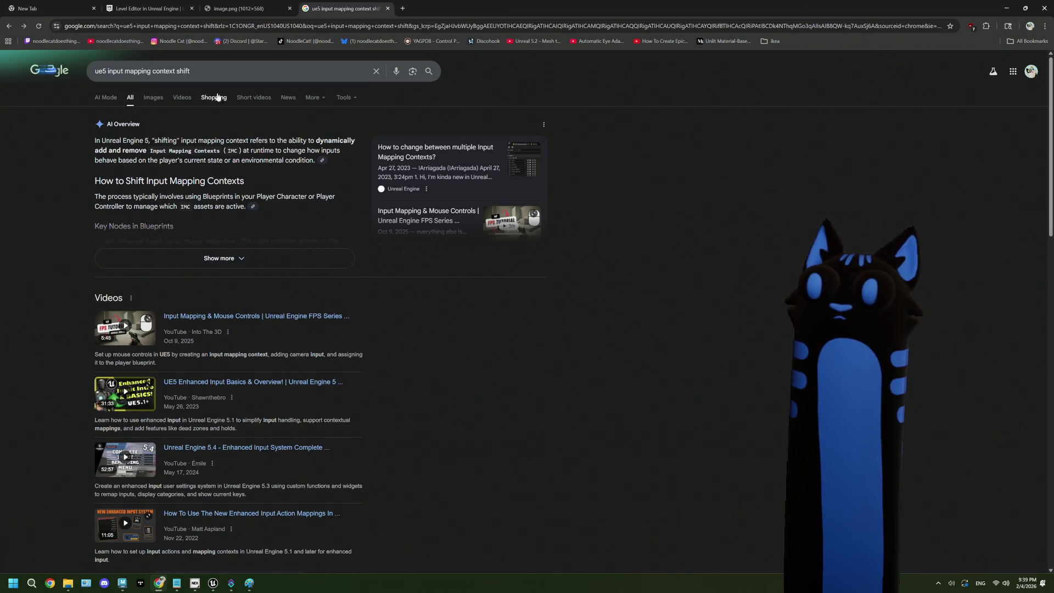
click(218, 72)
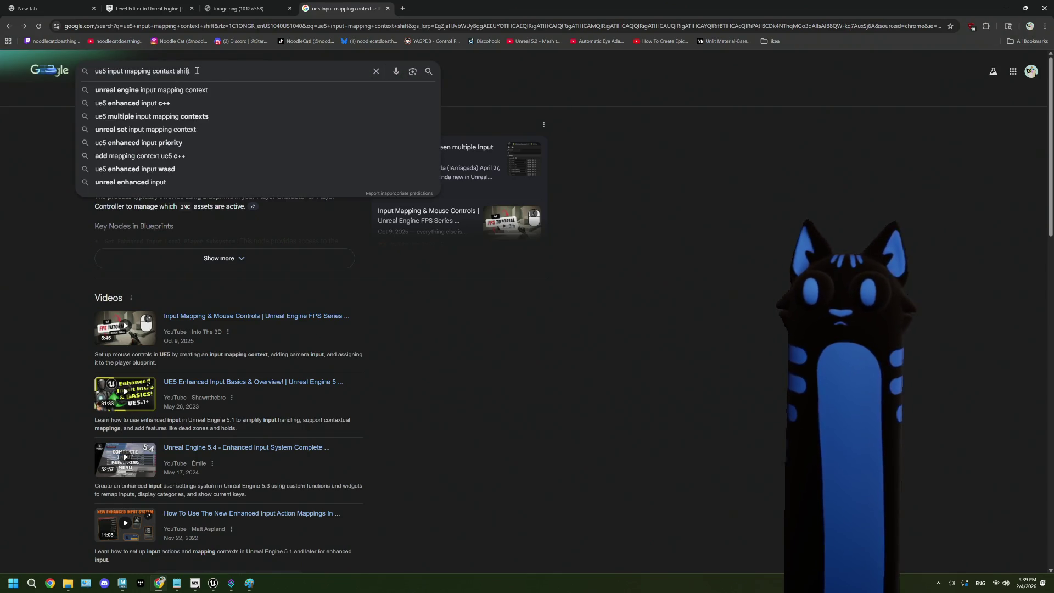
key(BackSpace)
key(BackSpace)
key(BackSpace)
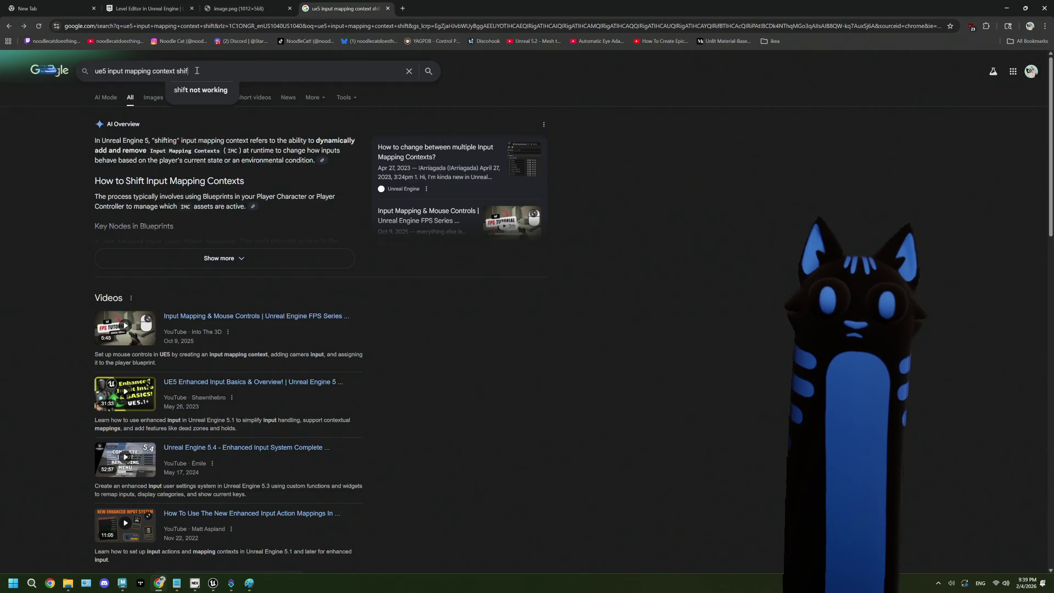
text(m)
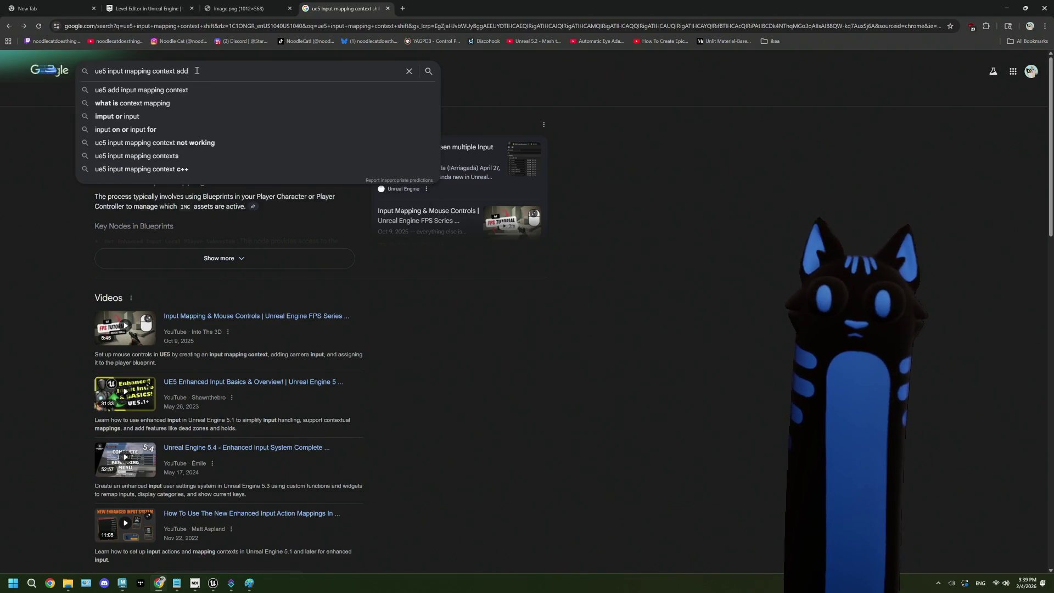
text(ultip)
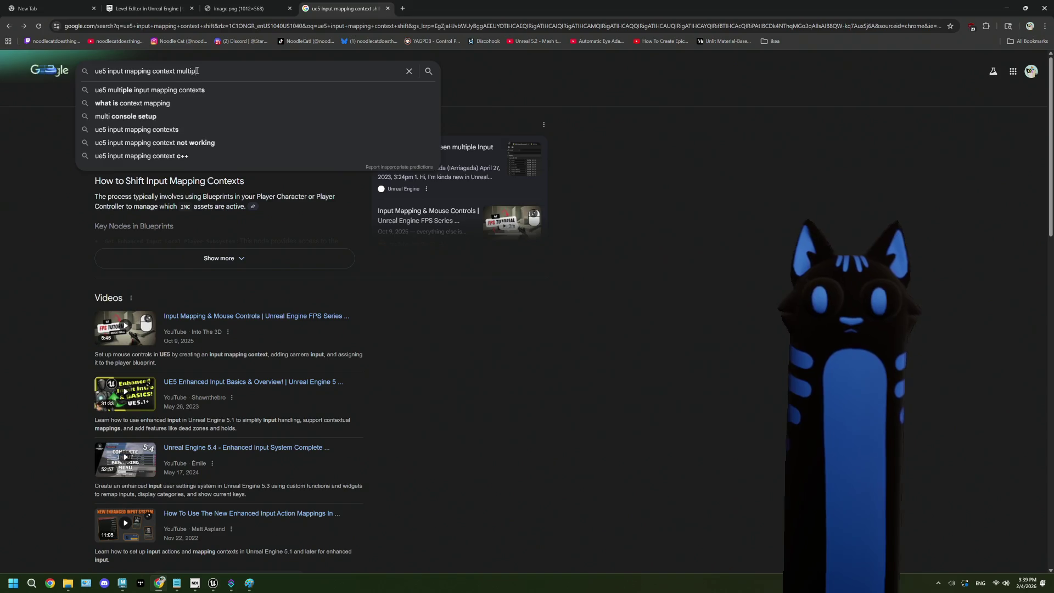
text(le keys)
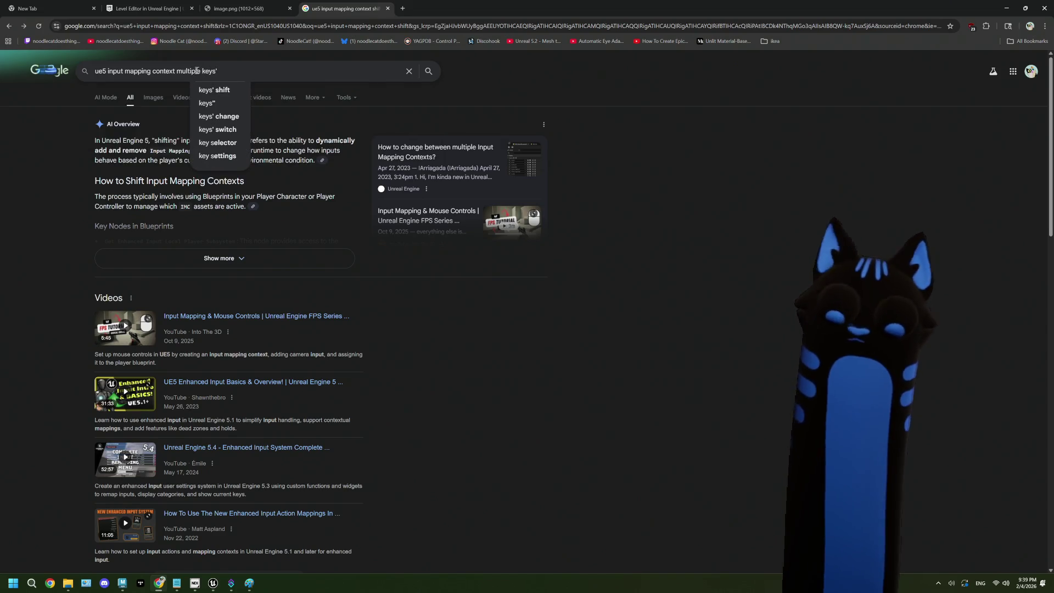
key(Return)
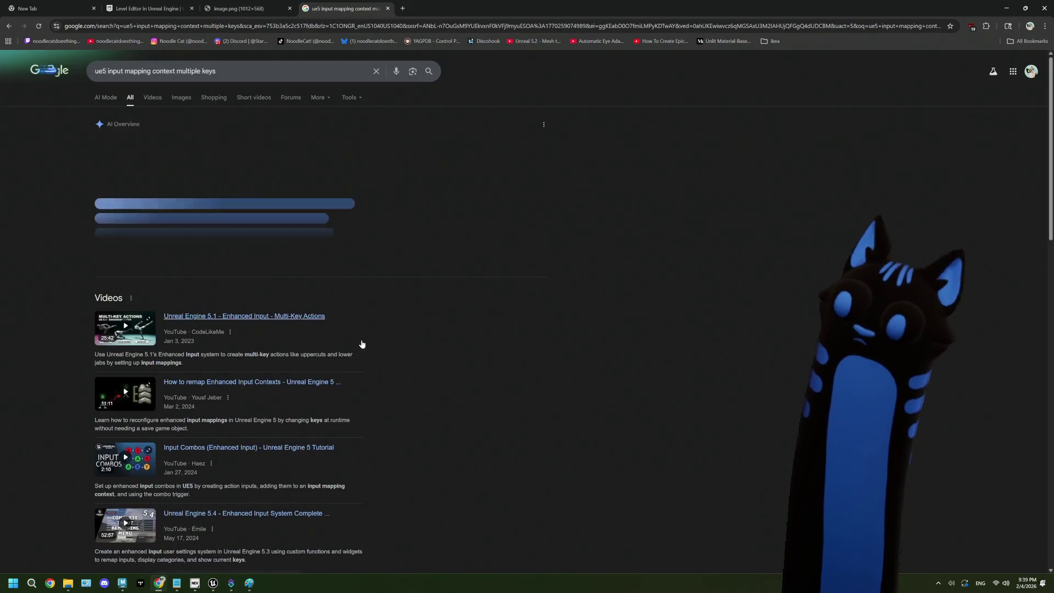
scroll(362, 343, down, 5)
scroll(361, 344, down, 1)
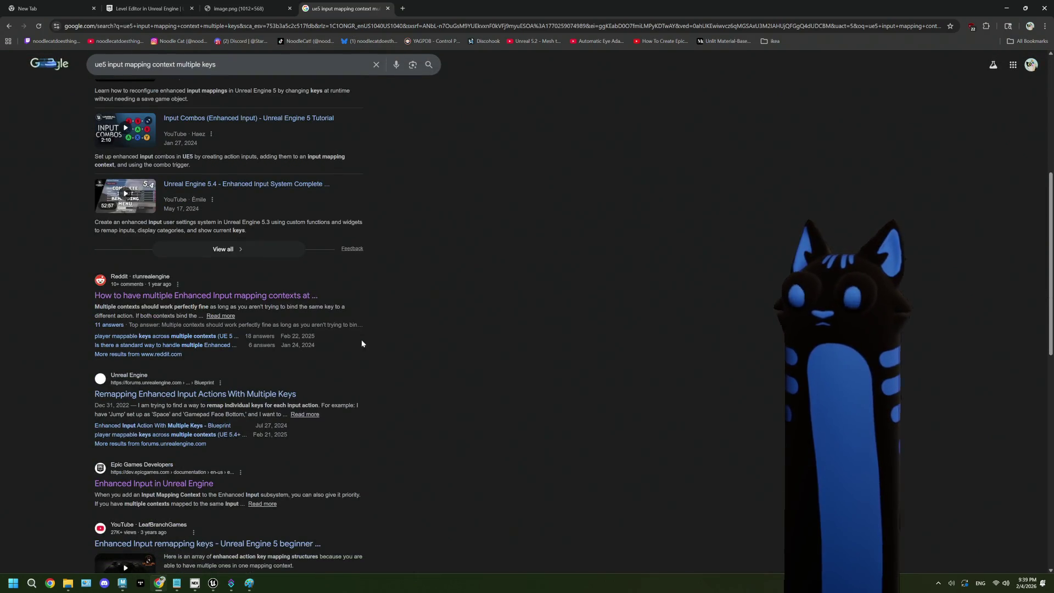
Check the Reddit result, then open the forum thread 'Remapping Enhanced Input Actions With Multiple Keys'.
click(269, 297)
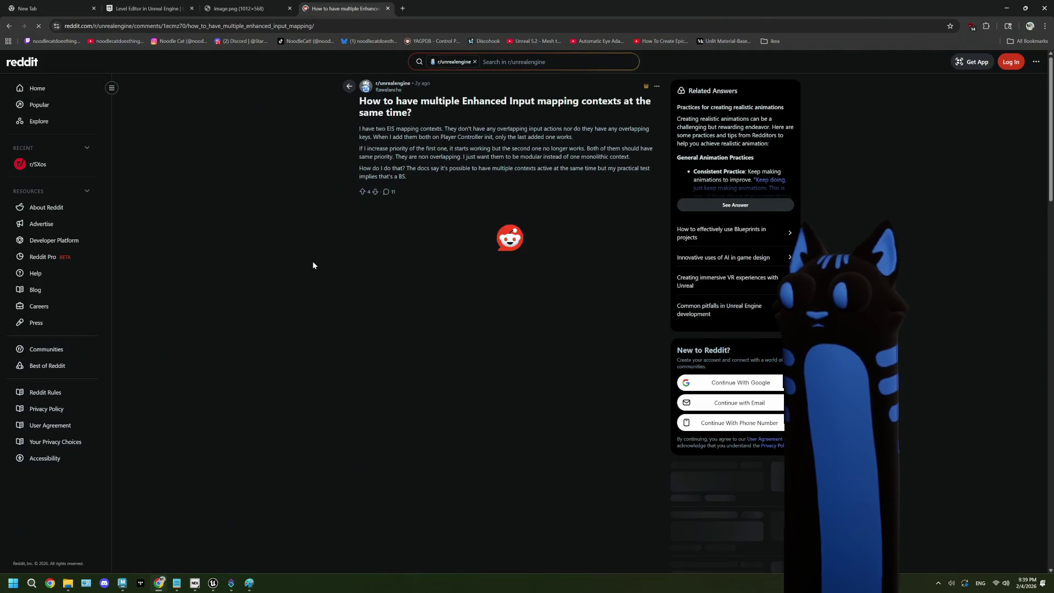
click(9, 26)
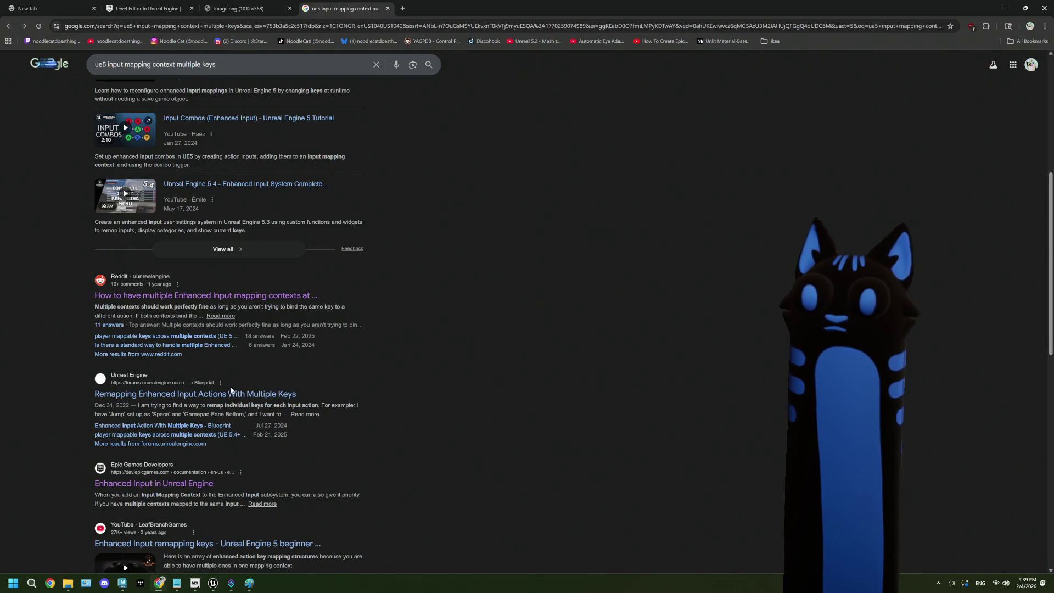
click(236, 394)
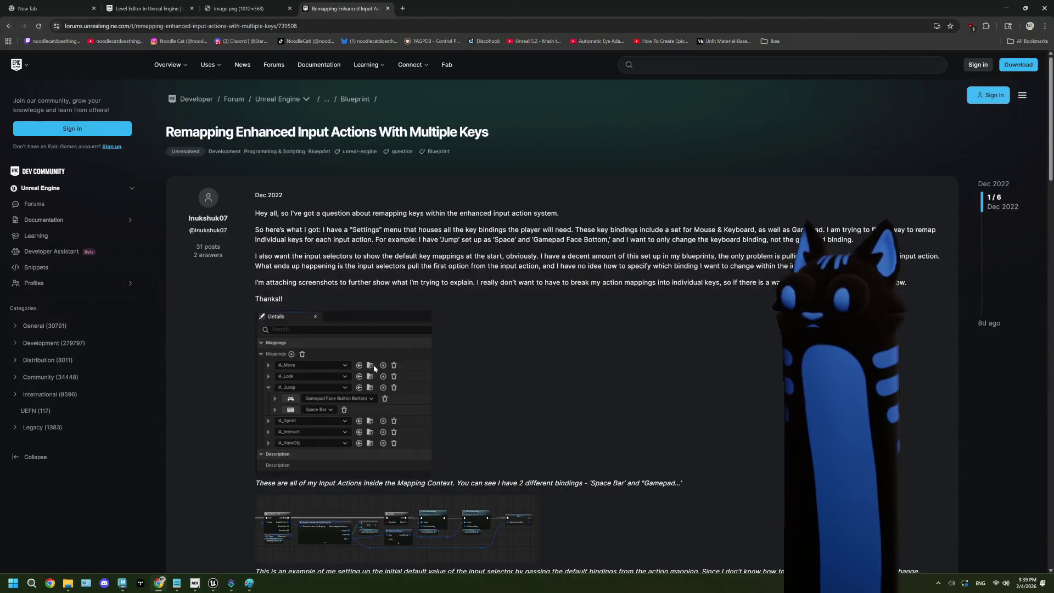
scroll(485, 356, down, 3)
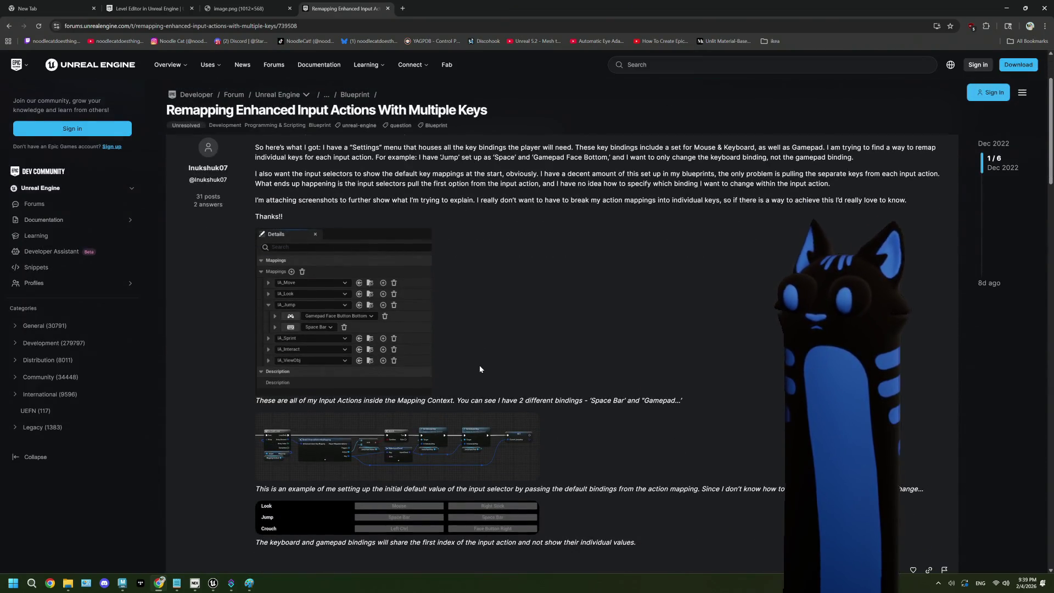
scroll(480, 369, down, 3)
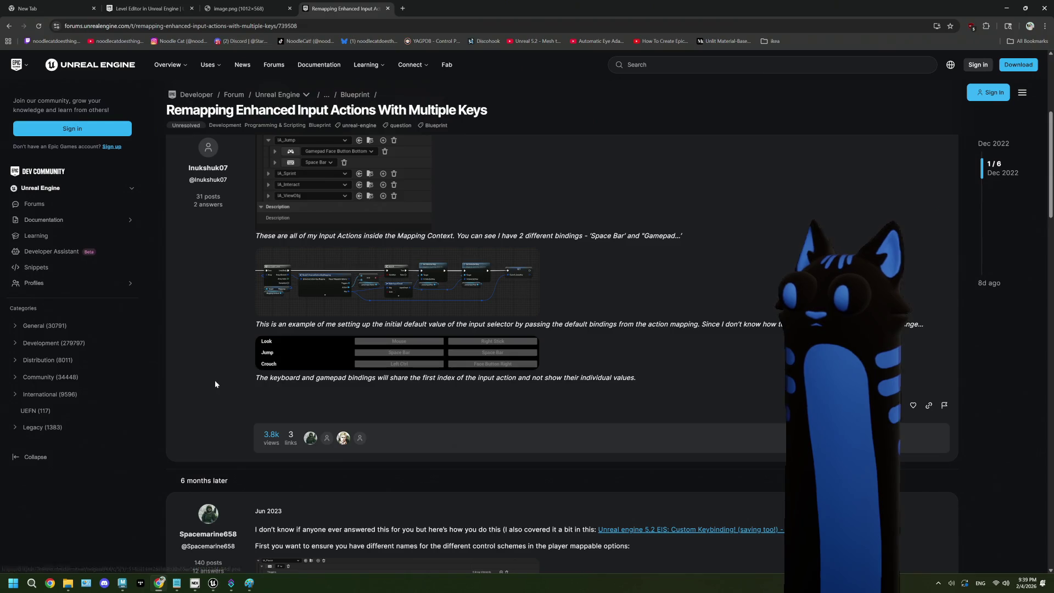
scroll(216, 382, down, 5)
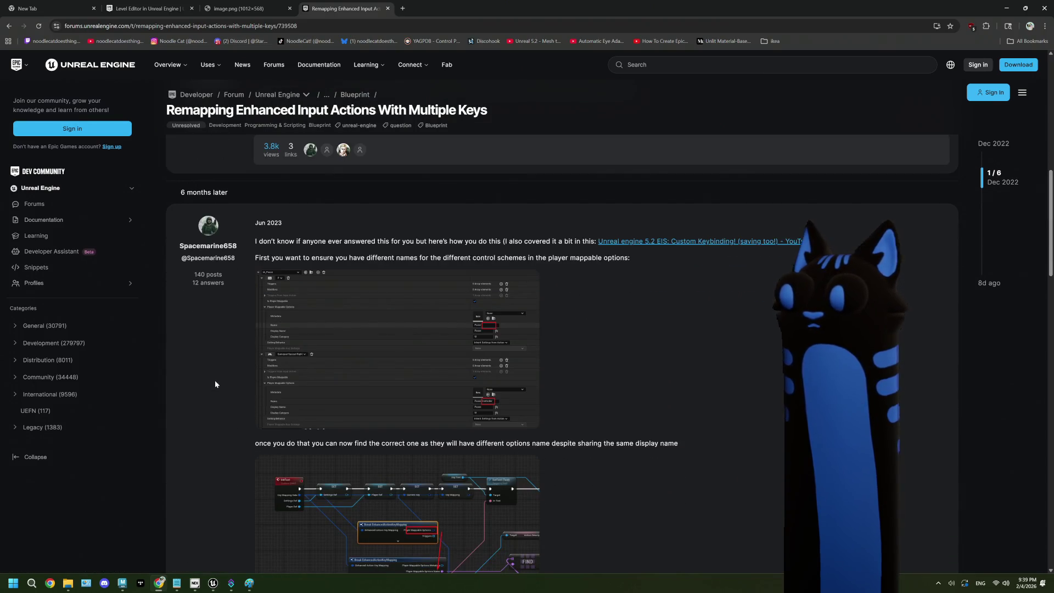
View the reply's enlarged screenshot, read the remaining replies, and return to the results.
click(358, 353)
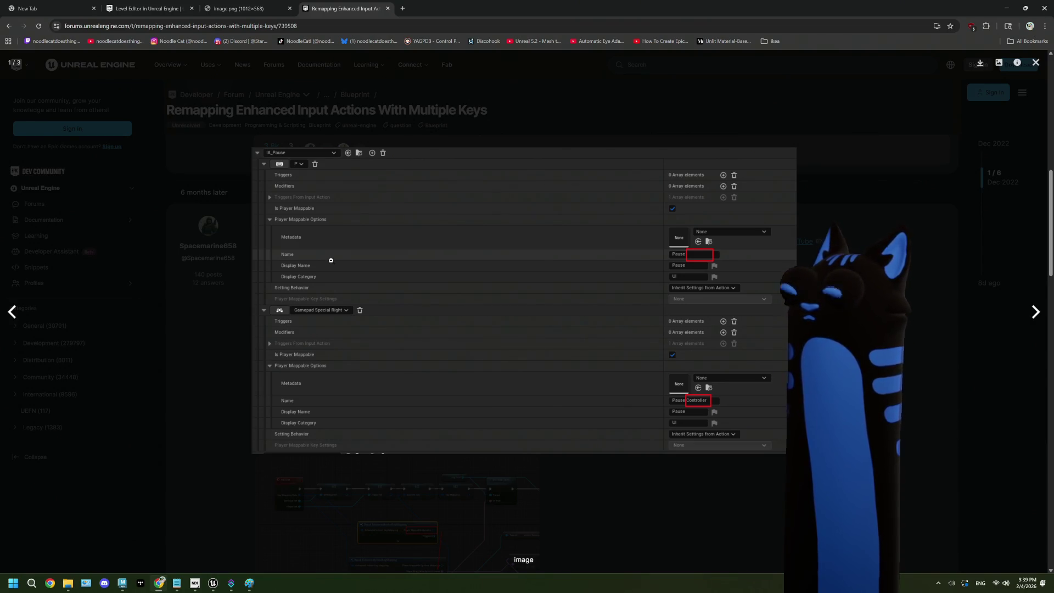
click(571, 392)
scroll(571, 392, down, 5)
scroll(571, 392, down, 10)
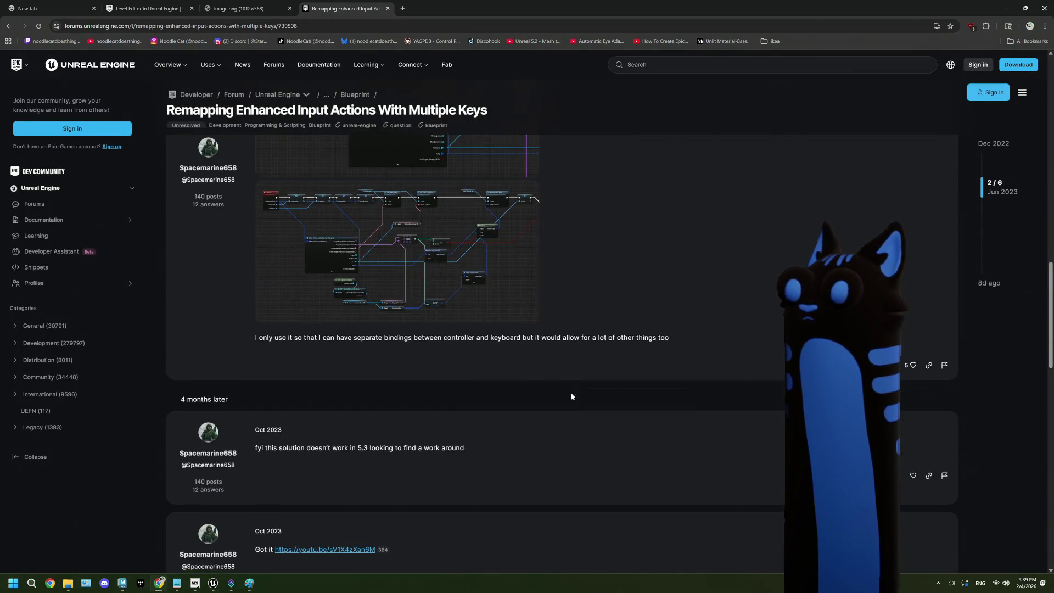
scroll(571, 394, down, 3)
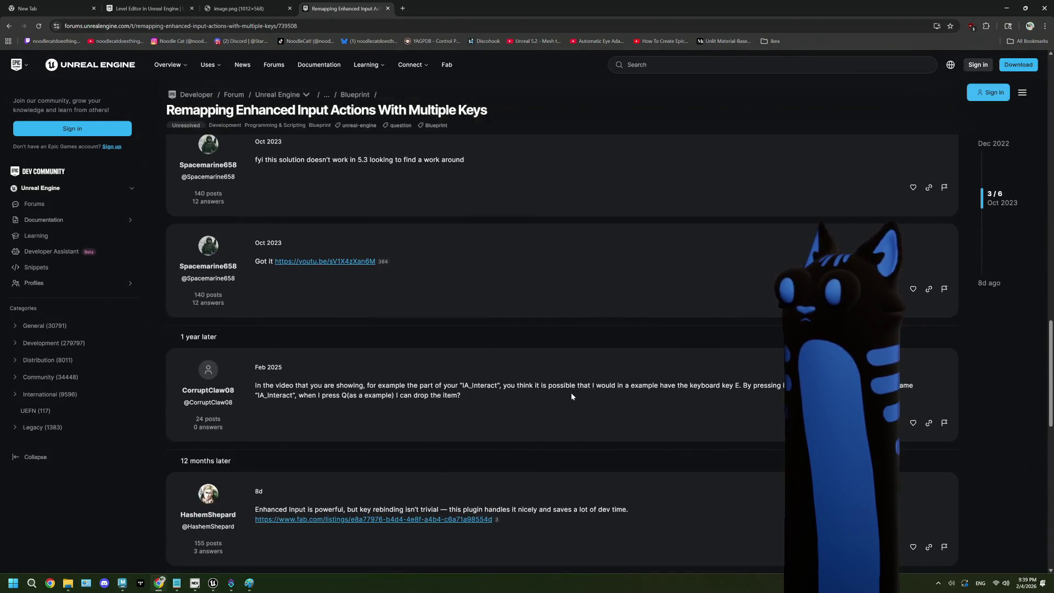
scroll(571, 393, down, 3)
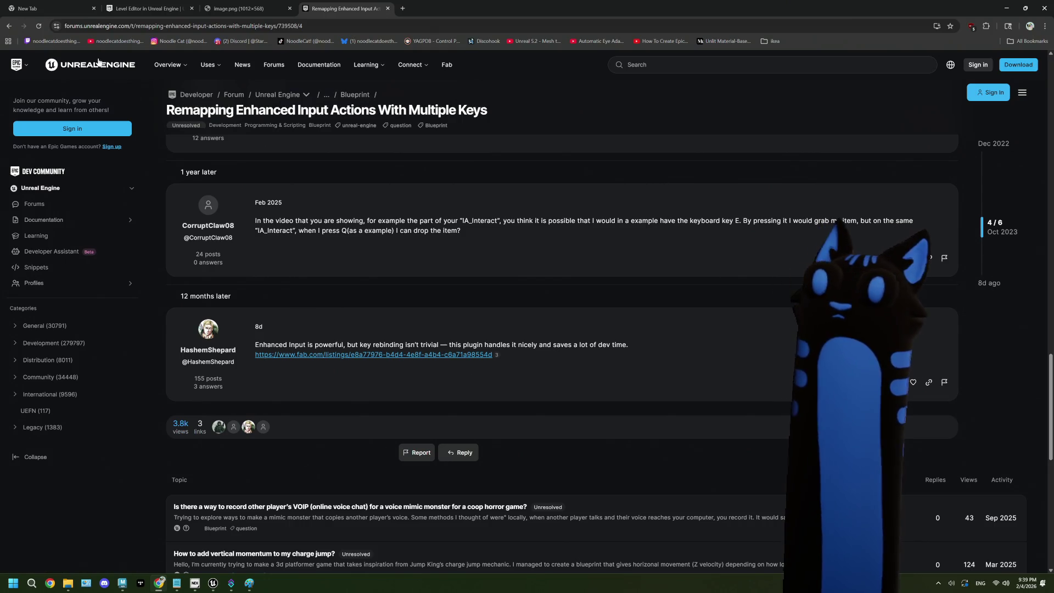
click(9, 26)
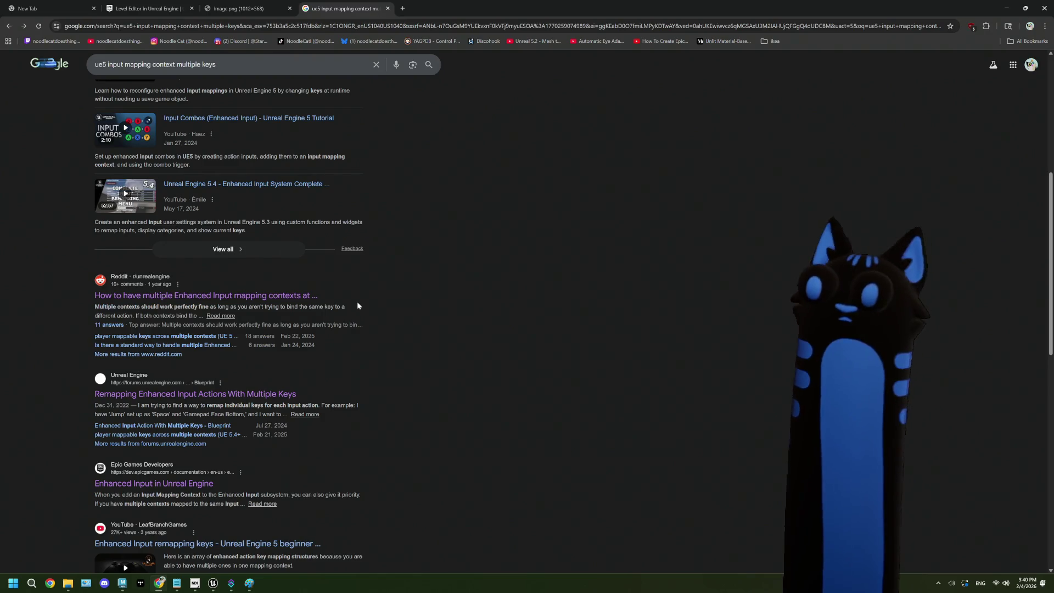
Scroll down the results to the Medium, Stack Overflow and Game Development Stack Exchange pages.
scroll(358, 306, down, 3)
scroll(358, 306, down, 2)
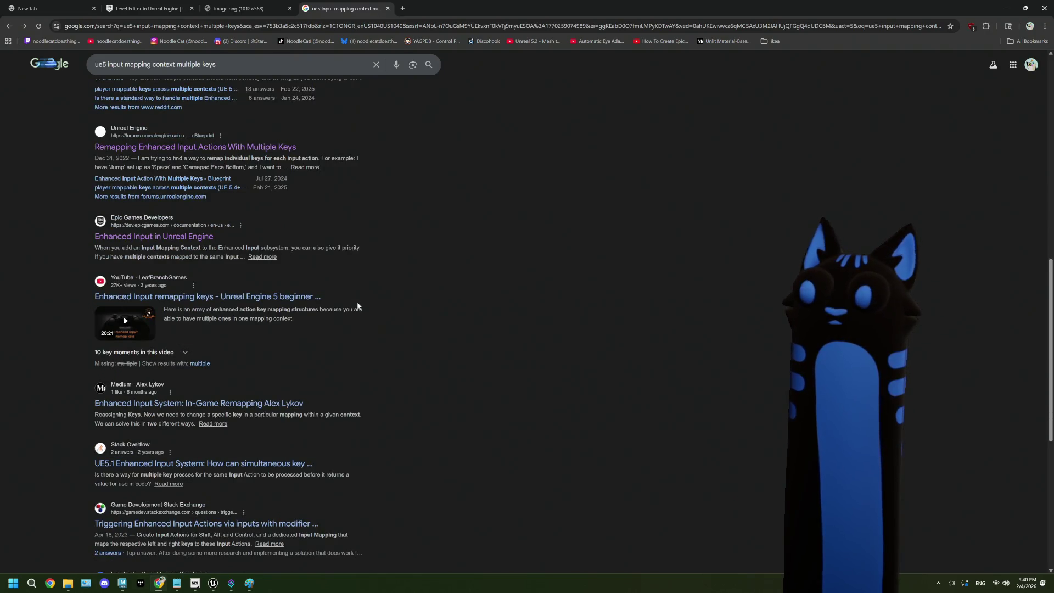
scroll(357, 306, down, 1)
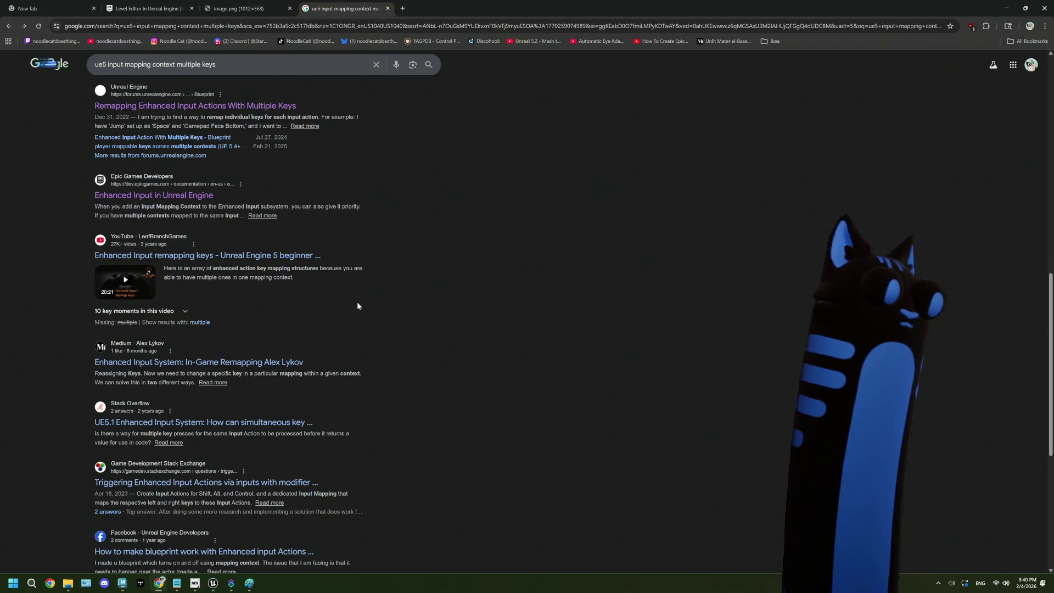
scroll(357, 306, down, 2)
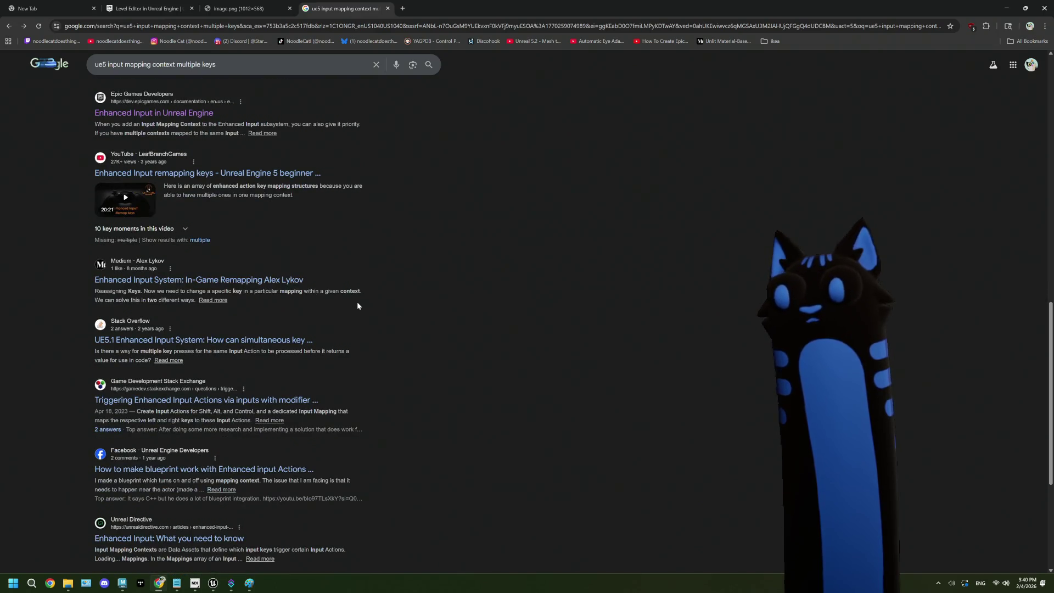
Open the Stack Exchange question on Shift/Alt/Ctrl modifier inputs and read its Chorded Action answer.
click(275, 405)
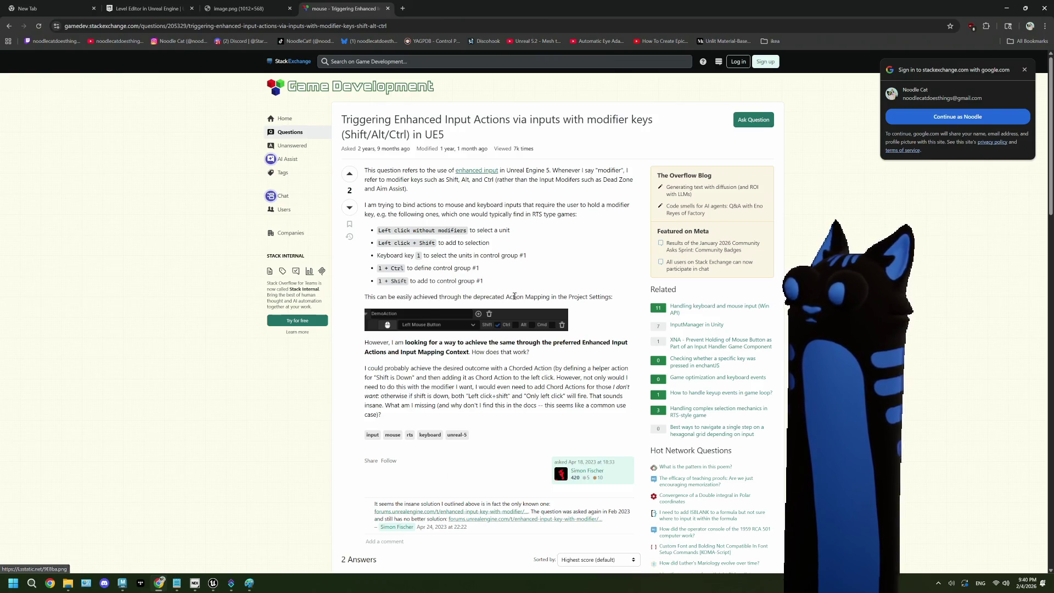
scroll(522, 312, down, 3)
scroll(522, 312, down, 5)
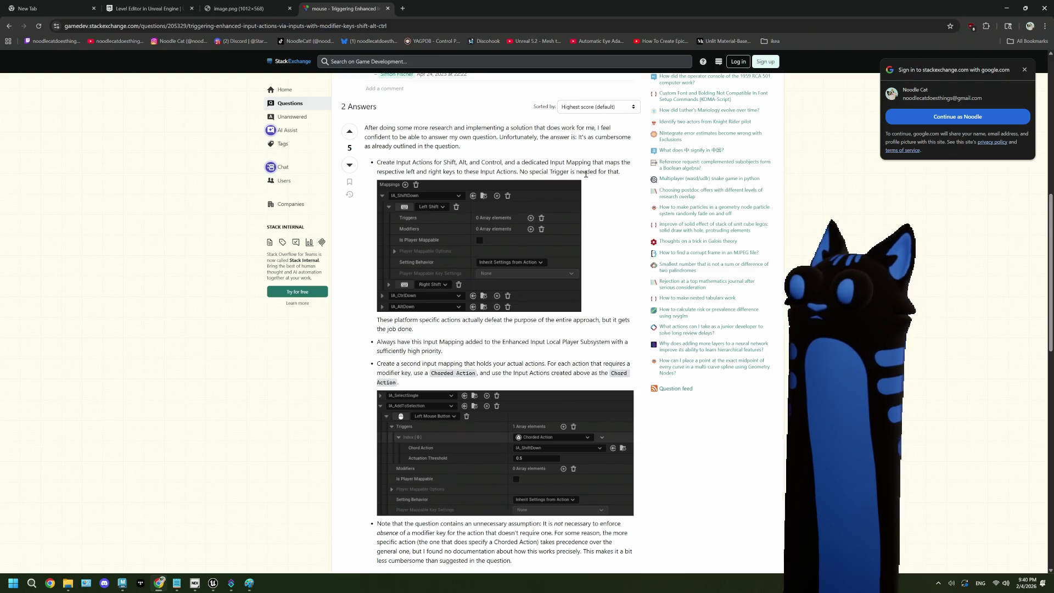
click(1025, 70)
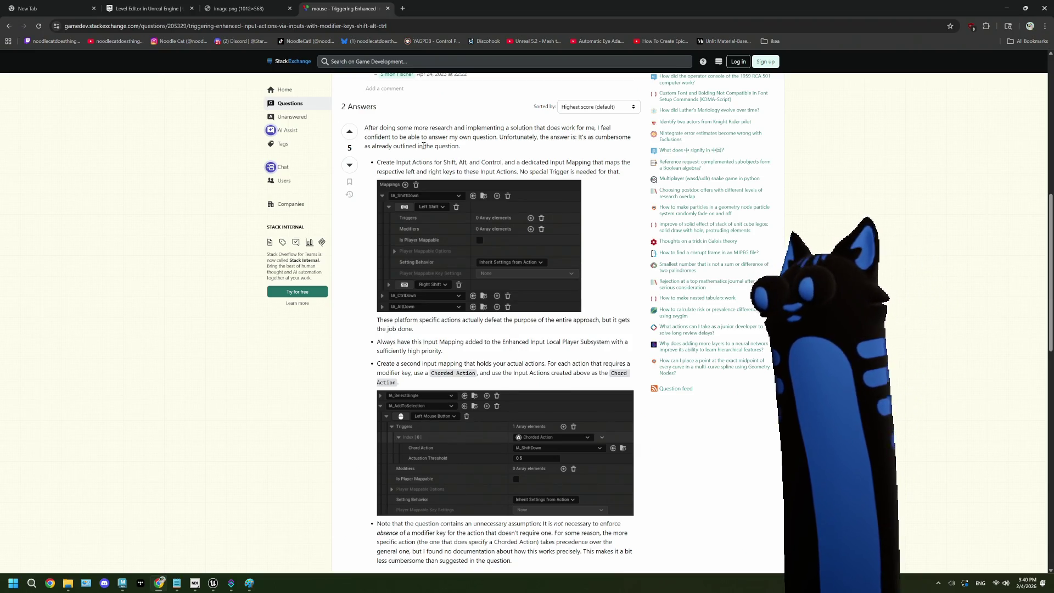
scroll(424, 146, down, 1)
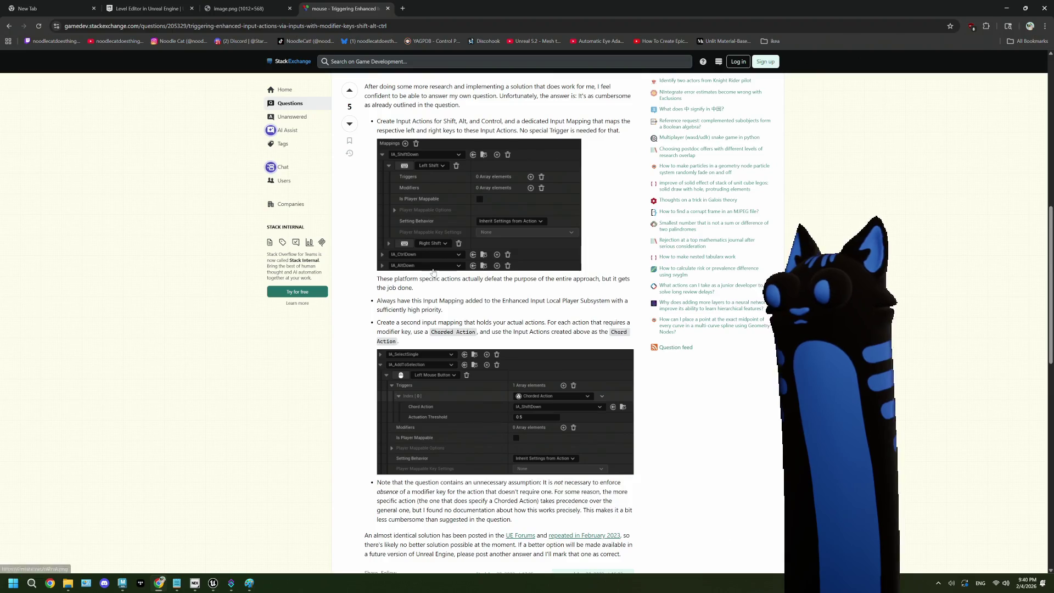
scroll(450, 288, up, 1)
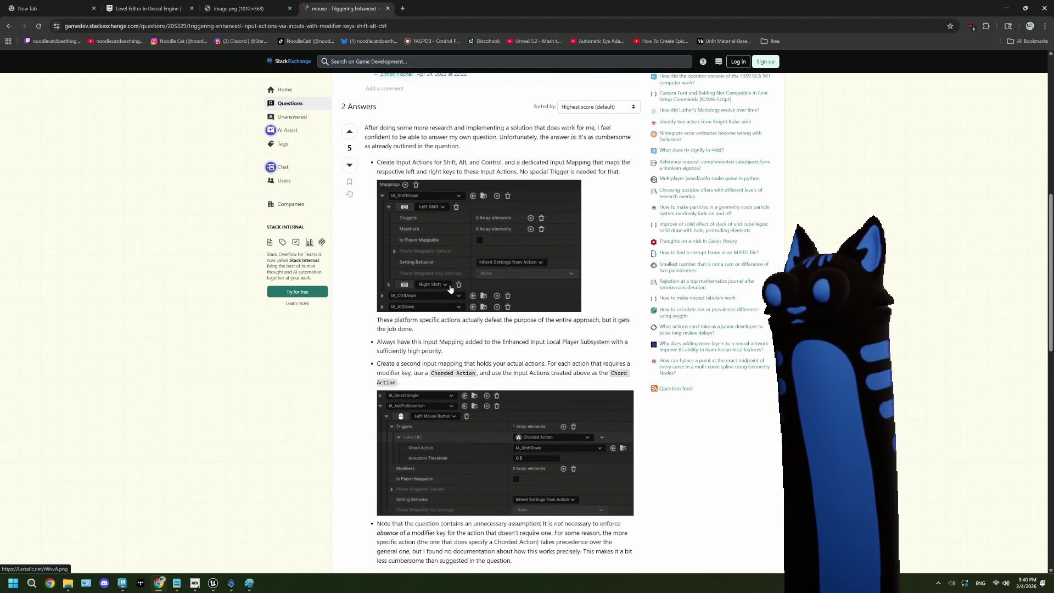
scroll(514, 276, up, 2)
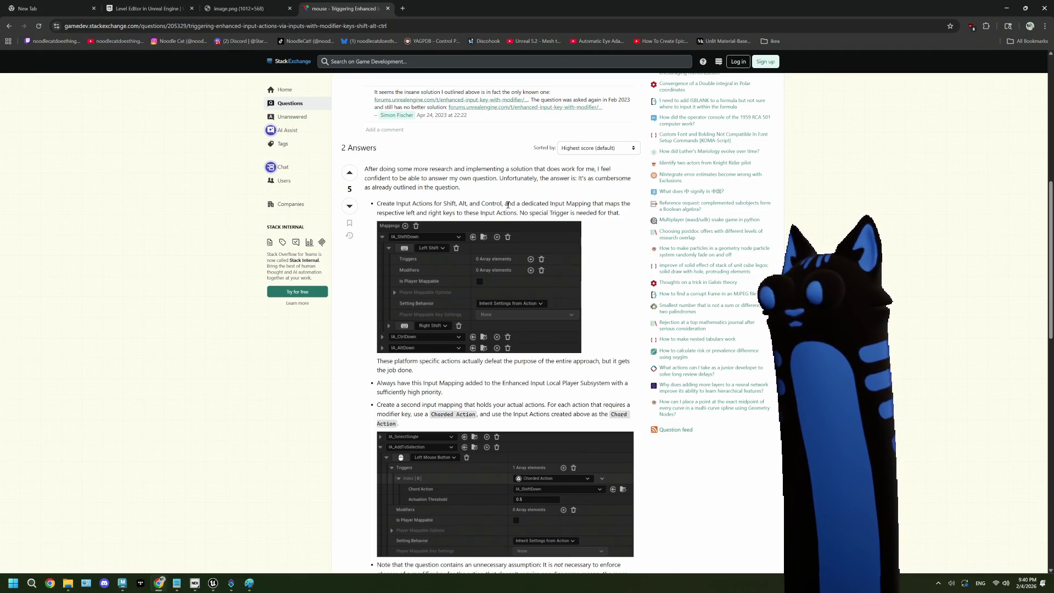
scroll(475, 178, down, 2)
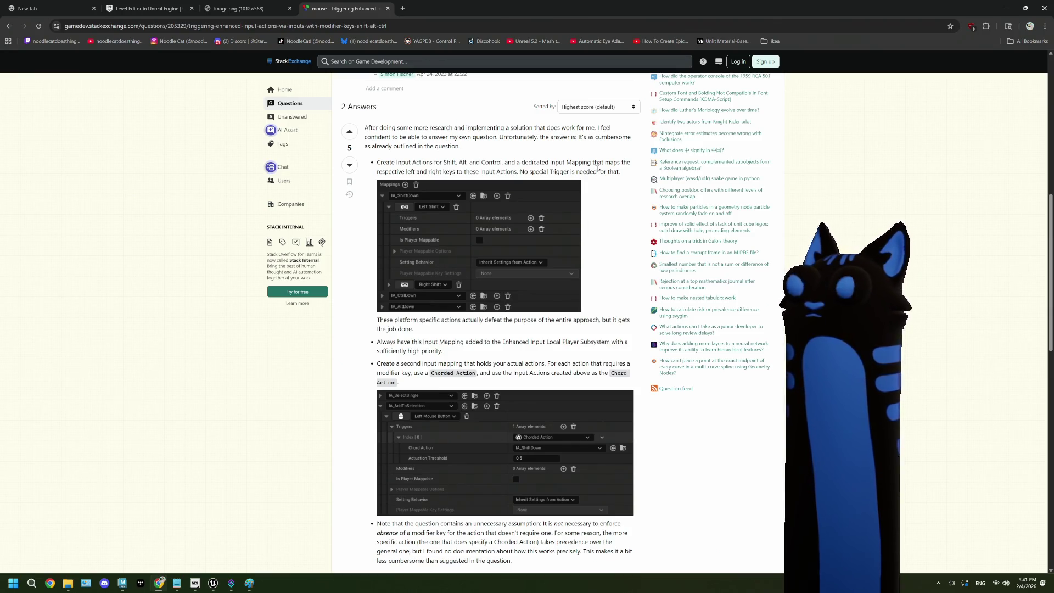
scroll(597, 169, down, 2)
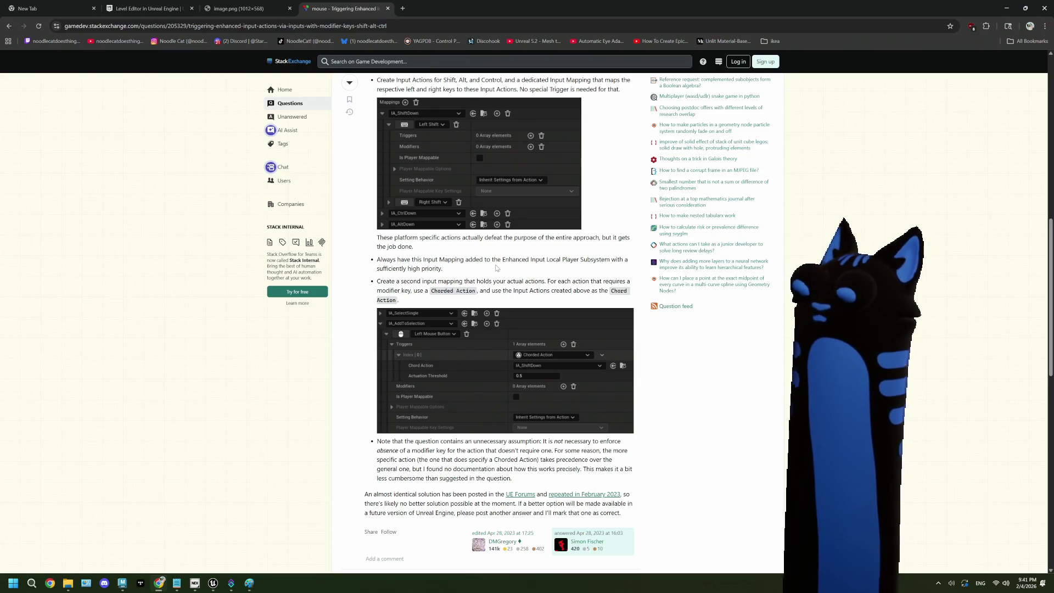
Look over the Custom Input Trigger C++ answer, then reopen the previous Google results in a new tab.
scroll(497, 268, down, 5)
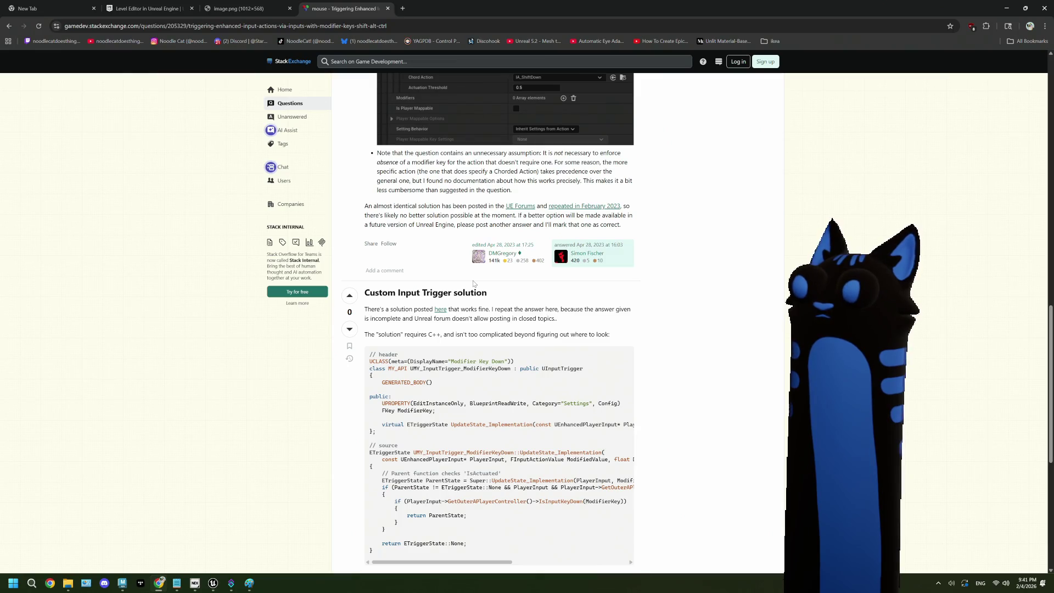
scroll(474, 283, down, 6)
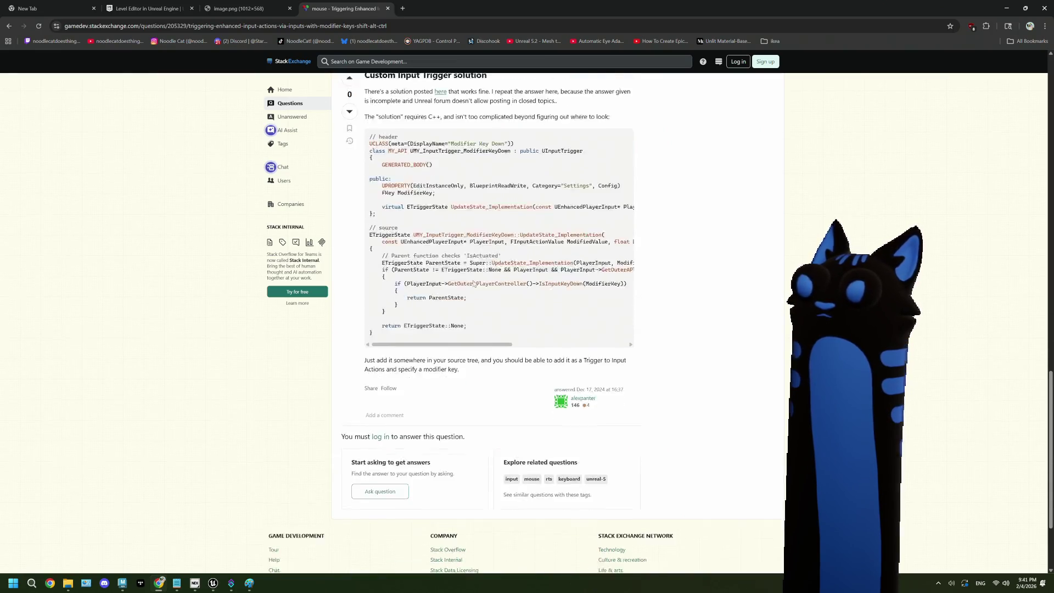
scroll(474, 283, up, 1)
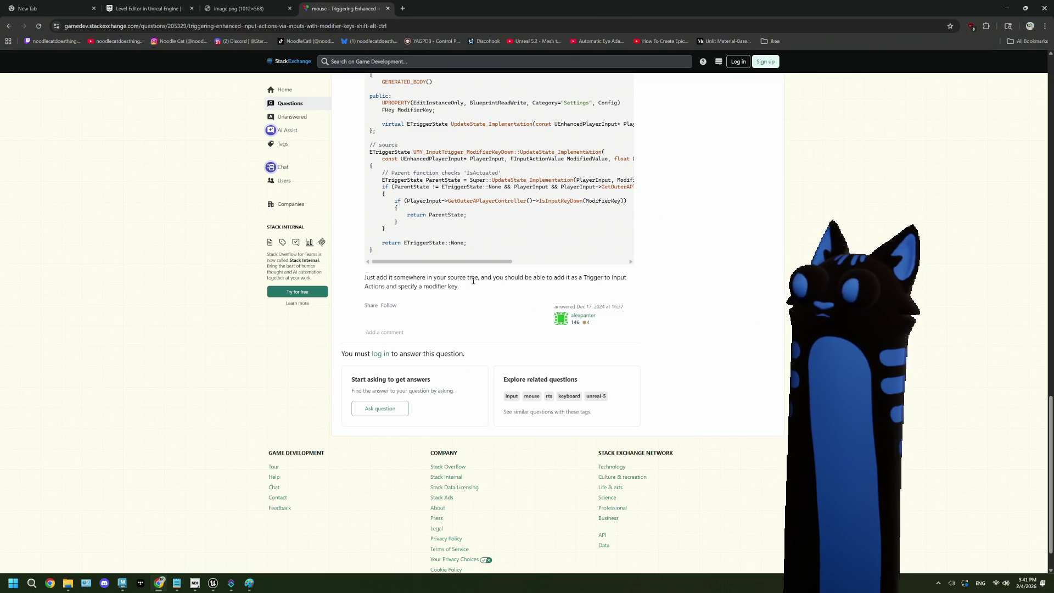
scroll(473, 281, up, 8)
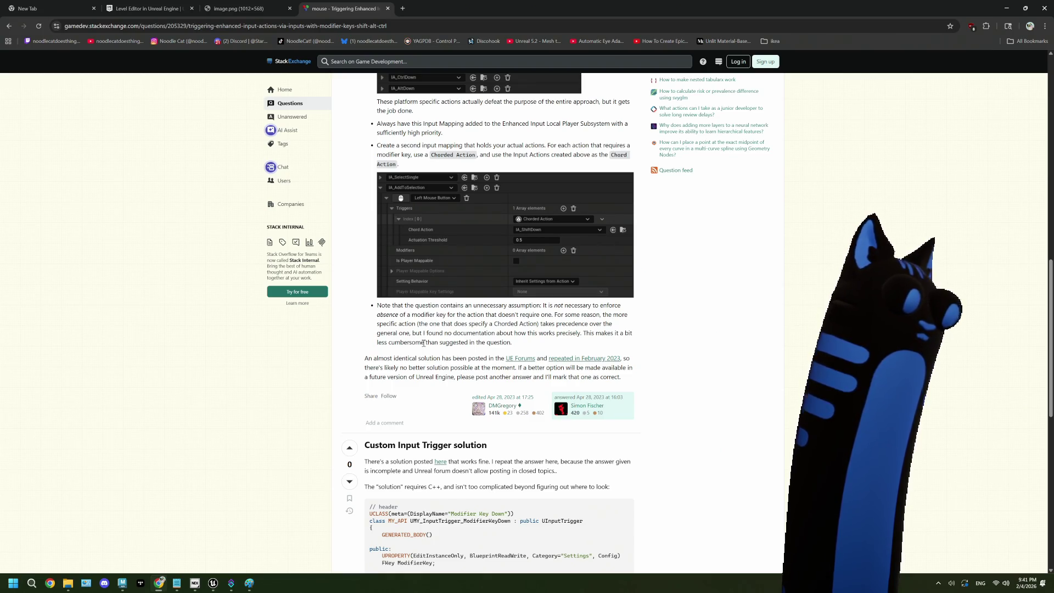
middle_click(8, 28)
Switch to the reopened 'multiple keys' results and browse down to the Enhanced Input tutorial videos.
key(ctrl+Tab)
scroll(370, 359, down, 2)
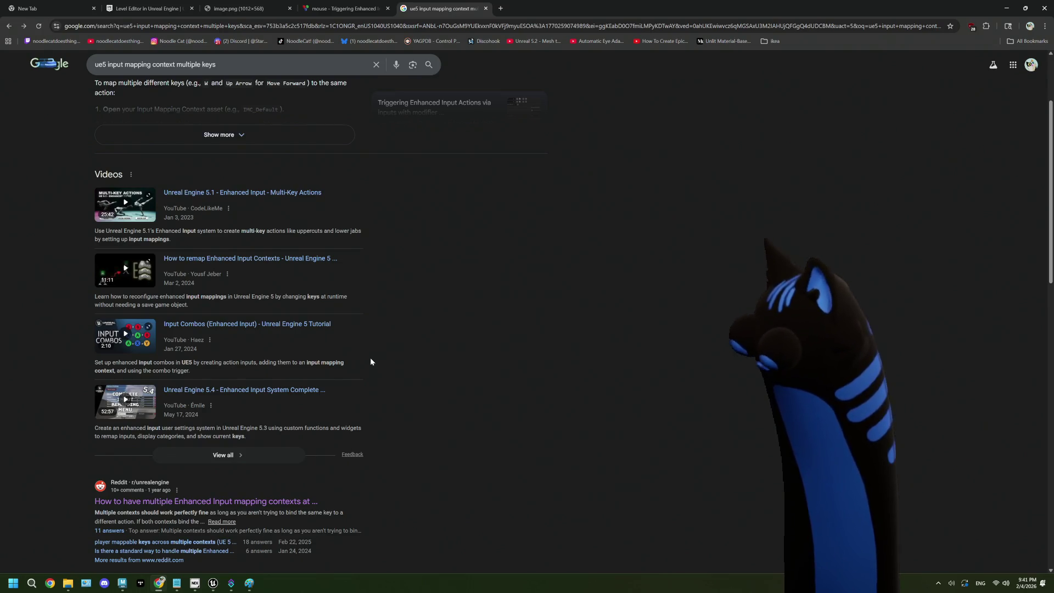
scroll(371, 362, down, 4)
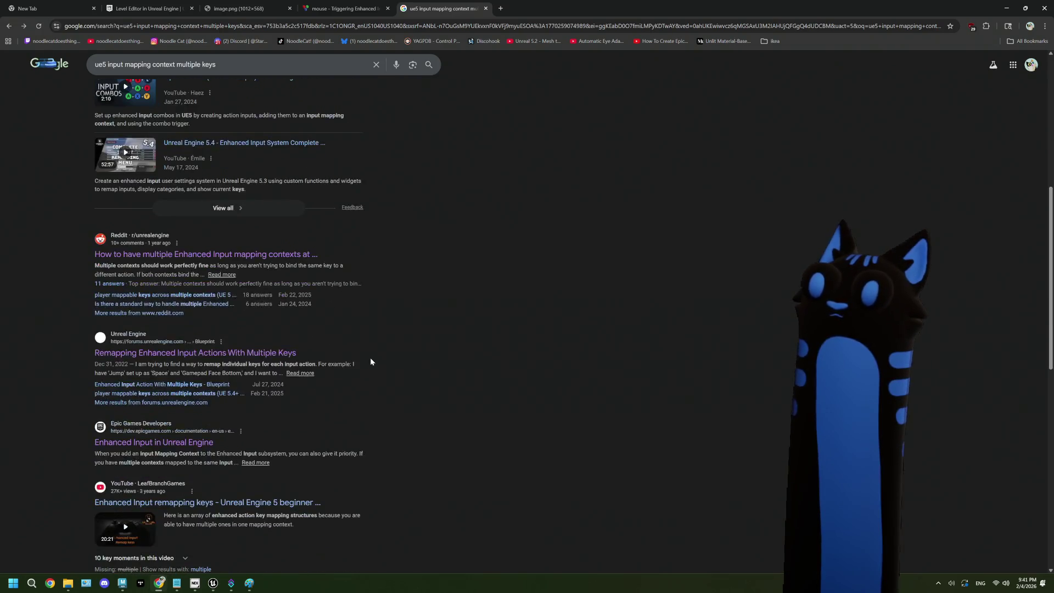
scroll(371, 362, down, 2)
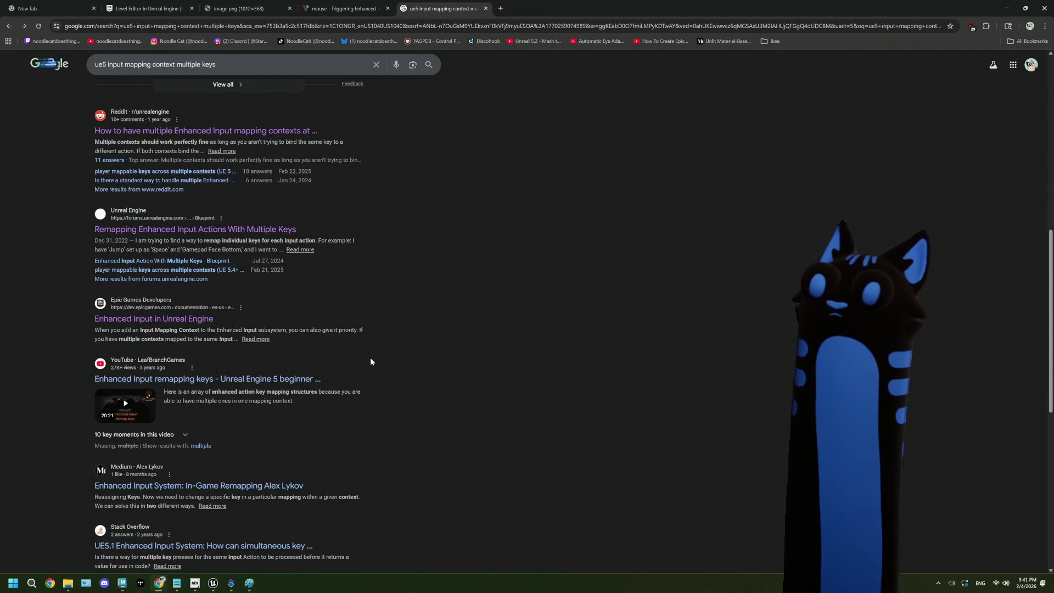
scroll(371, 361, down, 2)
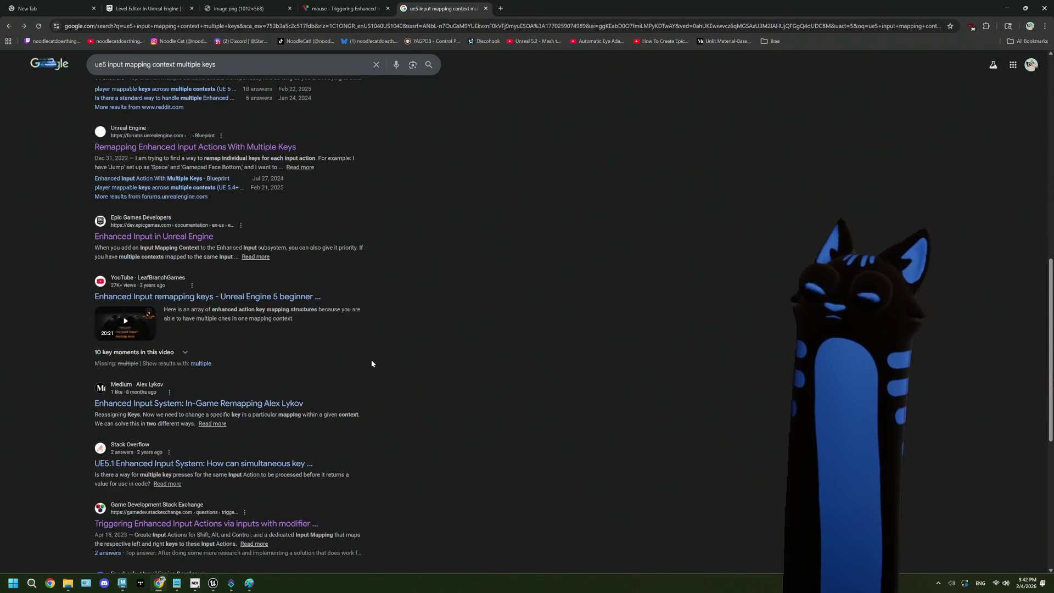
scroll(372, 364, down, 3)
scroll(371, 363, up, 10)
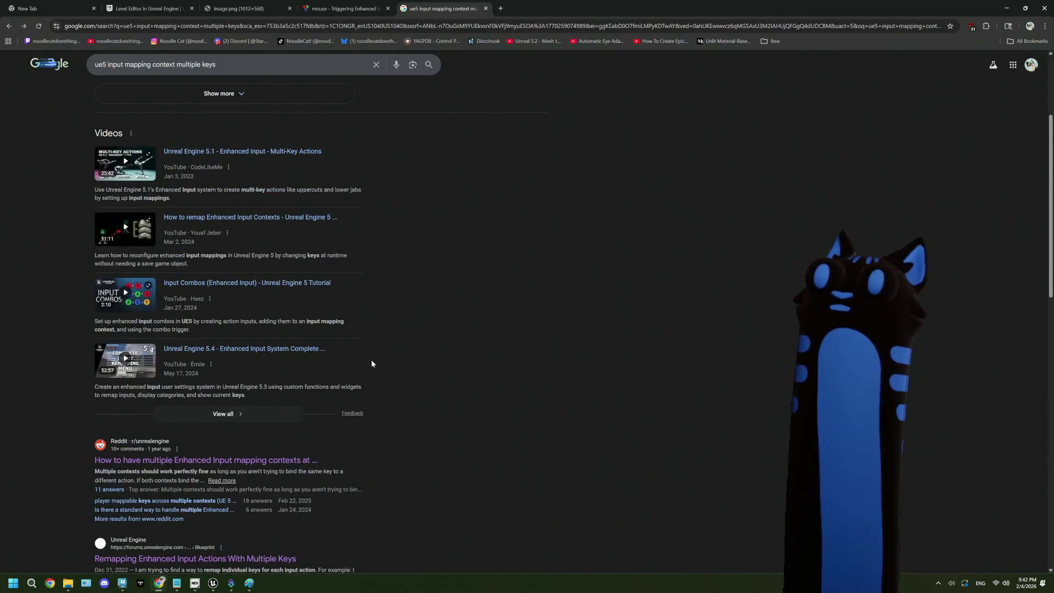
Play the 'Input Combos (Enhanced Input)' video, skip ahead to the Blueprint event part, and pause.
click(303, 284)
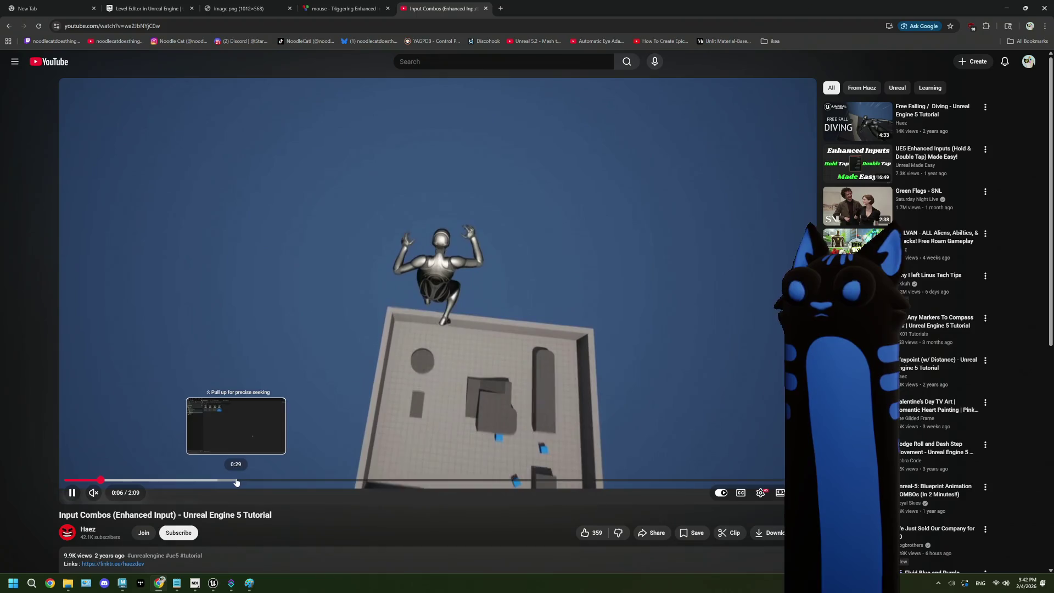
click(236, 481)
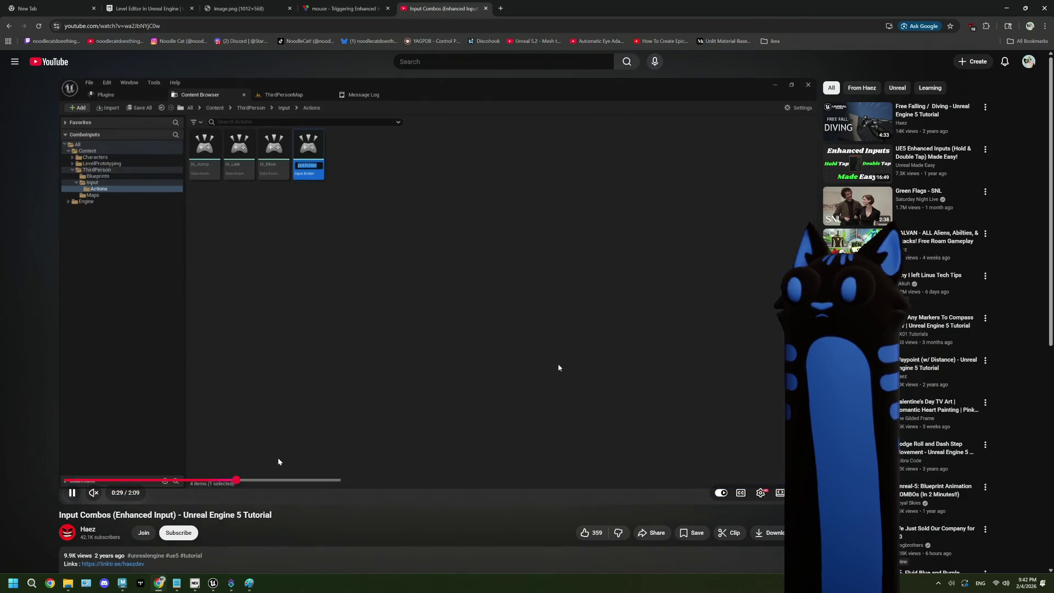
key(Right)
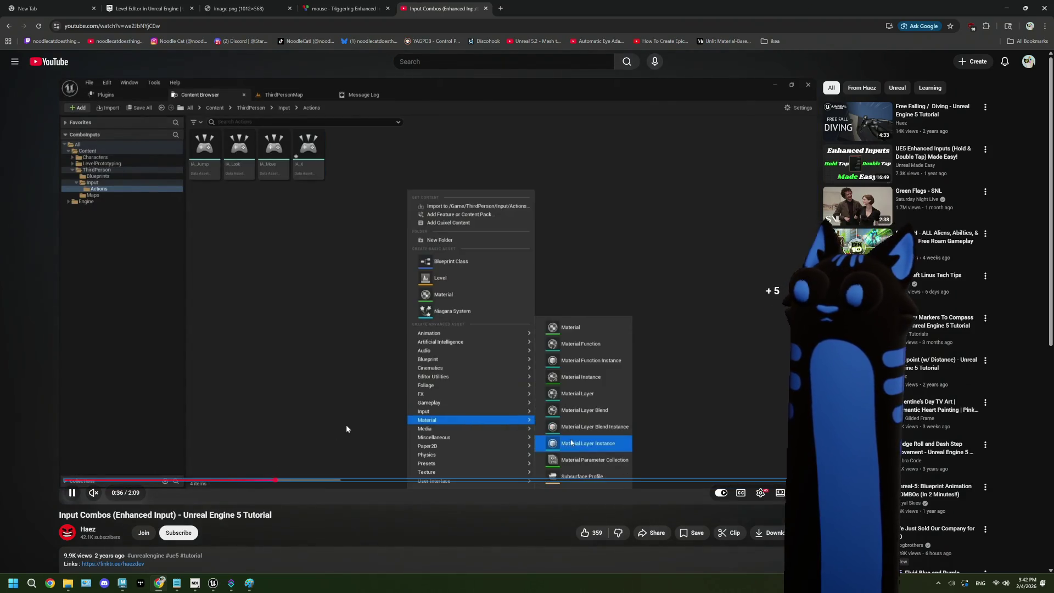
key(Right)
key(Right)
key(Right)
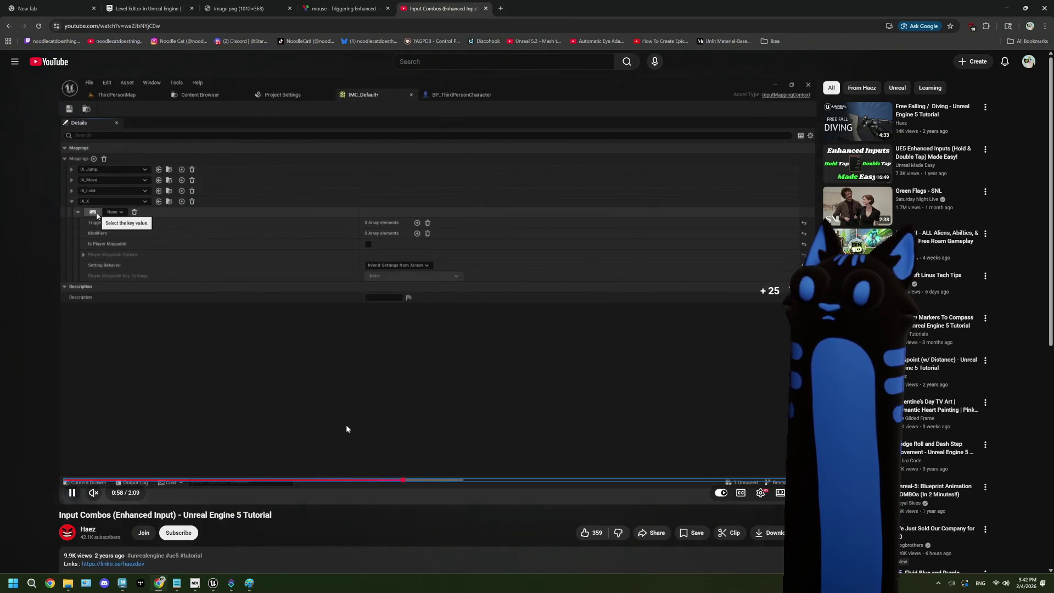
key(Right)
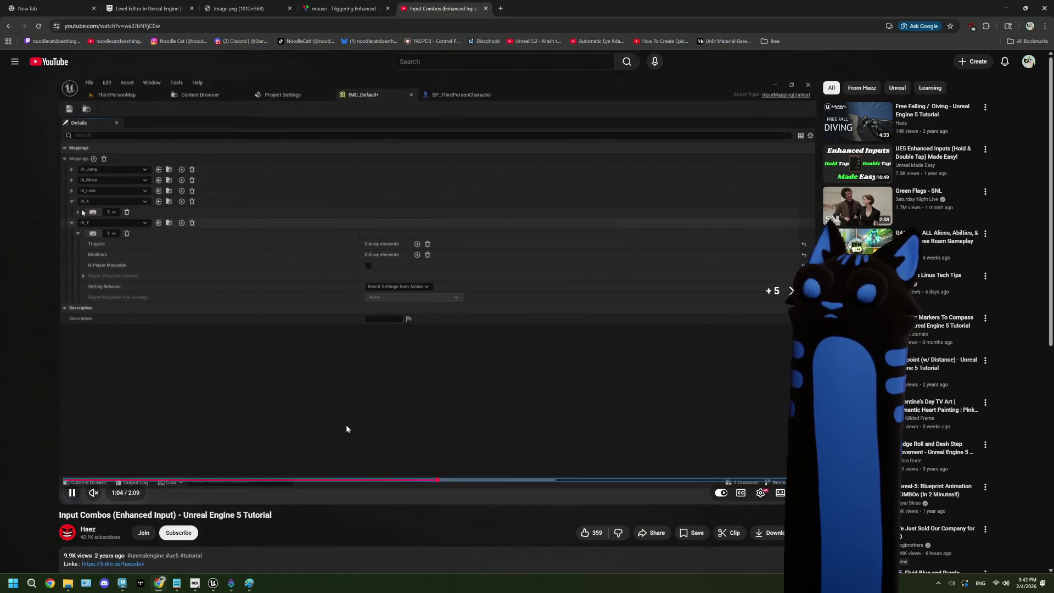
key(Right)
key(Right)
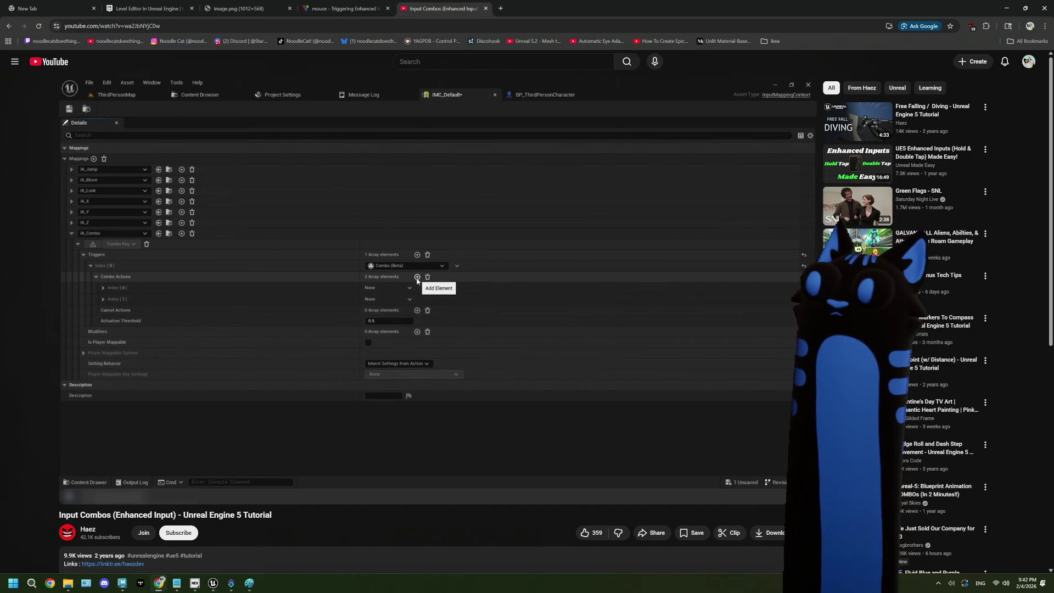
key(l)
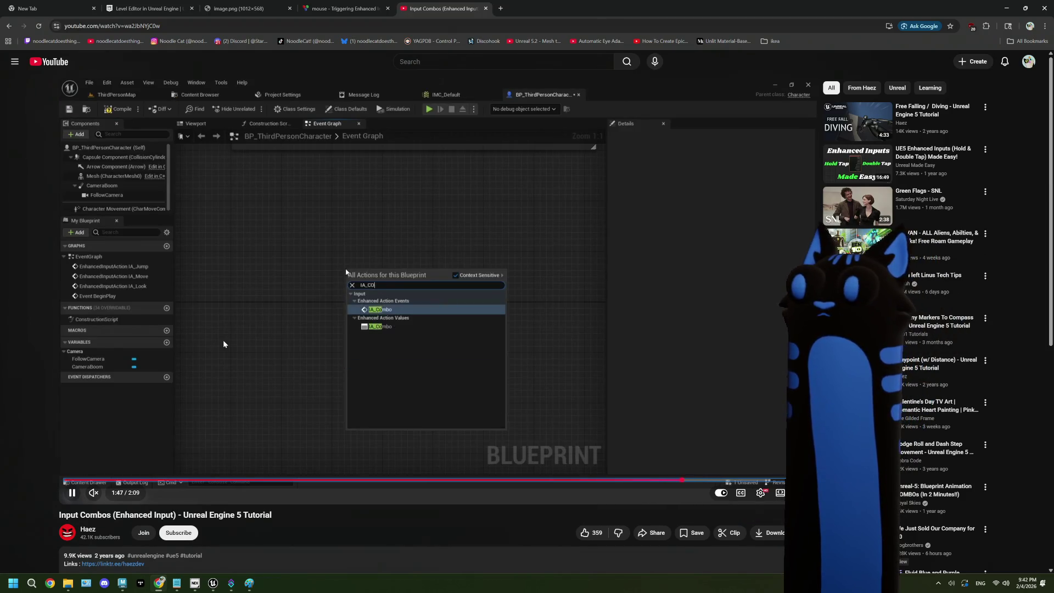
click(223, 344)
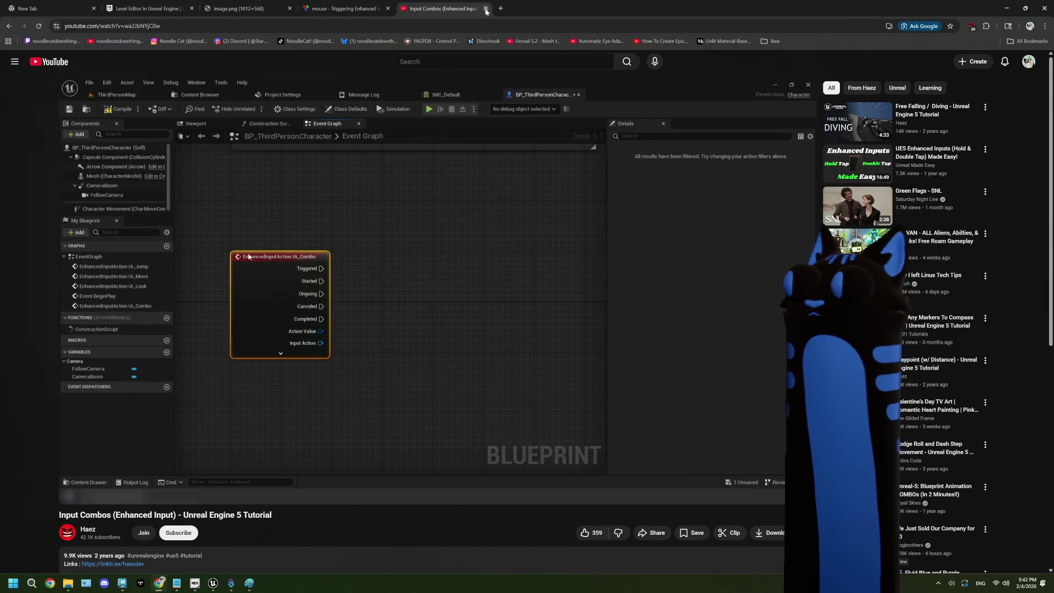
Return to the Stack Exchange answer, then minimize the browser to get back to Unreal.
click(375, 3)
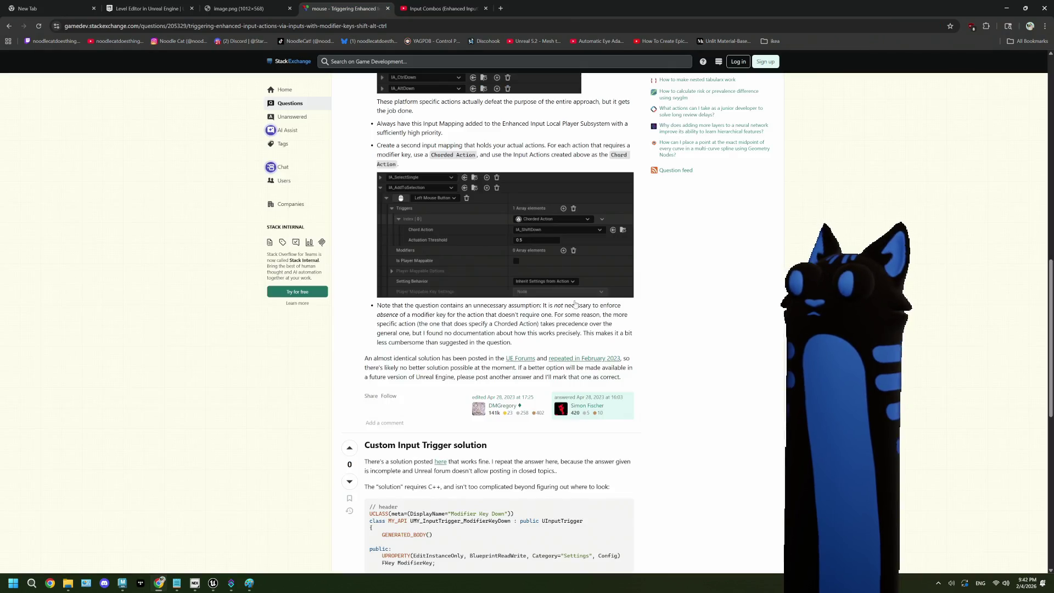
scroll(575, 300, up, 6)
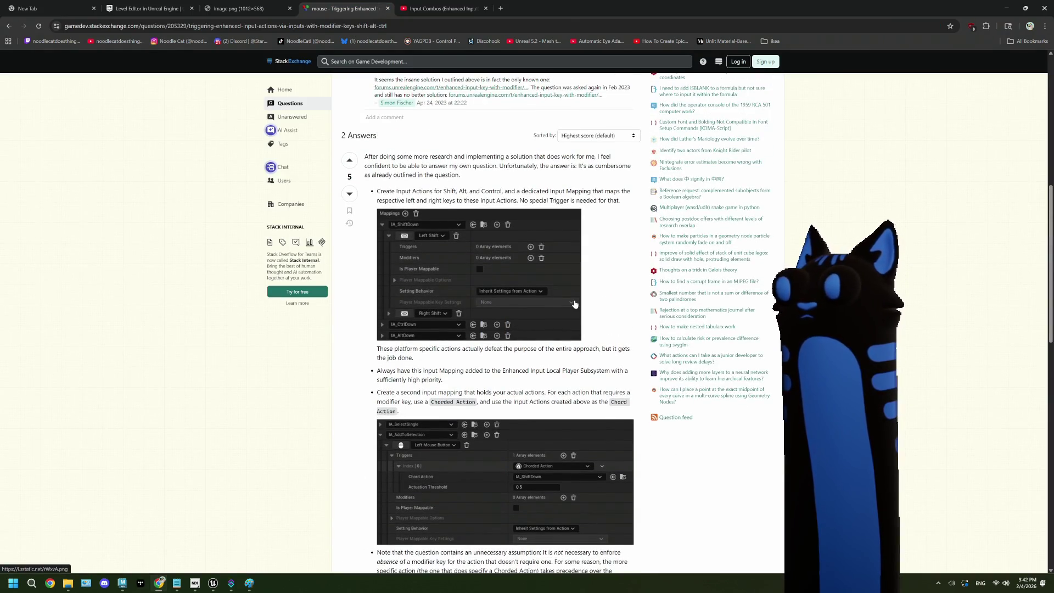
scroll(574, 303, down, 1)
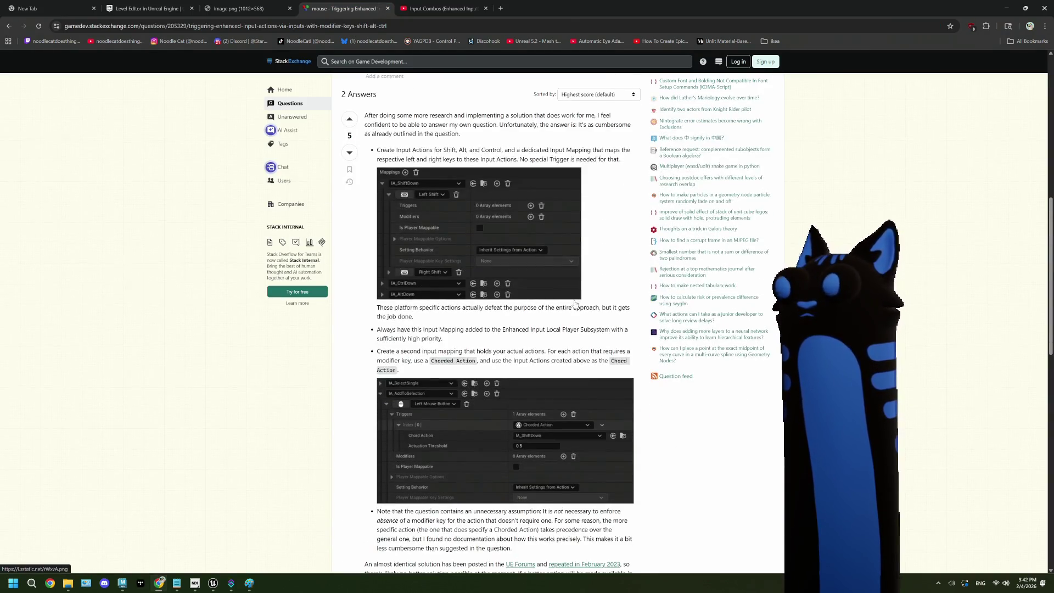
click(1005, 9)
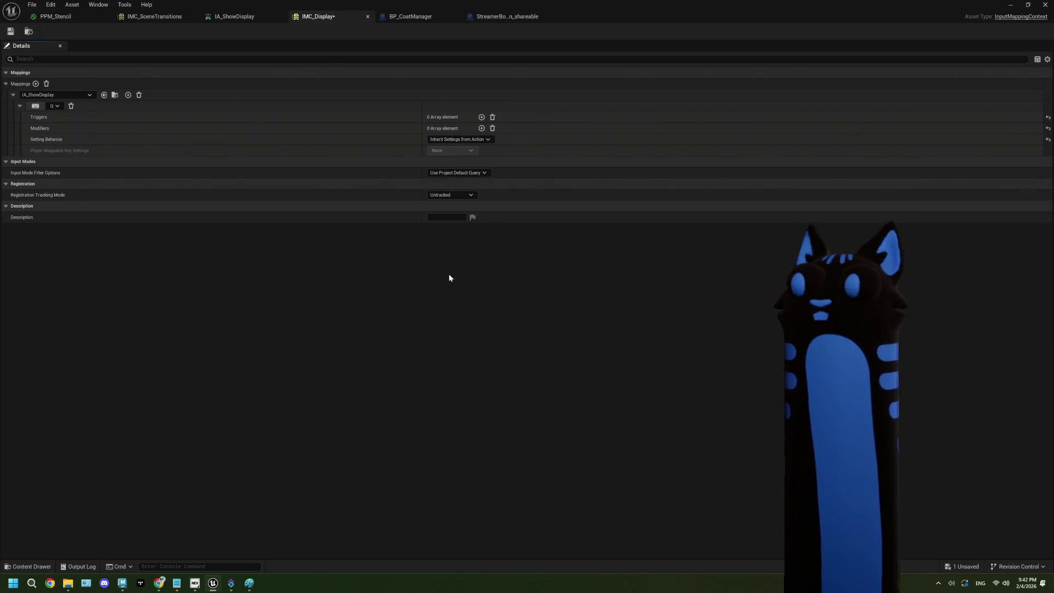
Add a Chorded Action trigger to the IA_ShowDisplay mapping in IMC_Display.
click(482, 117)
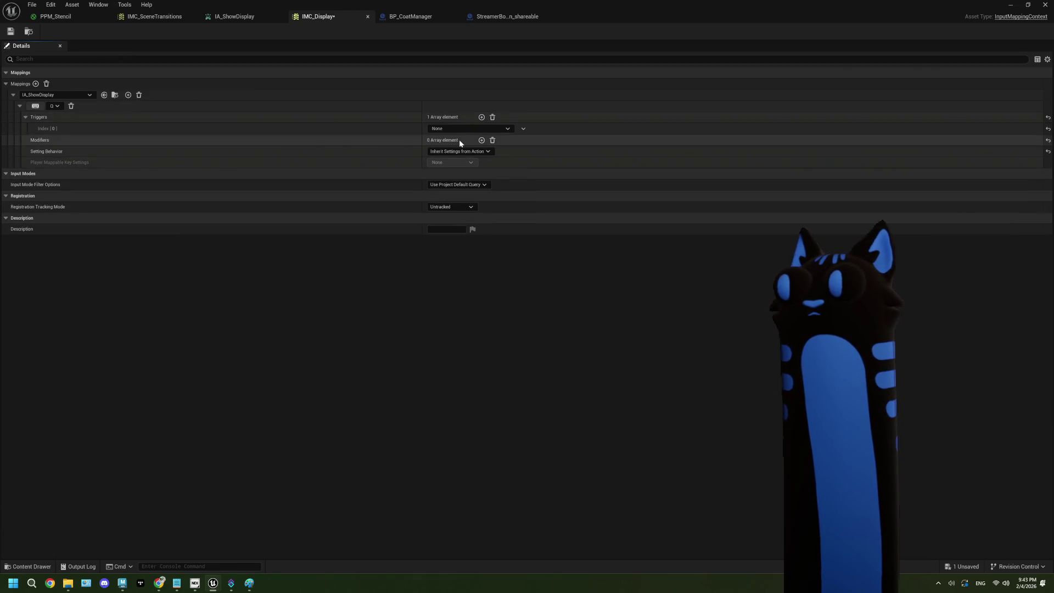
click(464, 130)
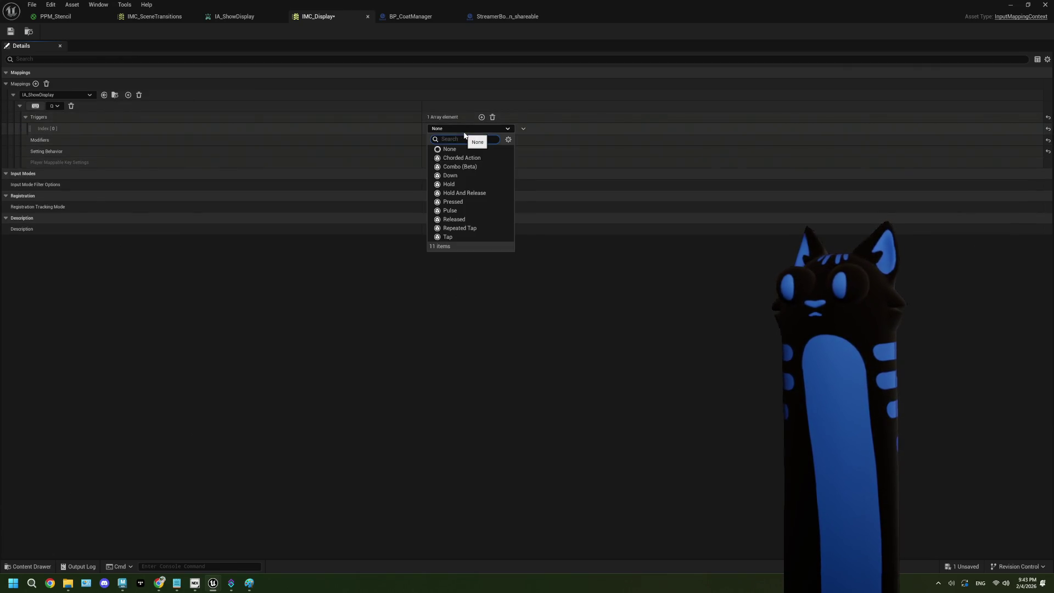
click(463, 158)
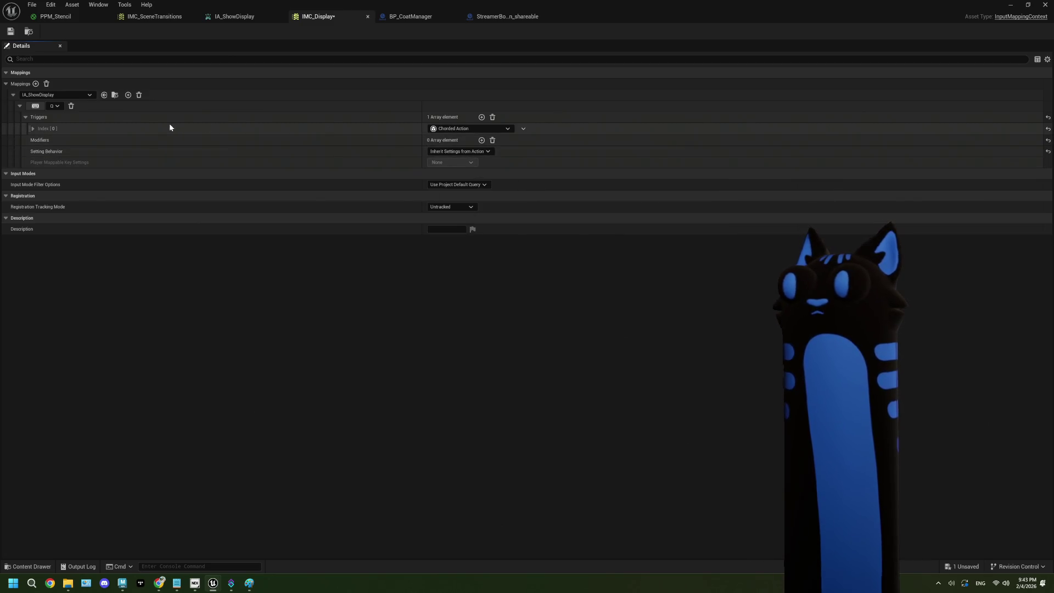
Browse the chord action choices without picking one, then save IMC_Display and dismiss the validation log.
click(33, 128)
click(465, 143)
click(466, 143)
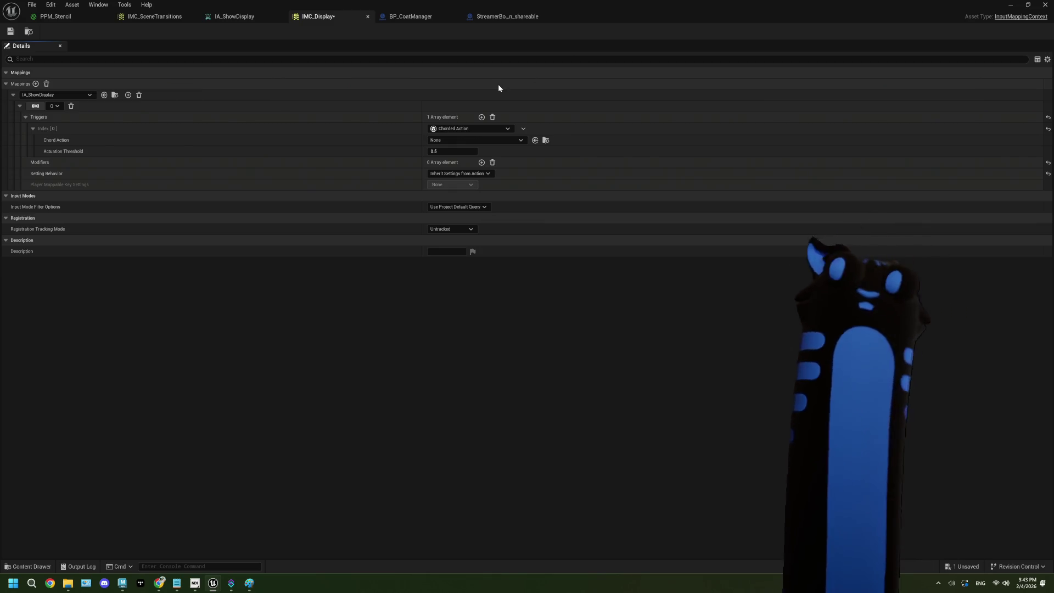
click(10, 32)
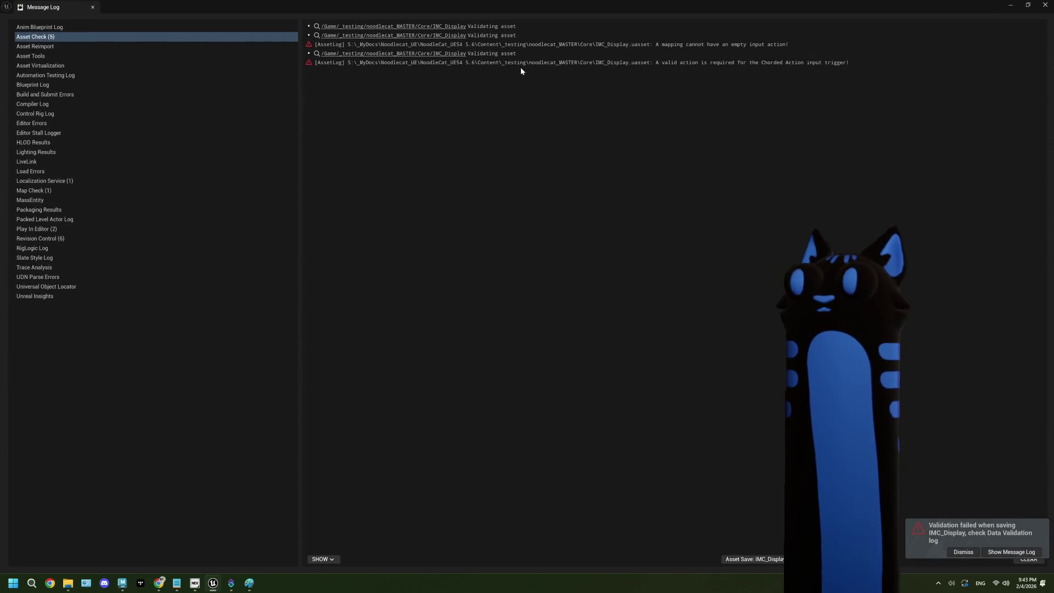
click(1046, 5)
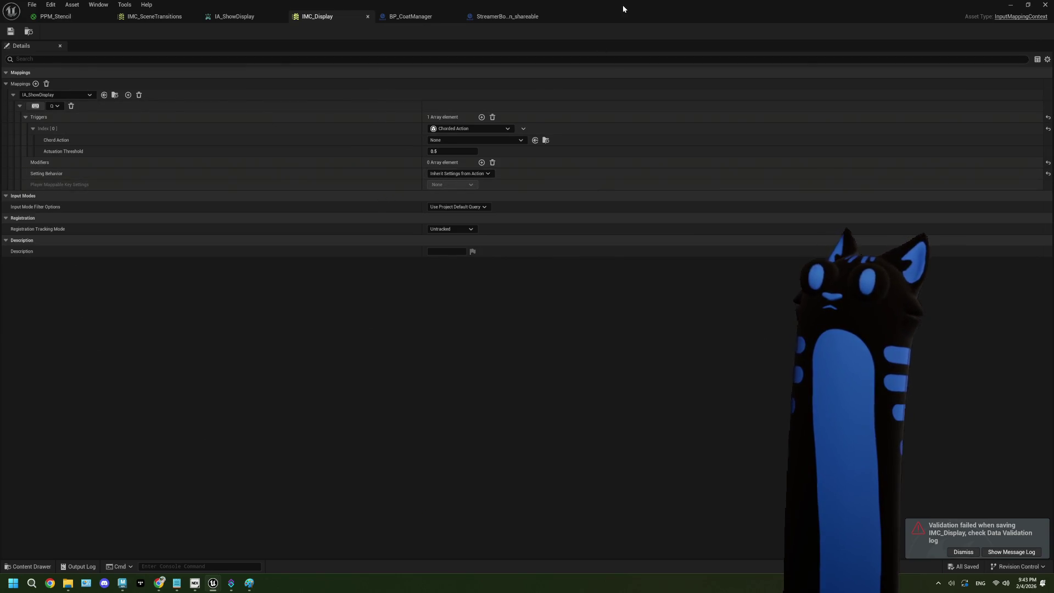
Duplicate IA_ShowDisplay in the Content Browser's IA folder.
mouse_move(581, 8)
mouse_down()
mouse_move(663, 361)
mouse_move(494, 565)
mouse_move(473, 564)
mouse_up()
click(205, 428)
double_click(205, 428)
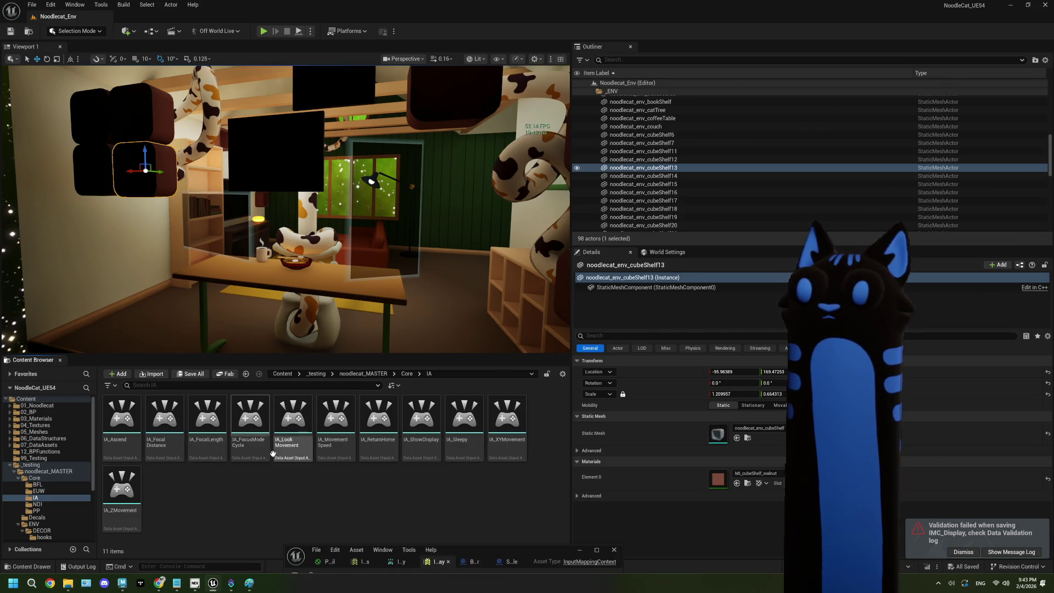
click(421, 426)
right_click(426, 429)
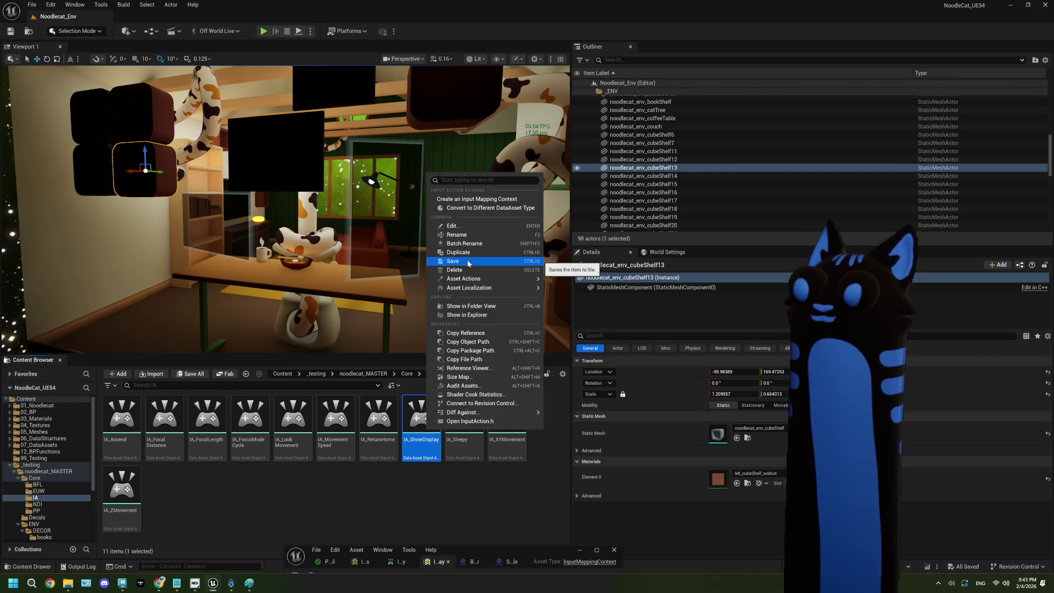
click(465, 251)
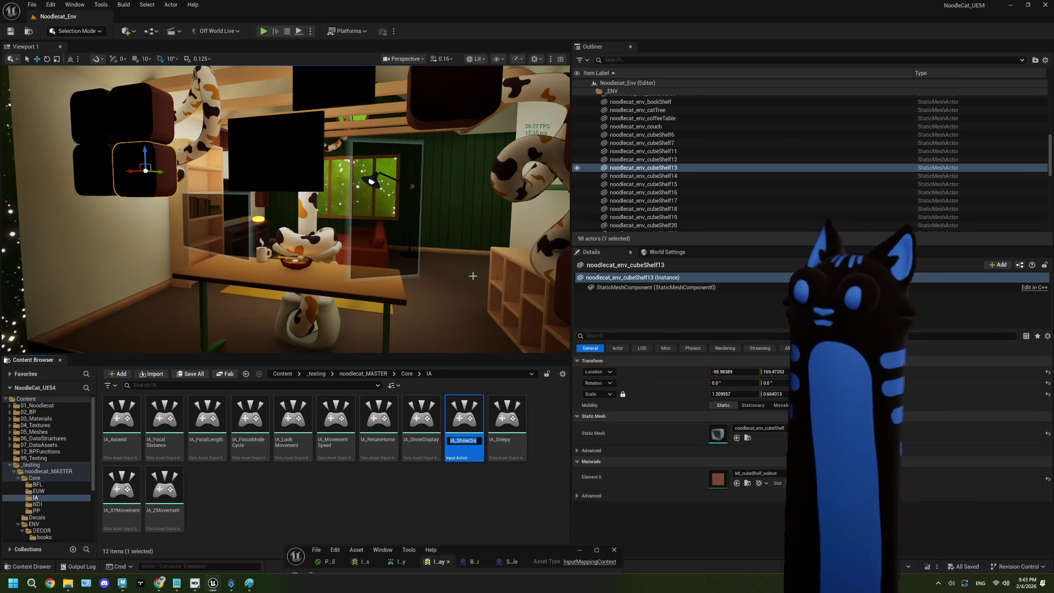
Rename the duplicate to IA_StreamDeckInput and open it full screen in its editor.
key(BackSpace)
key(BackSpace)
key(BackSpace)
key(BackSpace)
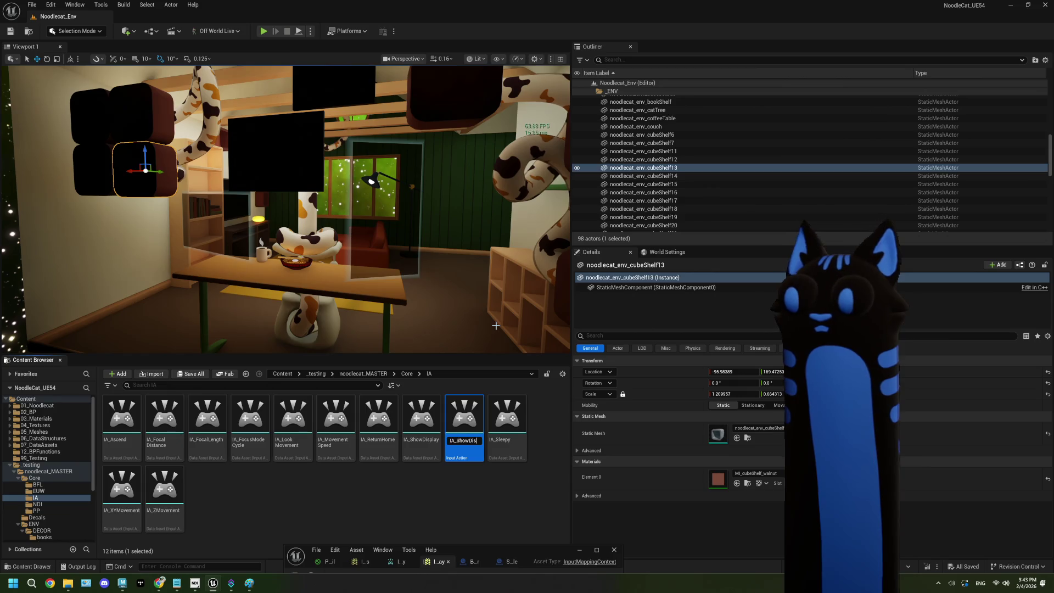
key(BackSpace)
key(BackSpace)
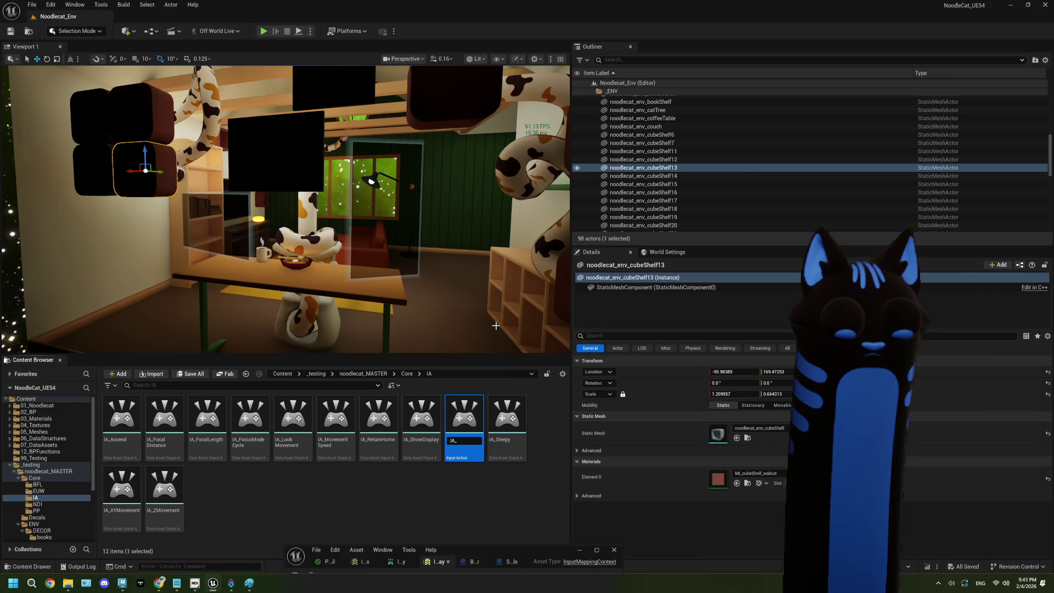
text(StreamDeck)
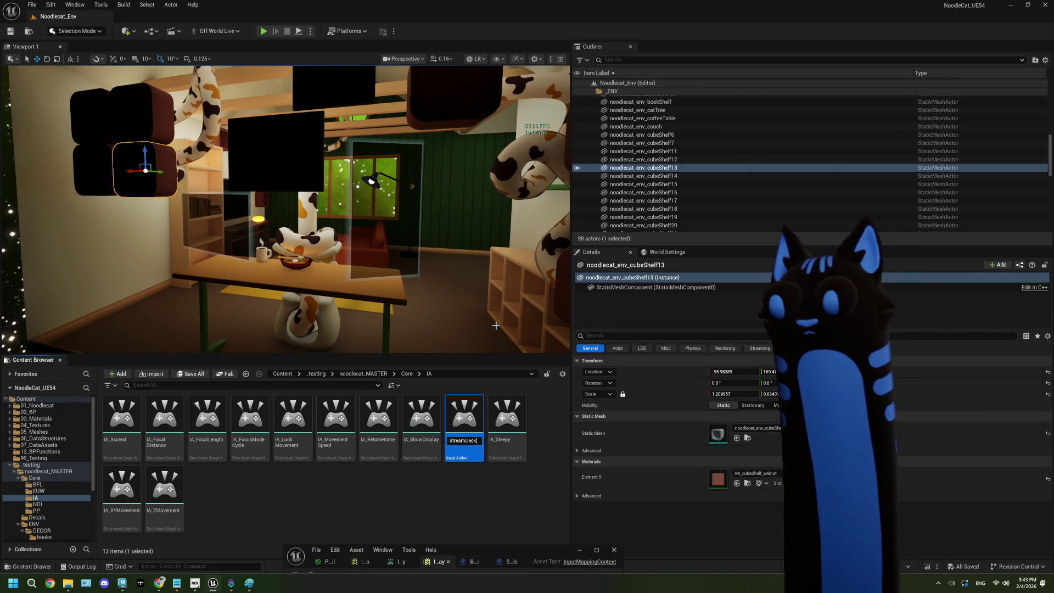
text(Input)
key(Return)
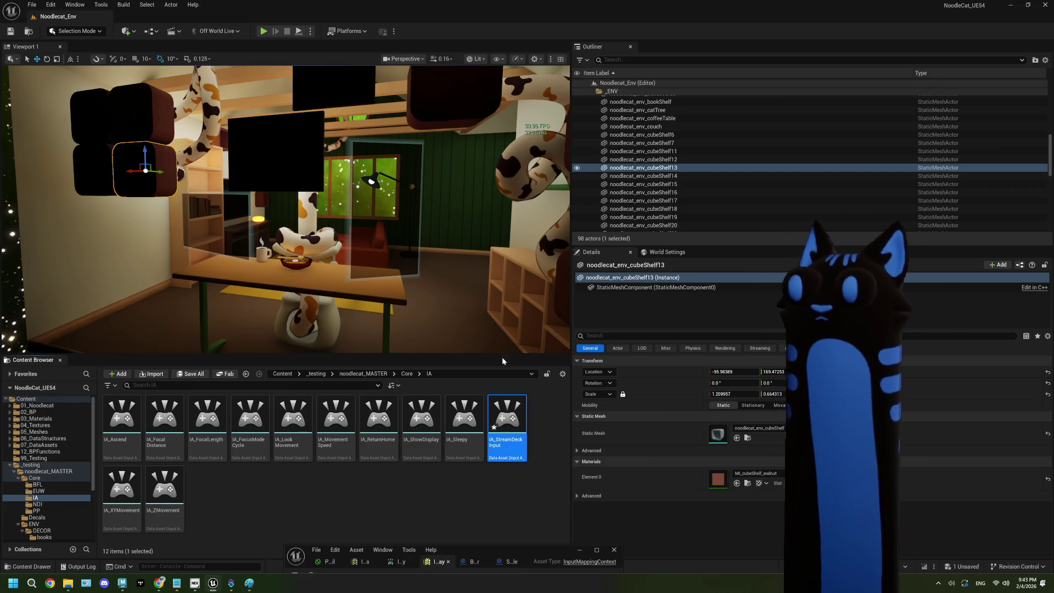
double_click(516, 424)
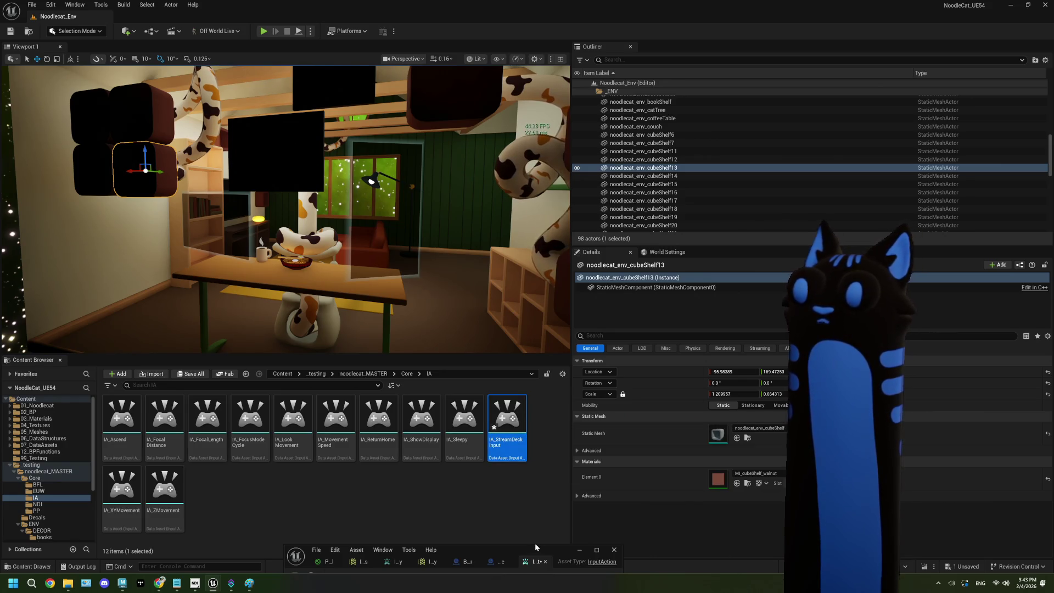
double_click(554, 549)
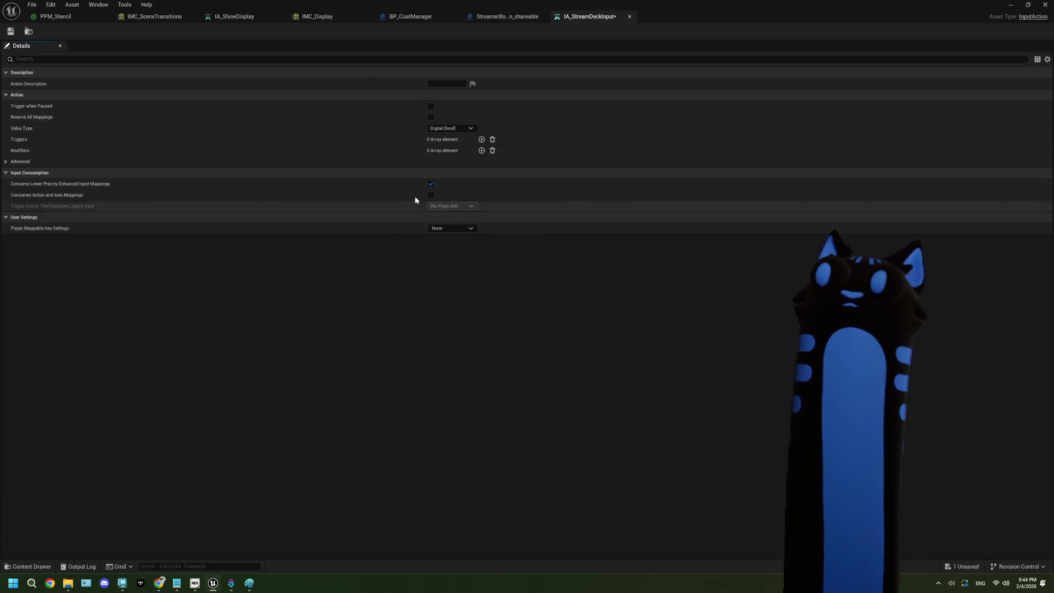
Save IA_StreamDeckInput and set it as the chord action of IMC_Display's Chorded Action trigger.
key(ctrl+s)
click(309, 15)
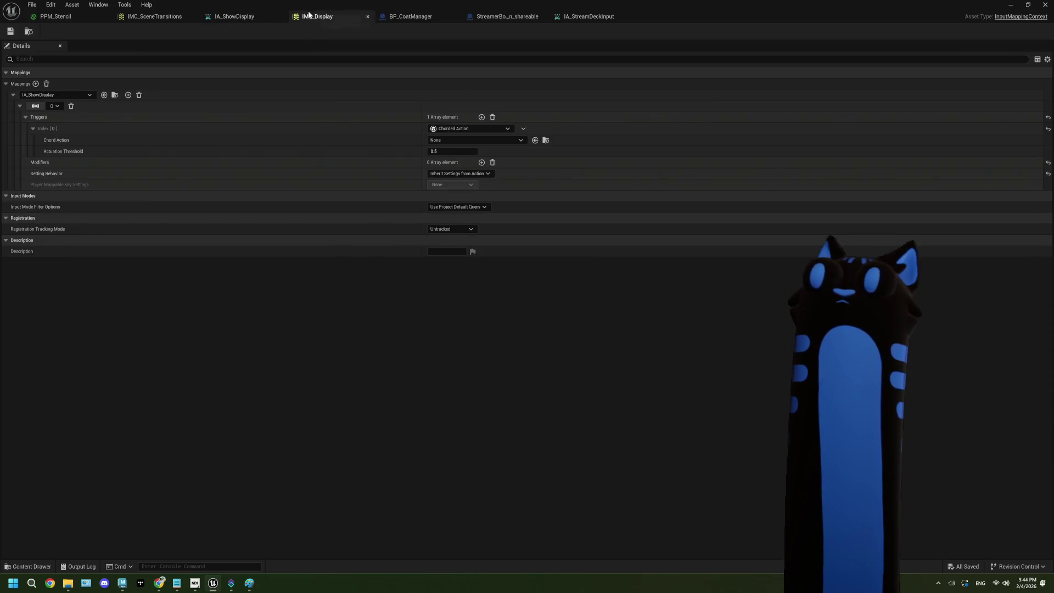
click(461, 140)
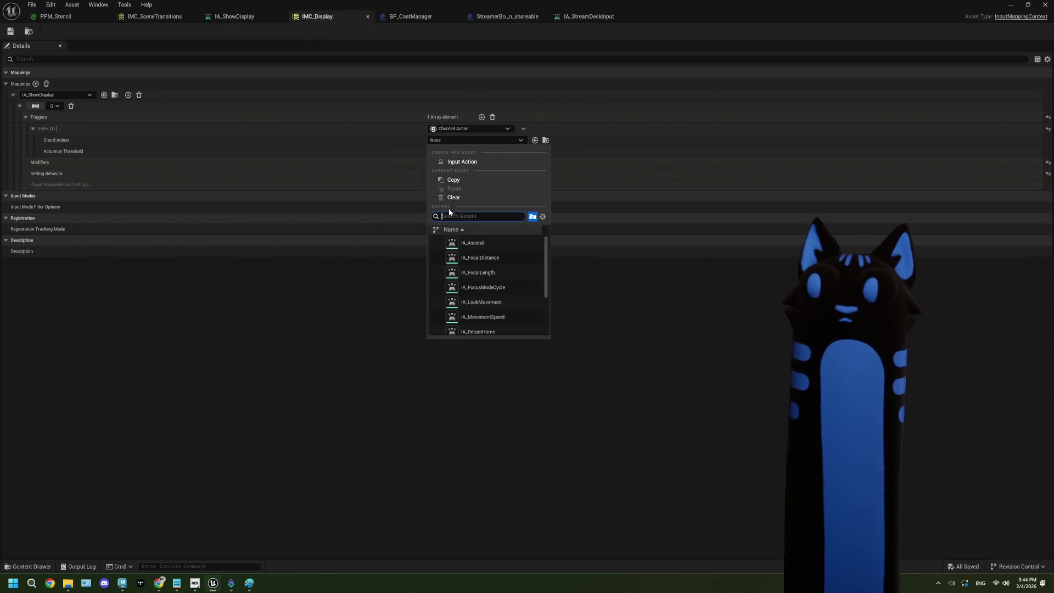
text(stream)
click(487, 243)
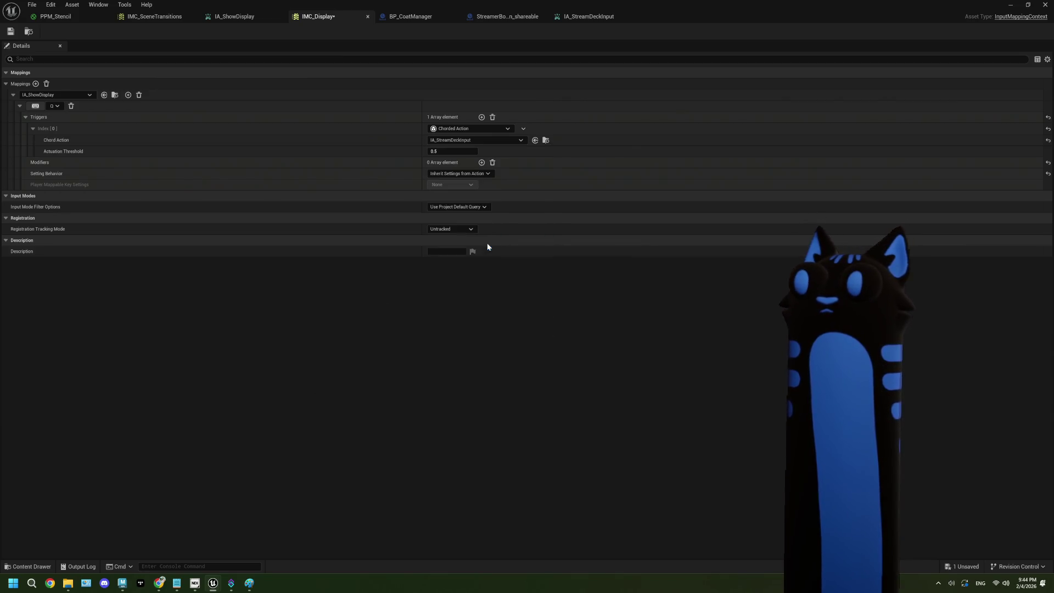
Save IMC_Display, dismissing the validation message log in between.
click(10, 31)
click(1046, 5)
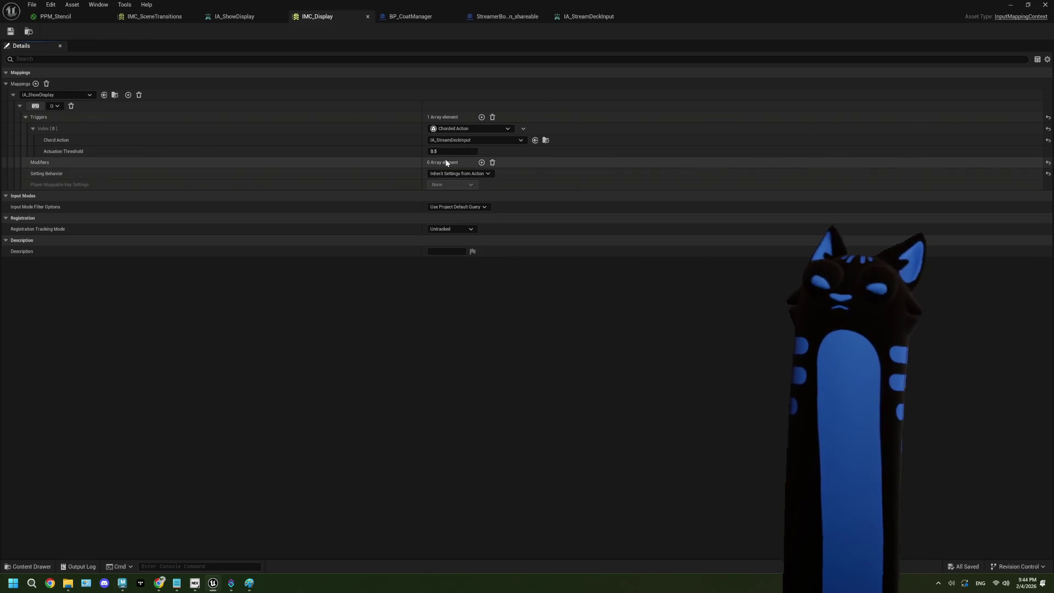
click(13, 32)
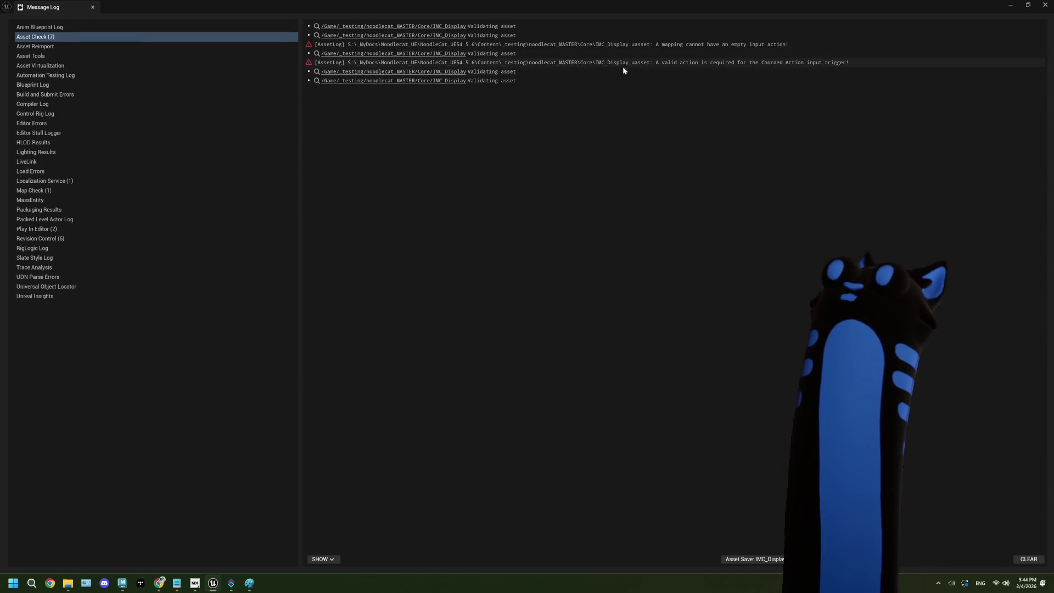
click(470, 55)
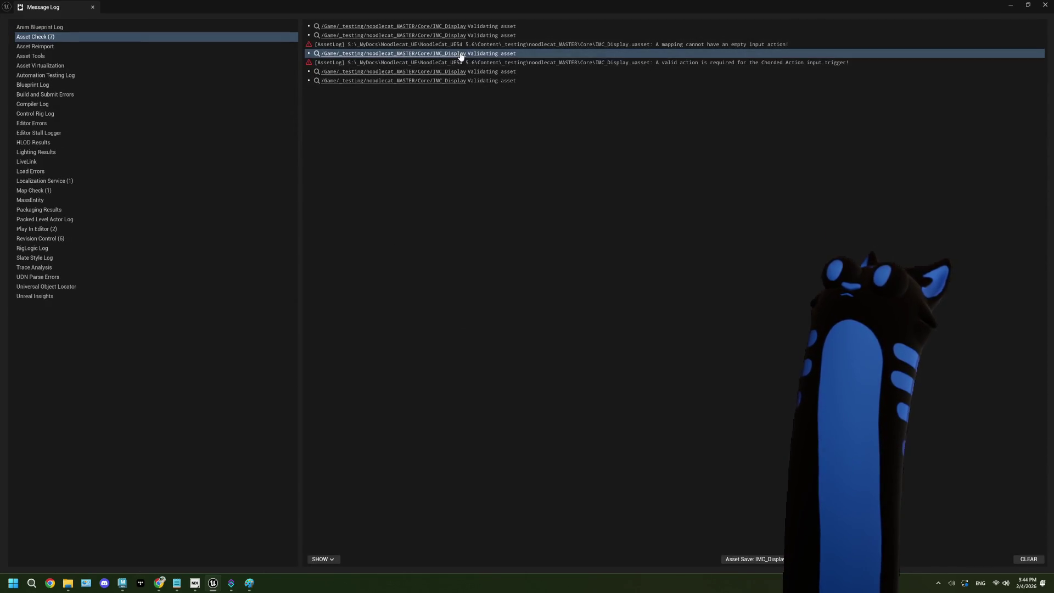
click(1040, 6)
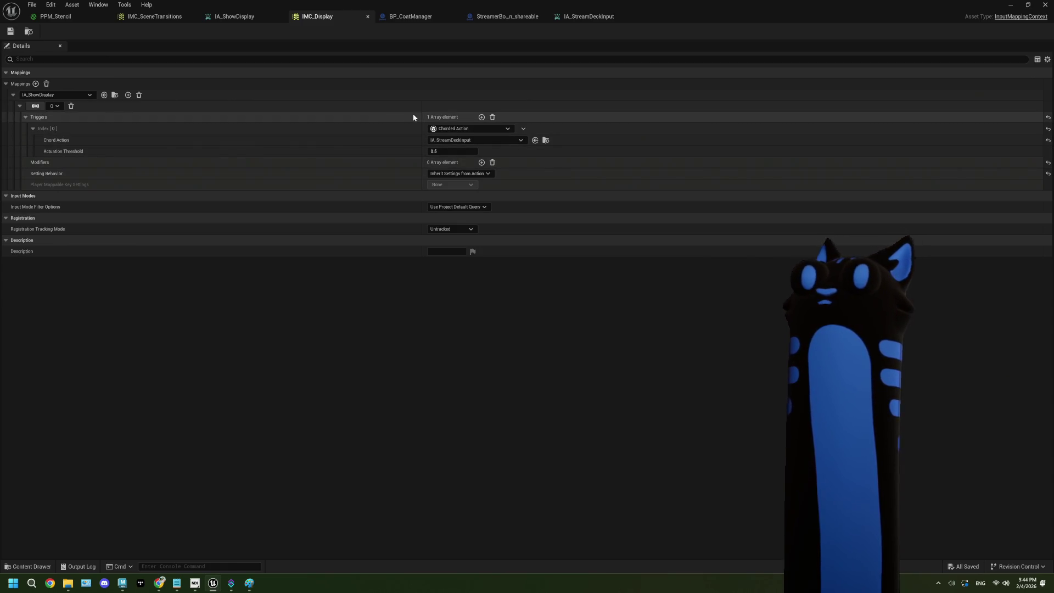
click(11, 32)
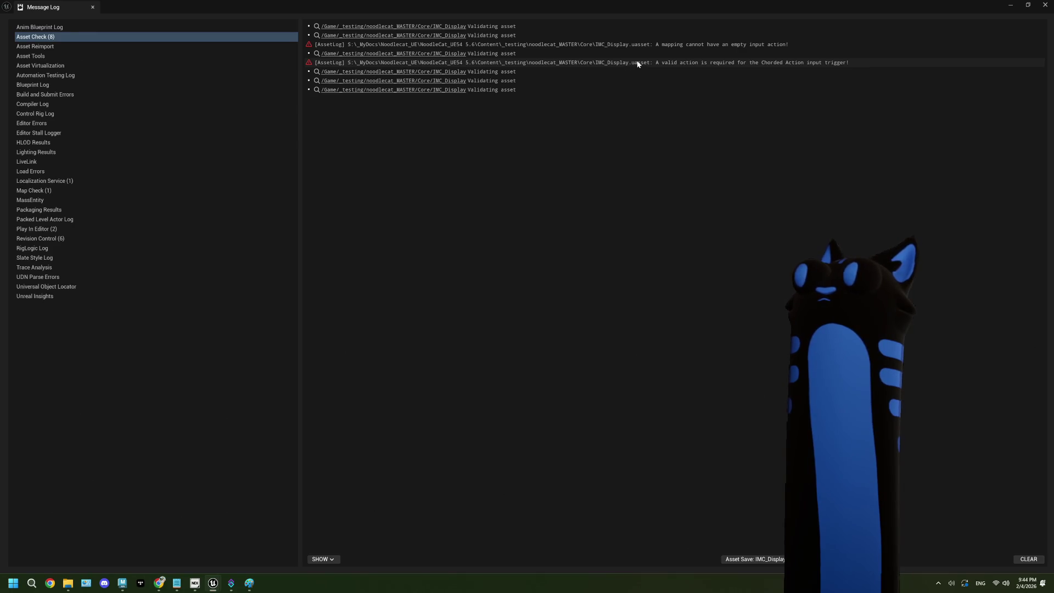
click(1045, 5)
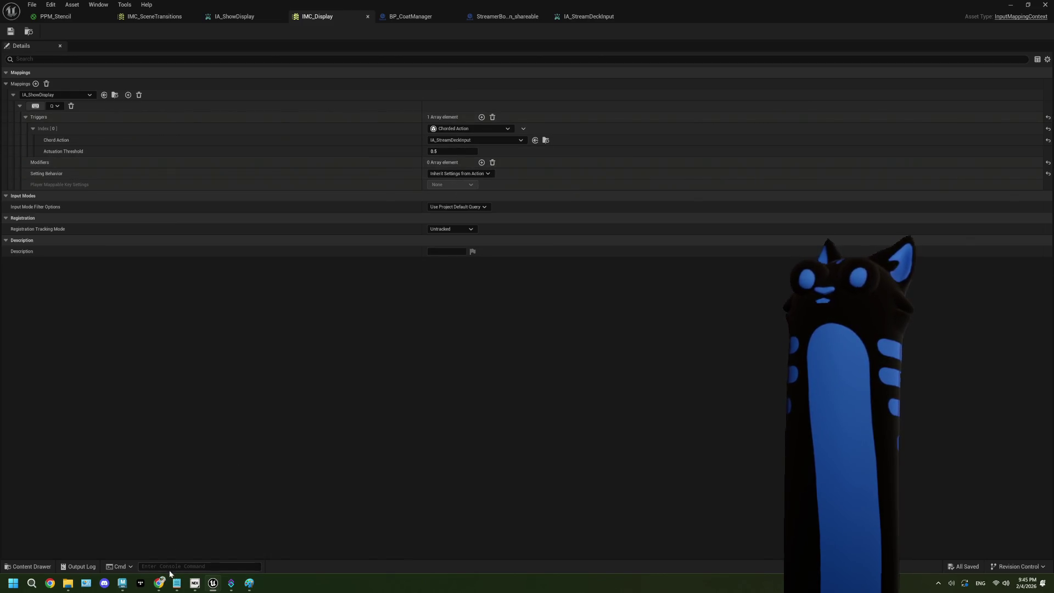
click(159, 583)
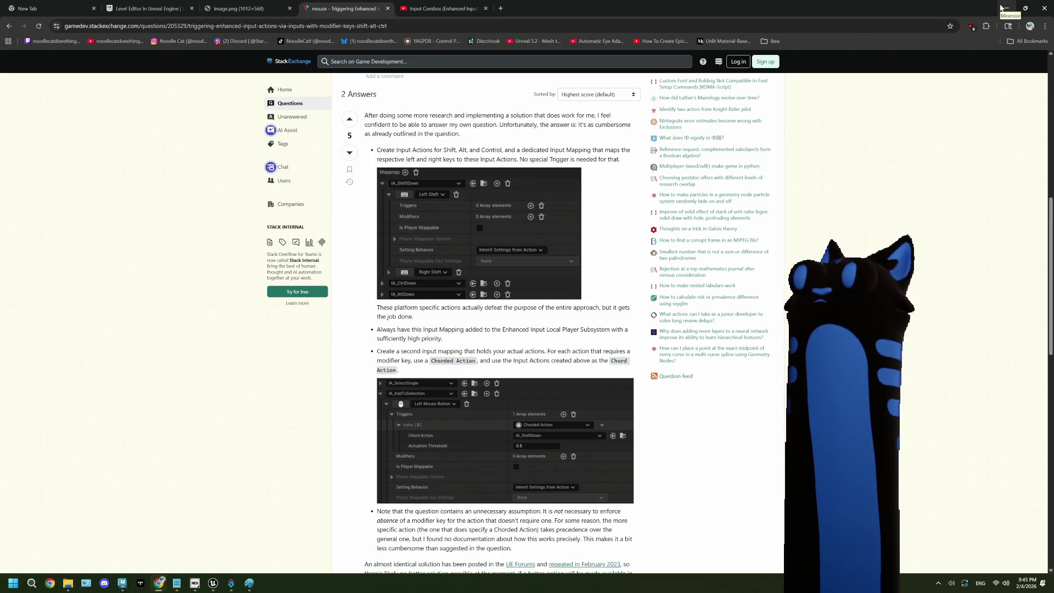
Minimize Chrome to return to IMC_Display in Unreal Engine.
click(1001, 7)
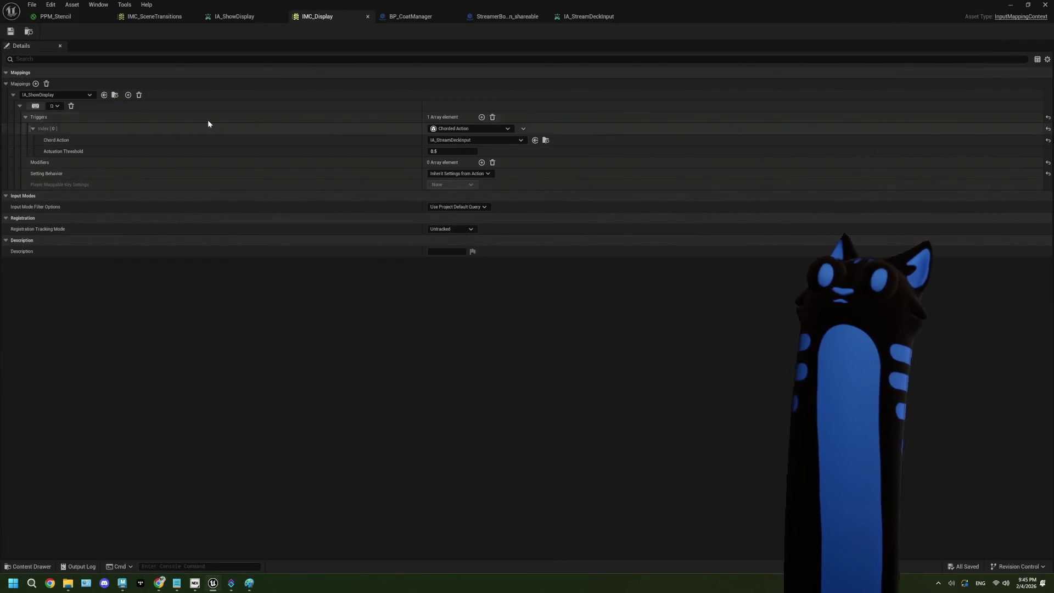
Add an IMC_Display mapping for IA_StreamDeckInput bound to Left Shift.
click(36, 84)
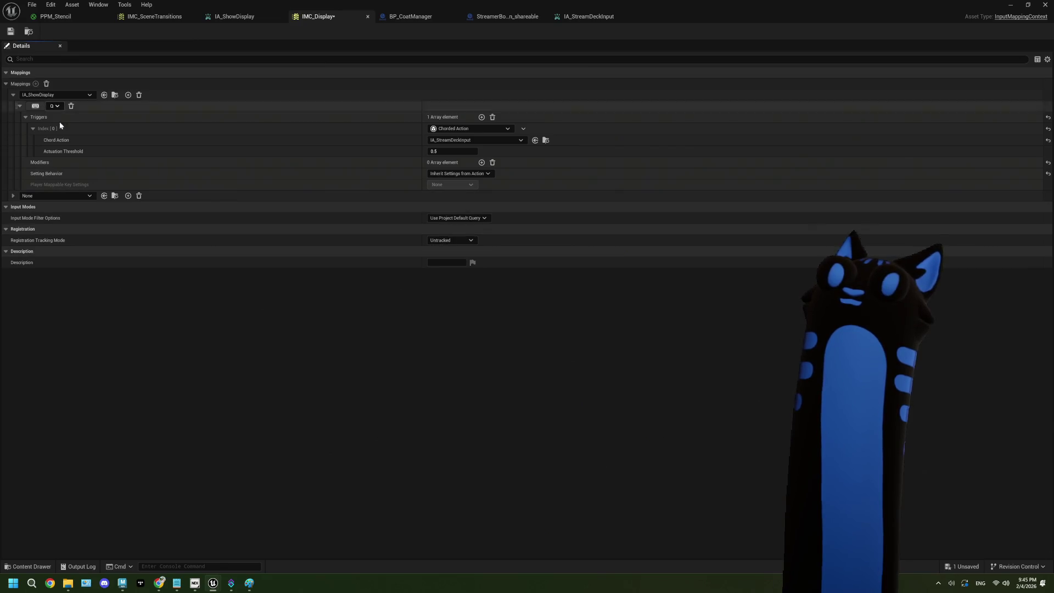
click(85, 198)
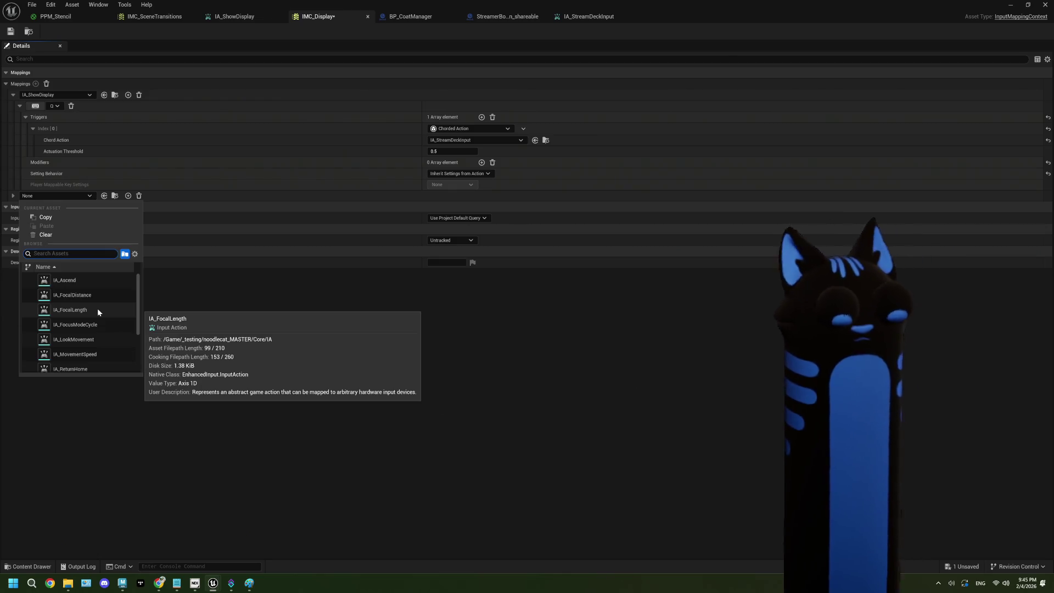
text(strea)
click(98, 281)
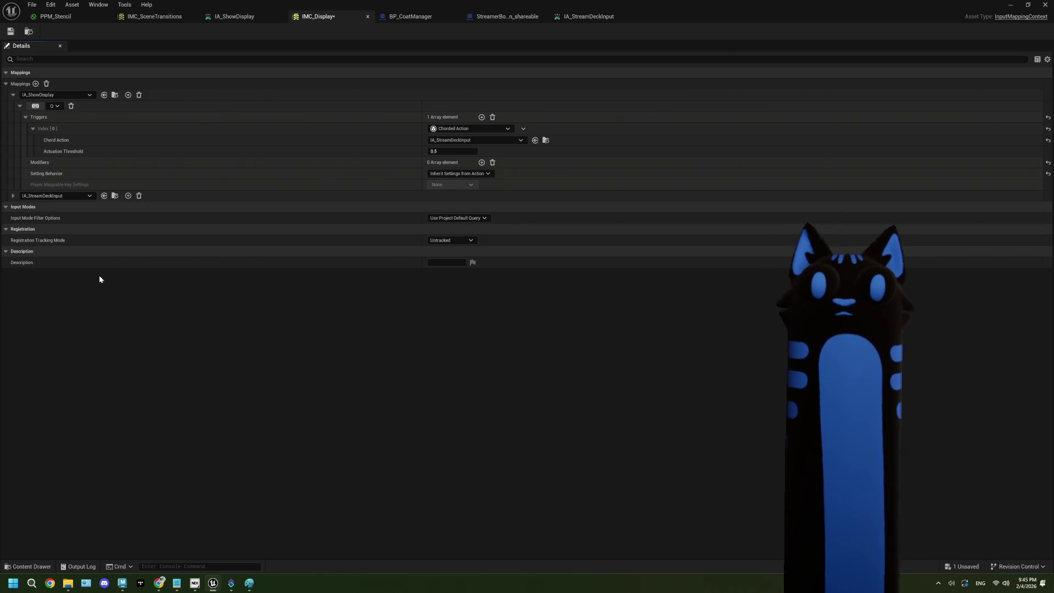
click(14, 195)
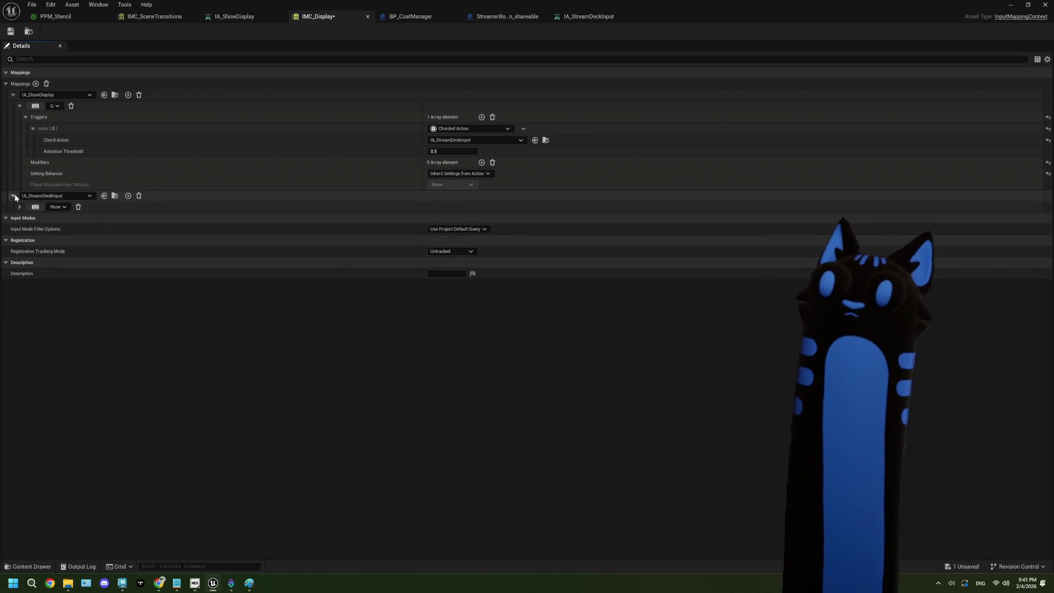
click(39, 207)
key(shift)
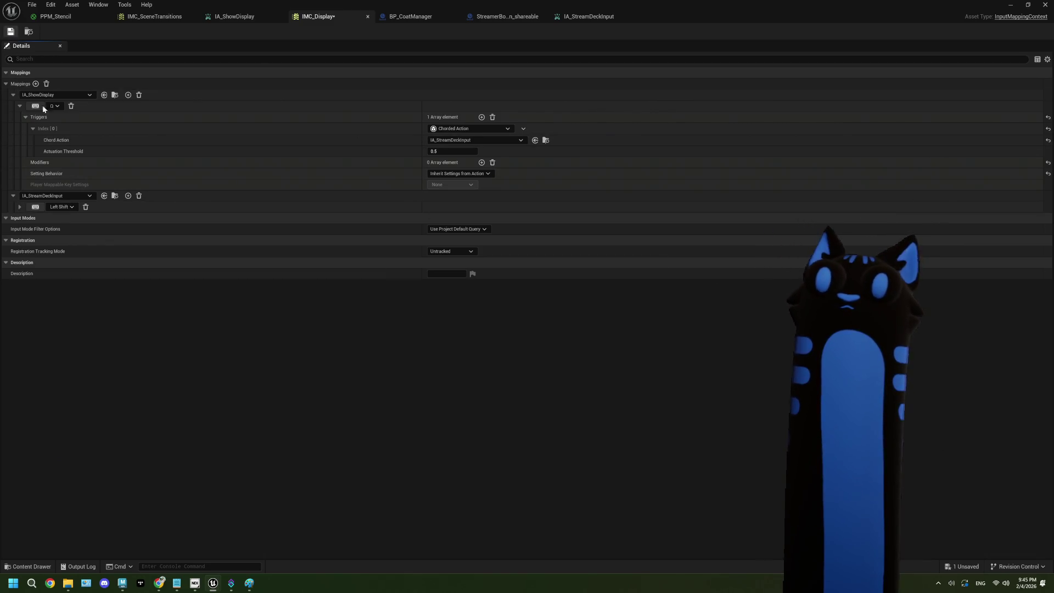
Save IMC_Display, review the empty input action warning in the Message Log, then clear all mappings.
key(ctrl+s)
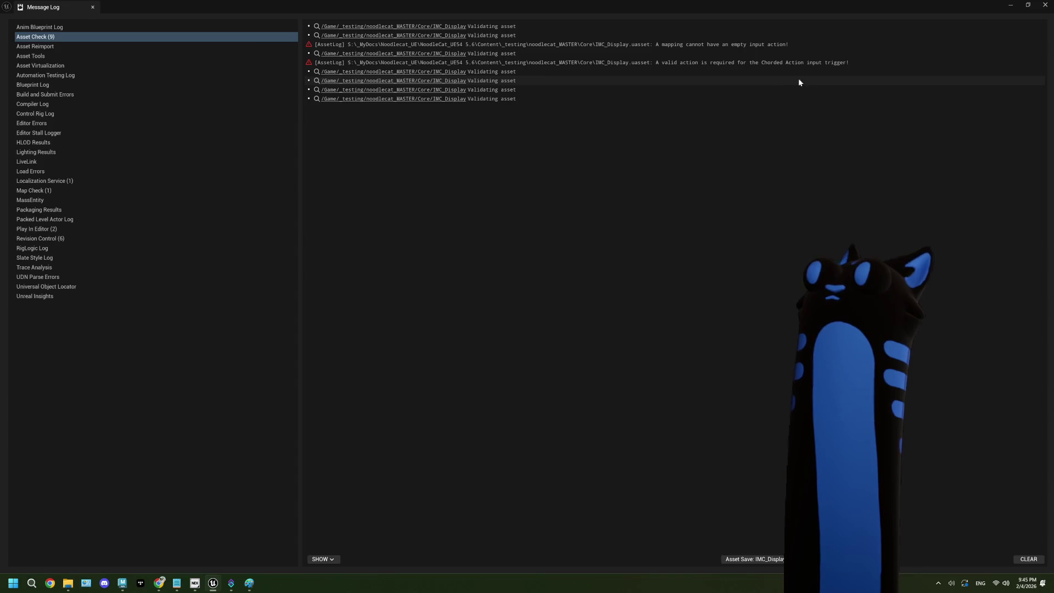
click(1045, 5)
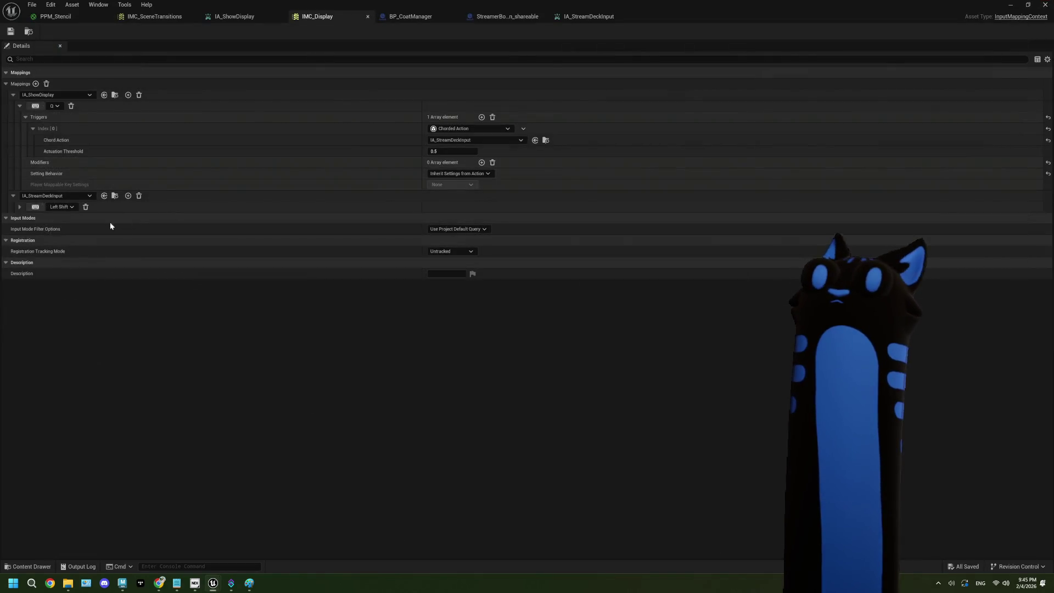
click(20, 208)
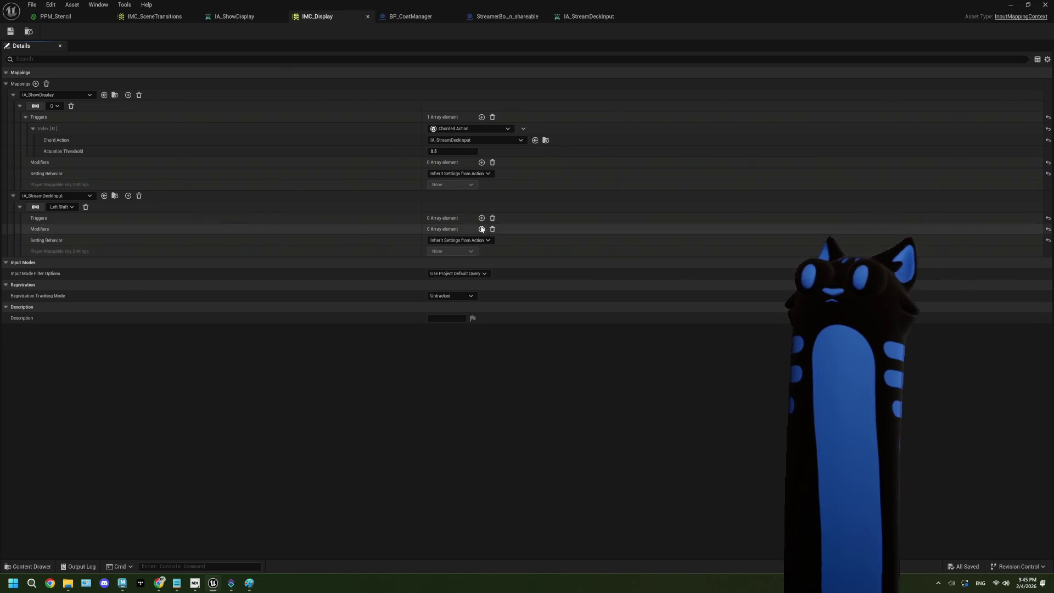
click(10, 32)
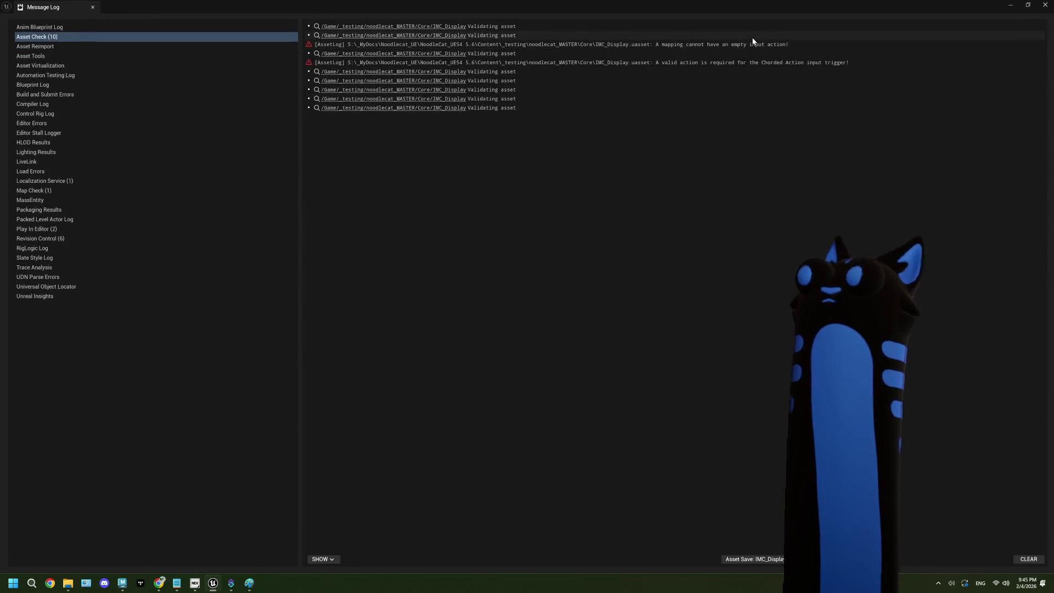
click(757, 44)
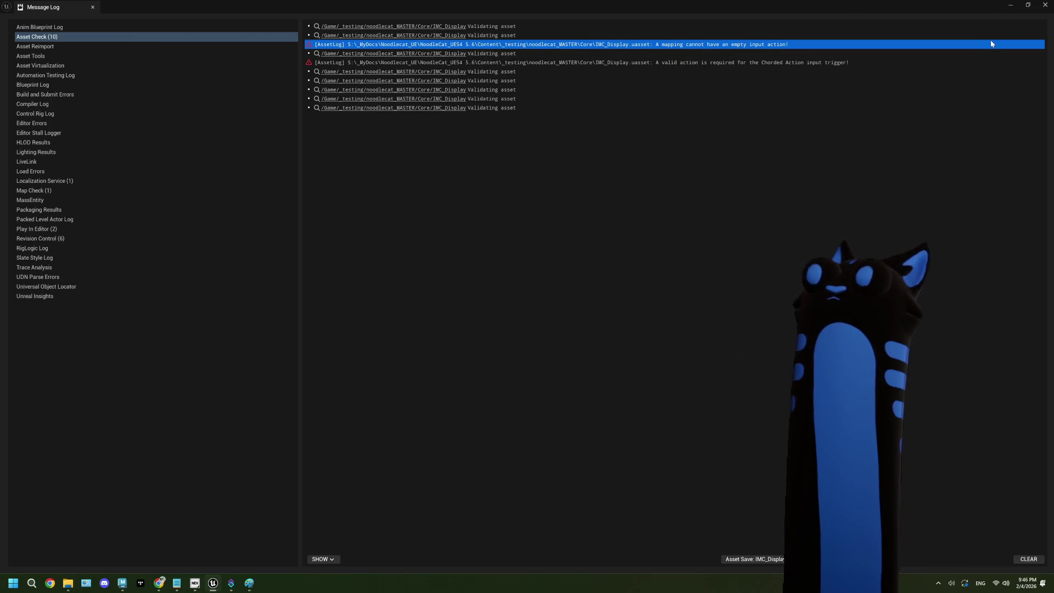
click(1046, 5)
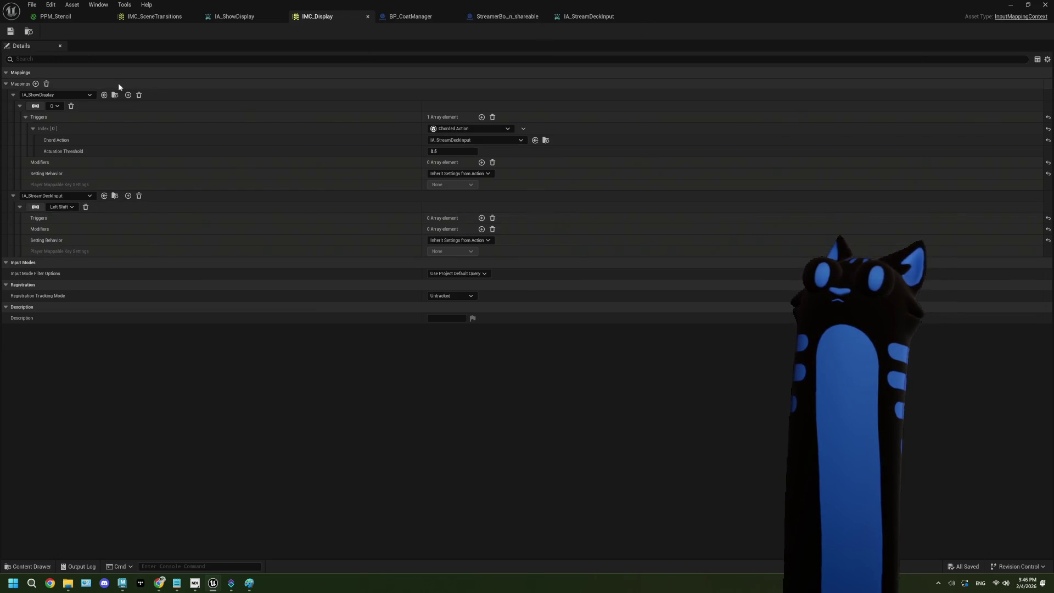
click(46, 84)
Save the emptied IMC_Display, close its editor, and delete the IMC_Display asset.
click(11, 31)
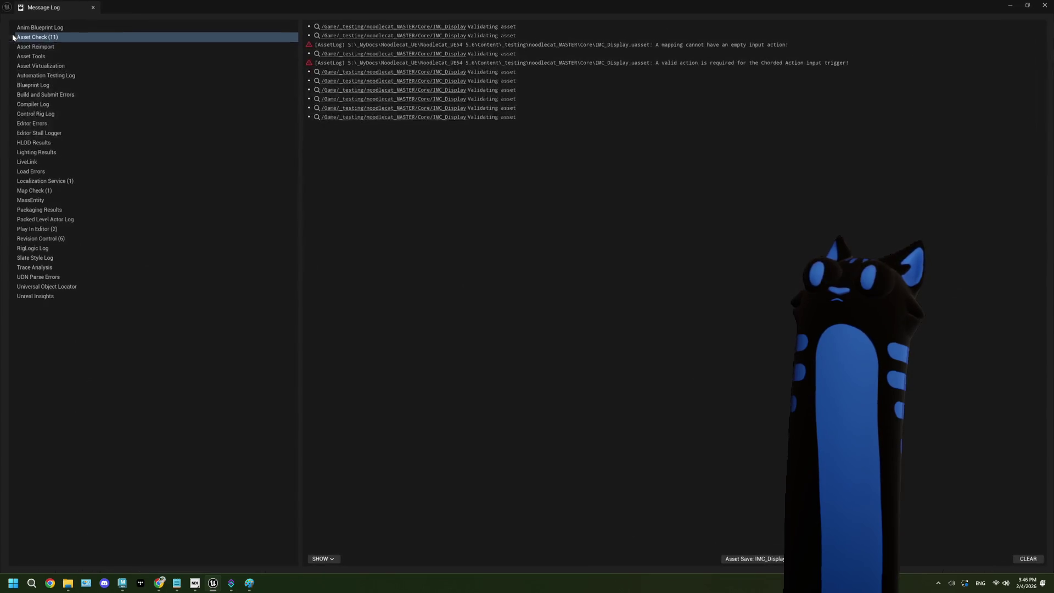
click(1046, 4)
click(368, 16)
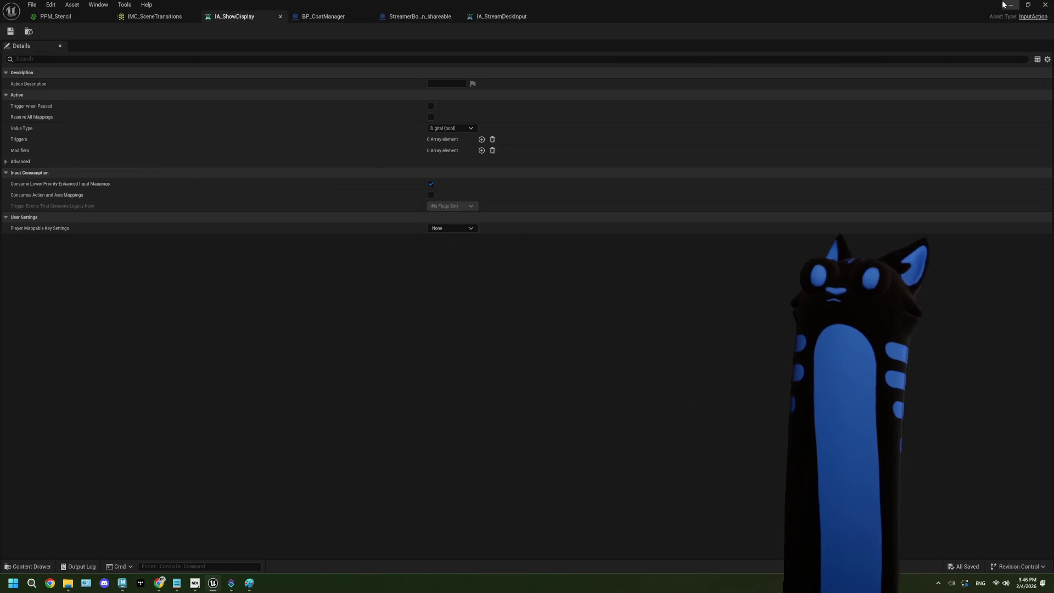
click(1003, 4)
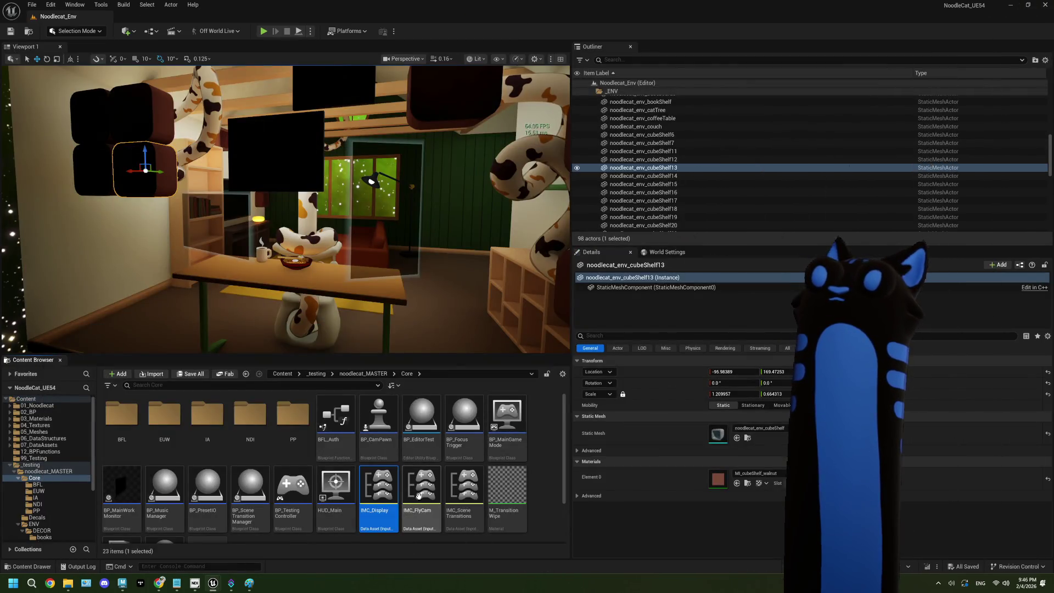
key(Delete)
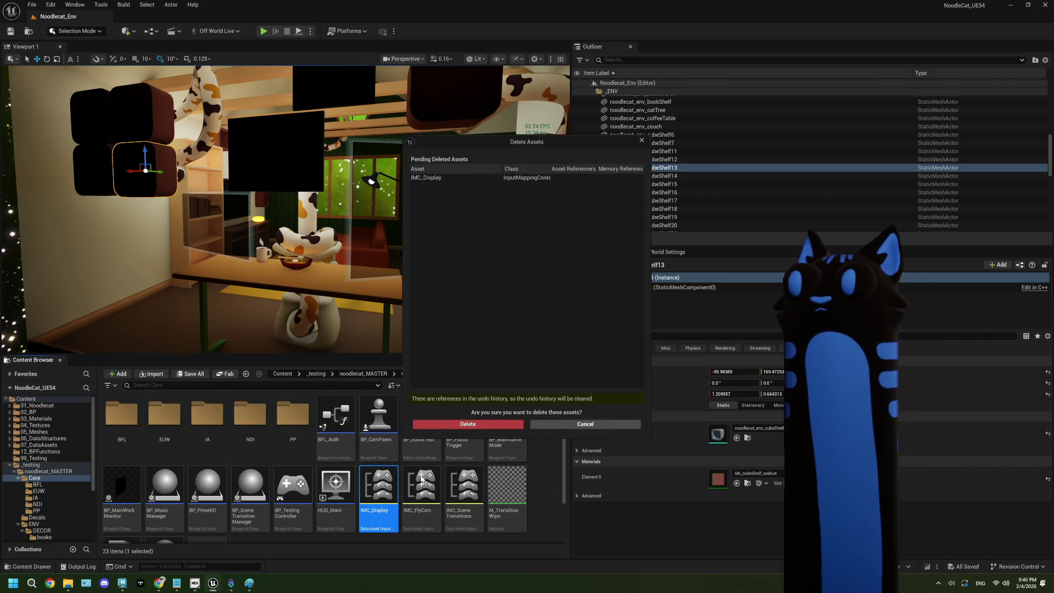
click(484, 429)
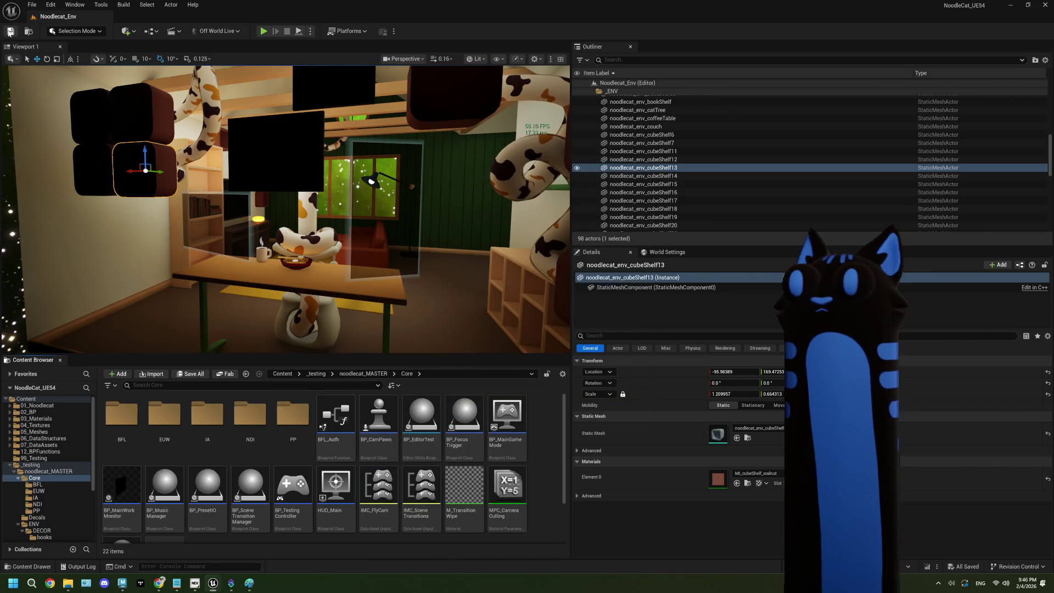
Create a new Input Mapping Context named IMC_StreamDeck and open it.
scroll(536, 439, down, 2)
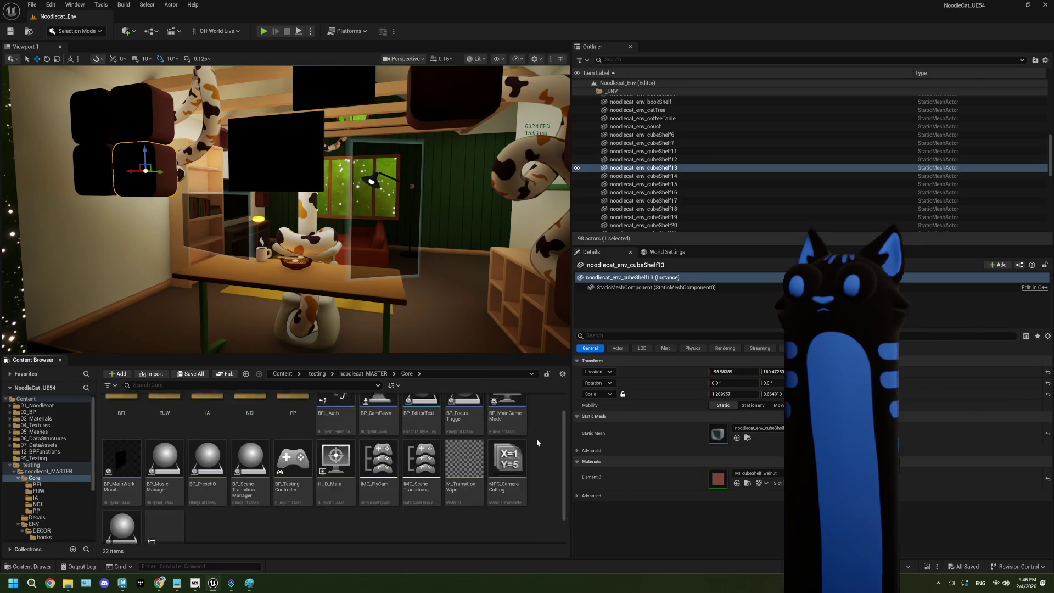
right_click(438, 484)
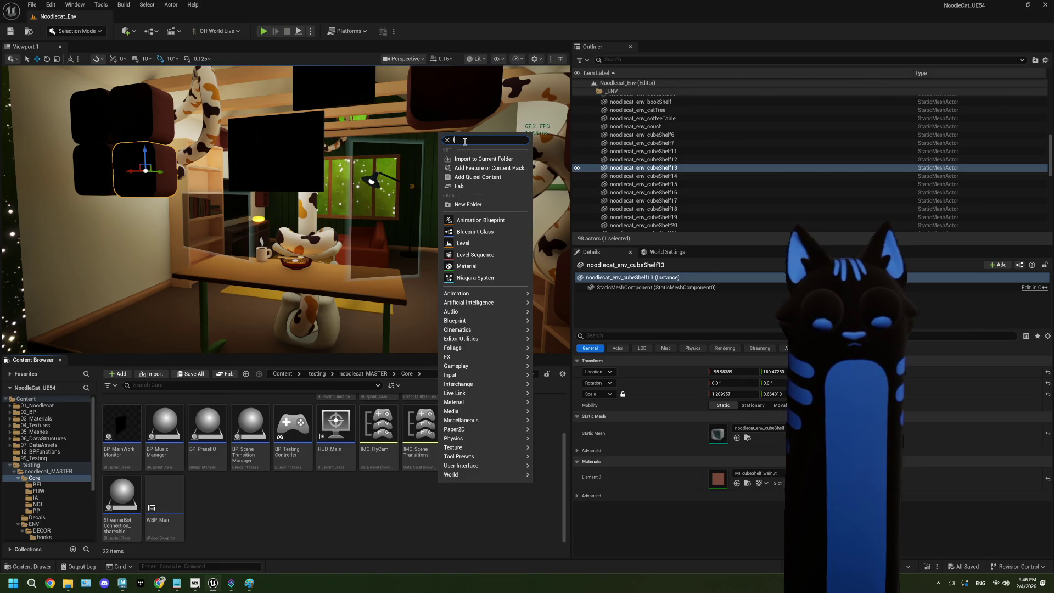
text(input)
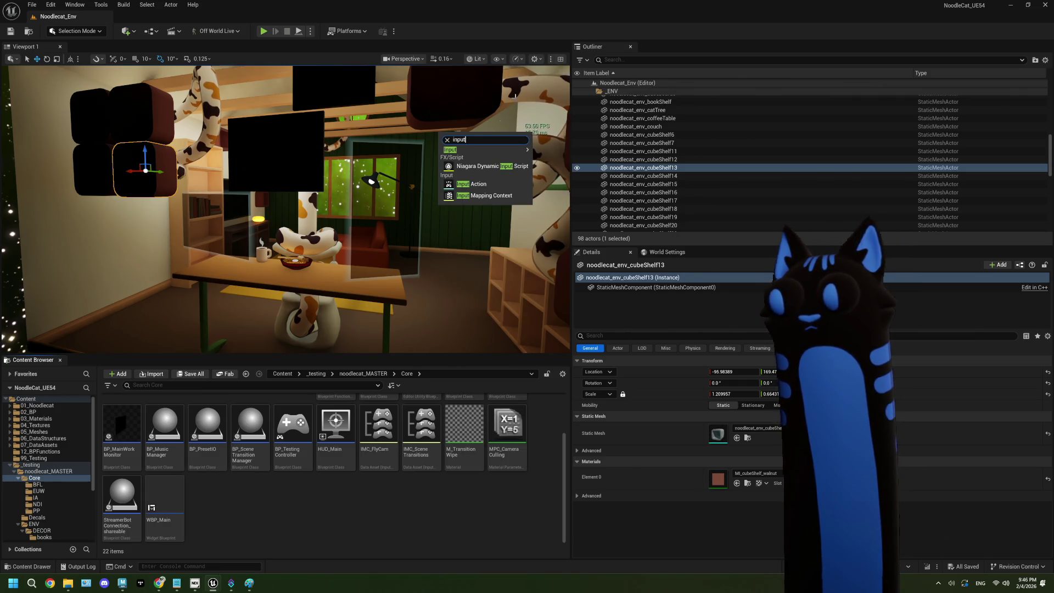
click(485, 196)
text(IMC_S)
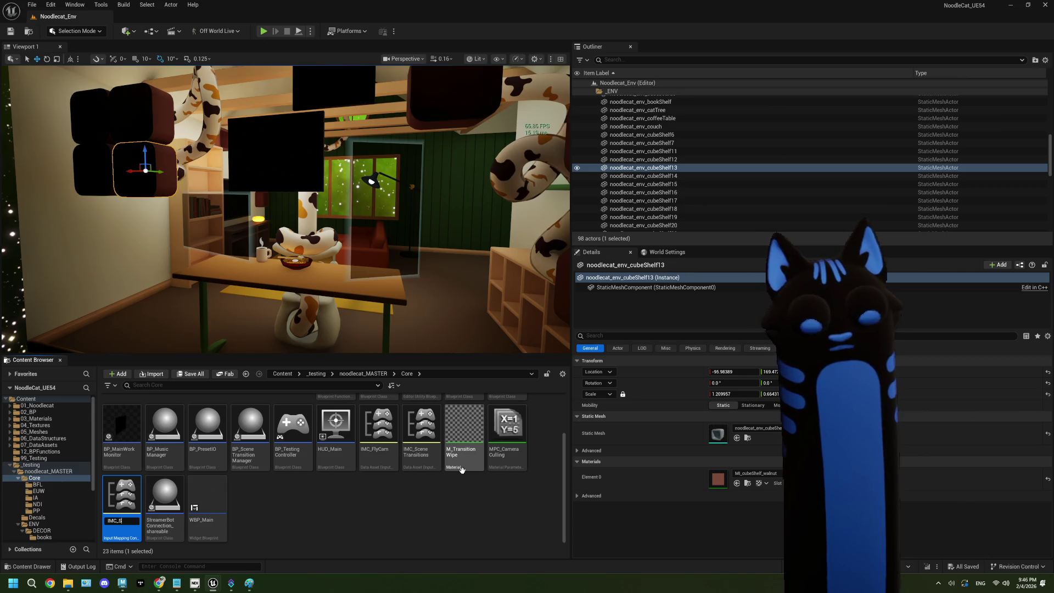
text(treamD)
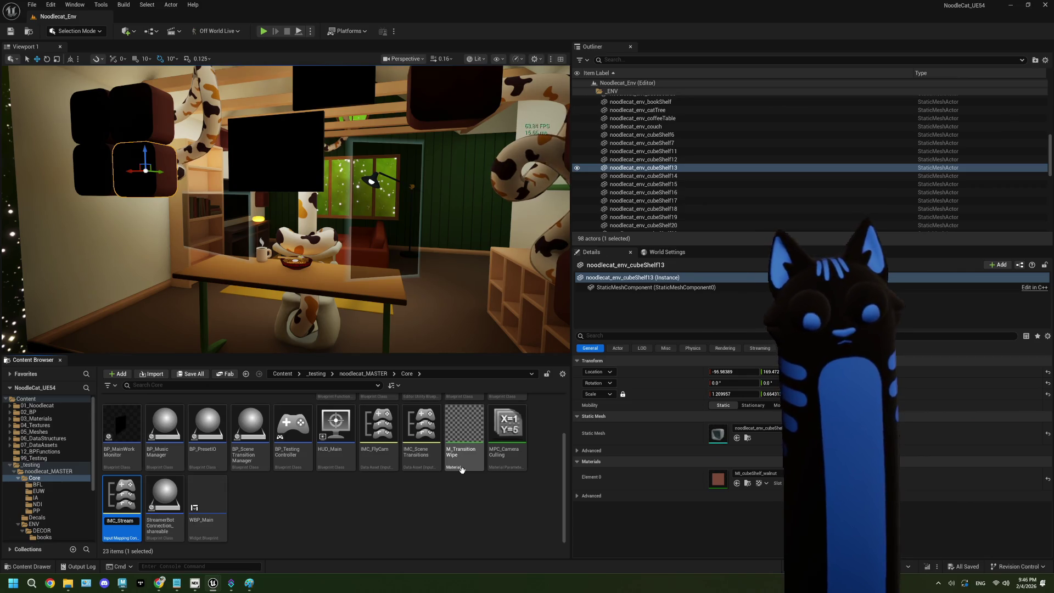
text(eck)
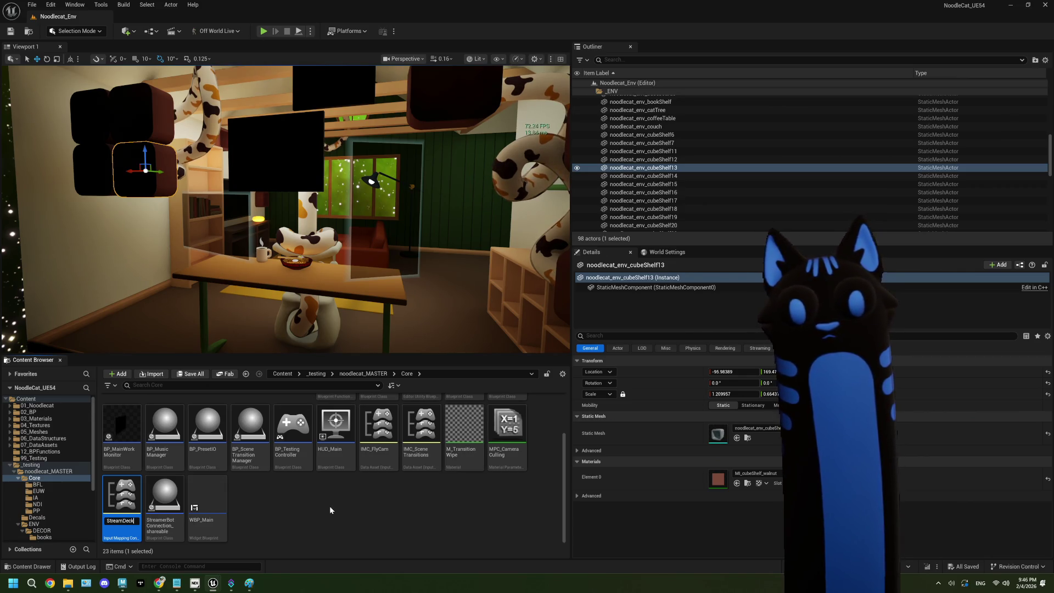
double_click(461, 450)
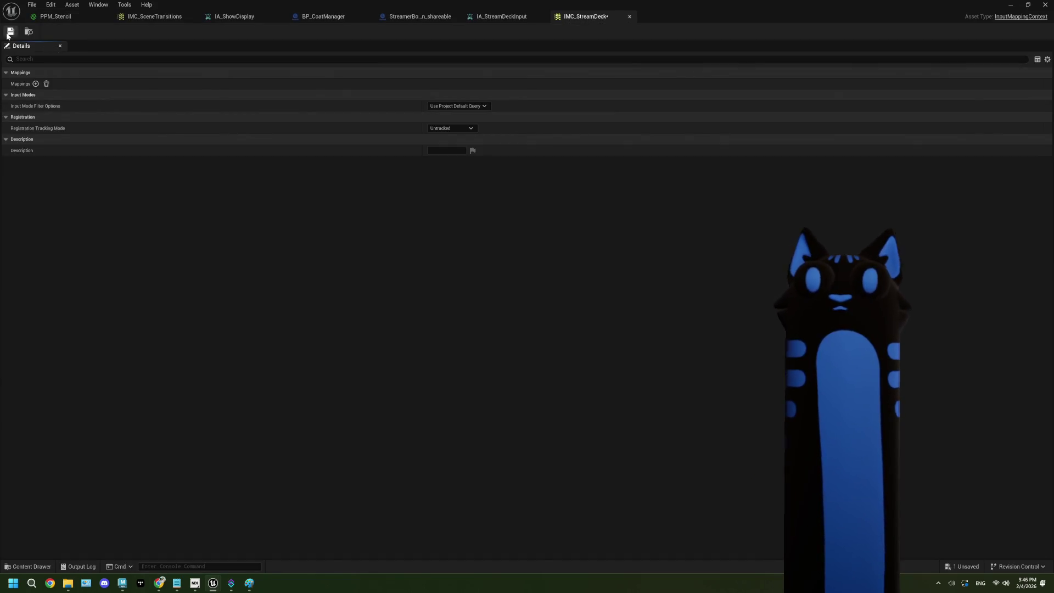
Map IA_StreamDeckInput to Left Shift in IMC_StreamDeck and save.
click(36, 83)
click(65, 97)
click(66, 98)
click(67, 94)
text(stre)
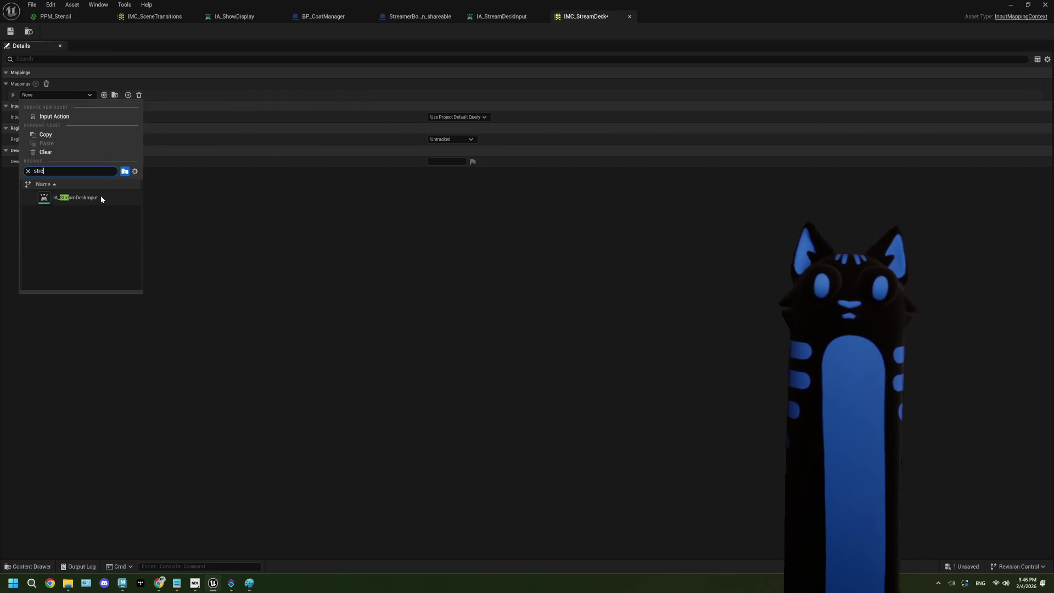
click(77, 197)
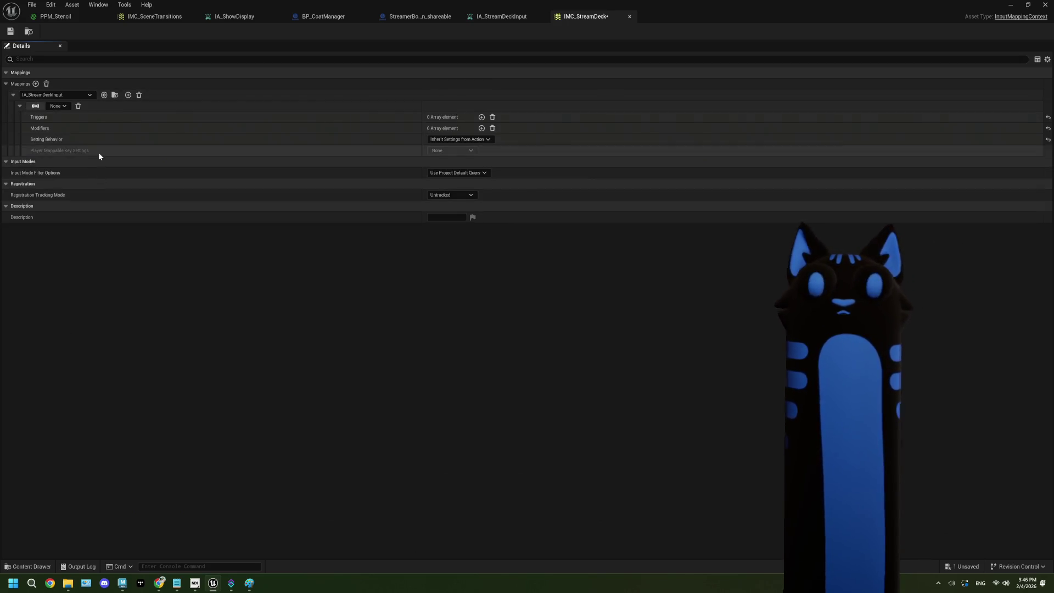
click(35, 106)
key(shift)
key(ctrl+s)
Add a second mapping binding IA_ShowDisplay to the 0 key.
click(36, 84)
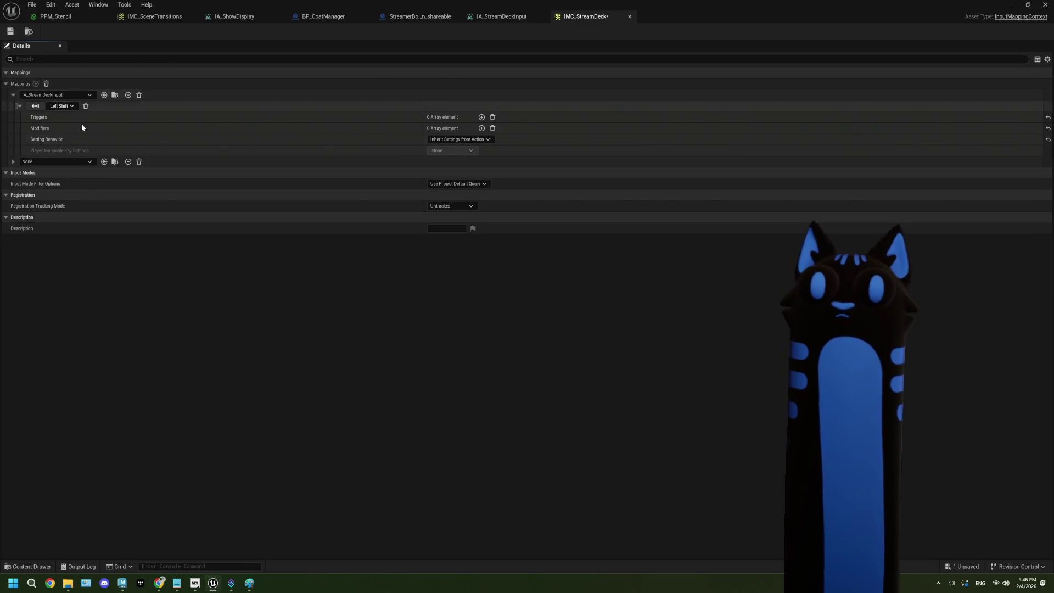
click(41, 162)
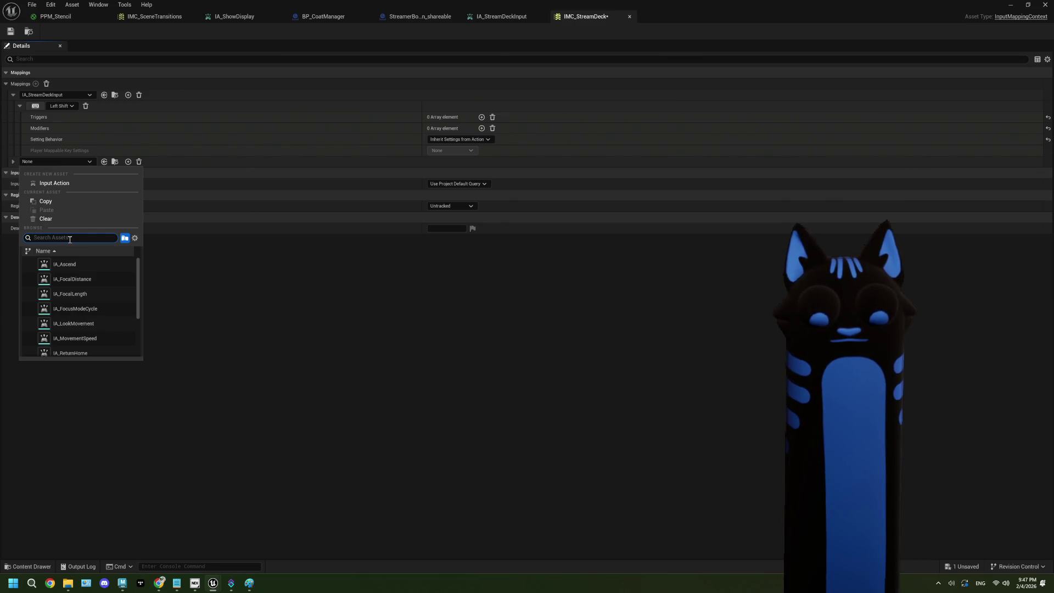
text(ds)
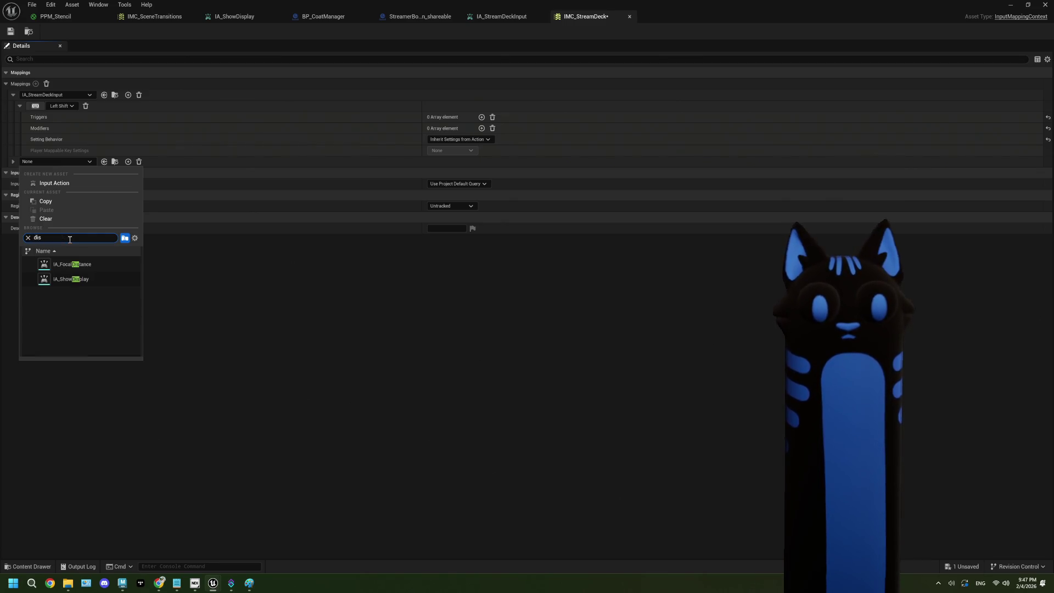
click(87, 283)
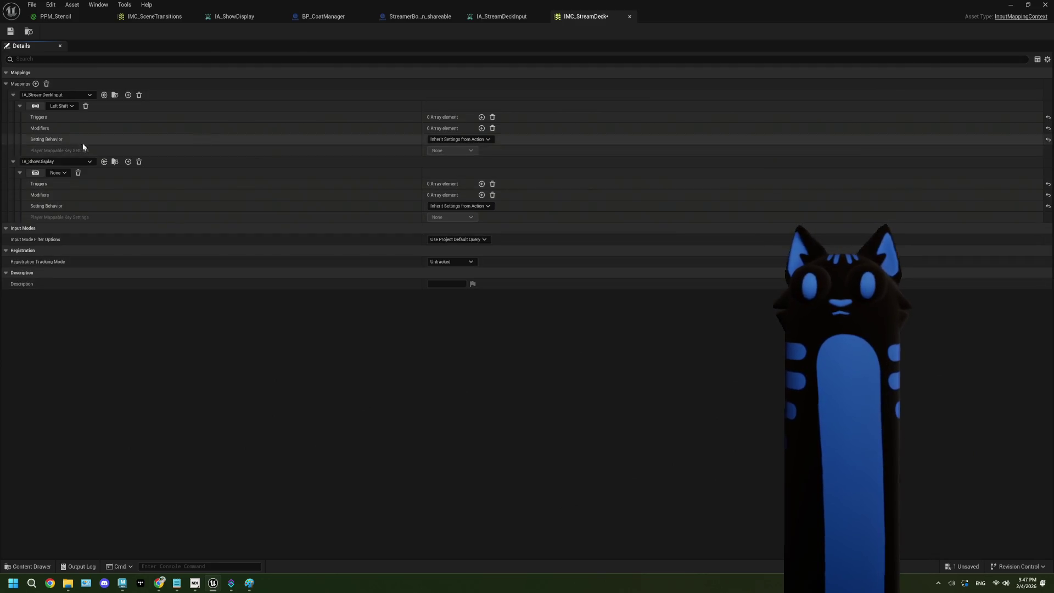
click(35, 173)
key(0)
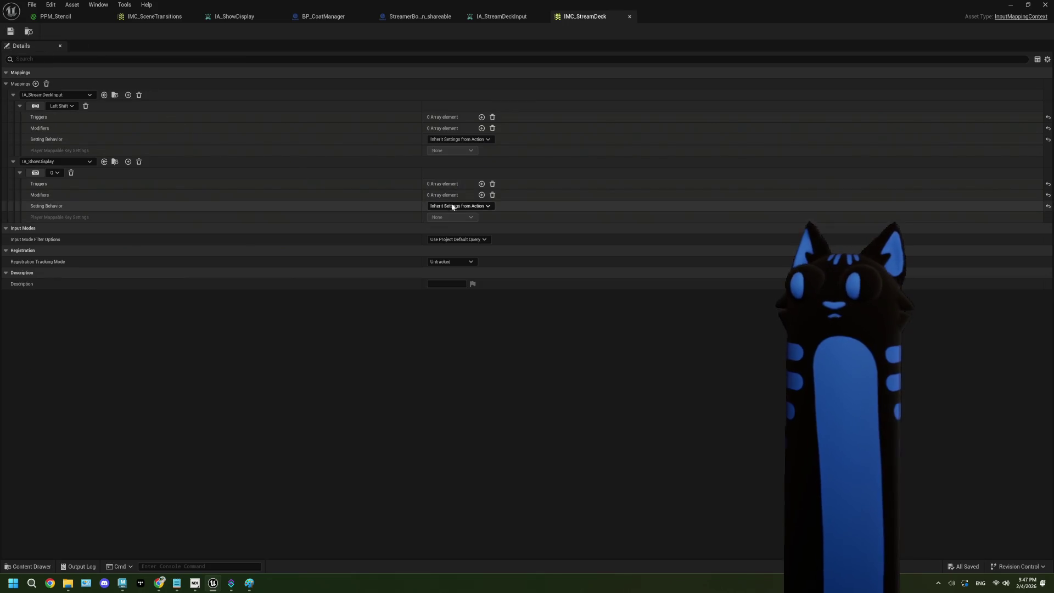
Give the IA_ShowDisplay mapping a Chorded Action trigger with IA_StreamDeckInput as chord action.
click(481, 184)
click(466, 198)
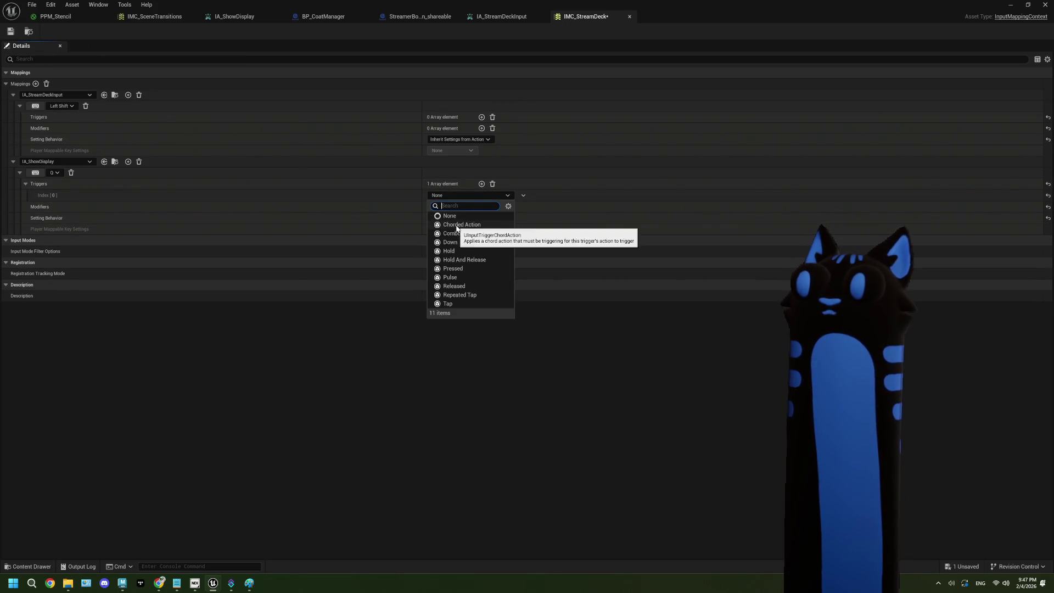
click(451, 206)
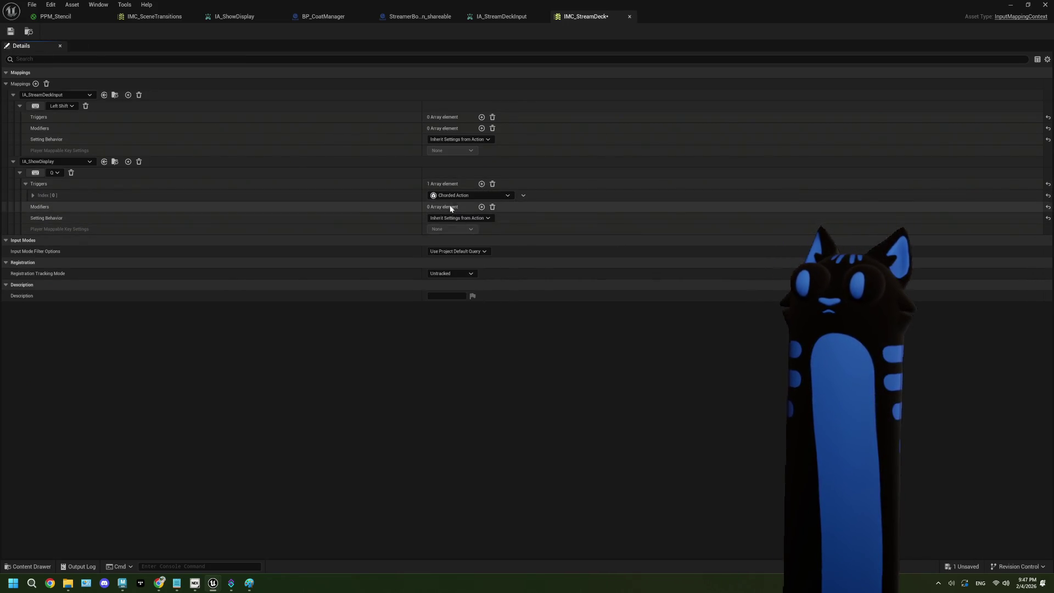
click(33, 195)
click(488, 207)
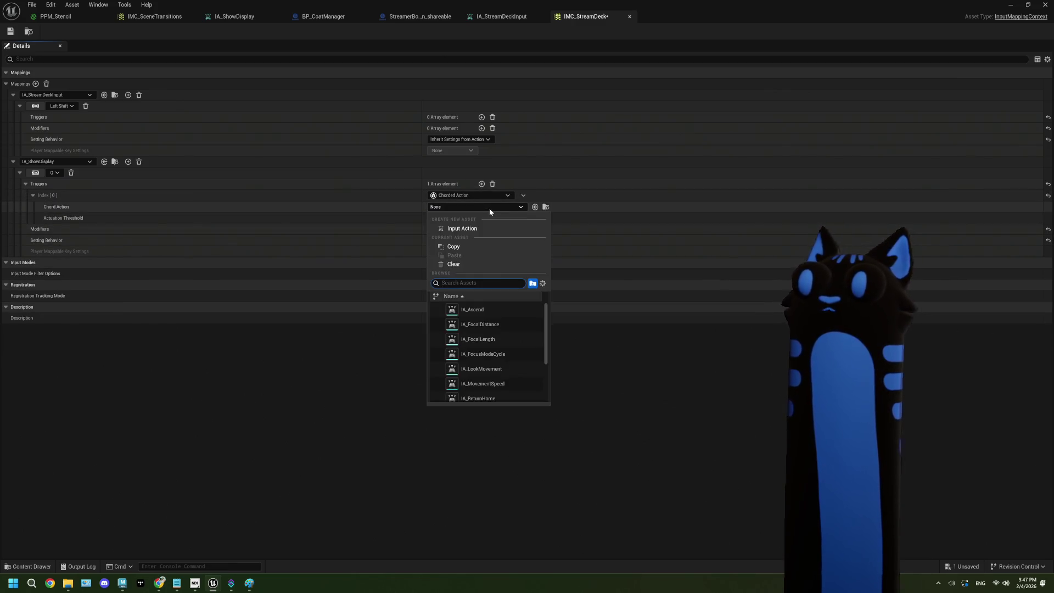
text(stre)
click(488, 310)
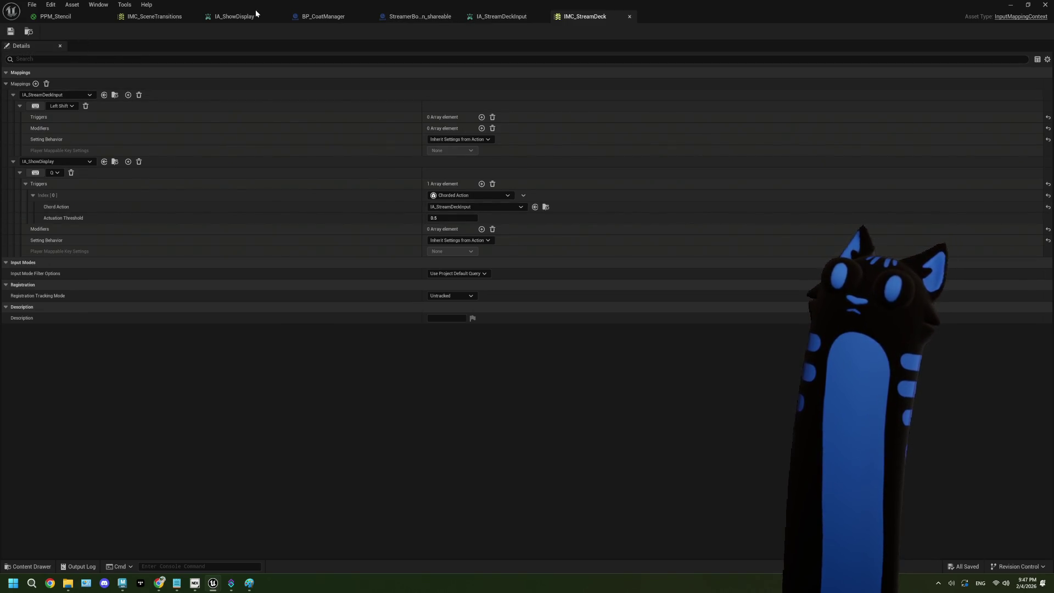
In IA_ShowDisplay, keep the value type Digital (bool) and discard a trial trigger.
click(235, 17)
click(455, 129)
click(471, 134)
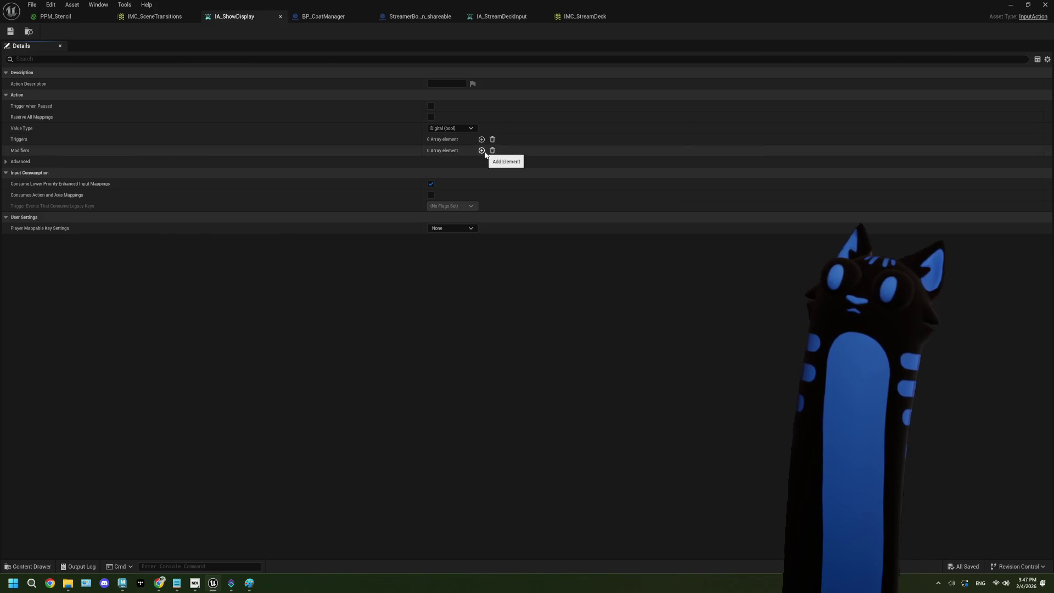
click(482, 140)
click(479, 152)
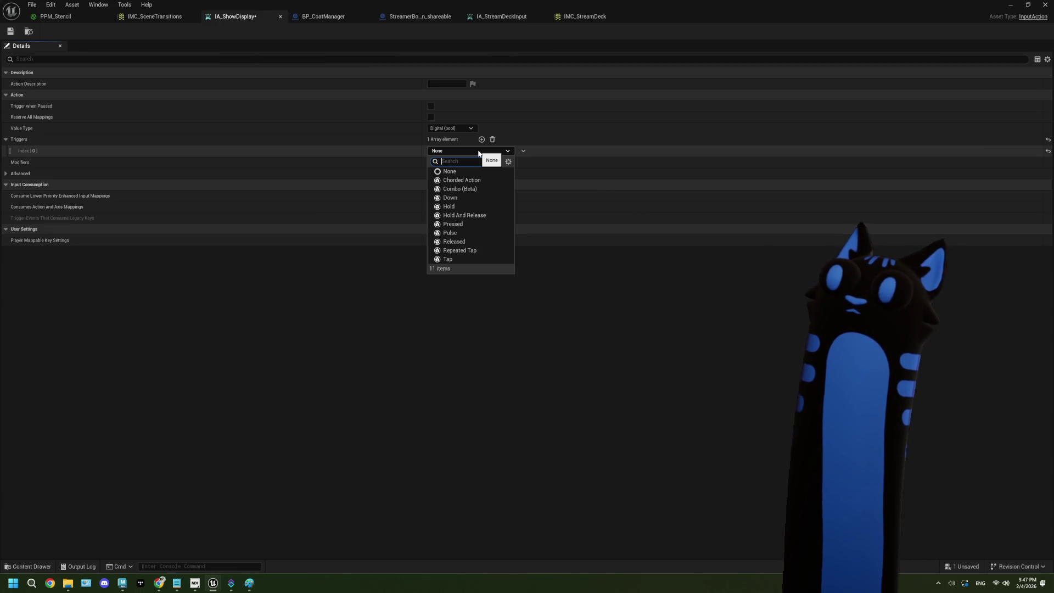
click(479, 152)
click(493, 139)
Remove IA_ShowDisplay's empty modifier entry, then switch to BP_CoatManager and the StreamerBot connection blueprint.
click(481, 151)
click(480, 162)
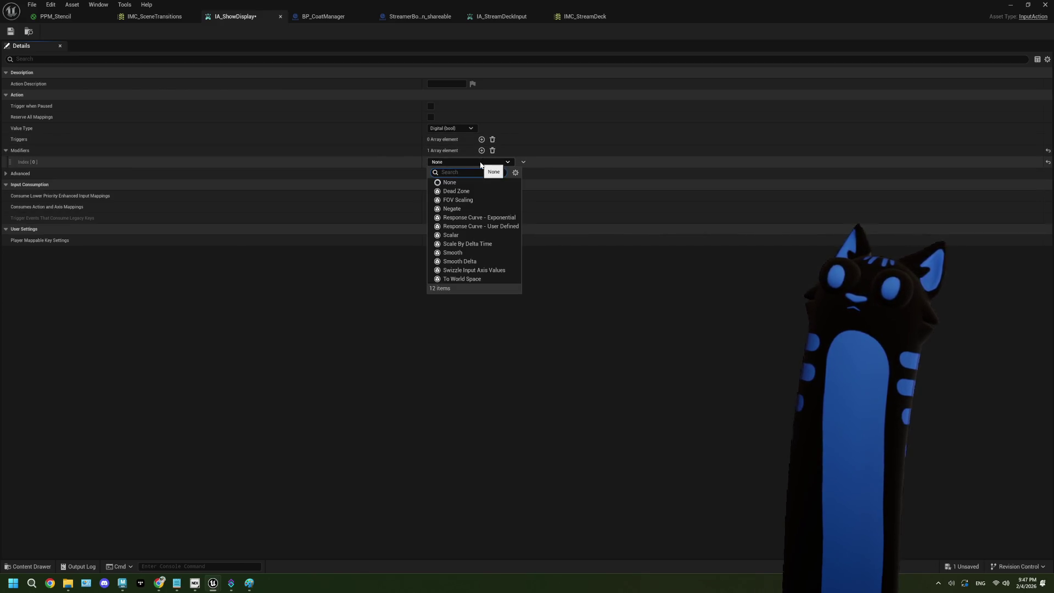
click(481, 163)
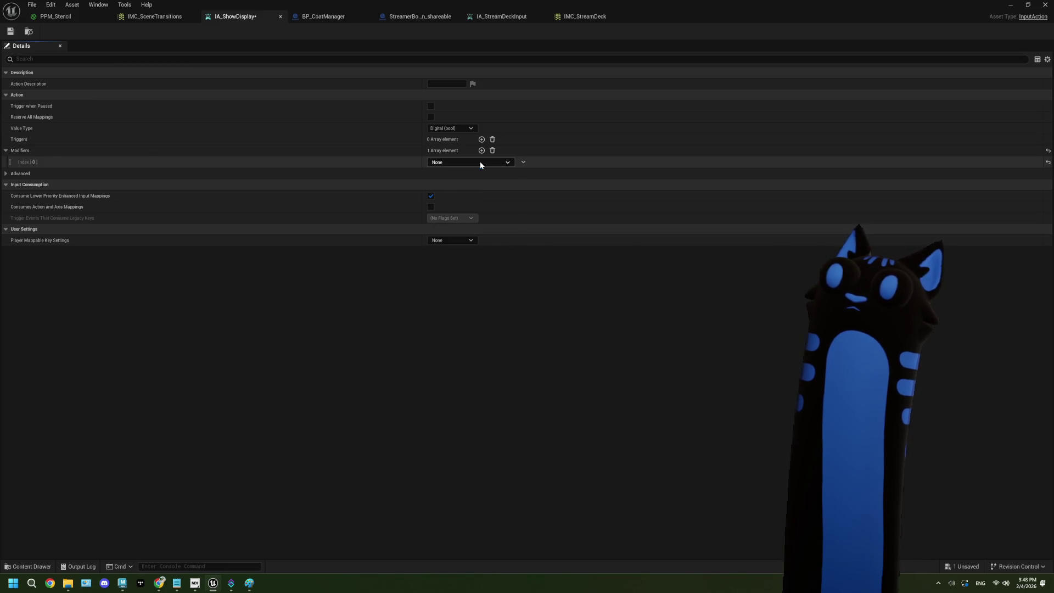
click(493, 150)
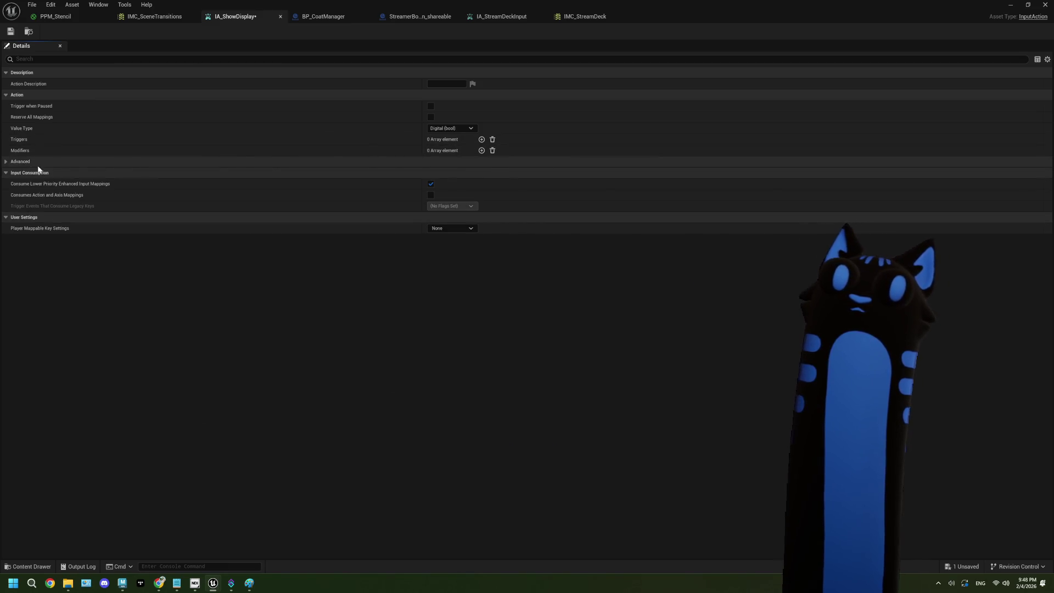
click(7, 162)
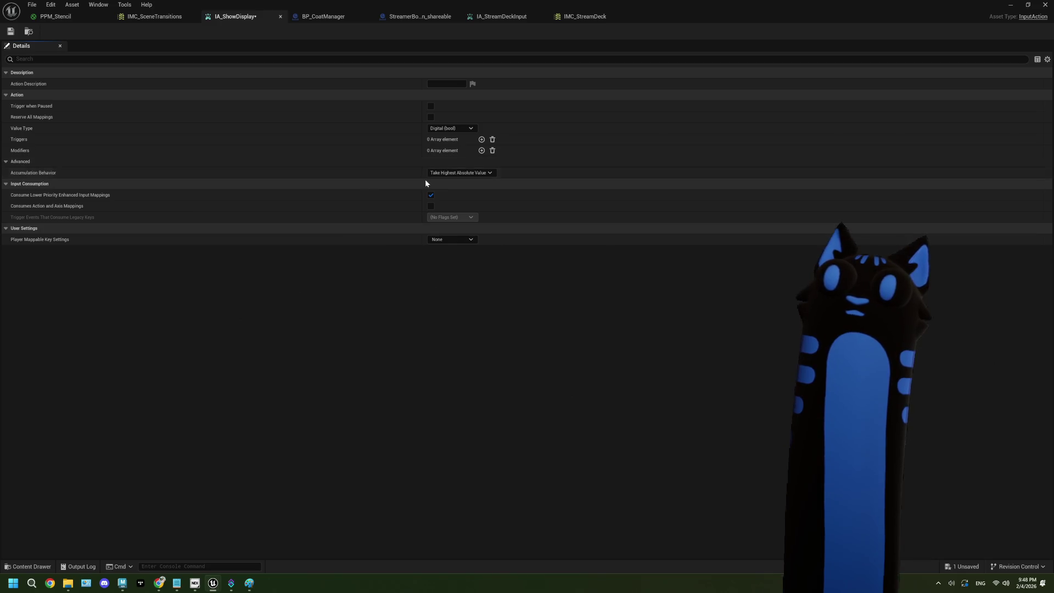
click(6, 161)
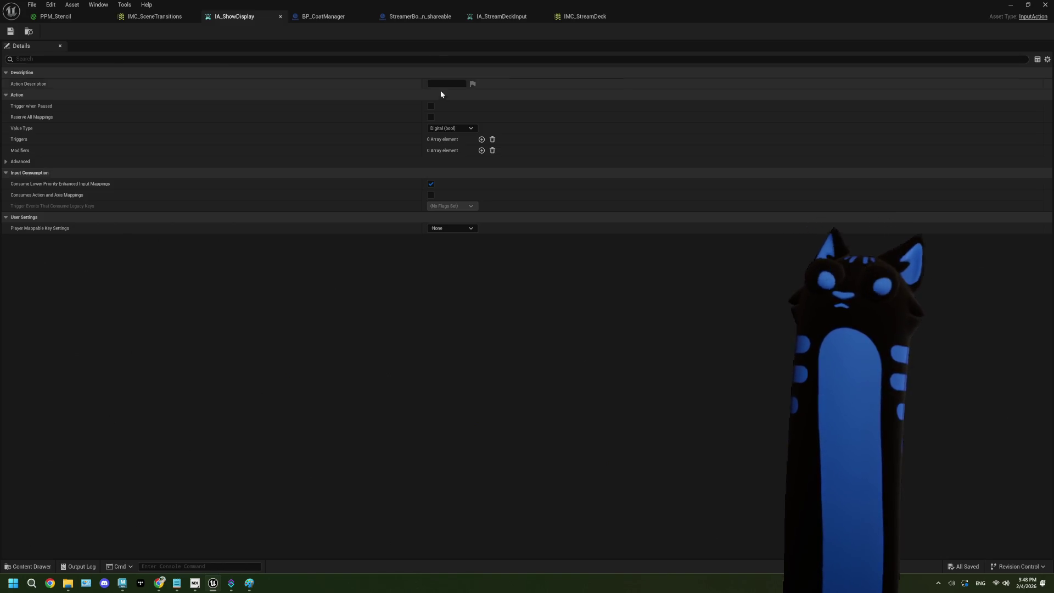
click(311, 21)
click(420, 16)
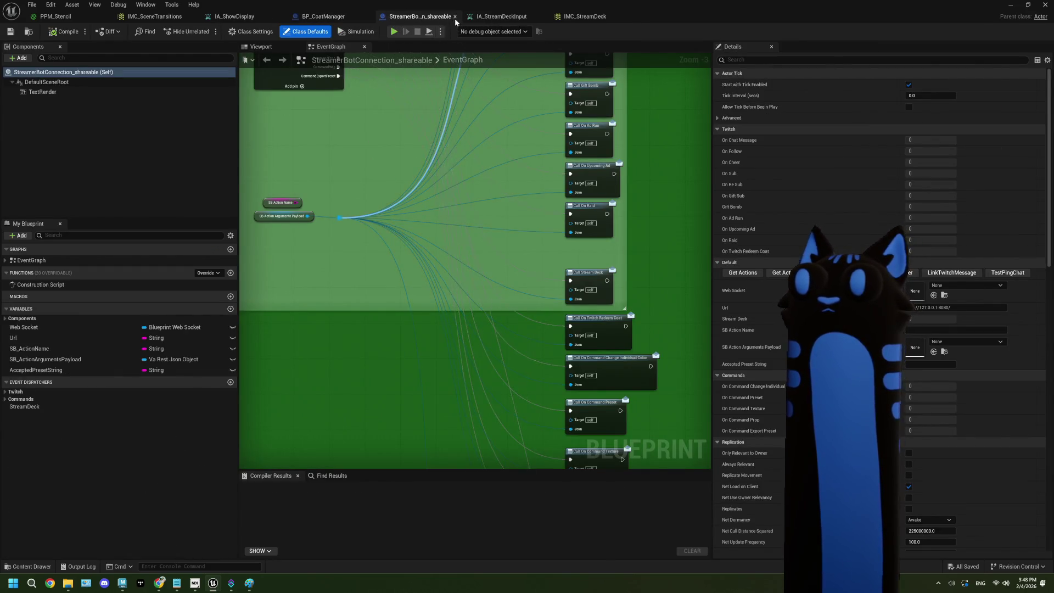
Close the StreamerBot connection blueprint and return to the main level editor.
click(455, 16)
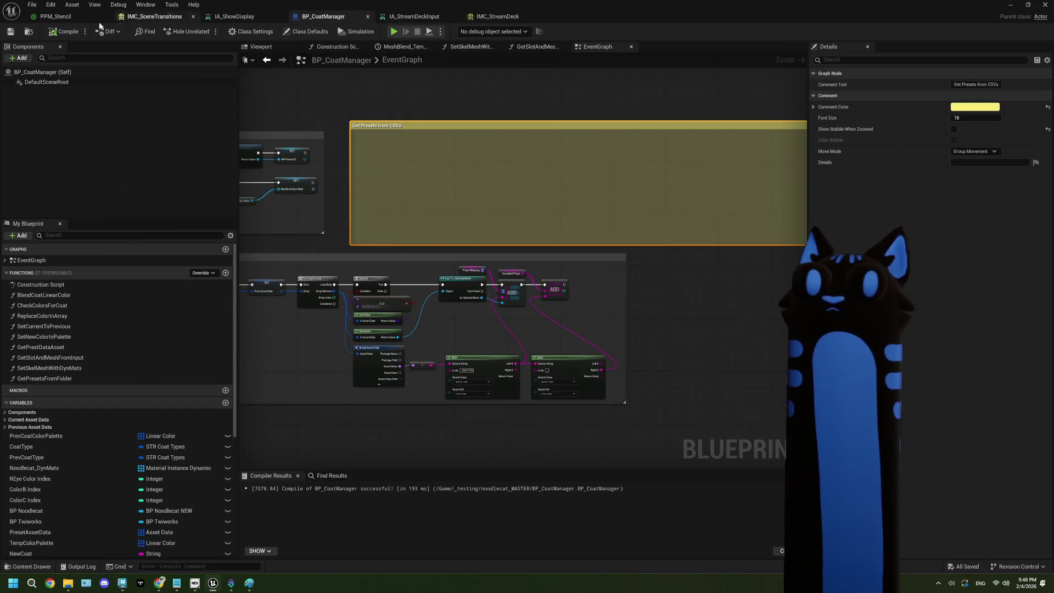
click(71, 19)
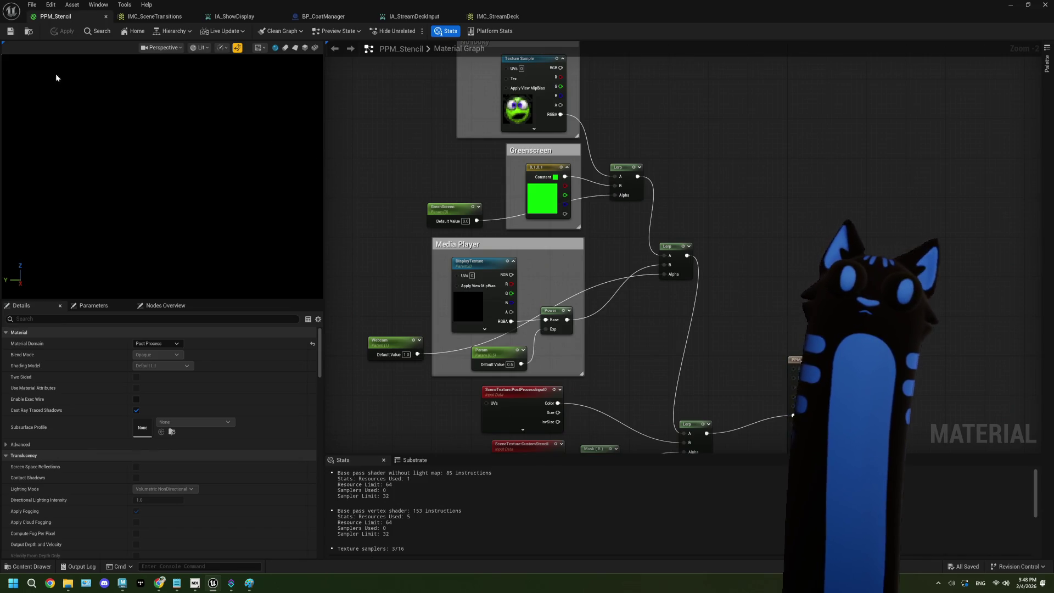
key(alt+Tab)
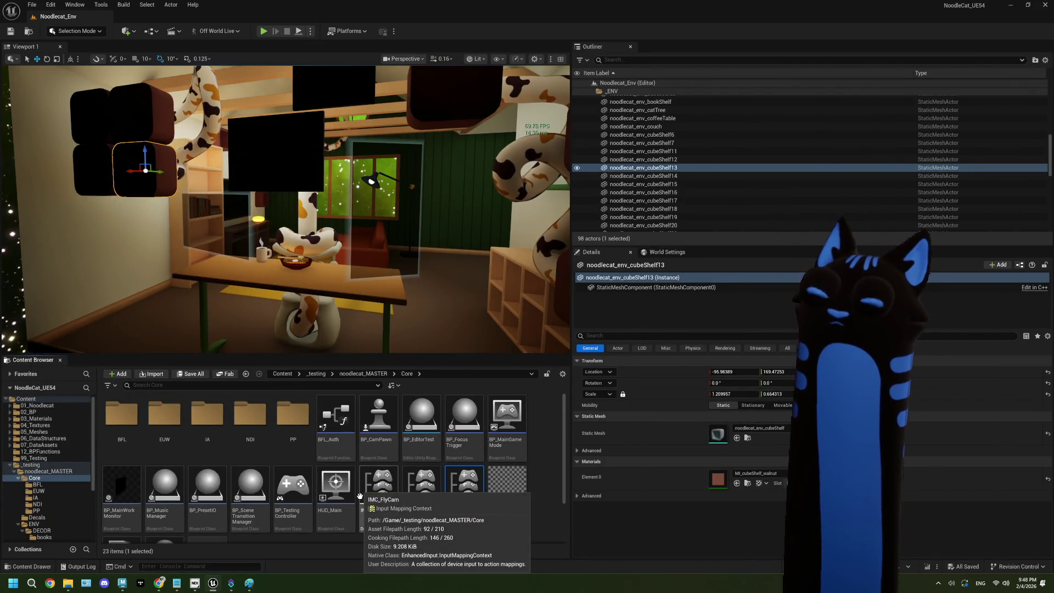
Open BP_SceneTransitionManager from the Core folder, look over its event graph, and close it.
scroll(360, 496, up, 2)
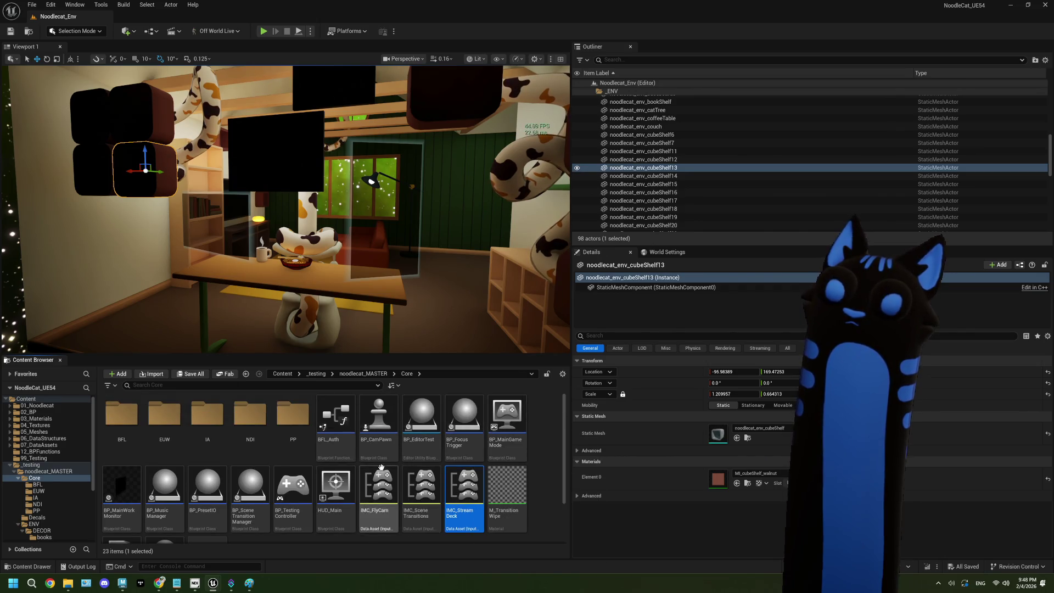
scroll(418, 456, down, 2)
click(262, 447)
double_click(263, 447)
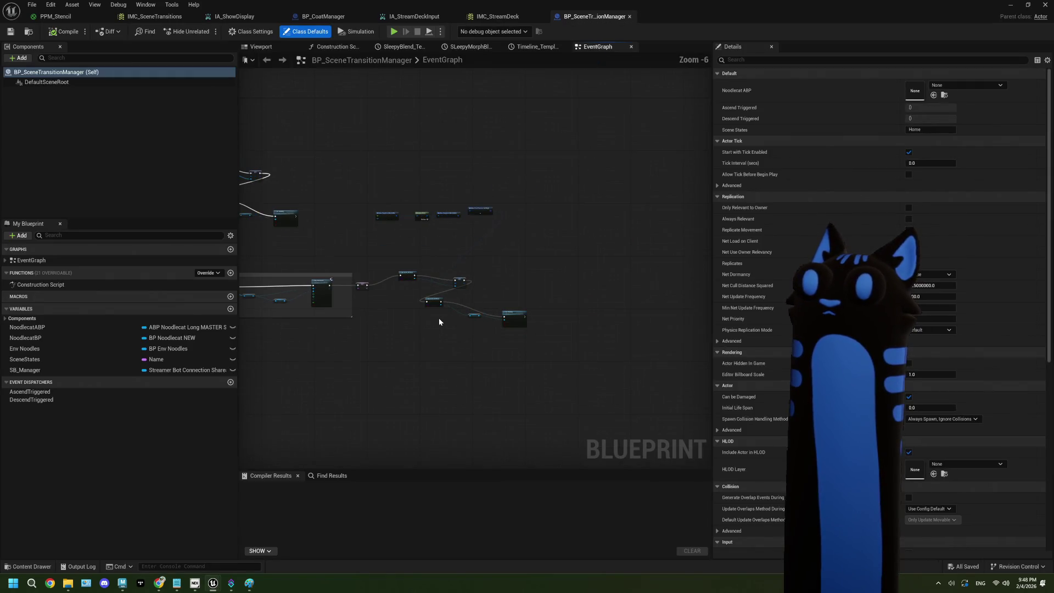
mouse_move(440, 321)
mouse_down()
mouse_move(546, 301)
mouse_move(388, 348)
mouse_move(384, 299)
mouse_move(505, 306)
mouse_move(535, 290)
mouse_up()
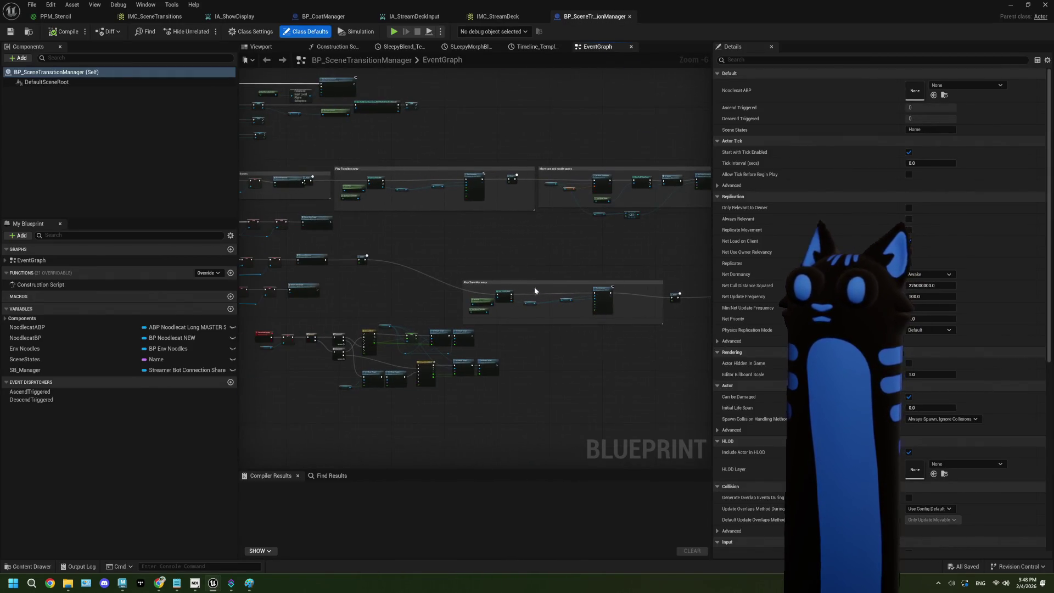
drag(419, 261, 395, 267)
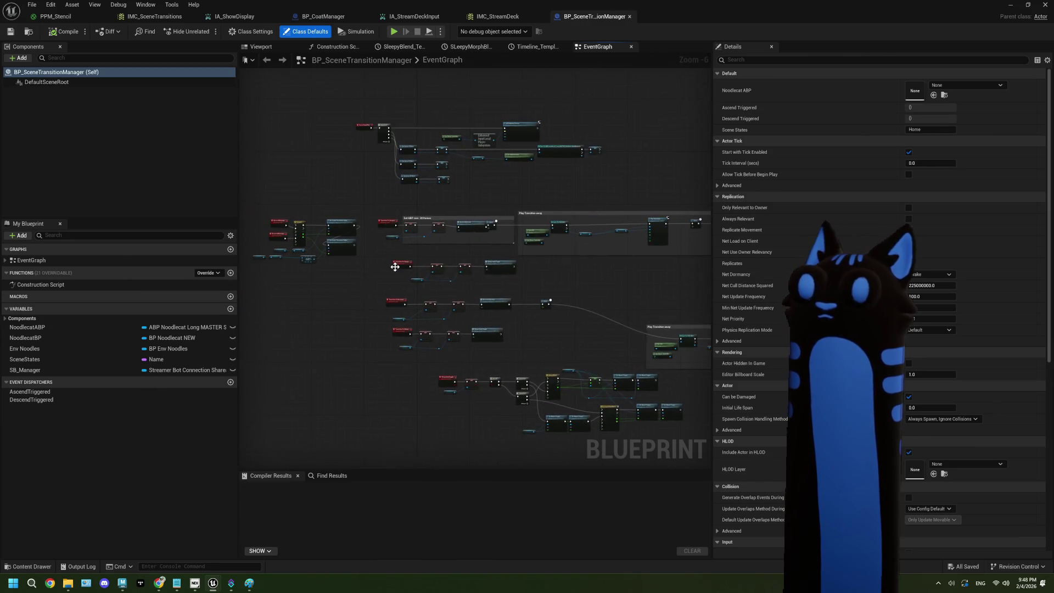
click(630, 16)
click(1010, 5)
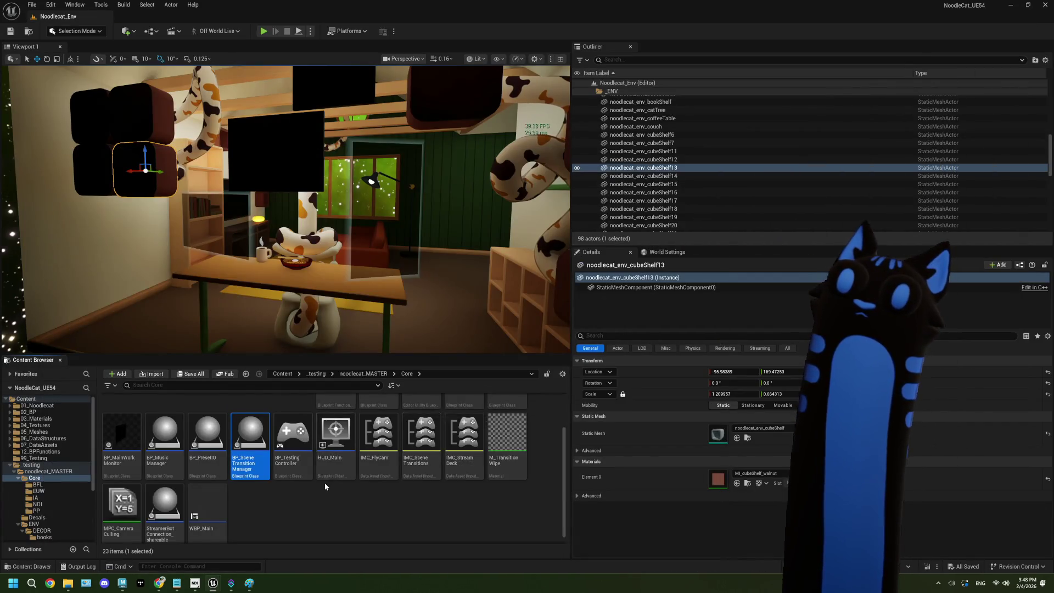
Open BP_CamPawn and frame the IA_Ascend and IA_Sleepy node groups in its EventGraph.
scroll(325, 487, up, 2)
double_click(379, 428)
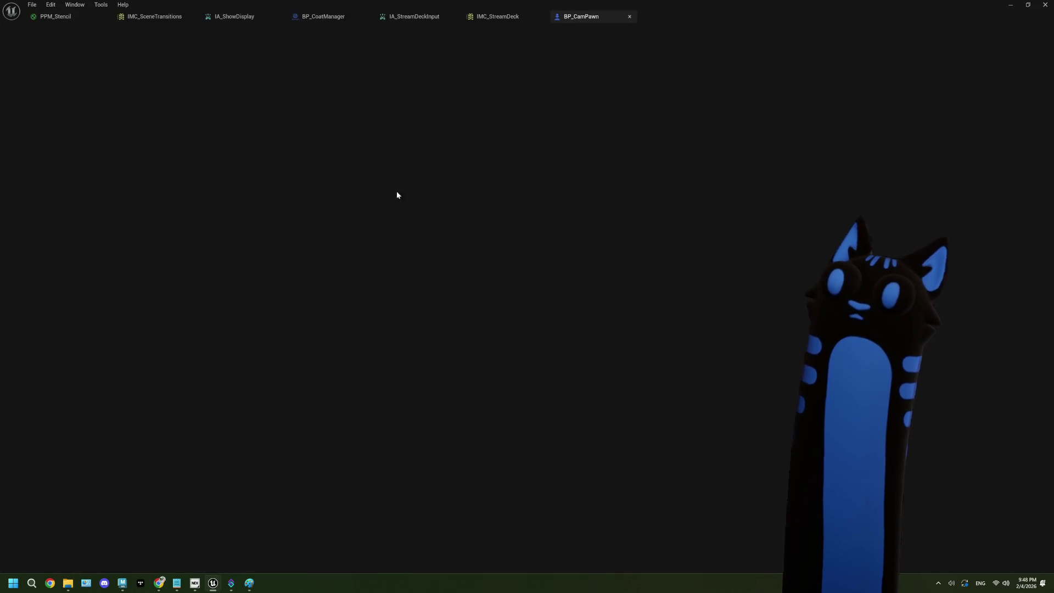
scroll(421, 252, down, 4)
scroll(422, 251, up, 4)
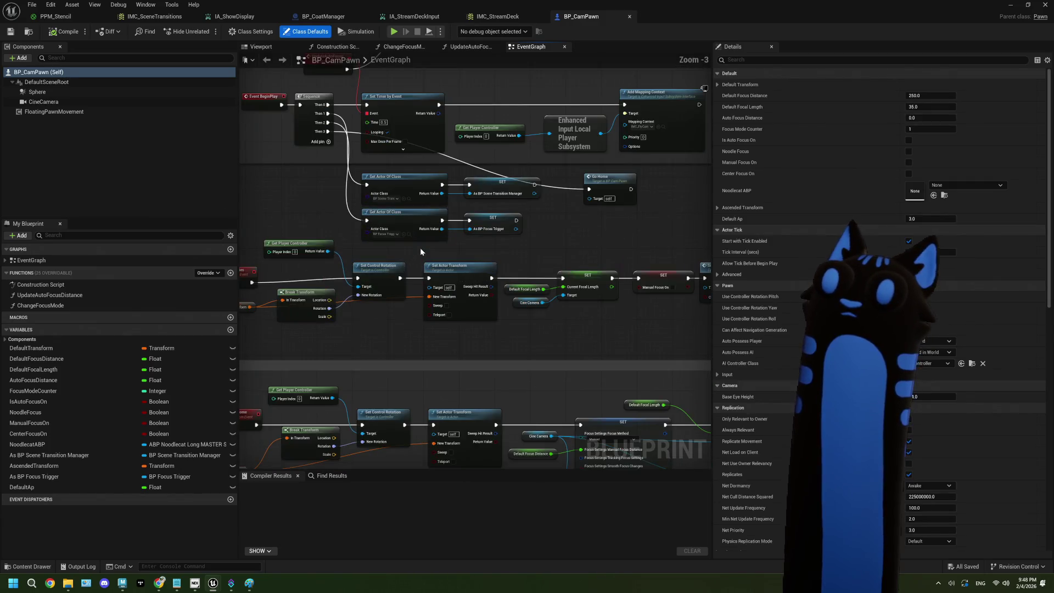
scroll(510, 328, down, 3)
scroll(525, 240, up, 3)
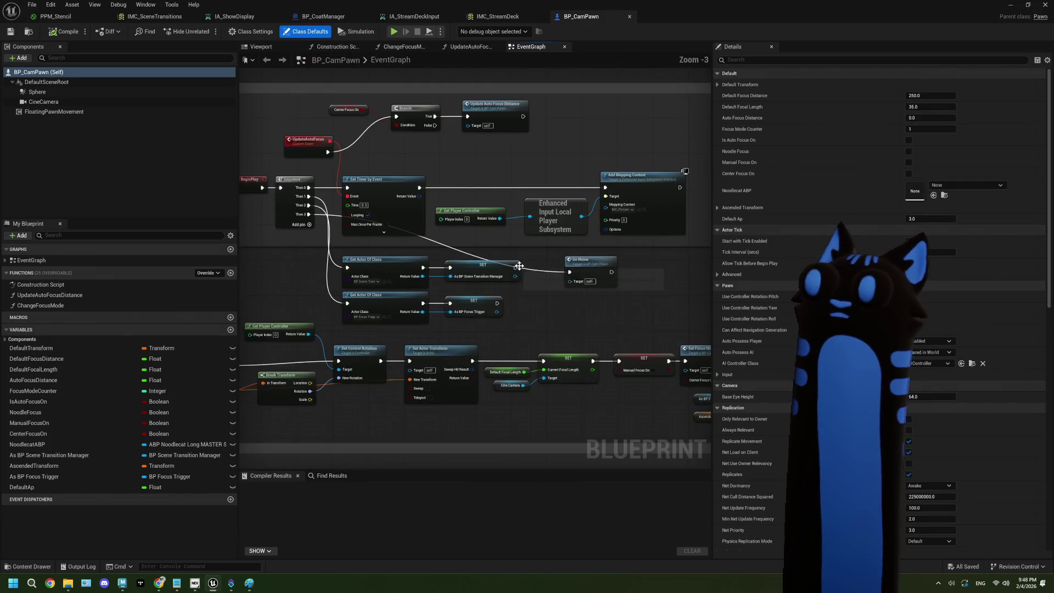
scroll(565, 235, up, 1)
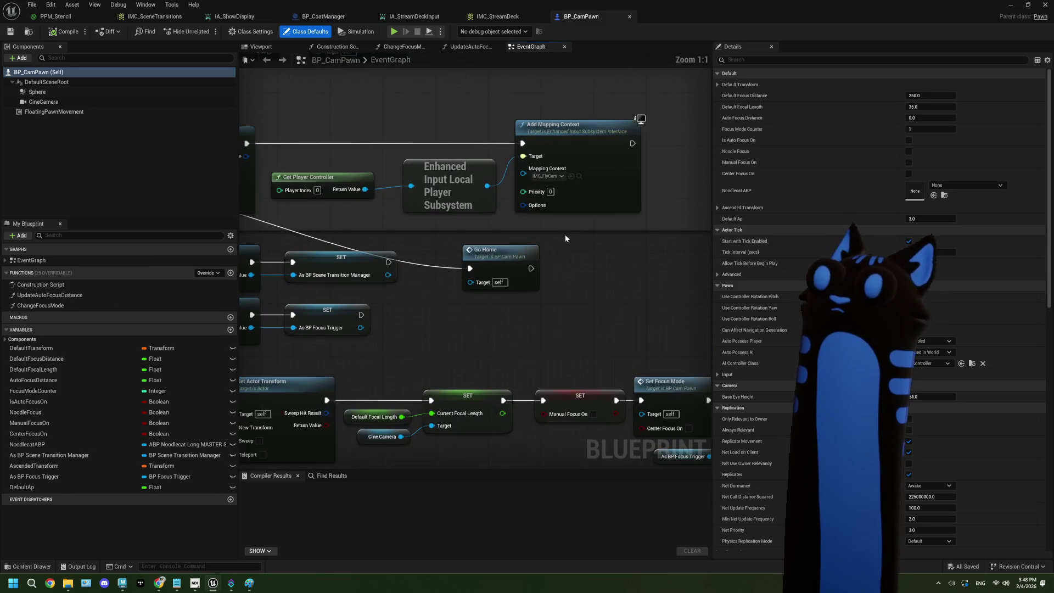
scroll(565, 235, down, 2)
scroll(576, 255, down, 2)
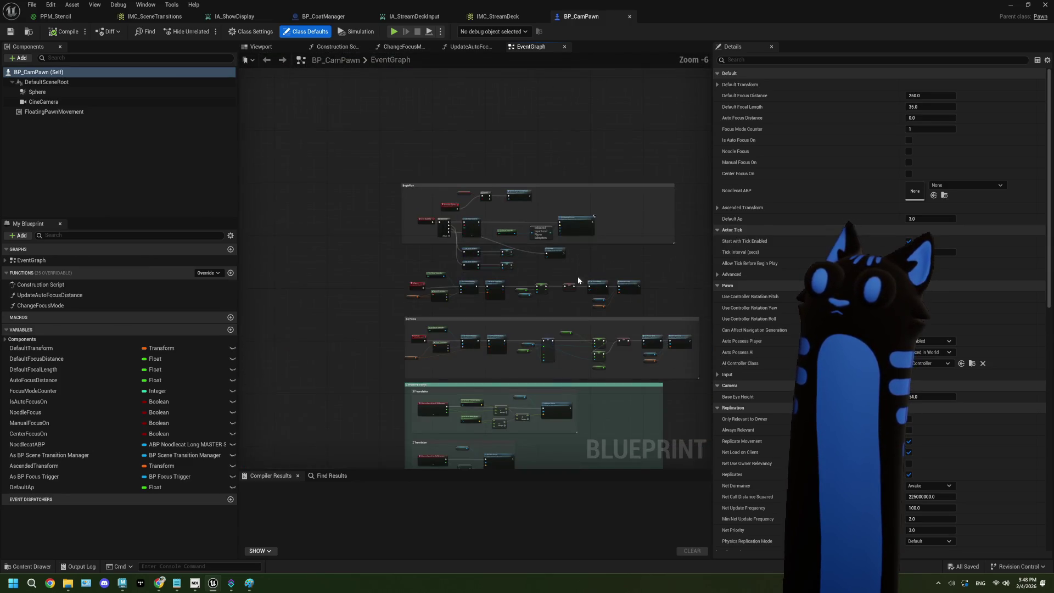
click(467, 258)
scroll(467, 258, up, 2)
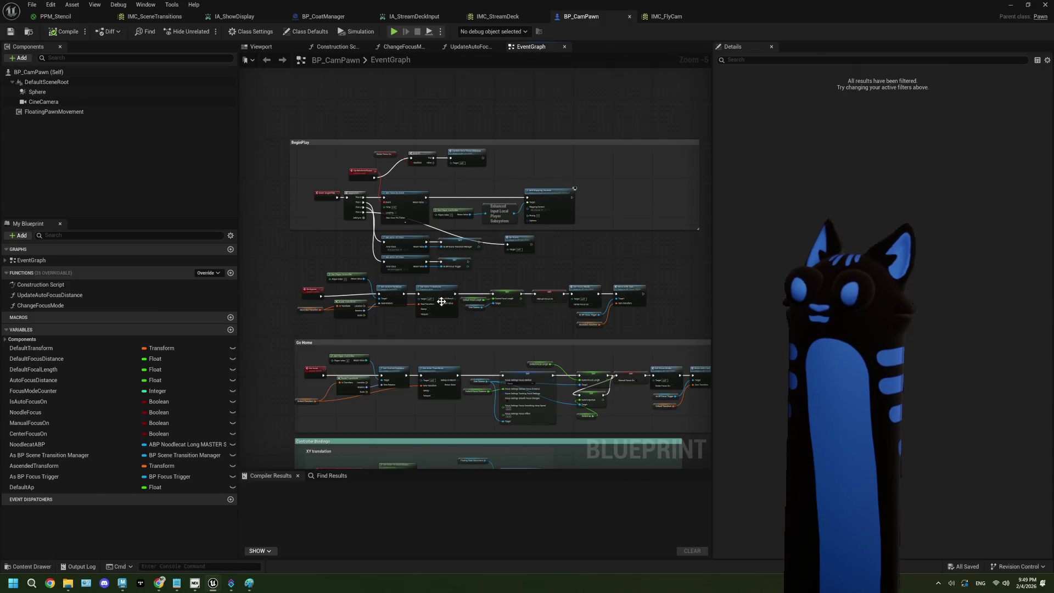
scroll(430, 266, down, 2)
mouse_move(454, 329)
mouse_down()
mouse_move(492, 277)
mouse_move(498, 289)
mouse_up()
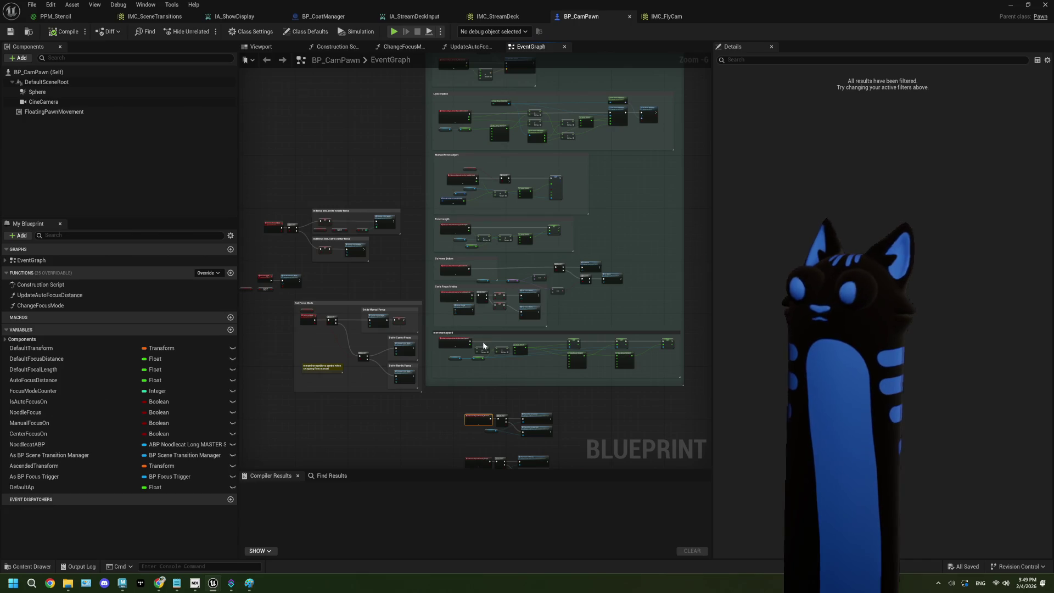
drag(513, 482, 411, 344)
scroll(410, 344, up, 3)
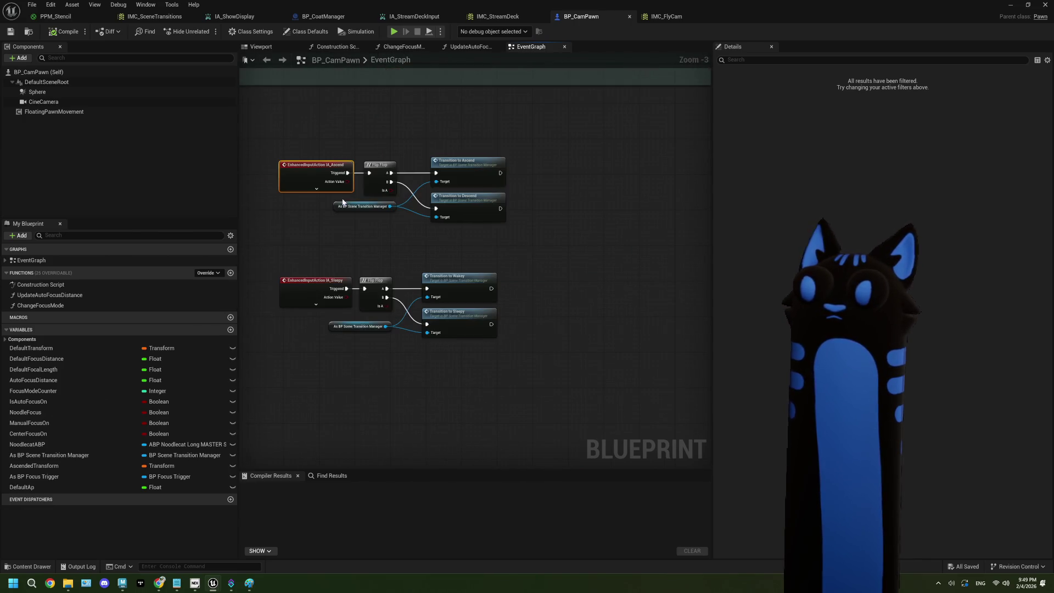
Add an IA_ShowDisplay input event node below the existing input handlers.
mouse_move(411, 294)
mouse_down()
mouse_move(394, 350)
mouse_move(323, 340)
mouse_up()
right_click(323, 341)
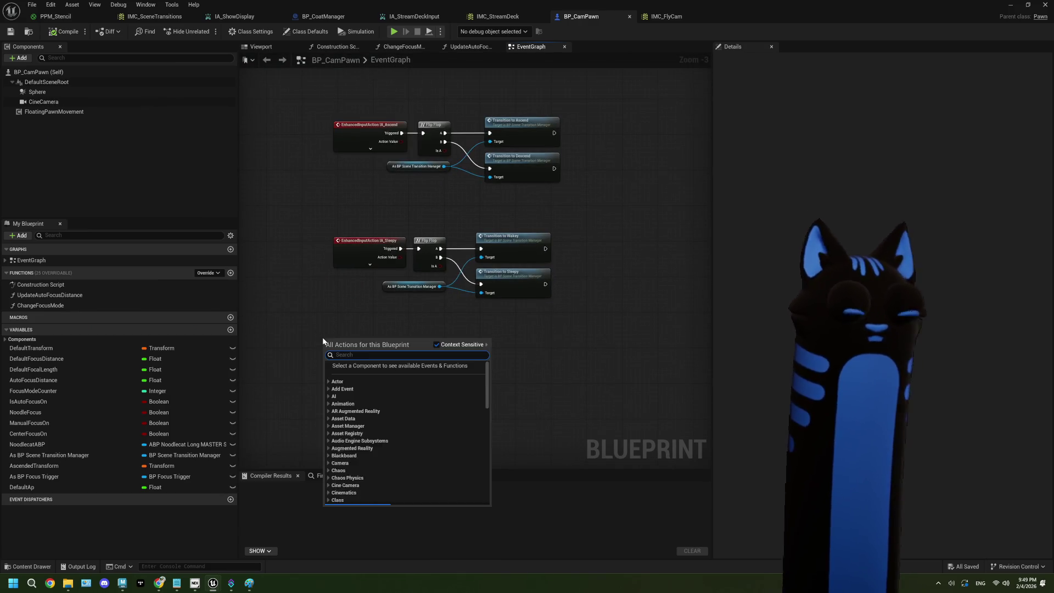
text(show di)
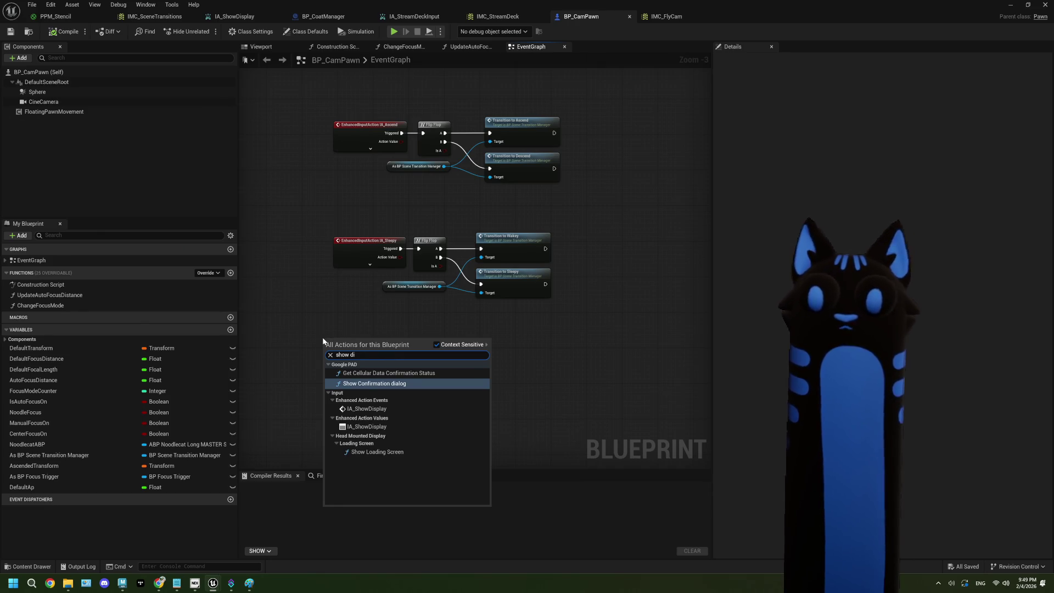
click(365, 408)
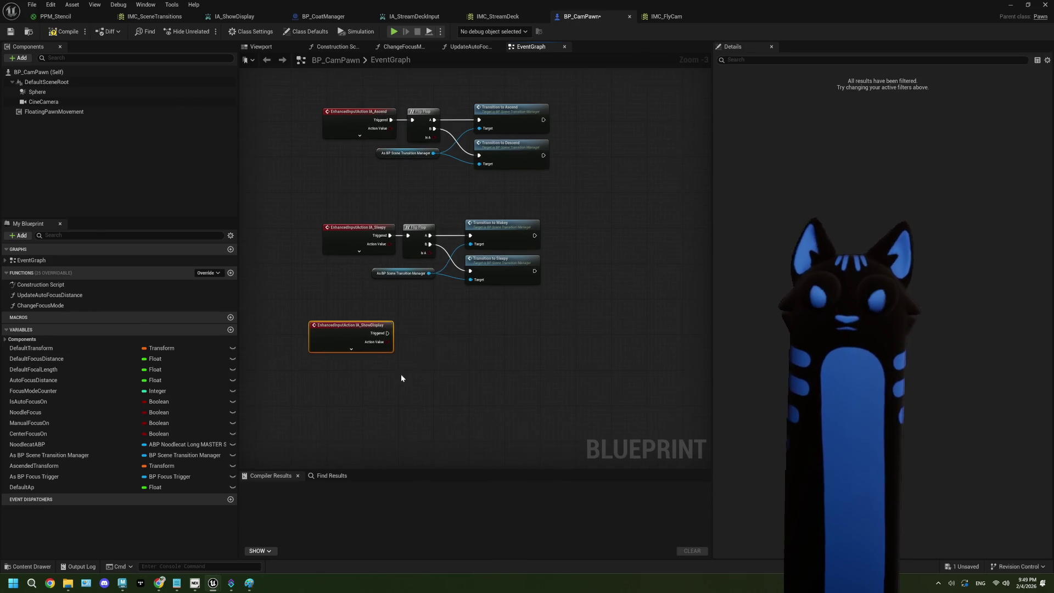
scroll(401, 376, up, 2)
click(357, 346)
drag(420, 387, 395, 365)
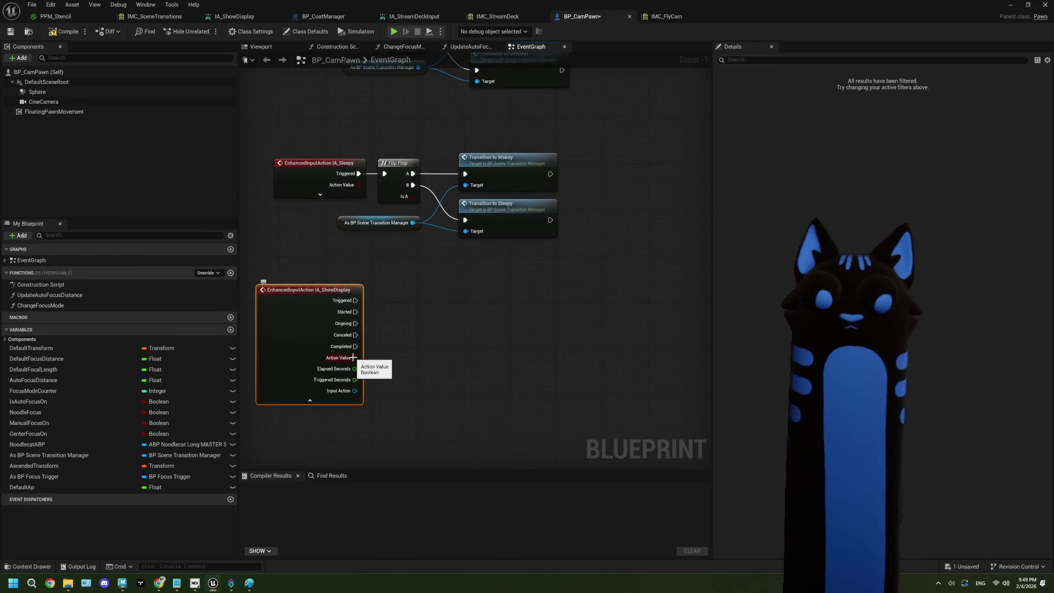
click(419, 346)
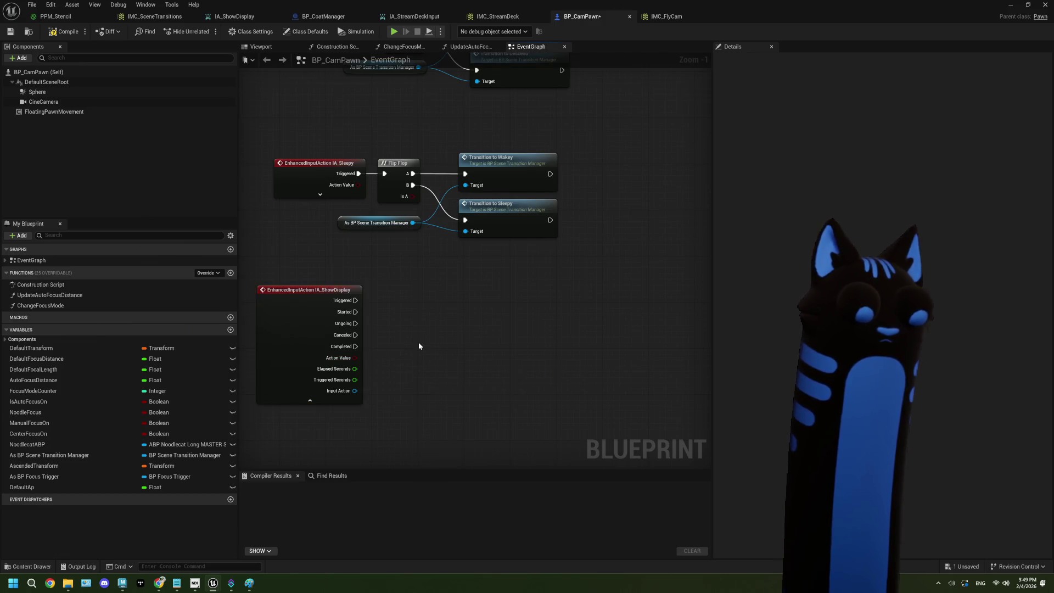
Add a Flip Flop node and wire IA_ShowDisplay's Triggered output into it.
right_click(419, 346)
text(flip)
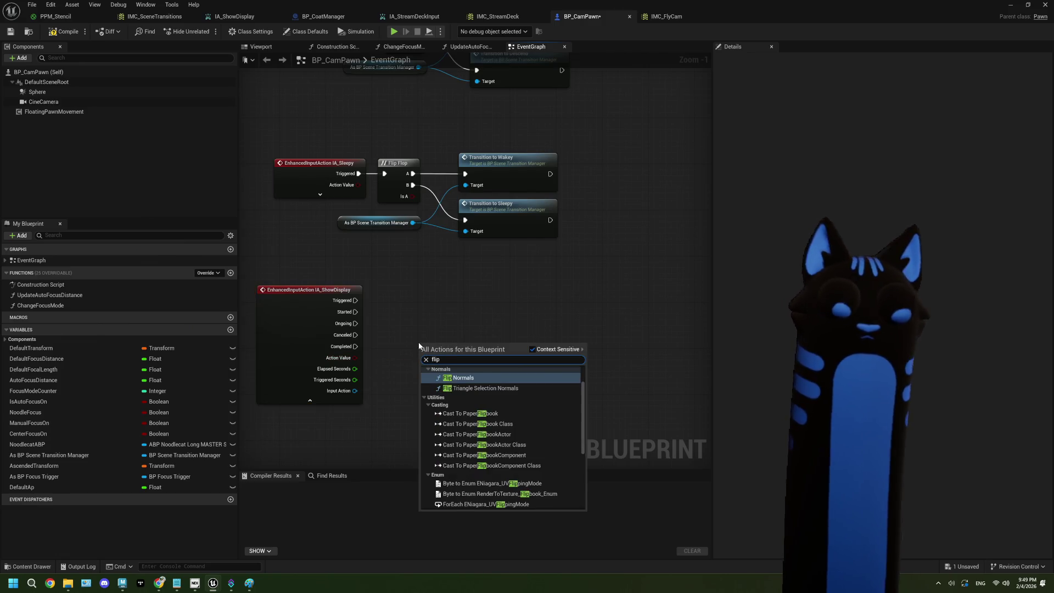
text(fl)
key(Up)
key(Up)
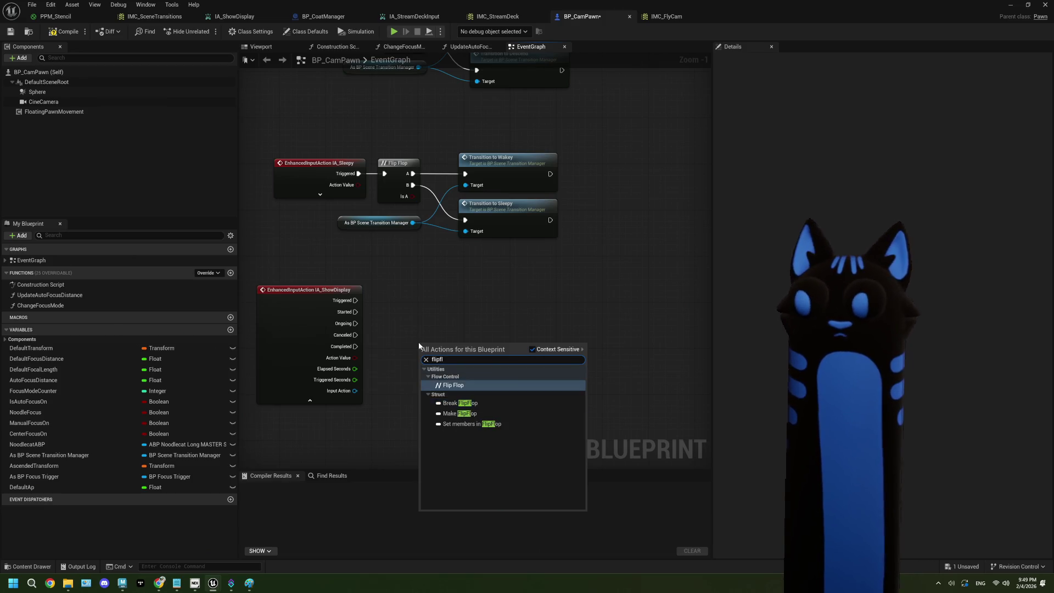
key(Return)
mouse_move(356, 301)
mouse_down()
mouse_move(424, 358)
mouse_move(429, 345)
mouse_move(401, 301)
mouse_move(469, 325)
mouse_up()
Zoom around the graph and select the As BP Scene Transition Manager reference.
scroll(410, 324, up, 1)
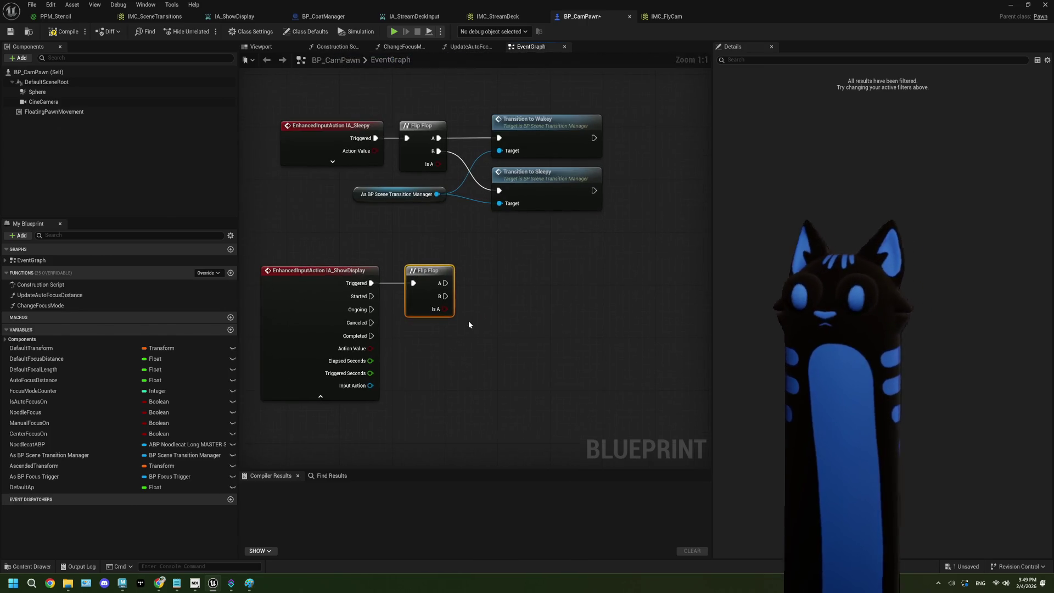
scroll(469, 321, down, 6)
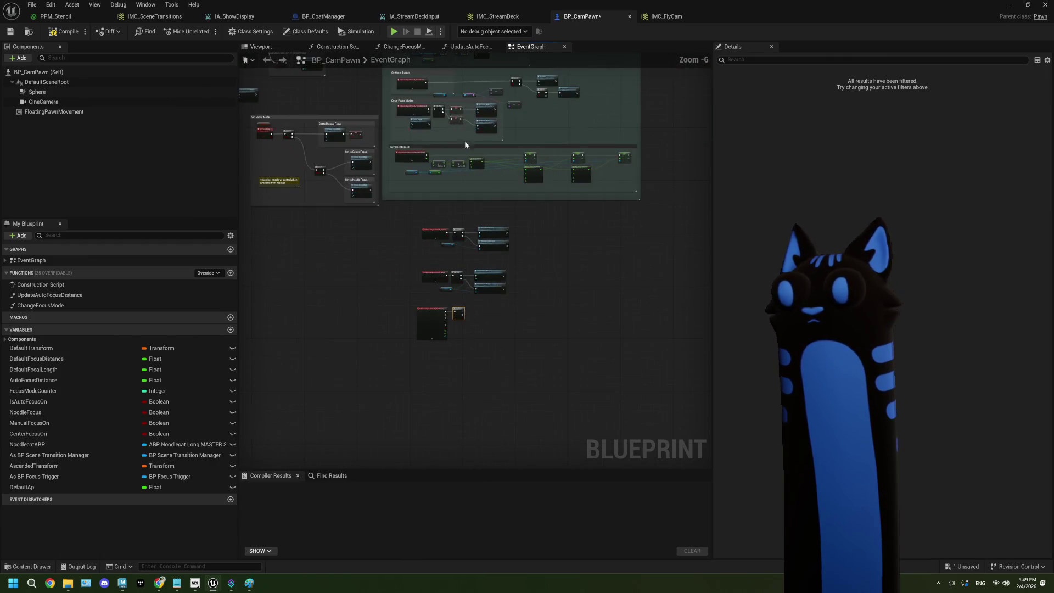
scroll(449, 187, up, 2)
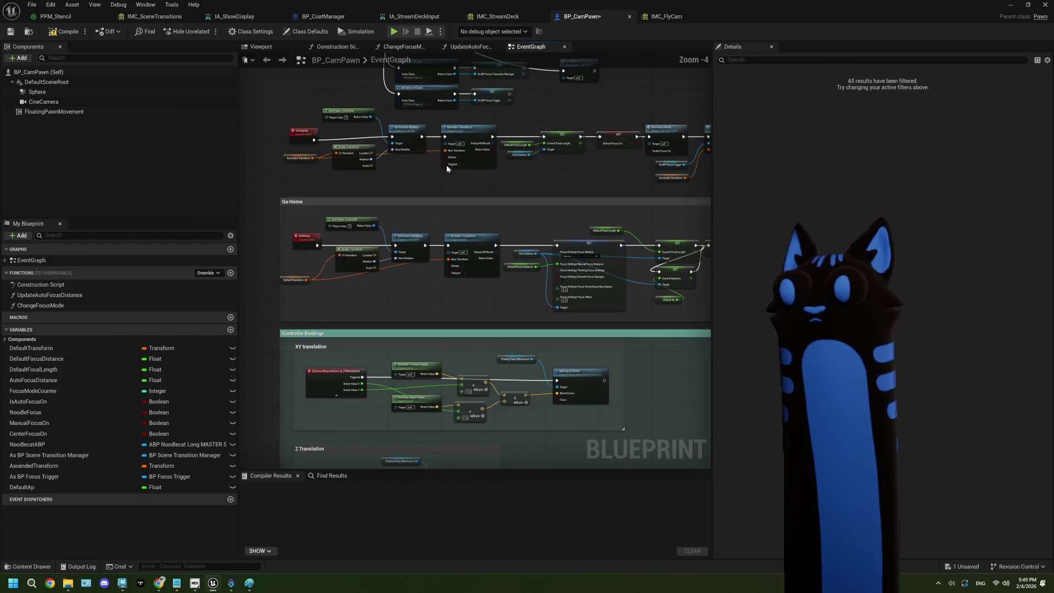
scroll(448, 184, up, 4)
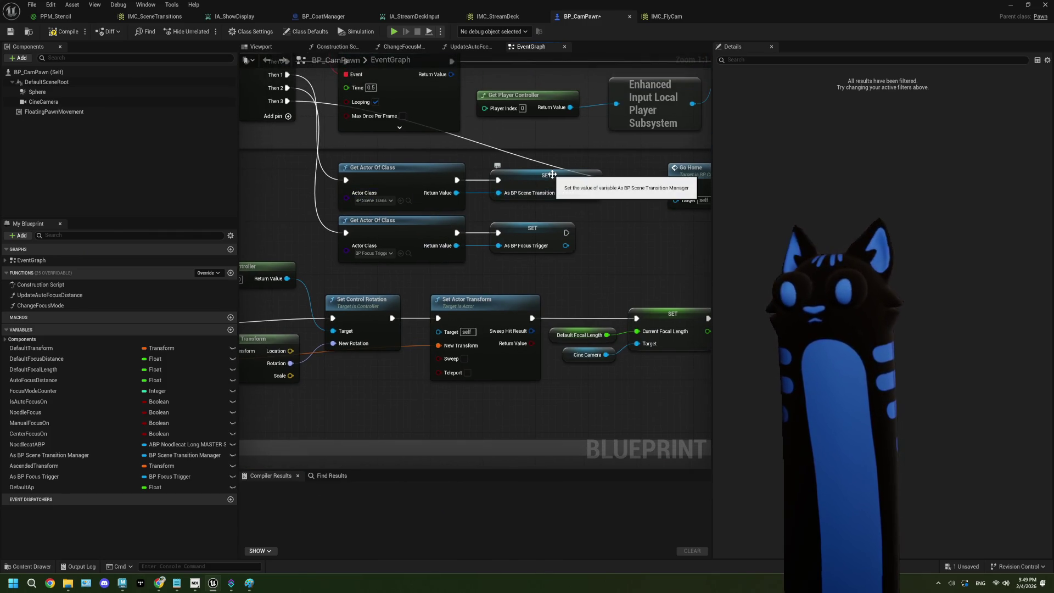
scroll(389, 258, down, 8)
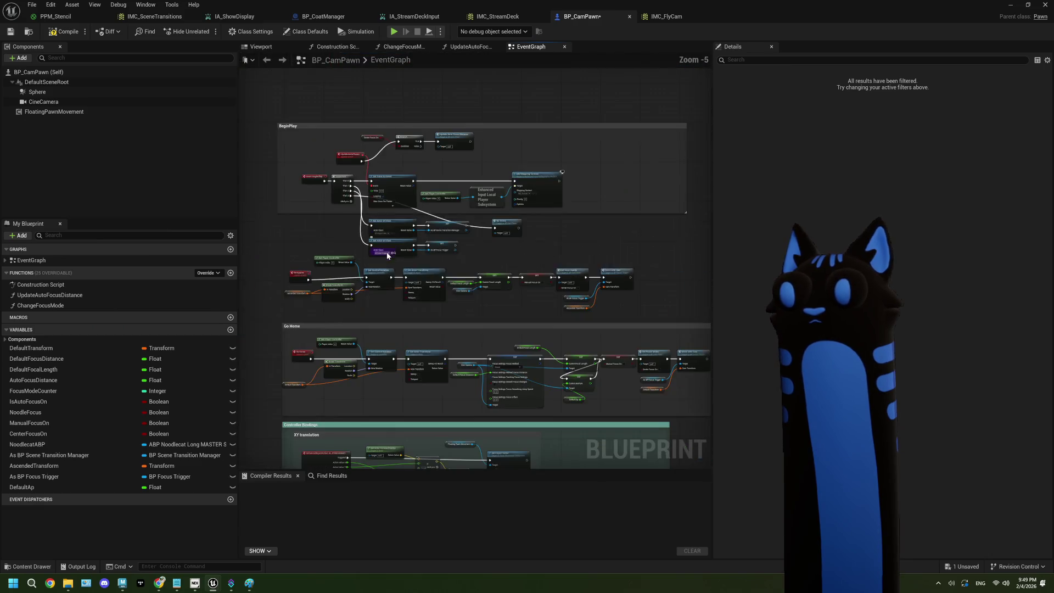
scroll(435, 278, up, 1)
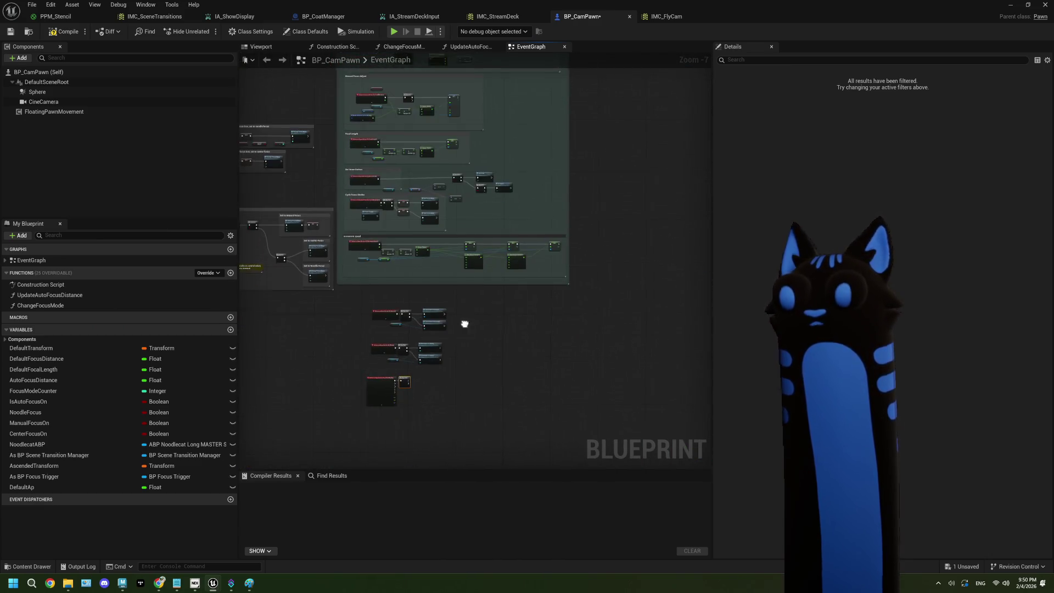
scroll(407, 377, up, 7)
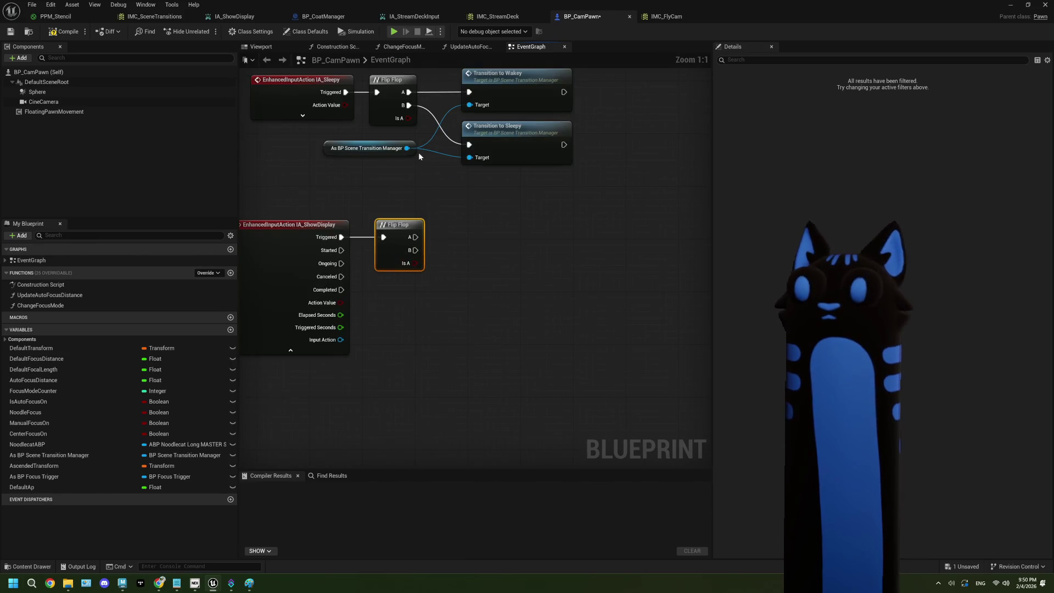
click(402, 150)
Duplicate the As BP Scene Transition Manager reference and place it beside the ShowDisplay Flip Flop.
key(ctrl+c)
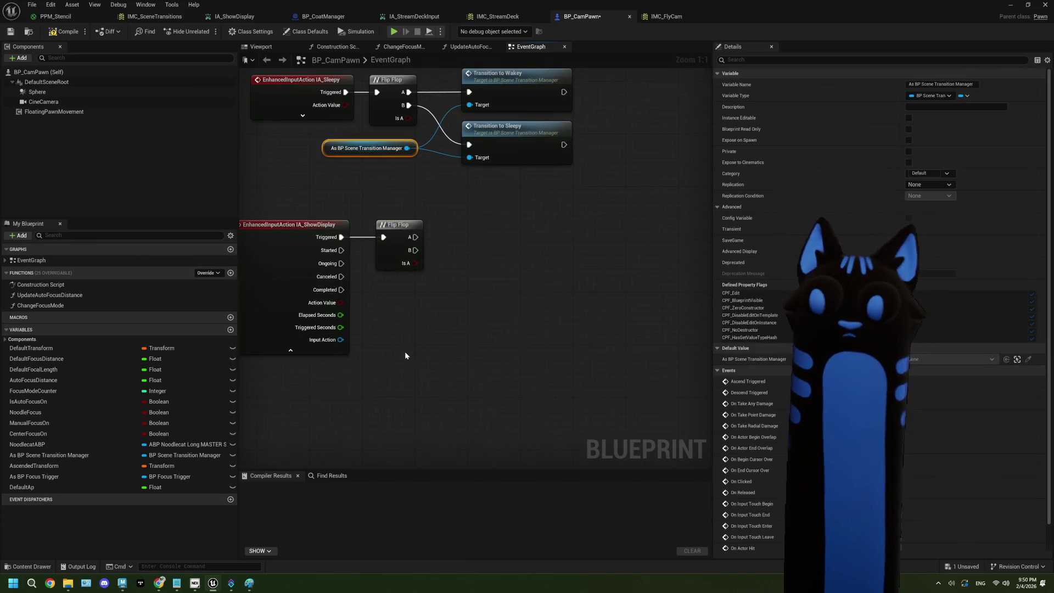
key(ctrl+v)
drag(456, 359, 416, 287)
mouse_move(477, 269)
mouse_down()
mouse_move(488, 356)
mouse_move(495, 335)
mouse_up()
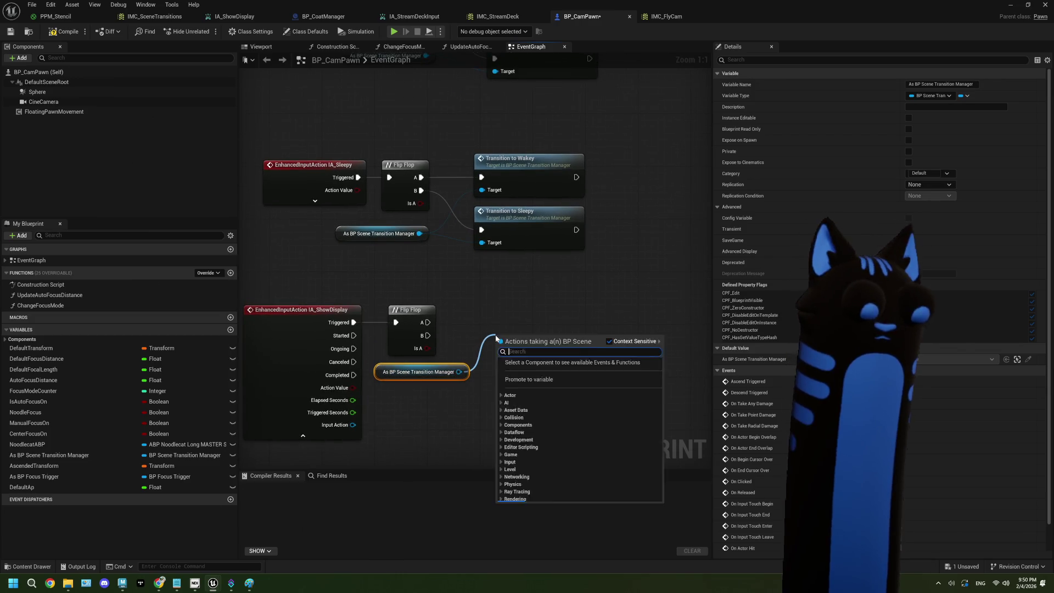
Clear the action search and undock the Blueprint editor to reveal the level editor.
text(se)
key(BackSpace)
key(BackSpace)
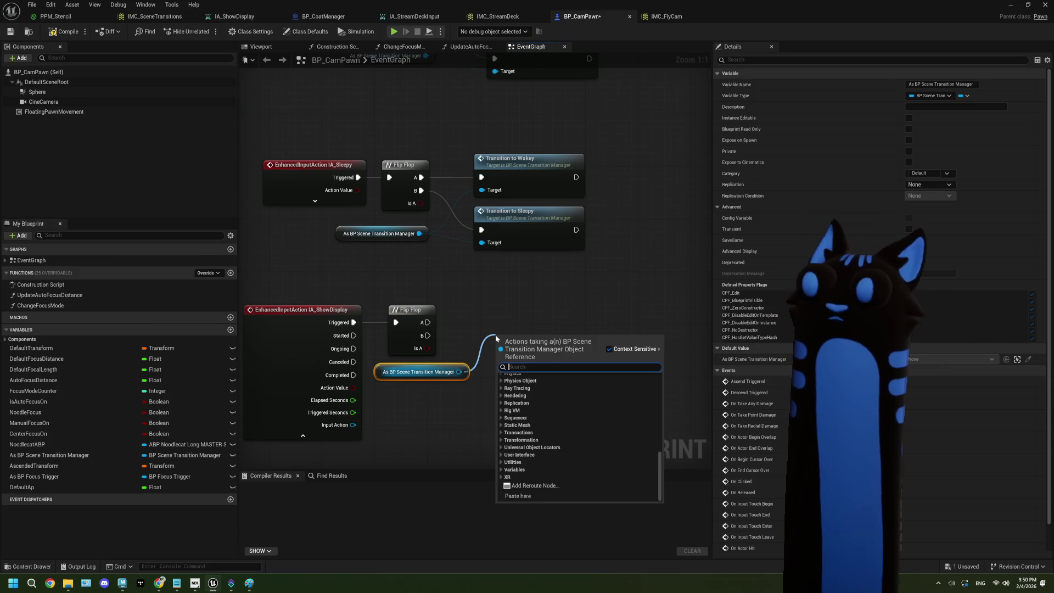
mouse_move(798, 12)
mouse_down()
mouse_move(696, 328)
mouse_move(909, 195)
mouse_up()
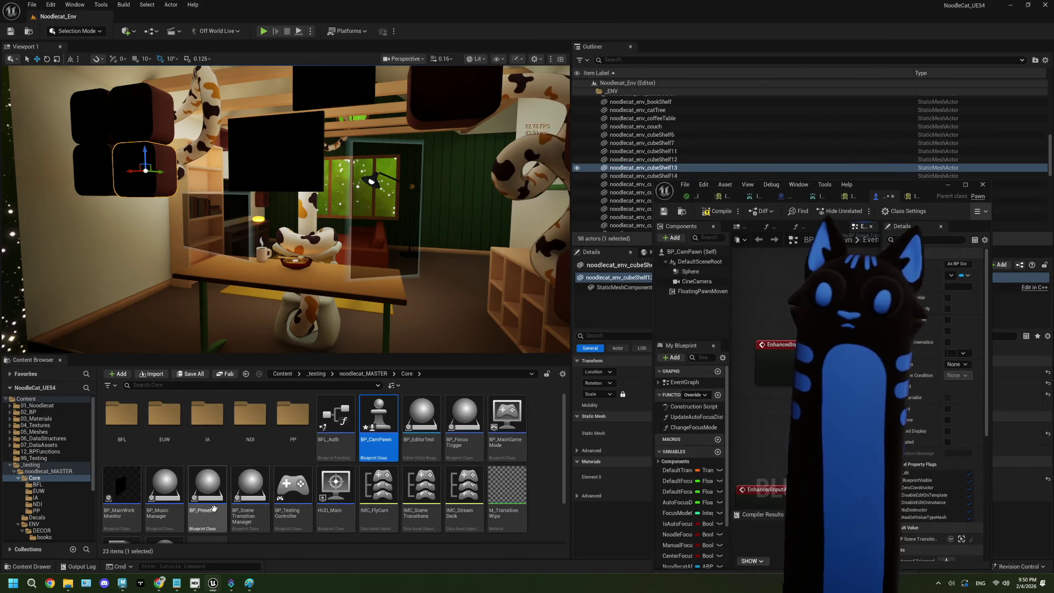
Open the BP_SceneTransitionManager blueprint full-screen.
double_click(263, 497)
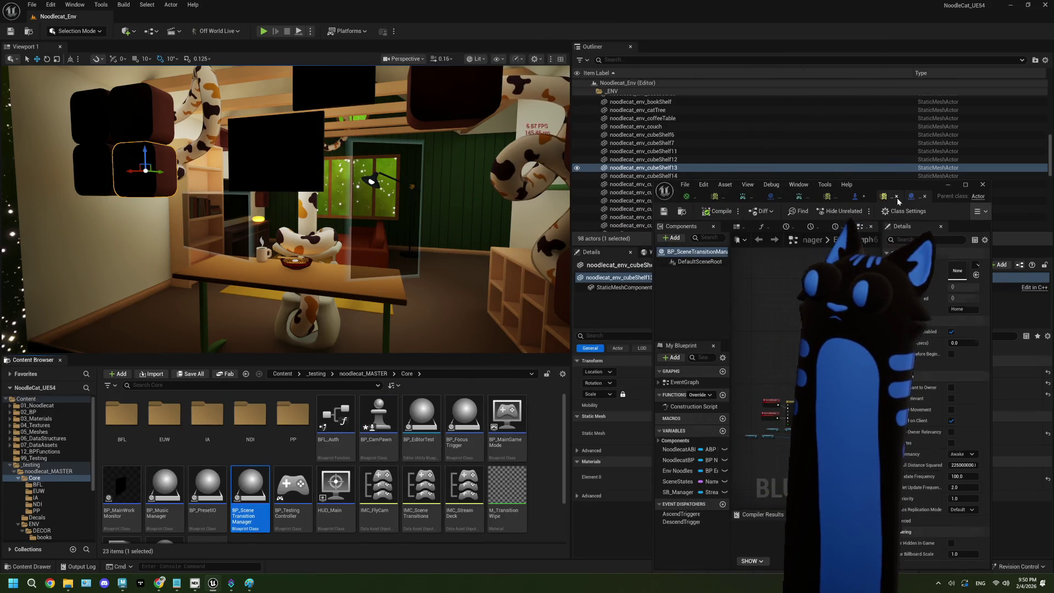
double_click(905, 188)
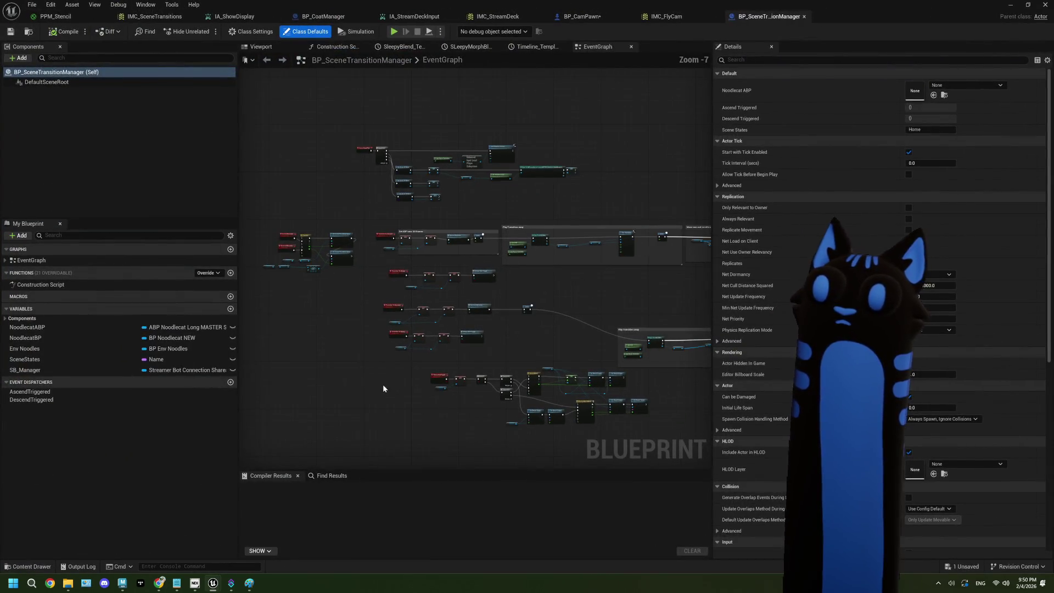
scroll(423, 363, up, 1)
Add a custom event named SwitchDisplay to the graph.
right_click(412, 350)
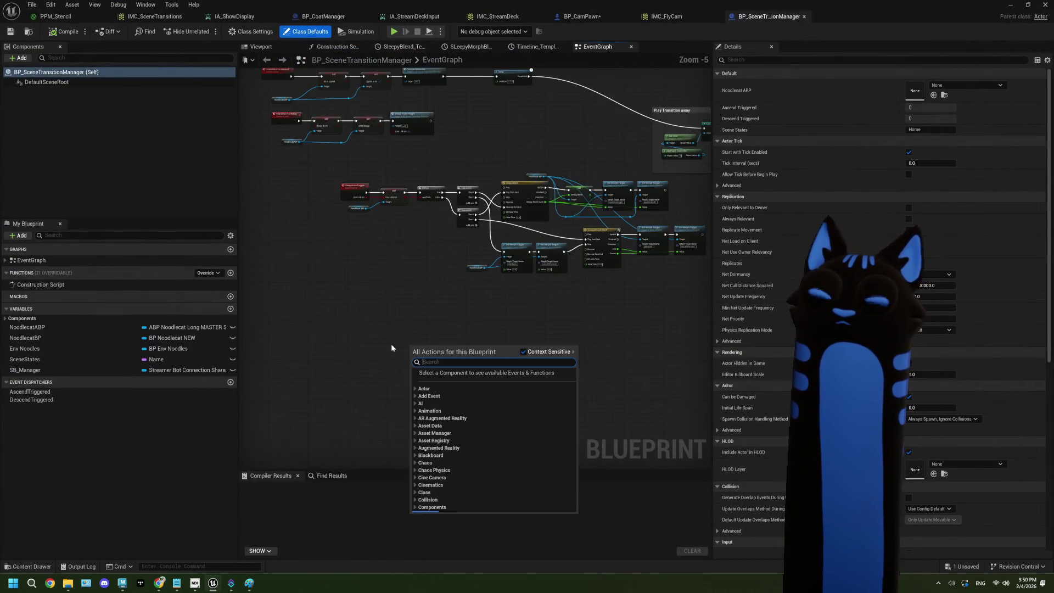
right_click(351, 341)
right_click(351, 341)
text(custom)
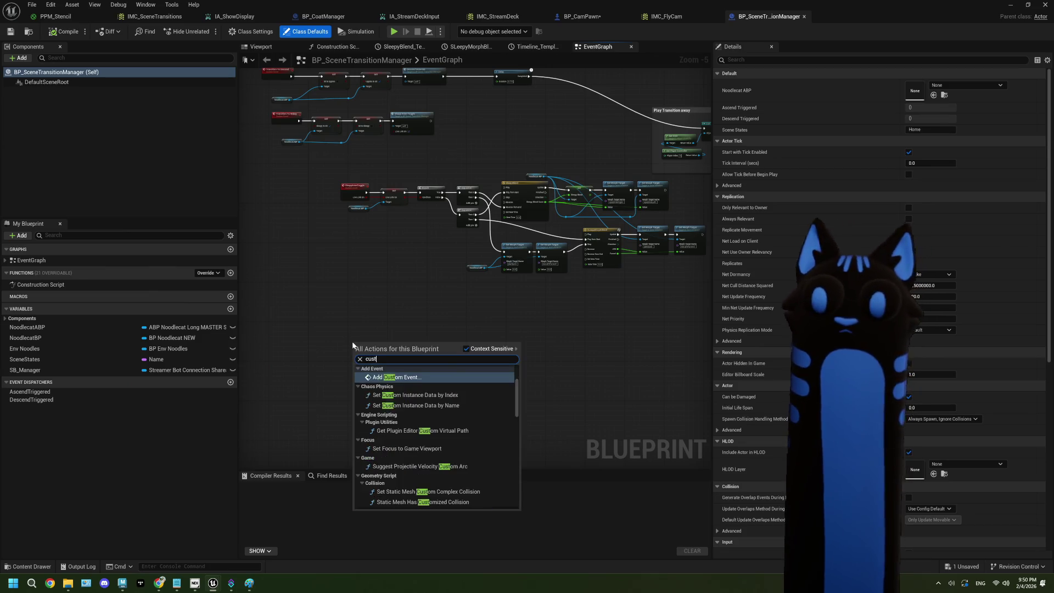
click(405, 383)
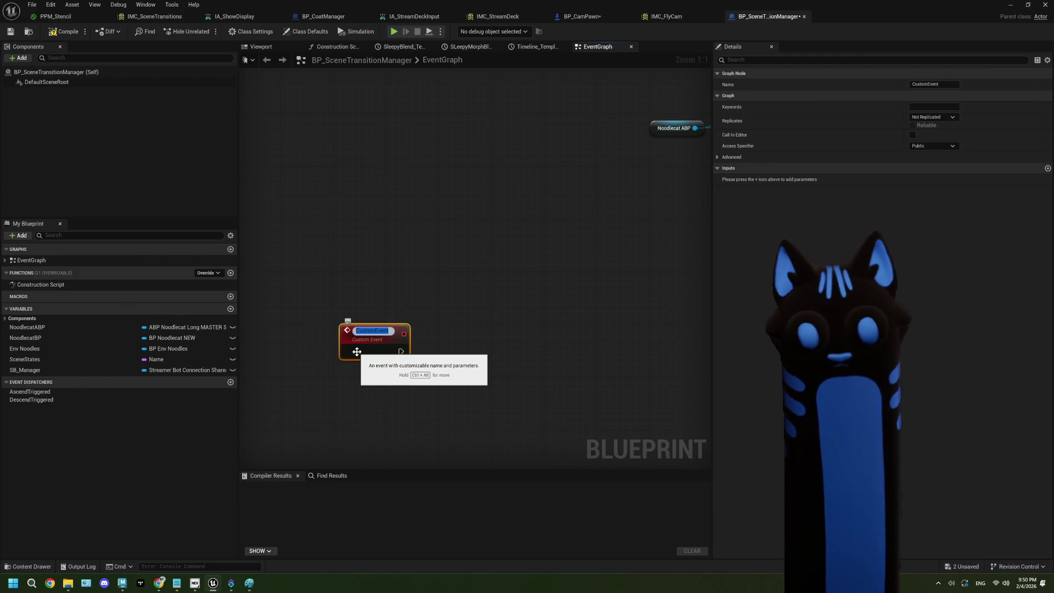
text(Switch)
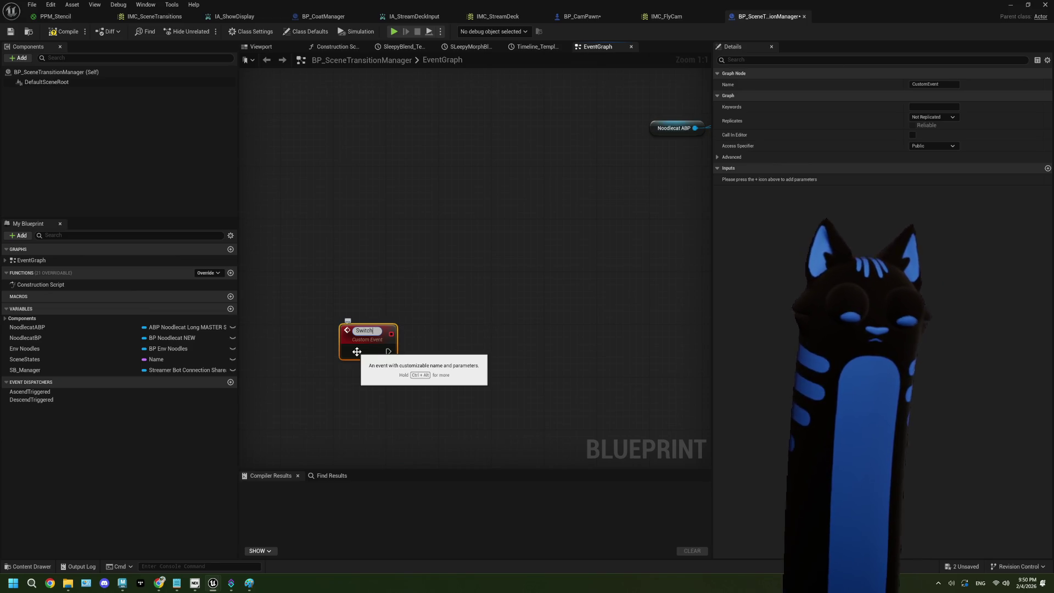
text(Displa)
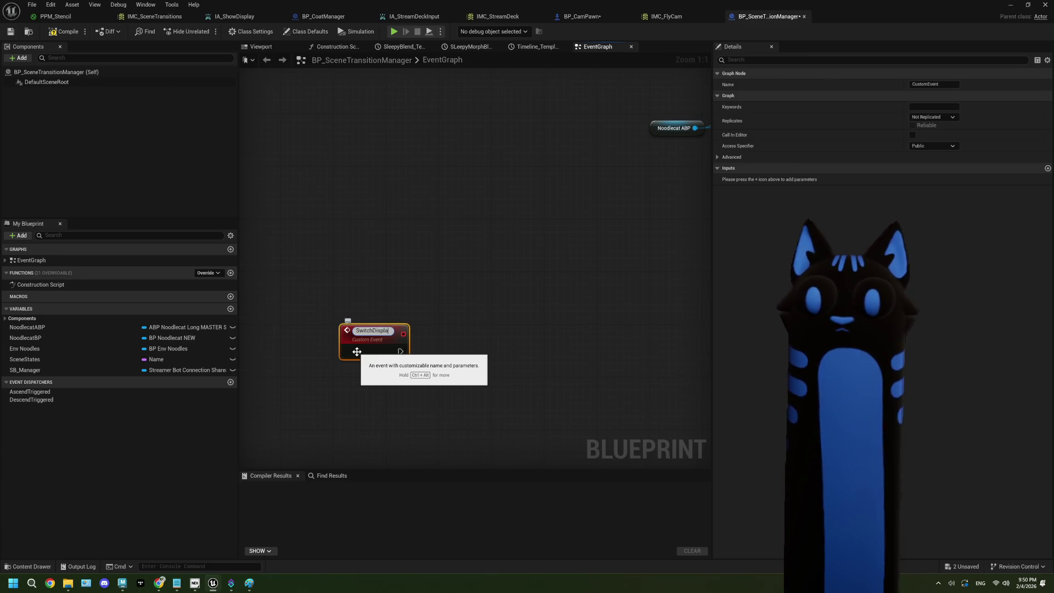
text(y)
key(Return)
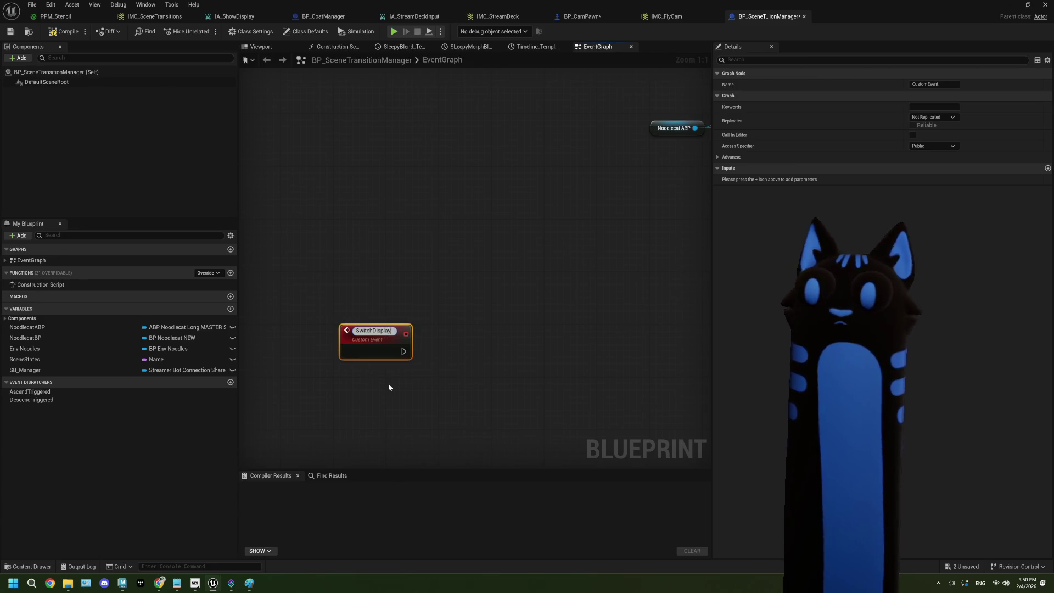
Give SwitchDisplay a Name-type input called Display to Show.
click(388, 384)
click(384, 346)
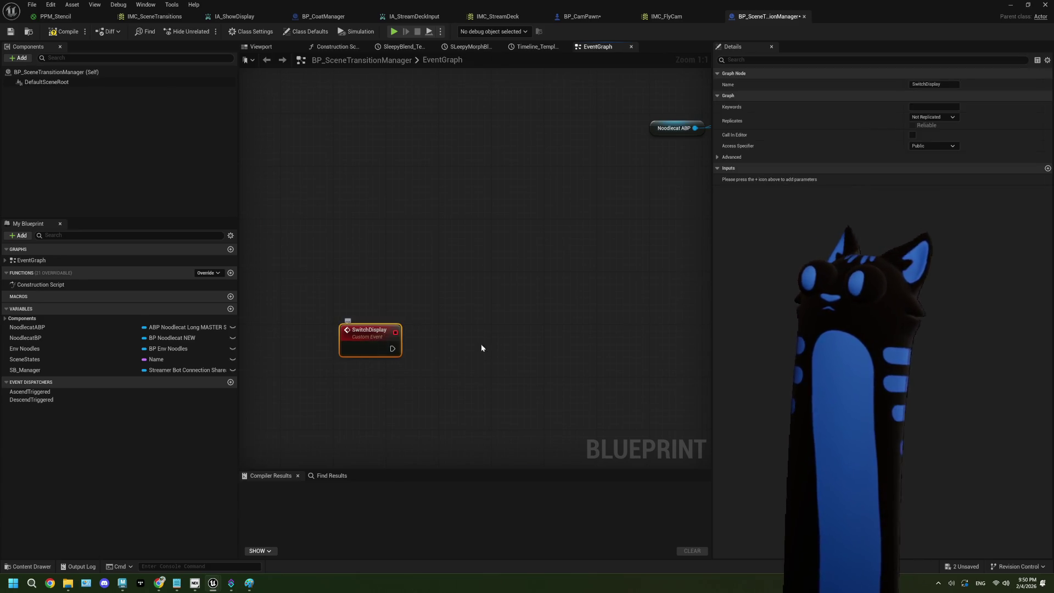
click(1048, 169)
click(948, 179)
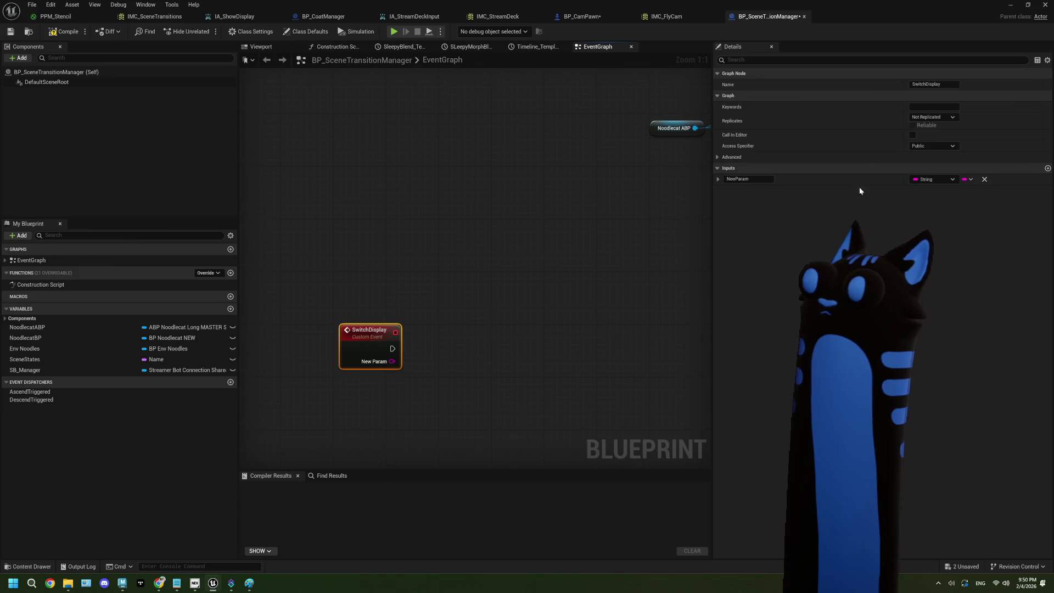
click(742, 180)
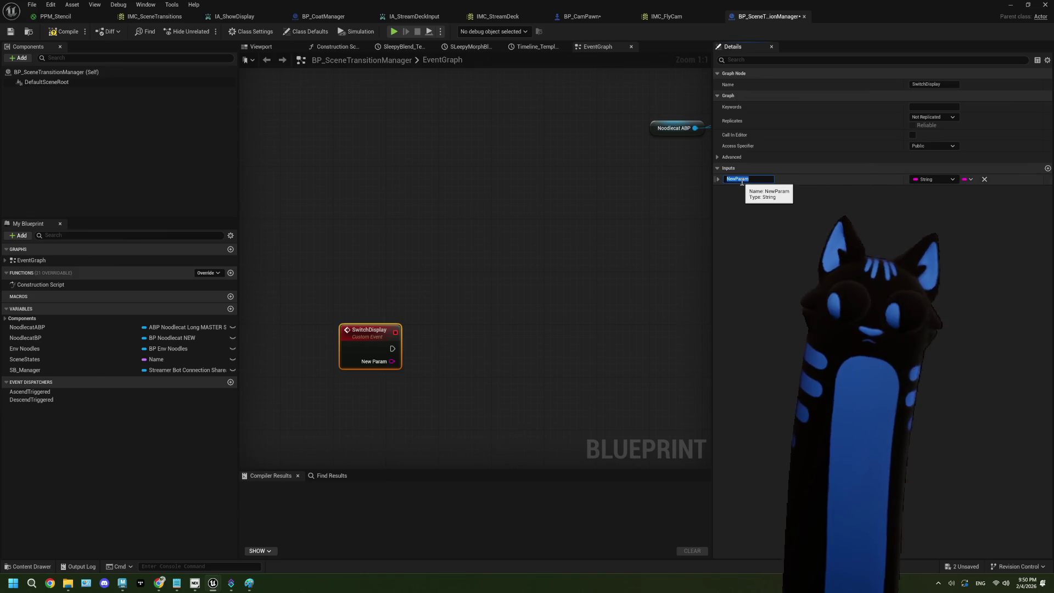
text(Whi)
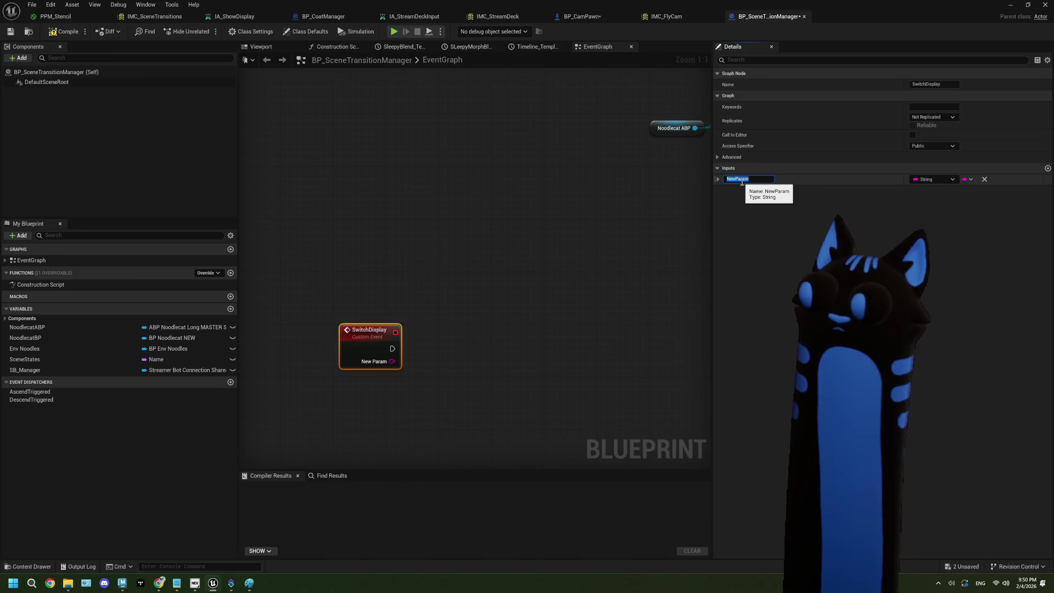
key(BackSpace)
key(BackSpace)
key(BackSpace)
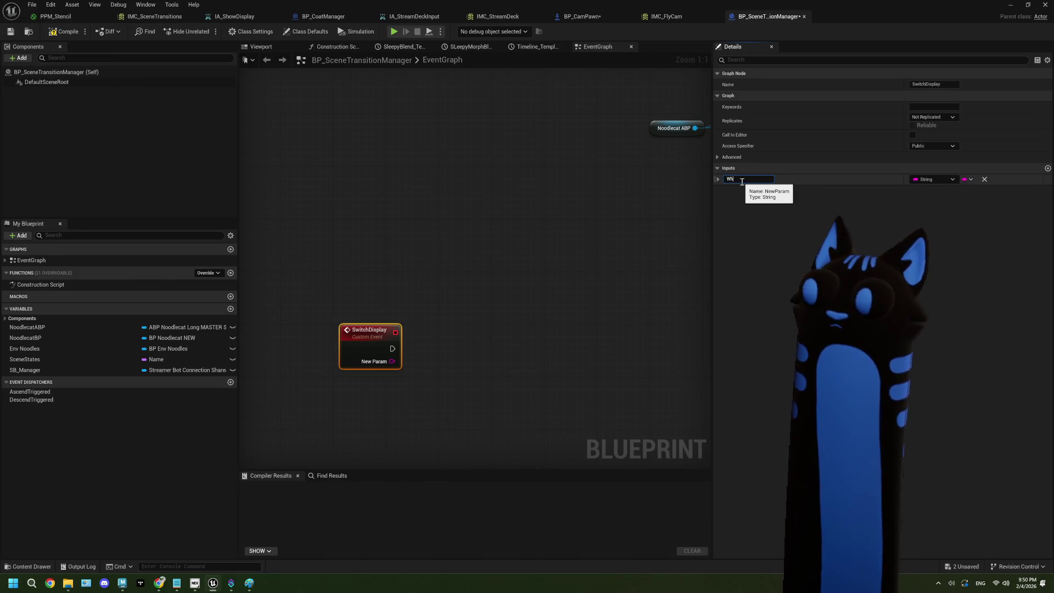
text(Displa)
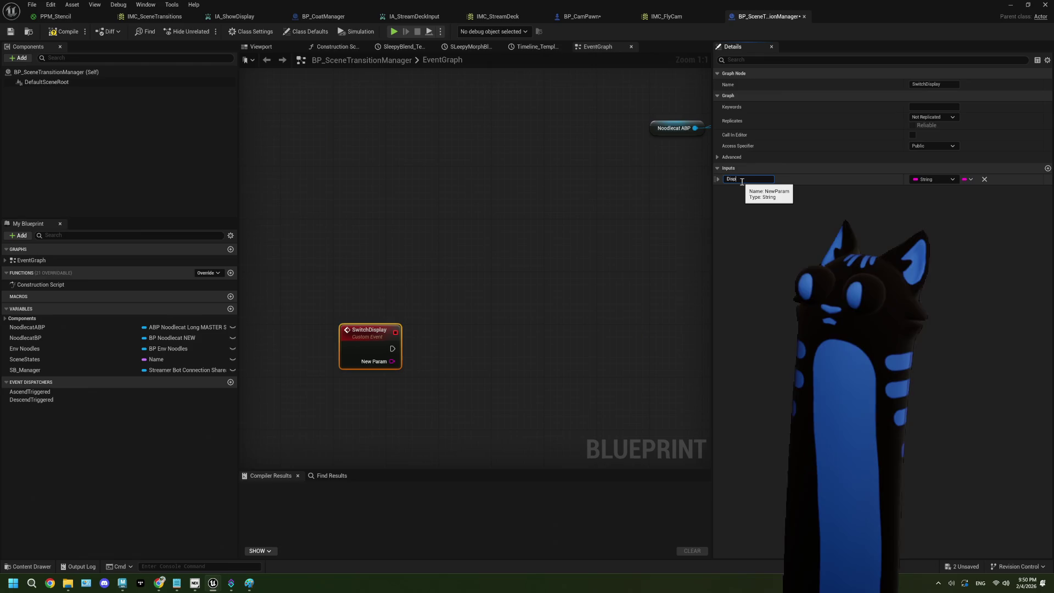
text(yed)
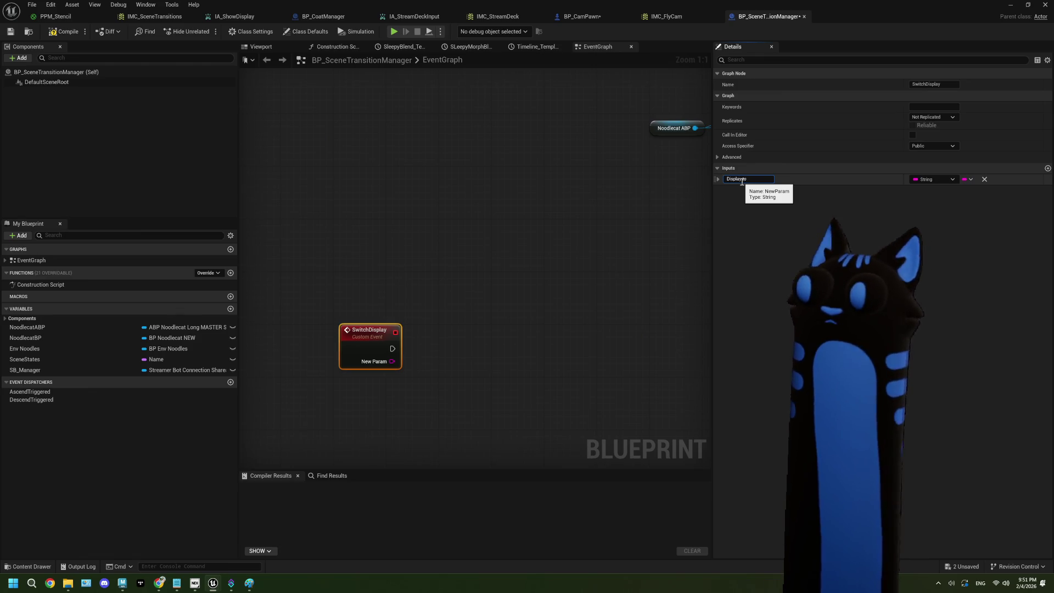
text(  Show)
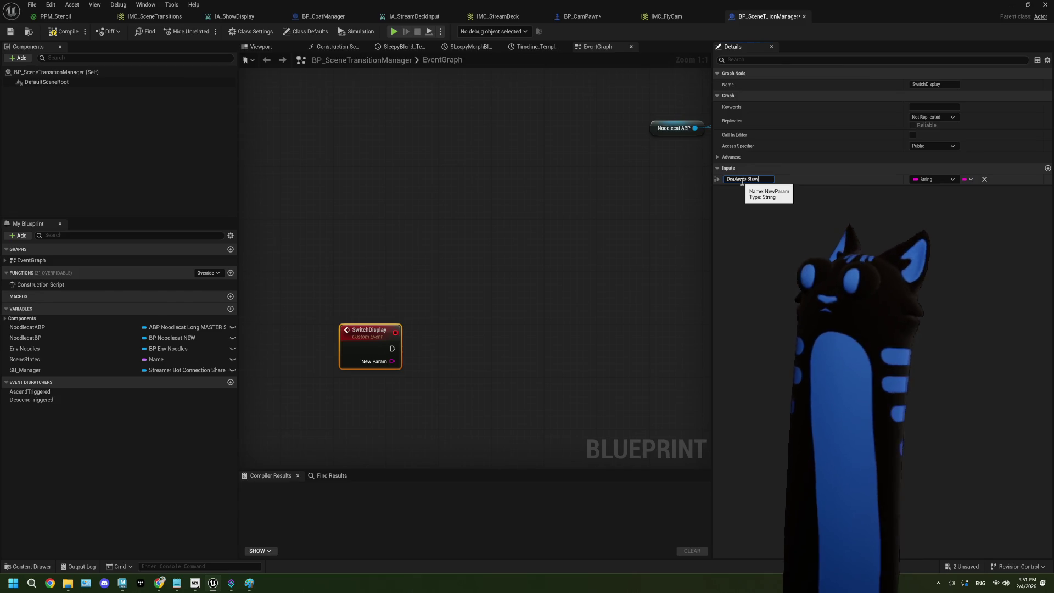
click(938, 179)
click(877, 230)
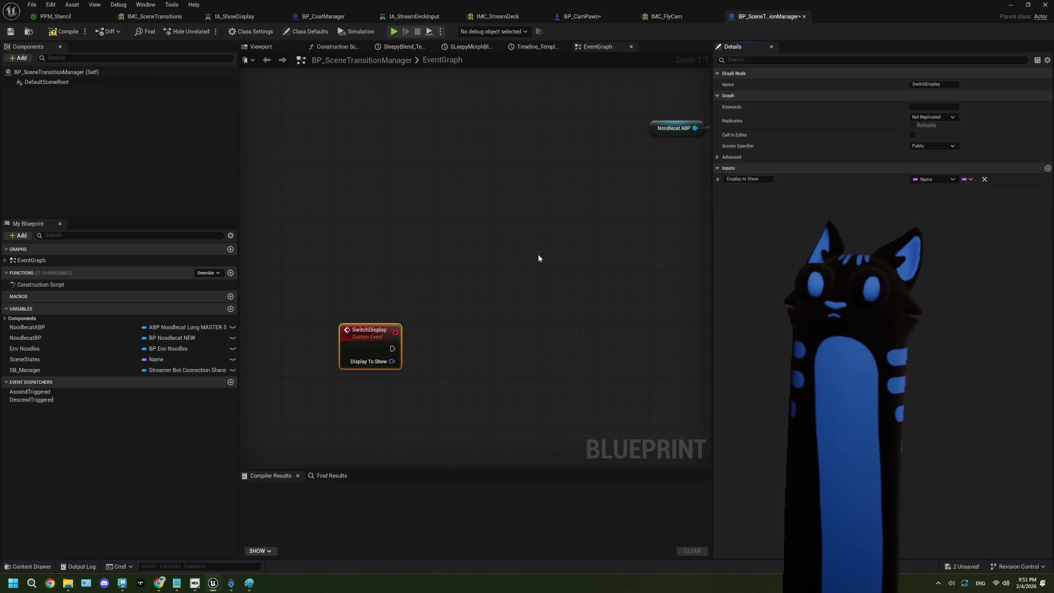
Compile and save BP_SceneTransitionManager, then return to BP_CamPawn.
click(65, 31)
click(11, 31)
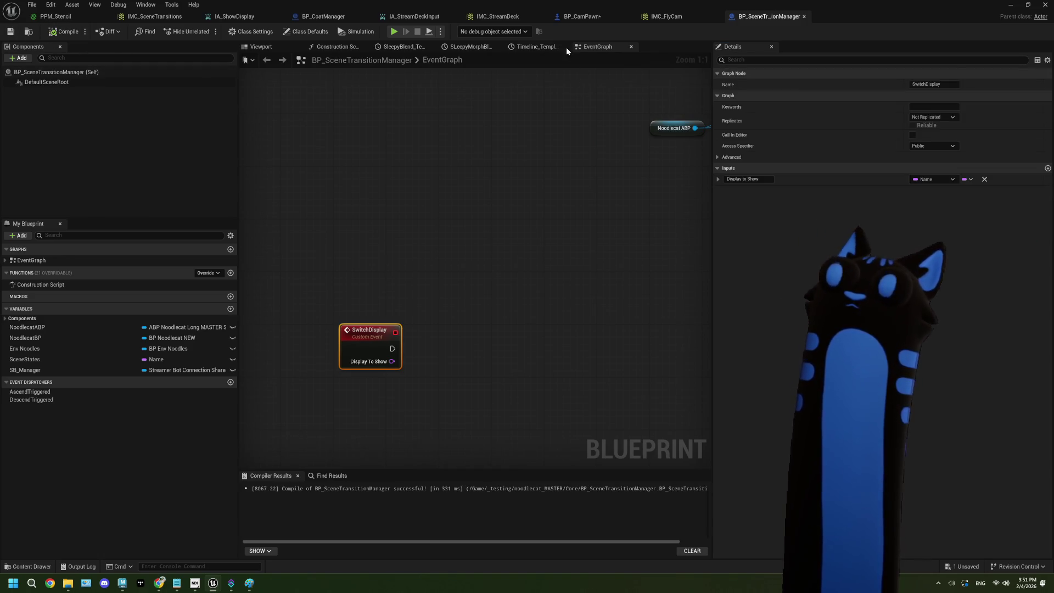
click(593, 17)
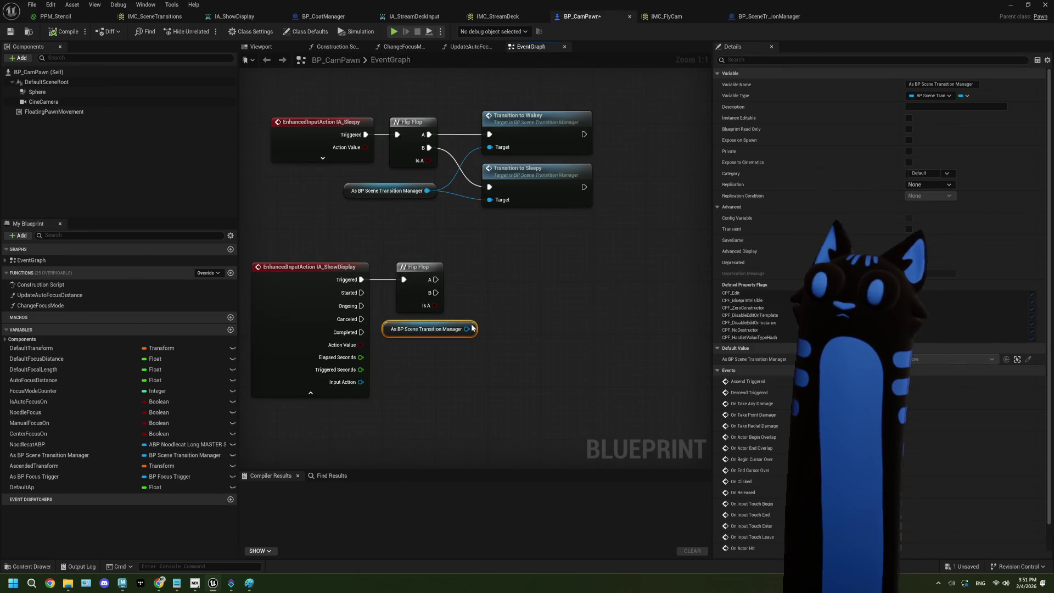
Replace the ShowDisplay Flip Flop with a Switch Display call wired from Triggered.
drag(471, 276, 433, 268)
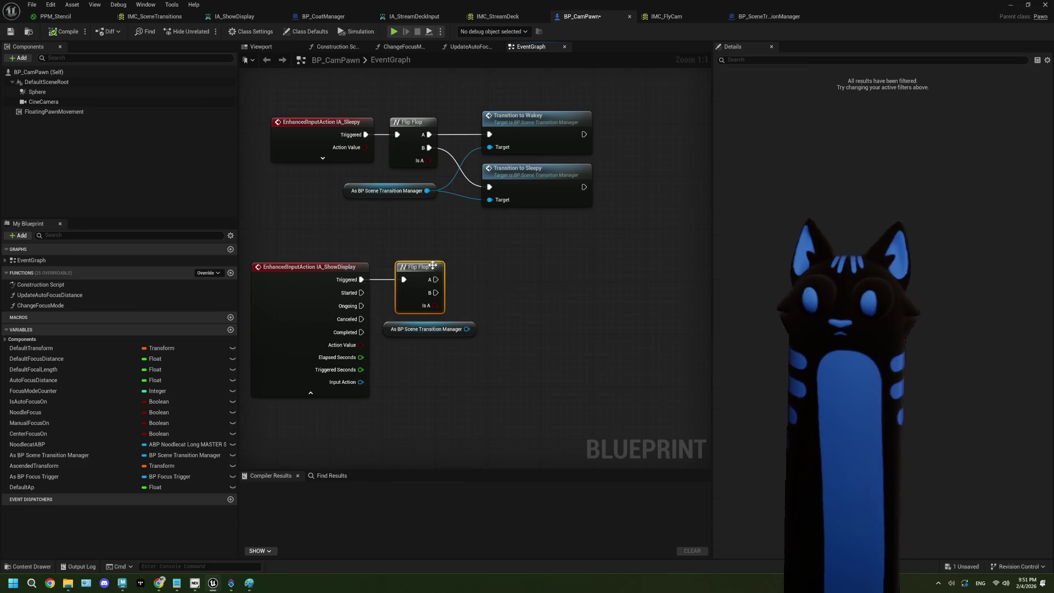
key(Delete)
mouse_move(362, 281)
mouse_down()
mouse_move(470, 293)
mouse_move(513, 282)
mouse_move(482, 330)
mouse_move(492, 328)
mouse_up()
text(set)
key(BackSpace)
key(BackSpace)
key(BackSpace)
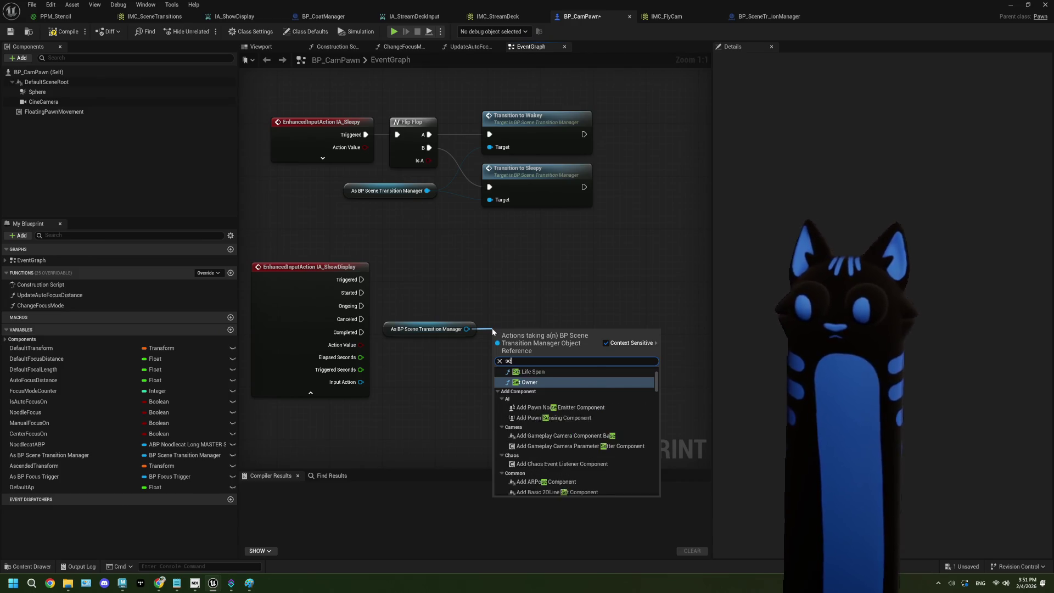
text(swit)
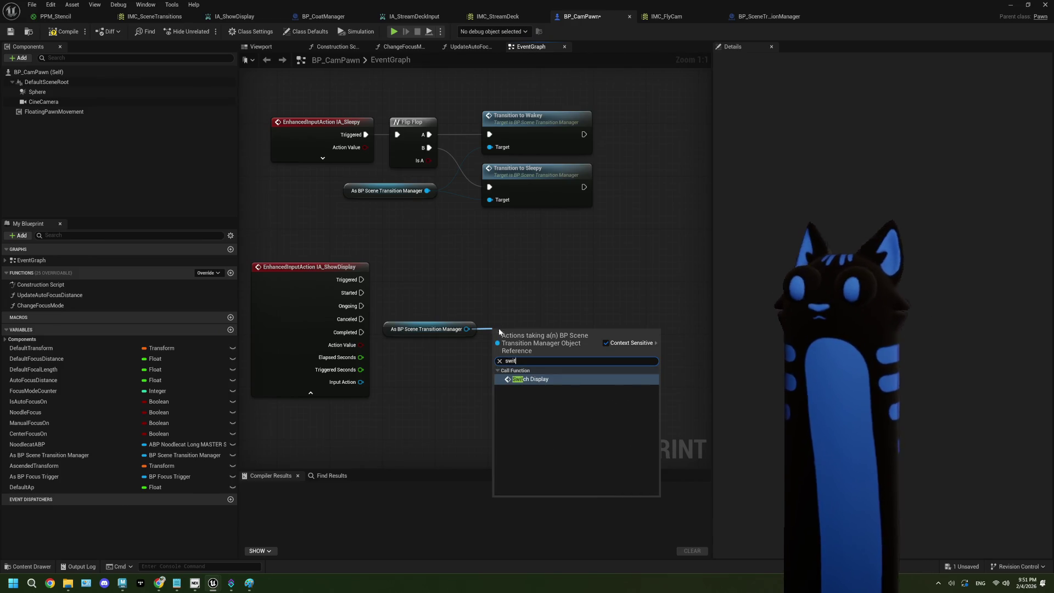
click(527, 379)
drag(531, 332, 545, 274)
mouse_move(362, 279)
mouse_down()
mouse_move(509, 292)
mouse_move(540, 269)
mouse_up()
Set Display To Show to DisplayCapture and compile BP_CamPawn.
click(558, 305)
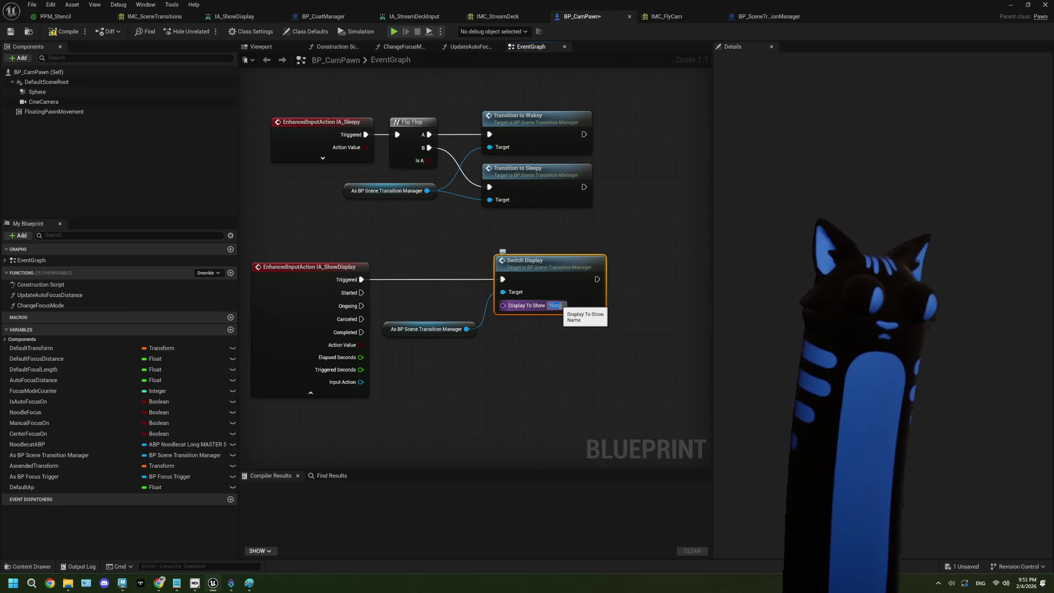
text(Displ)
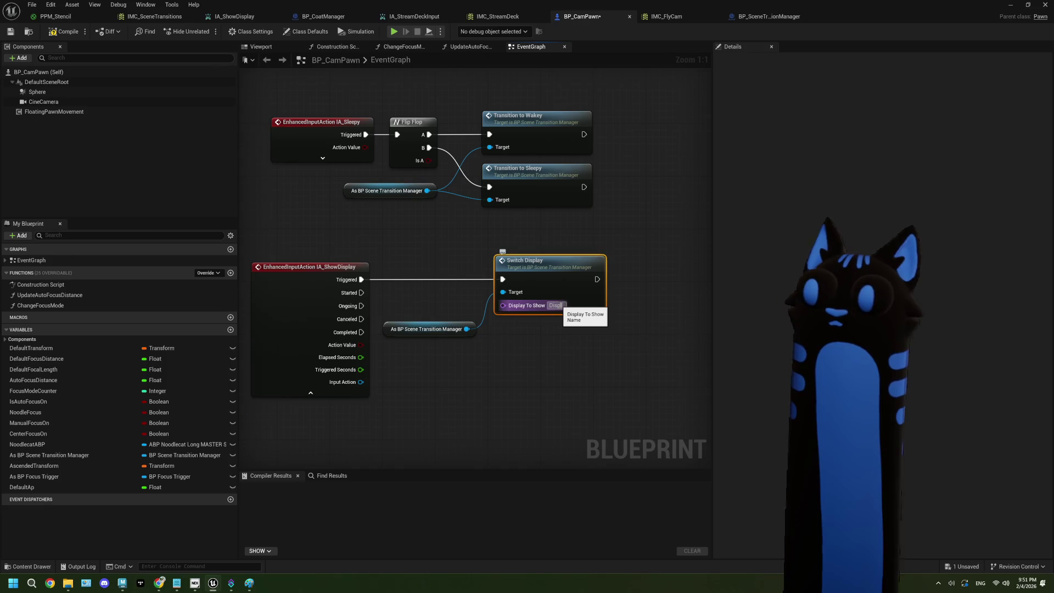
text(ayCapt)
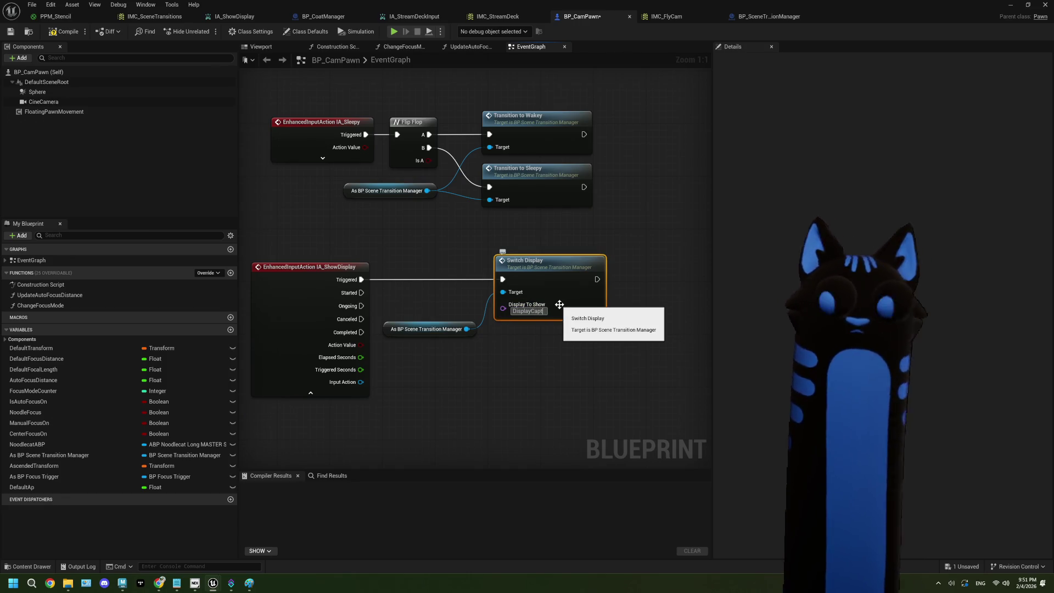
text(ure)
click(557, 365)
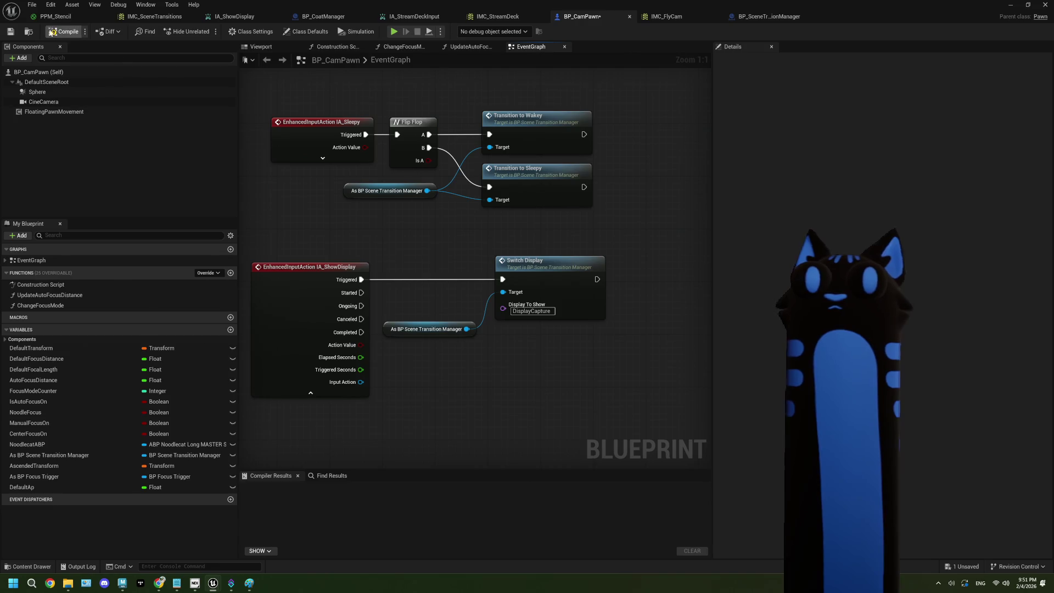
click(61, 32)
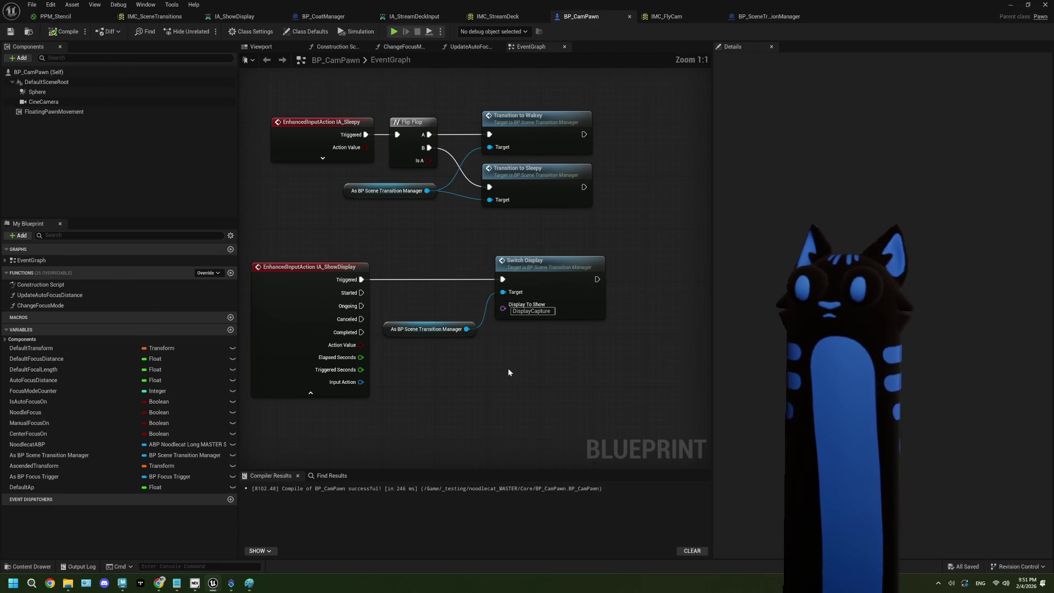
scroll(505, 372, down, 1)
Tidy the IA_ShowDisplay nodes, save BP_CamPawn, and bring the level editor forward.
drag(473, 336, 473, 320)
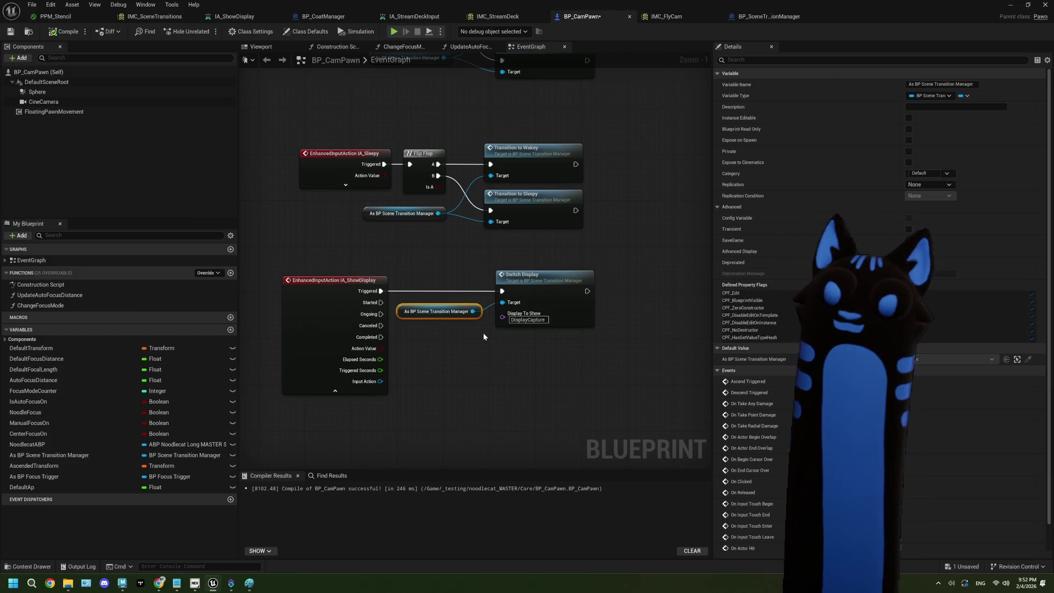
click(335, 391)
key(ctrl+s)
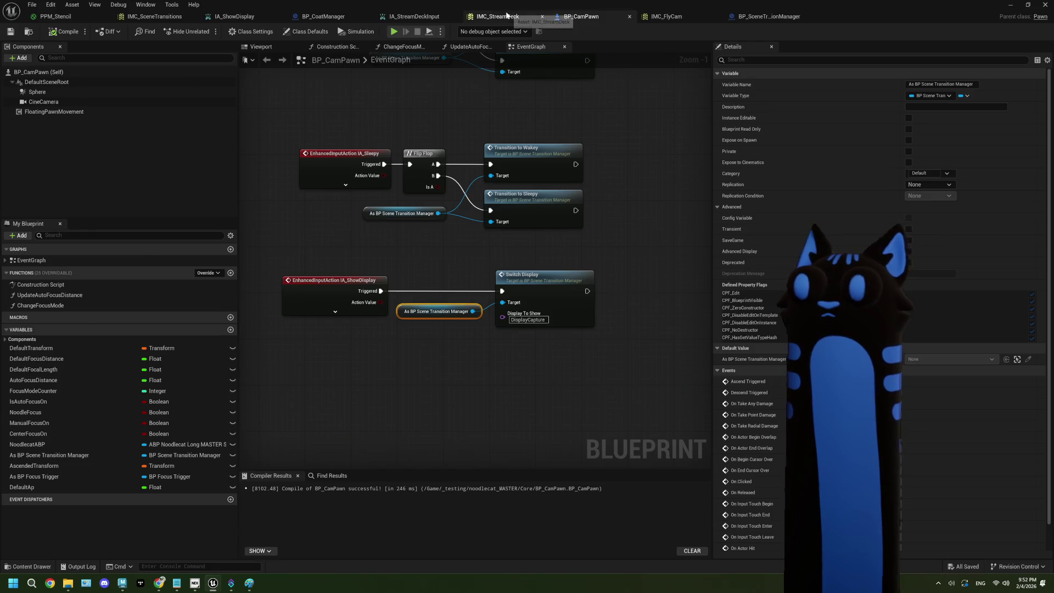
click(508, 16)
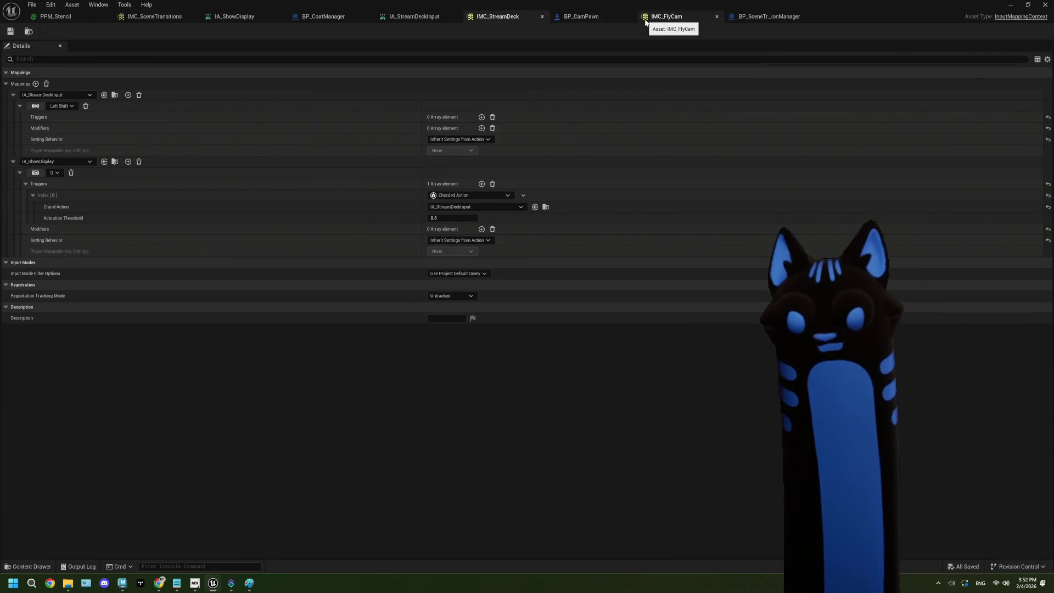
click(1031, 4)
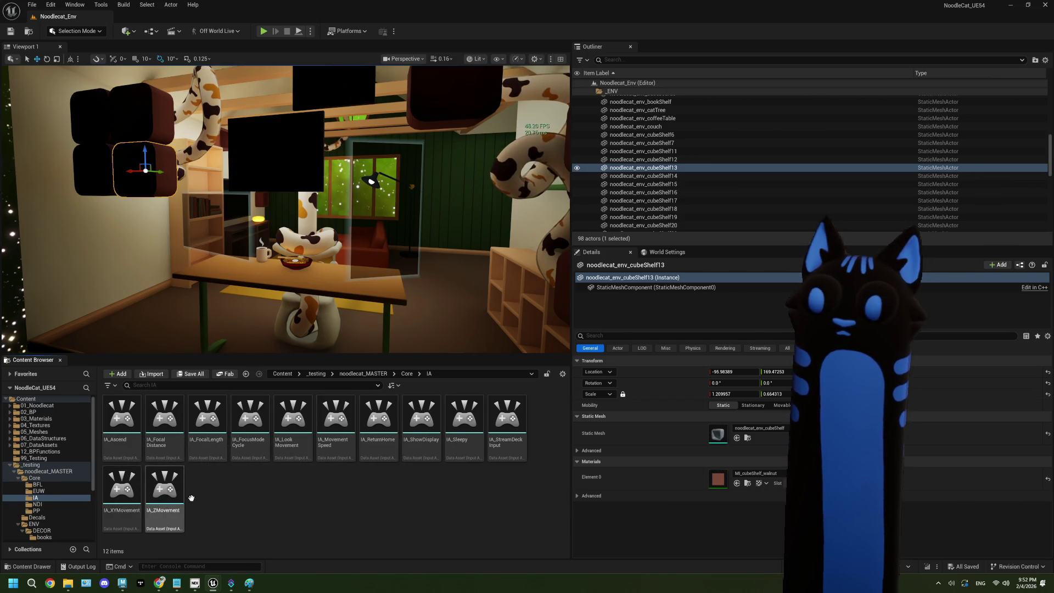
Duplicate IA_ShowDisplay and name the copy IA_ShowGreenscreen.
click(425, 443)
key(ctrl+d)
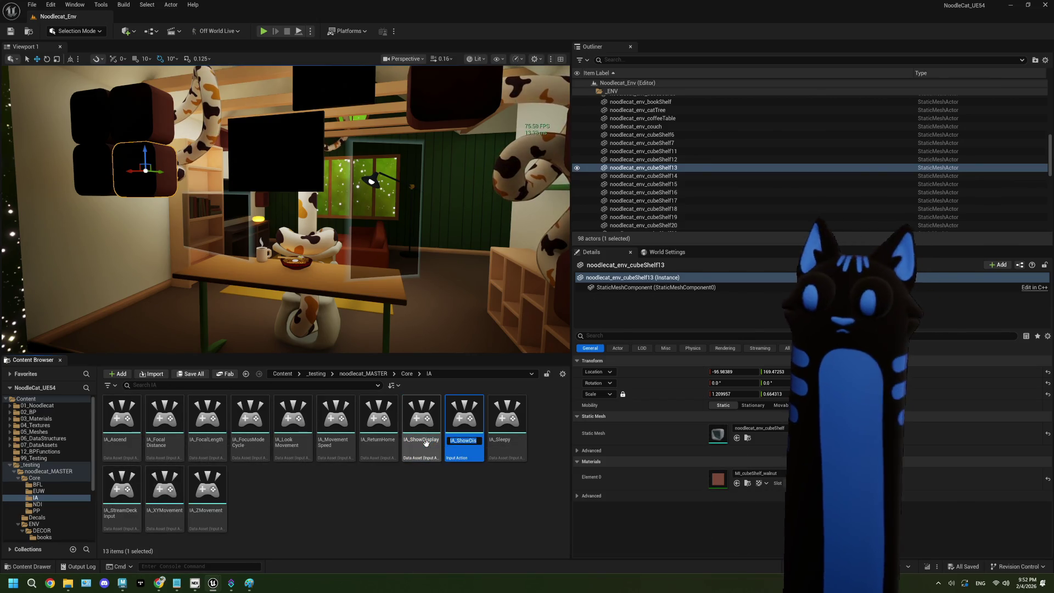
text(IA_ShowDispl)
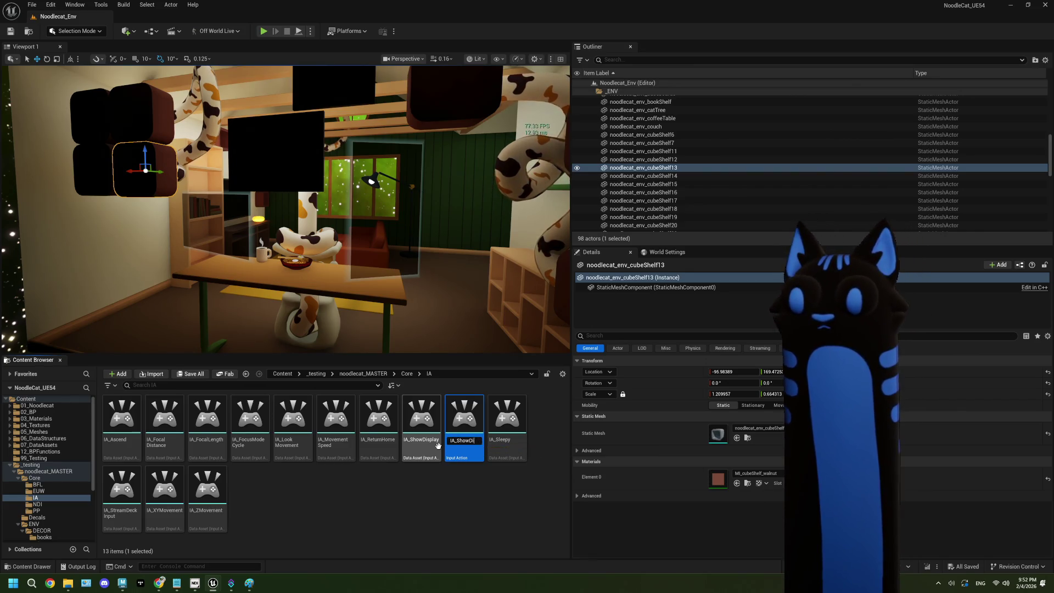
key(BackSpace)
key(BackSpace)
text(Greenscreen)
key(Return)
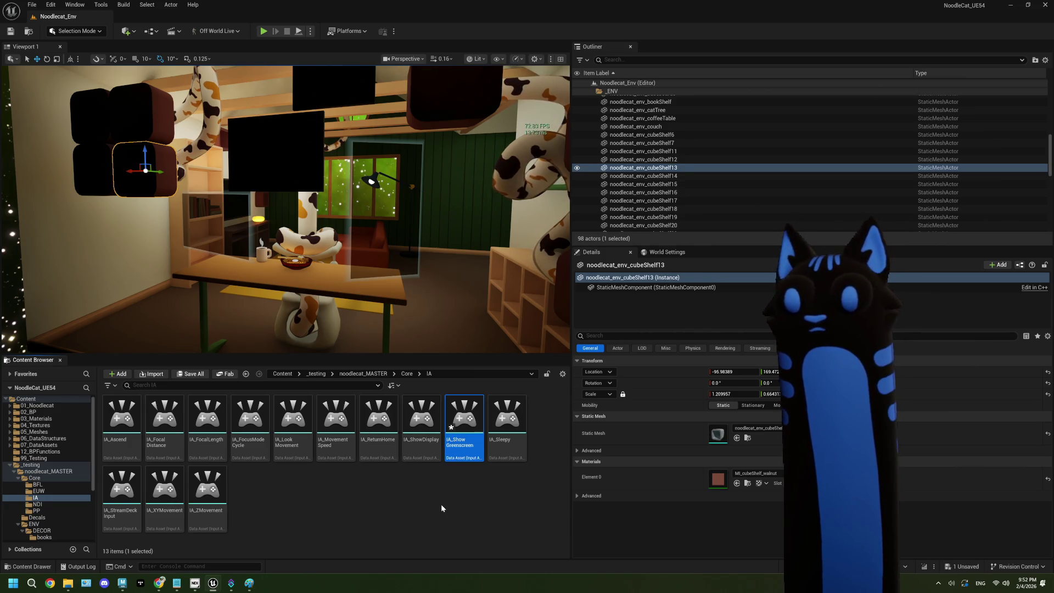
Create a new folder named SwitchDisplays inside IA.
right_click(440, 505)
click(451, 226)
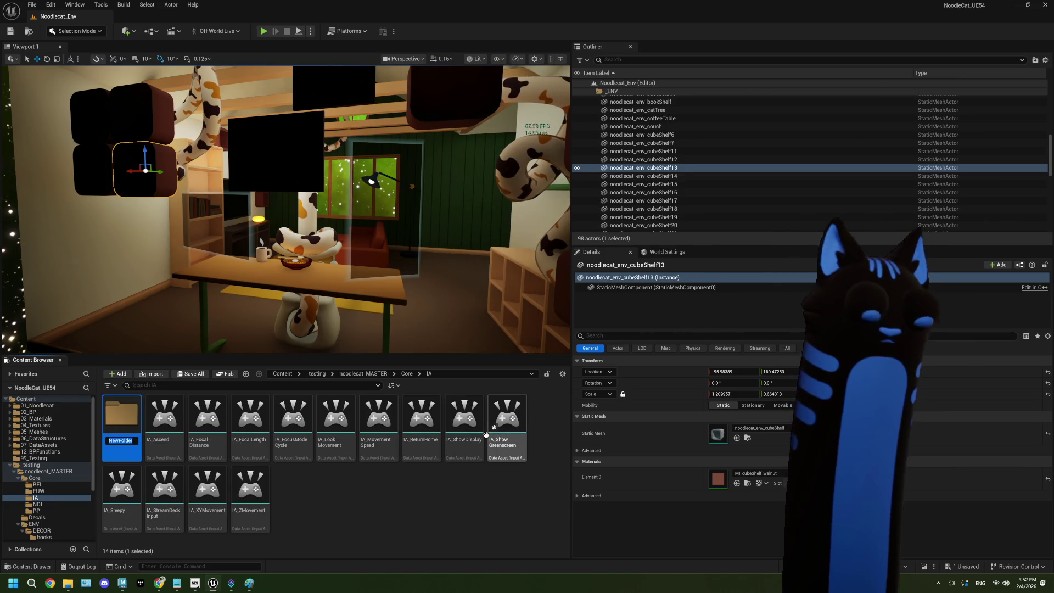
text(witchDisplau)
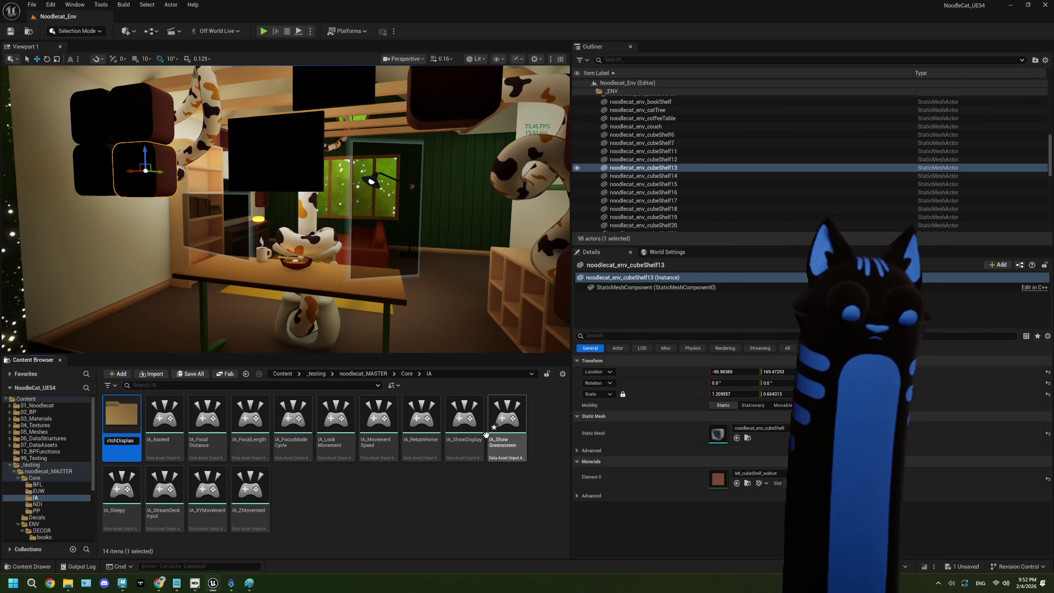
key(Return)
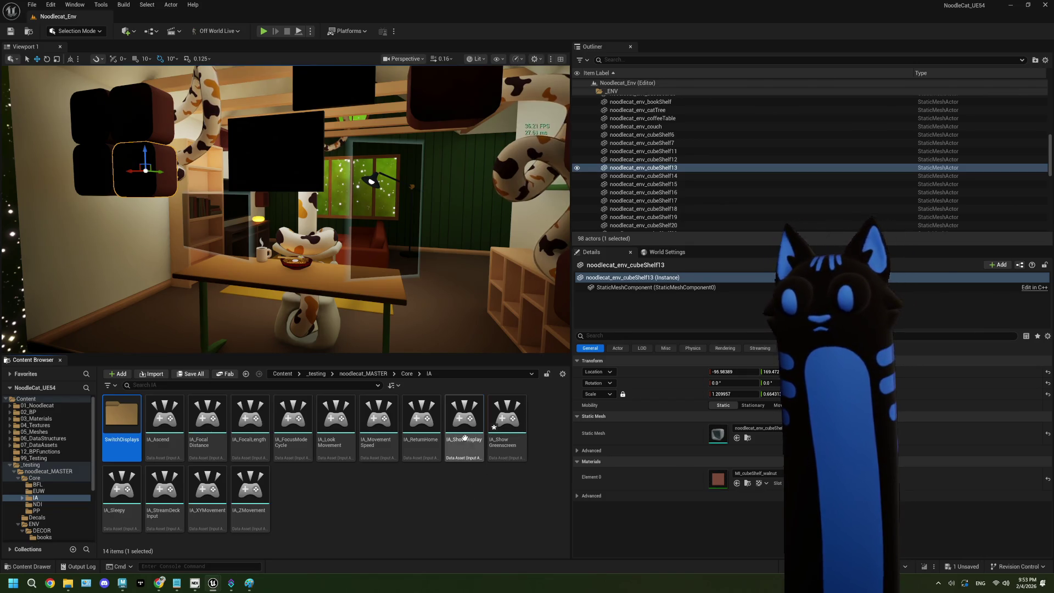
Move IA_ShowDisplay and IA_ShowGreenscreen into the SwitchDisplays folder.
click(507, 423)
ctrl+click(464, 423)
drag(283, 420, 127, 422)
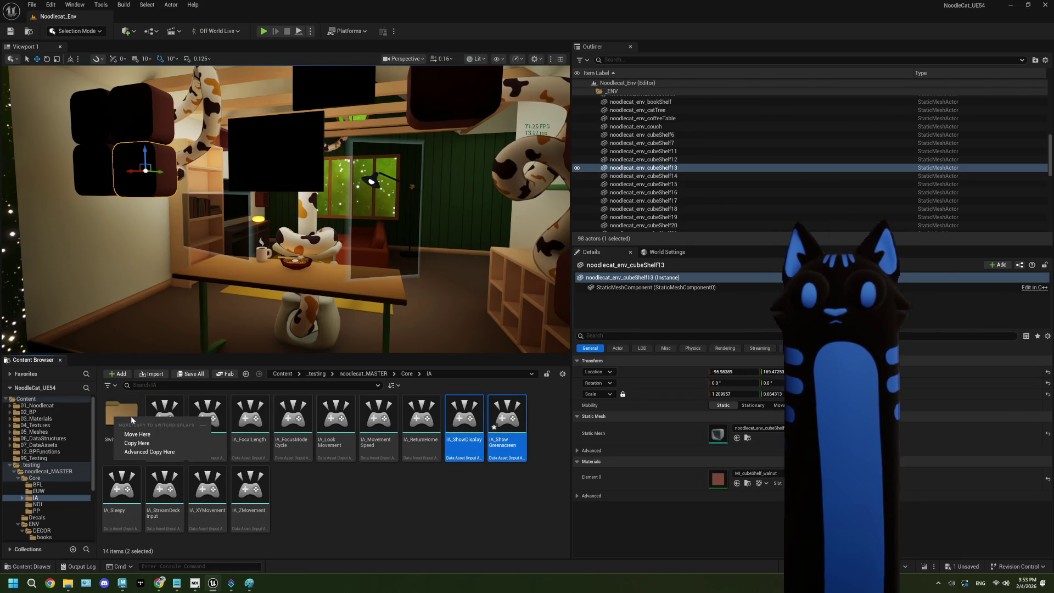
click(128, 426)
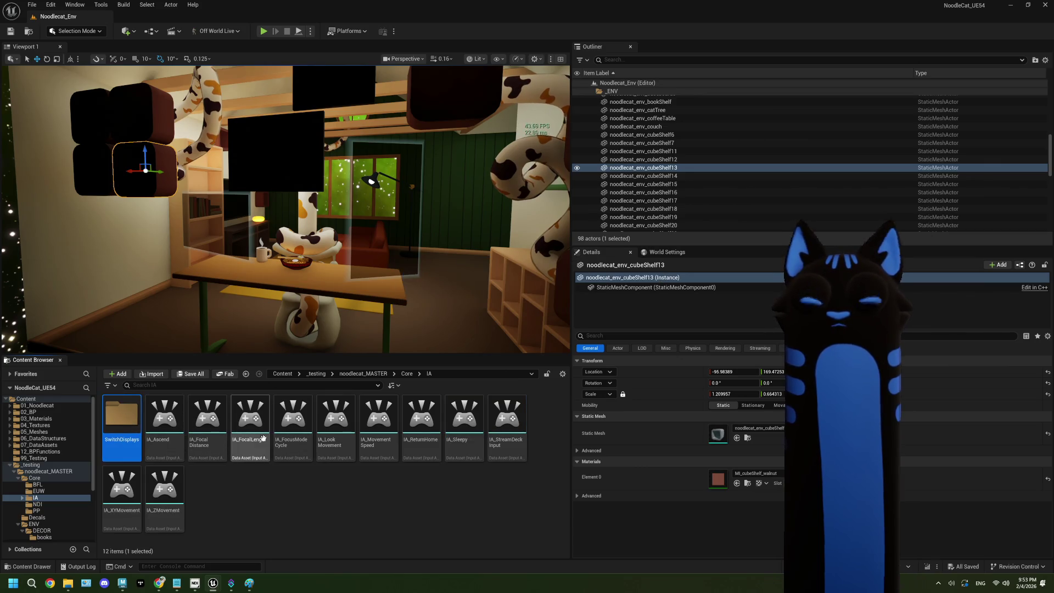
click(125, 419)
Inside SwitchDisplays, duplicate IA_ShowGreenscreen and rename the copy IA_HideScreen.
double_click(126, 419)
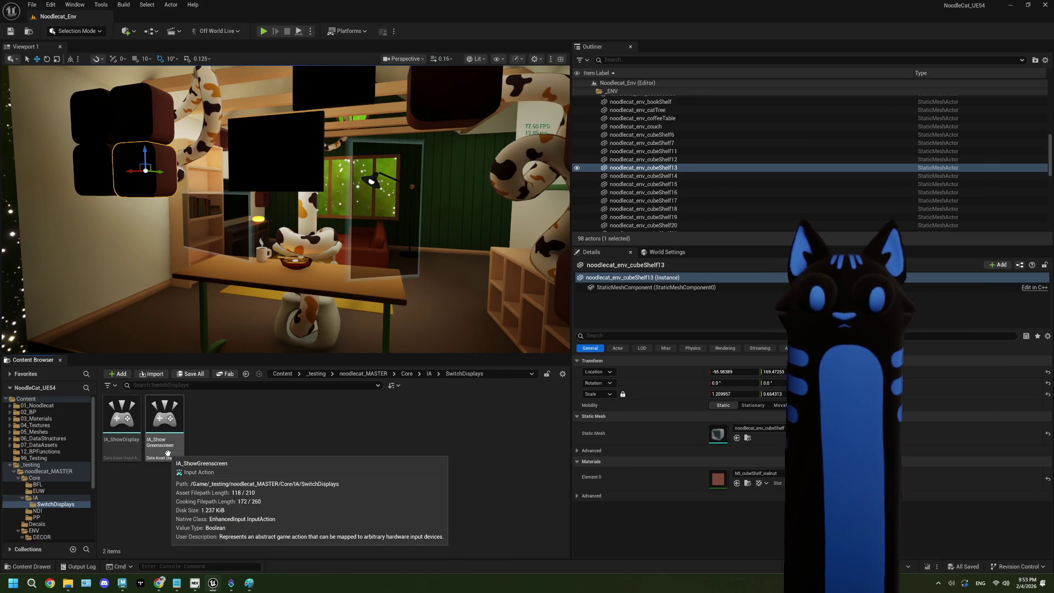
key(ctrl+d)
key(End)
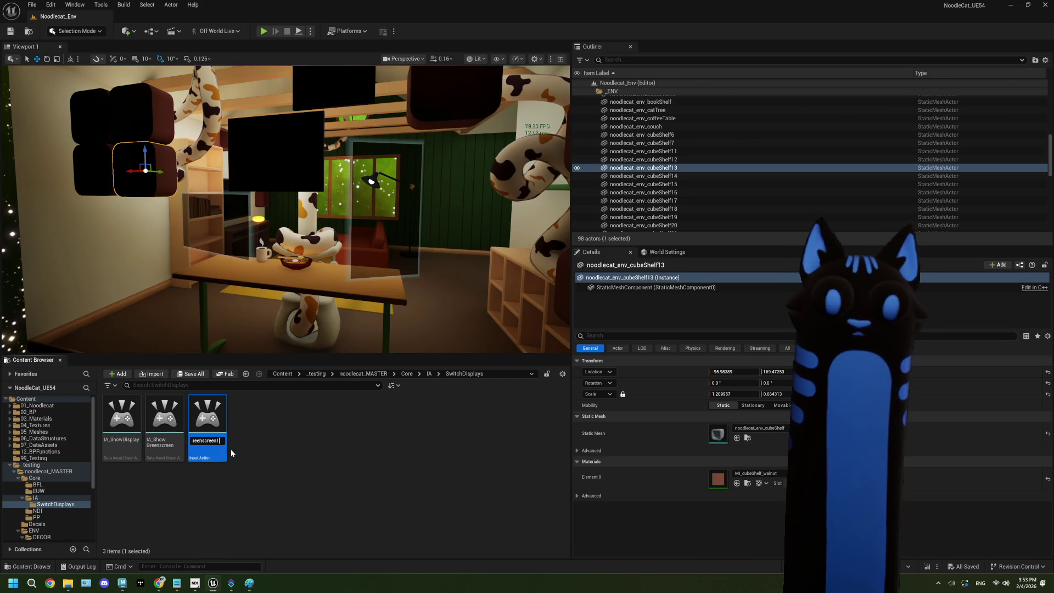
key(BackSpace)
key(BackSpace)
key(BackSpace)
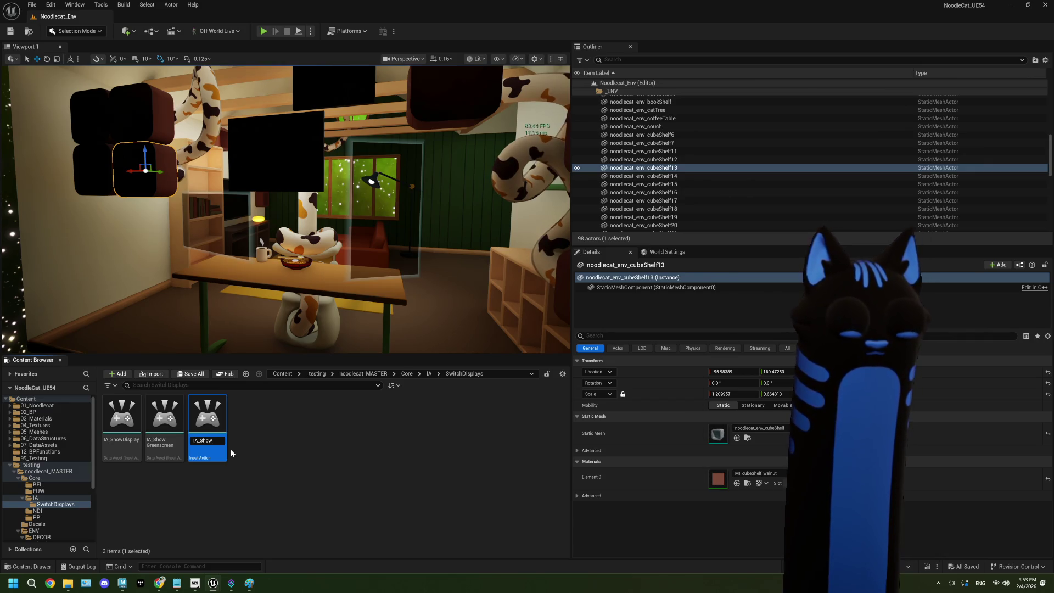
key(BackSpace)
key(BackSpace)
key(BackSpace)
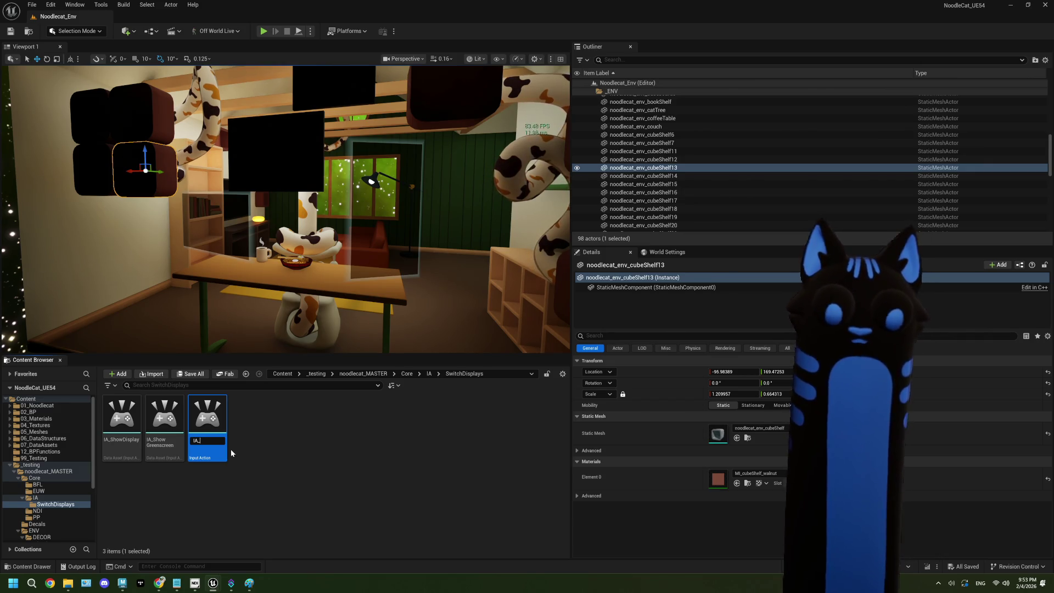
text(Hide)
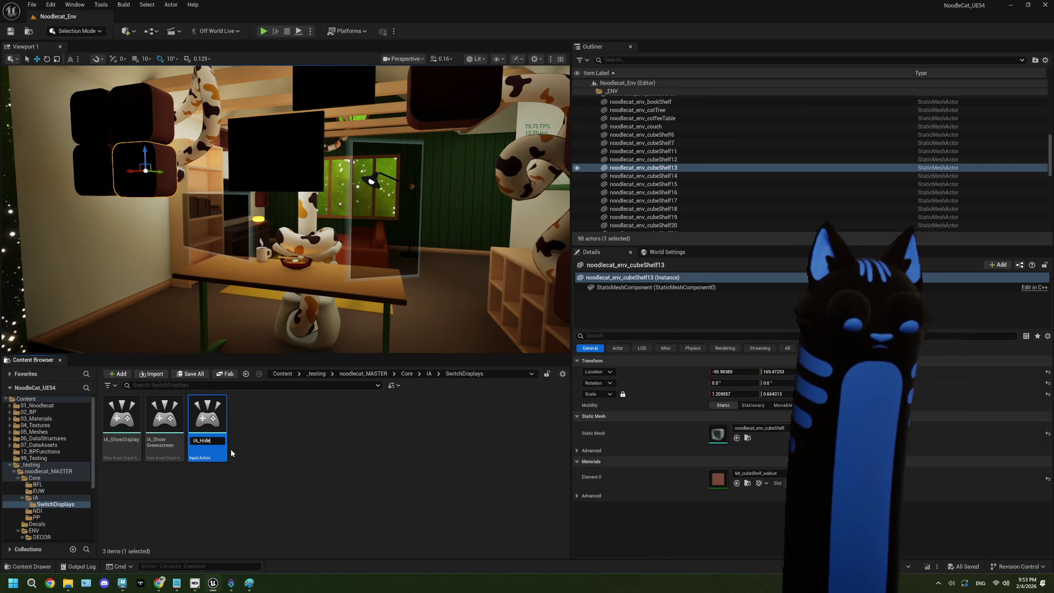
text(Screen)
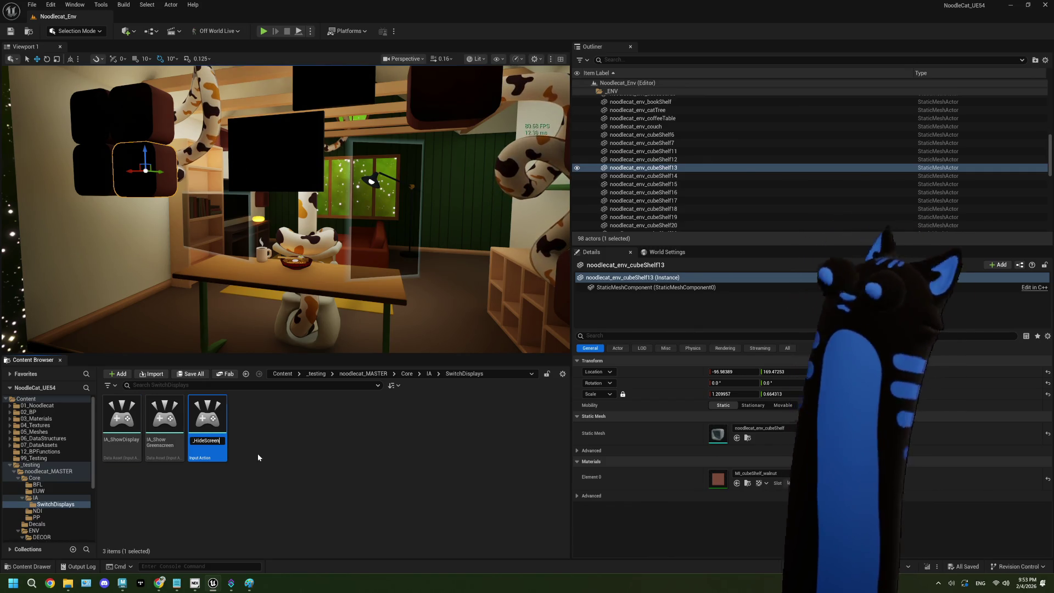
key(Return)
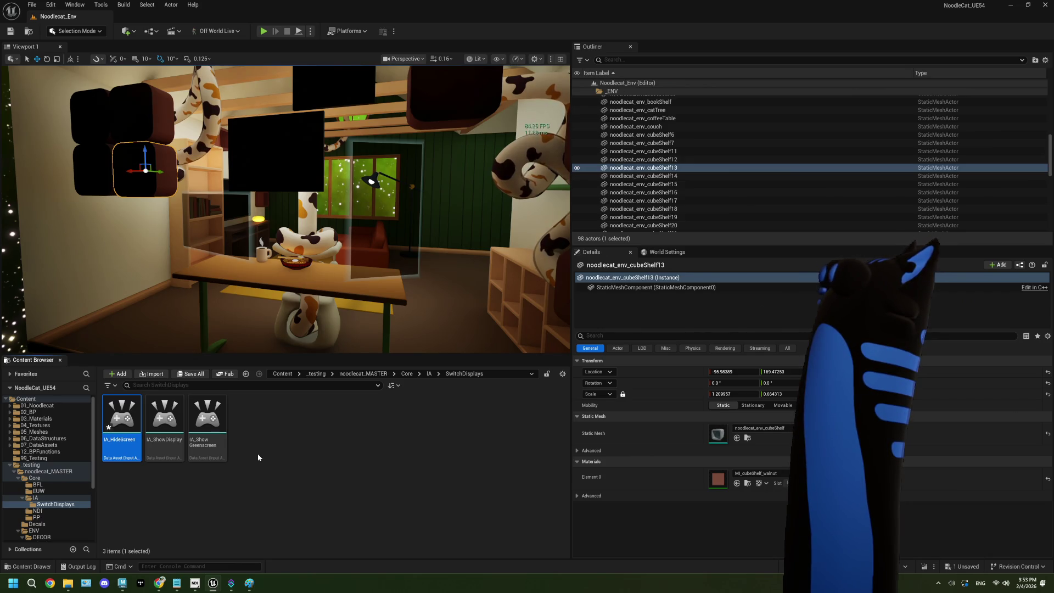
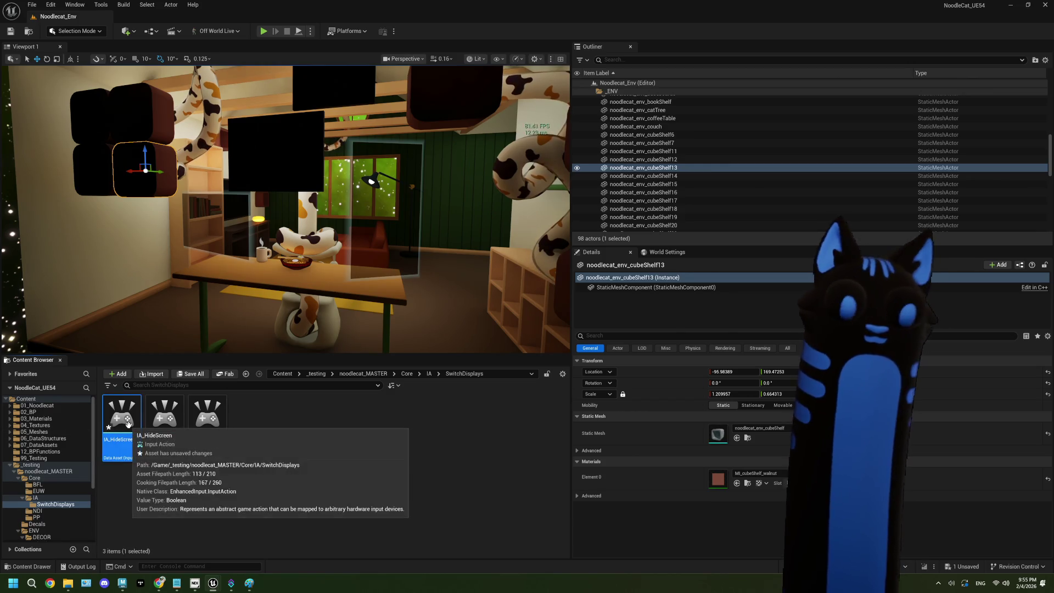
Duplicate IA_HideScreen as a new input action named IA_ShowWebcam and save all assets.
key(ctrl+d)
text(IA_HideScr)
key(BackSpace)
key(BackSpace)
key(BackSpace)
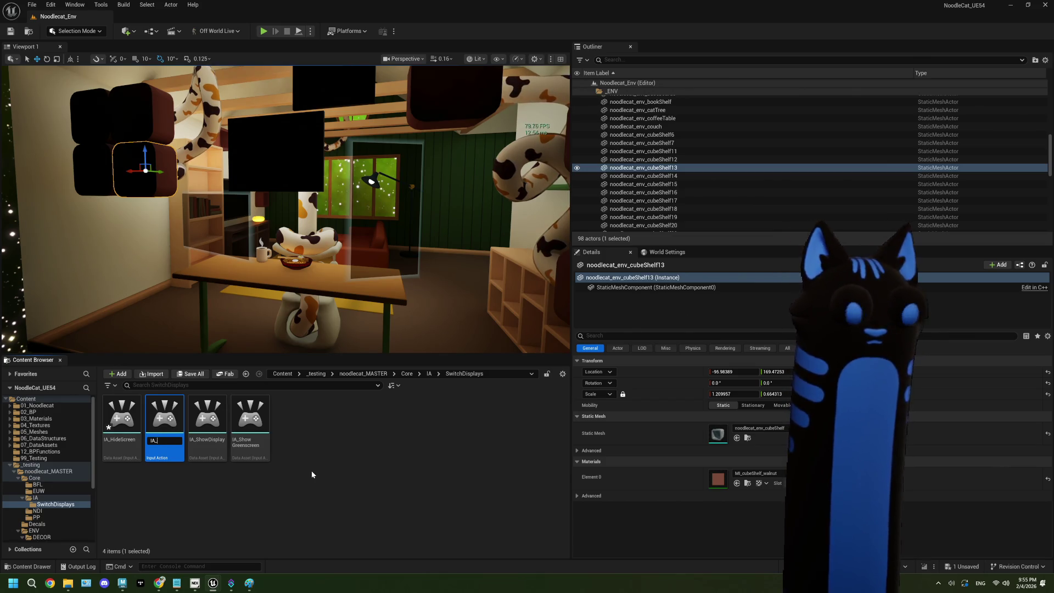
text(ShowWebcam)
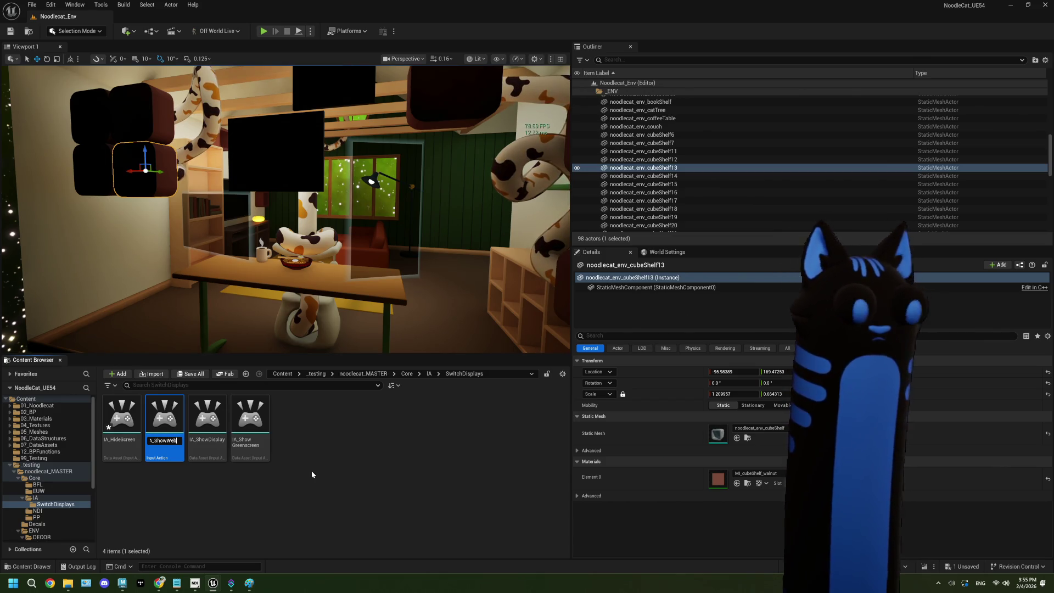
key(Return)
click(337, 464)
key(ctrl+shift+s)
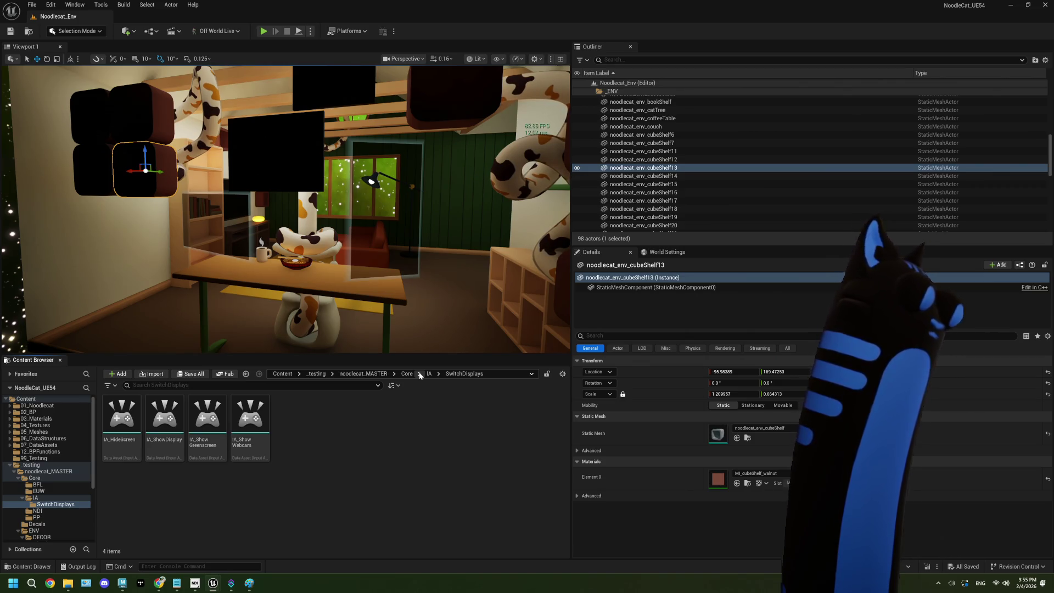
Go up to the Core folder and open the IMC_StreamDeck input mapping context.
click(429, 374)
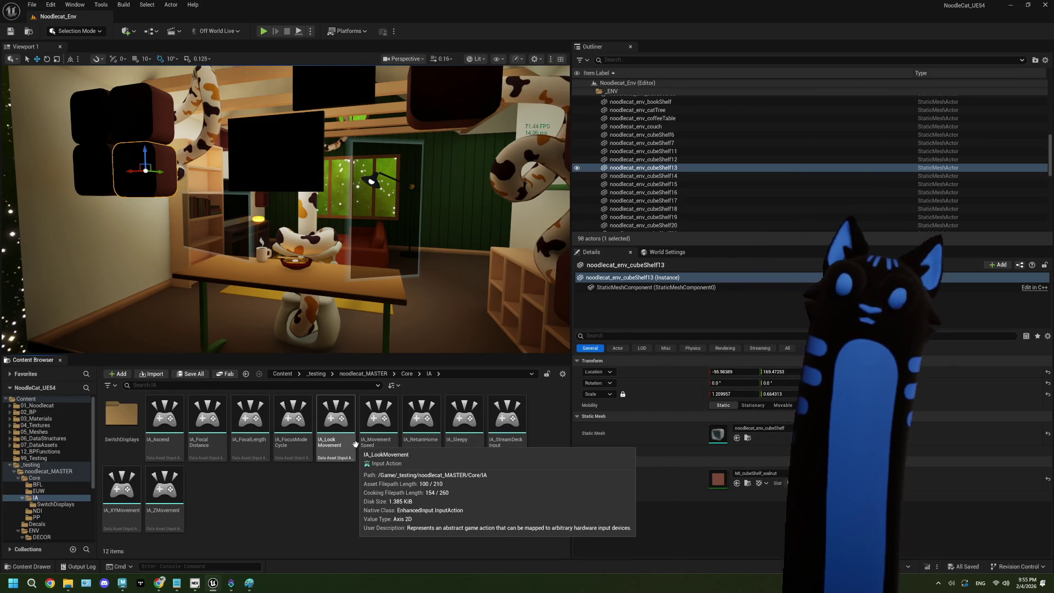
click(407, 374)
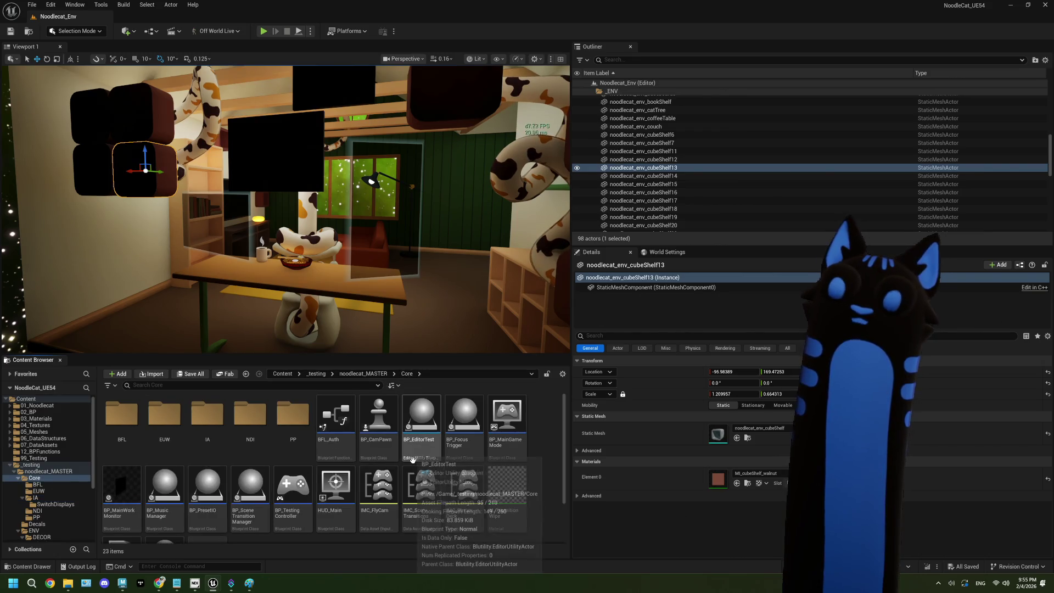
scroll(426, 490, down, 2)
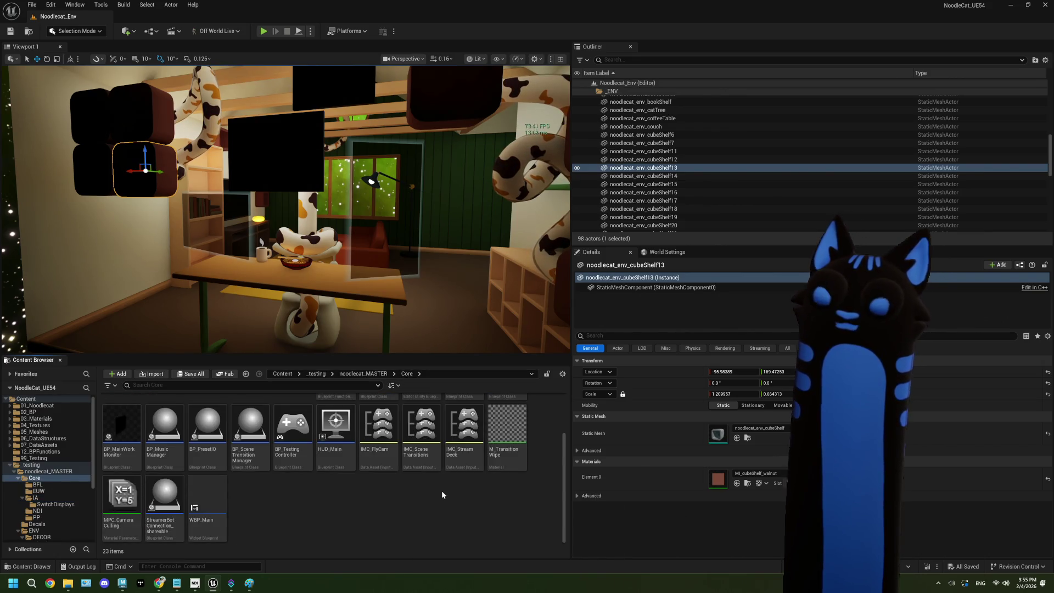
double_click(473, 460)
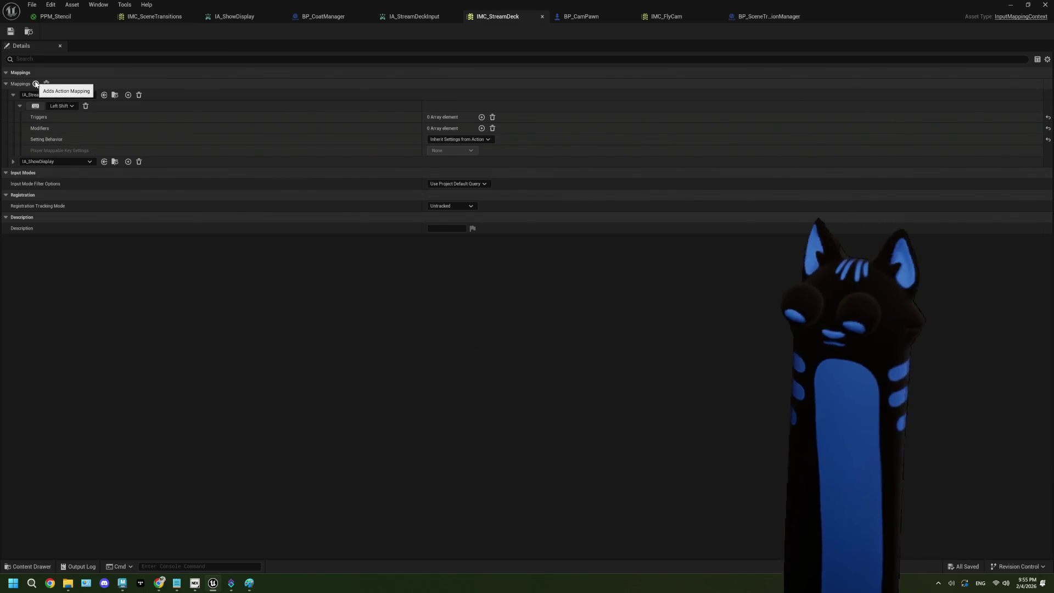
Add an IA_ShowGreenscreen mapping bound to the W key.
click(36, 84)
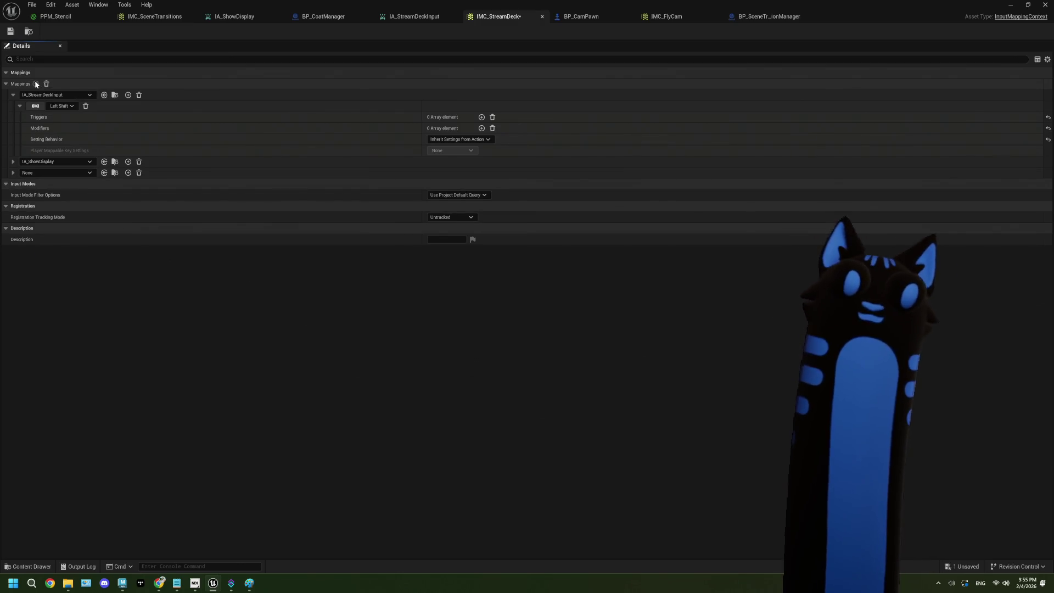
click(87, 173)
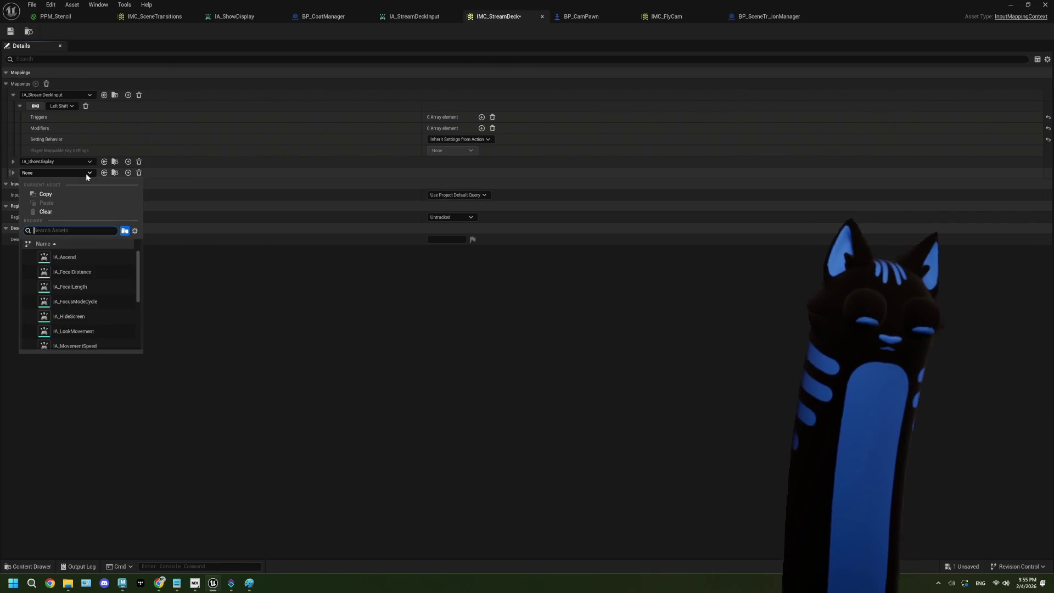
text(show)
click(98, 272)
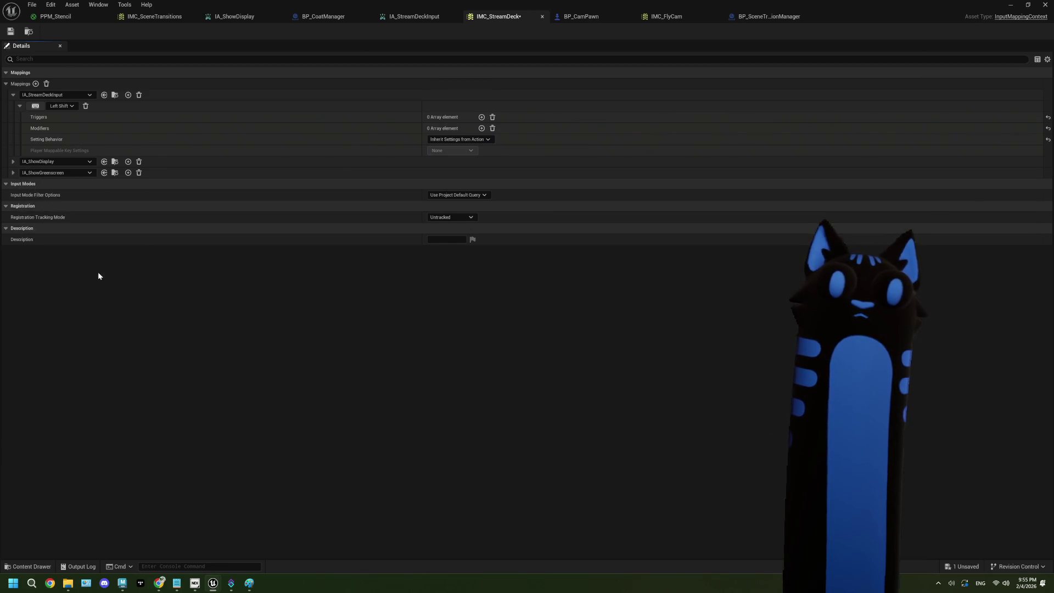
click(13, 173)
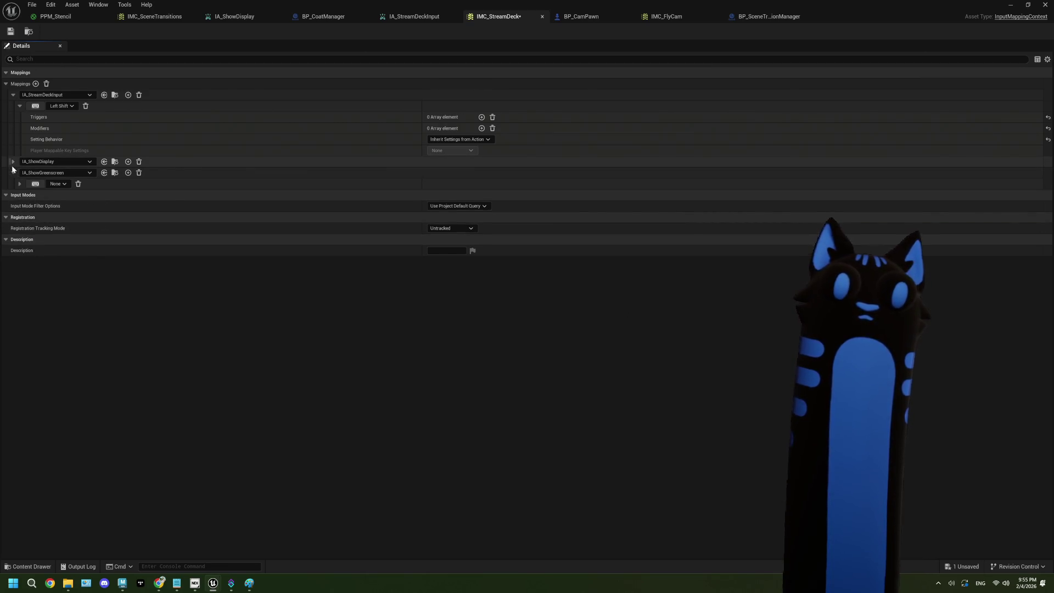
click(13, 161)
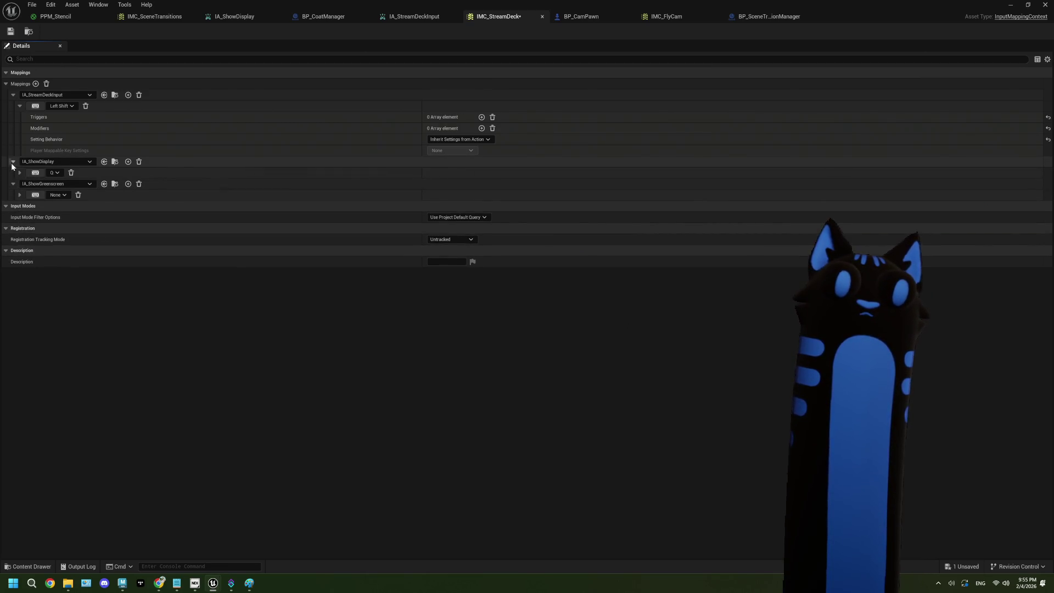
click(37, 195)
key(w)
Give the W binding a Chorded Action trigger with IA_StreamDeckInput as the chord action.
click(20, 195)
click(481, 206)
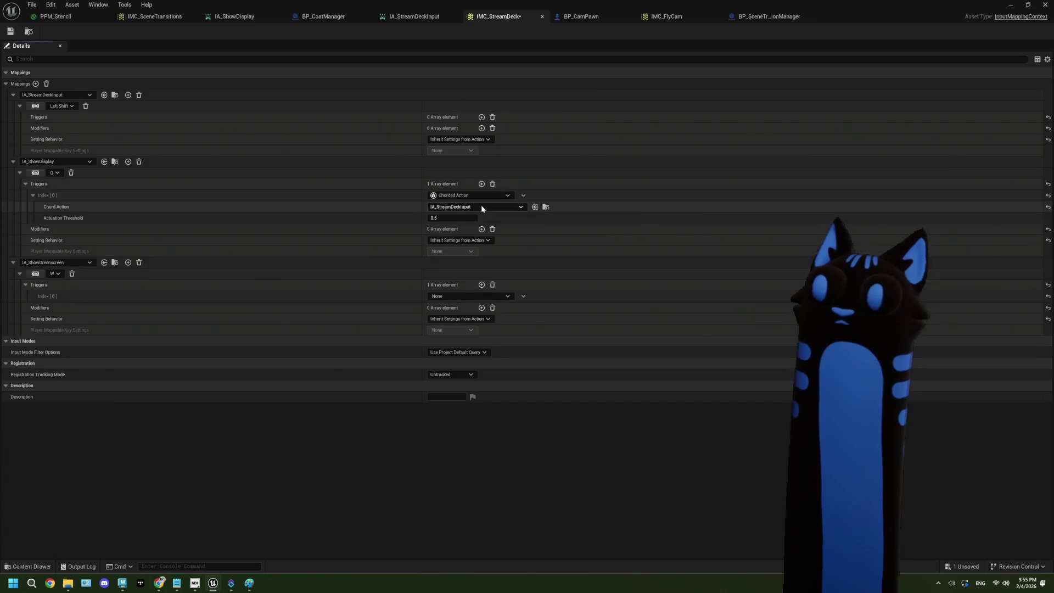
click(494, 296)
click(462, 325)
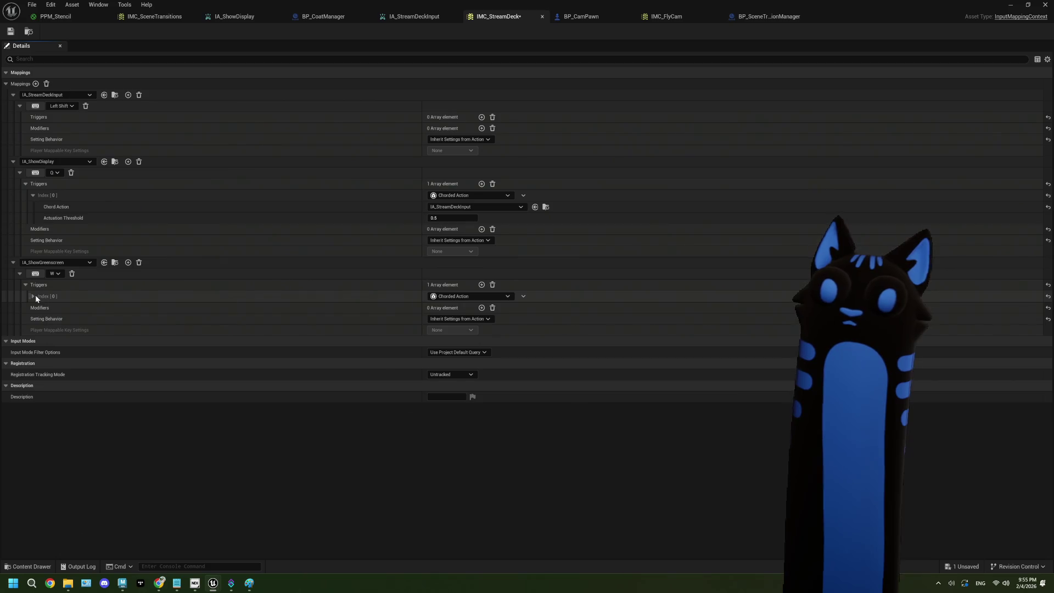
click(36, 295)
click(459, 307)
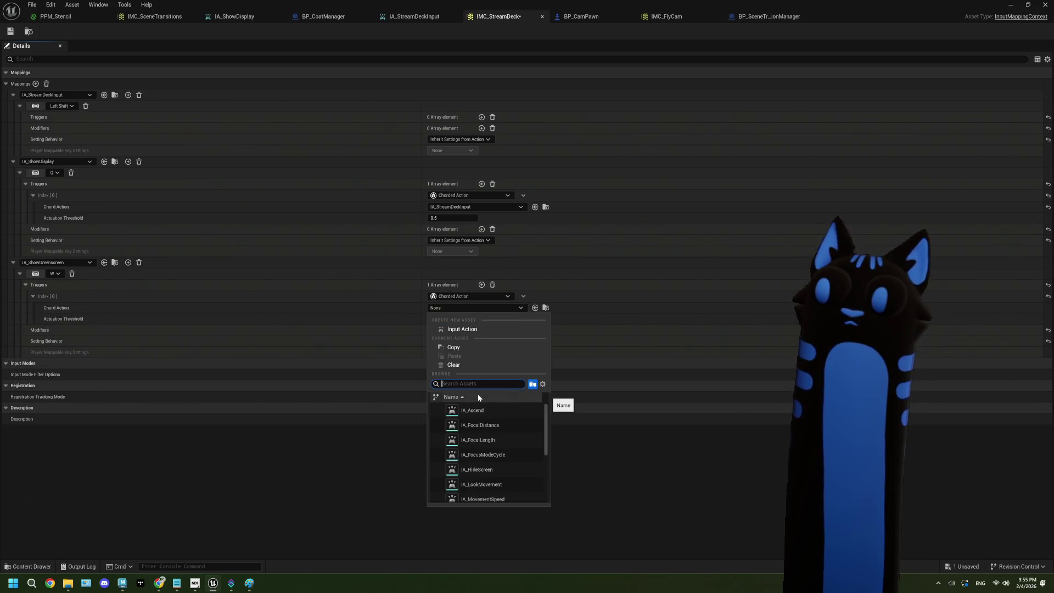
text(str)
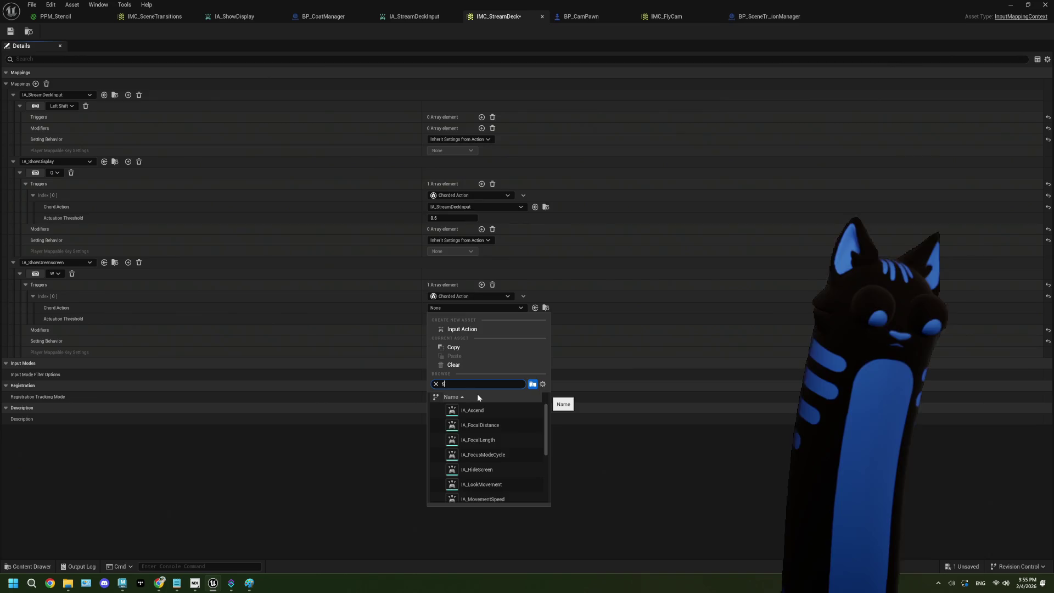
click(472, 410)
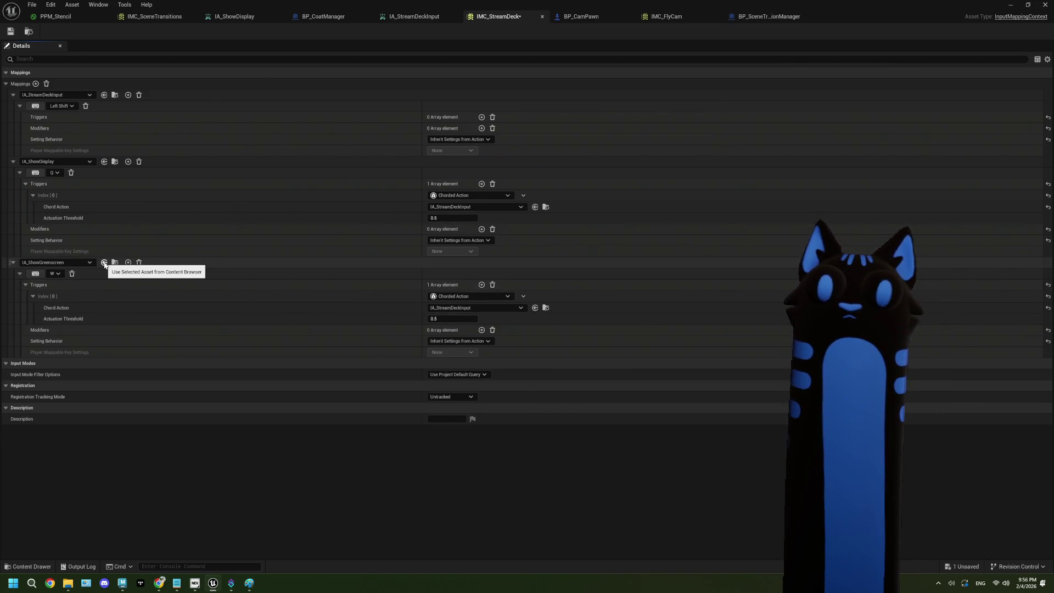
Save IMC_StreamDeck and add a fourth, empty action mapping.
click(10, 31)
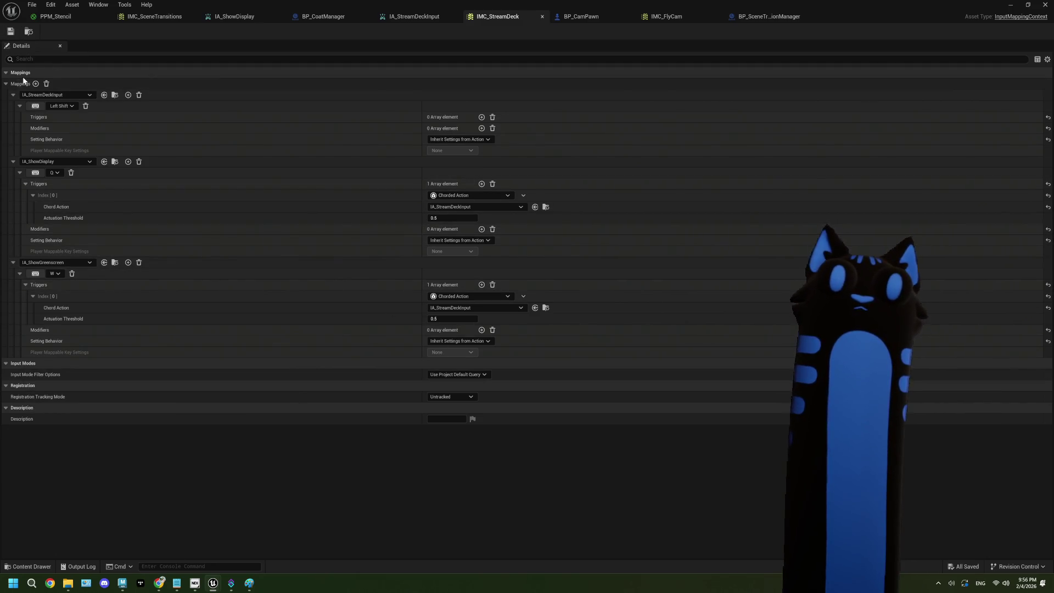
click(35, 84)
click(51, 362)
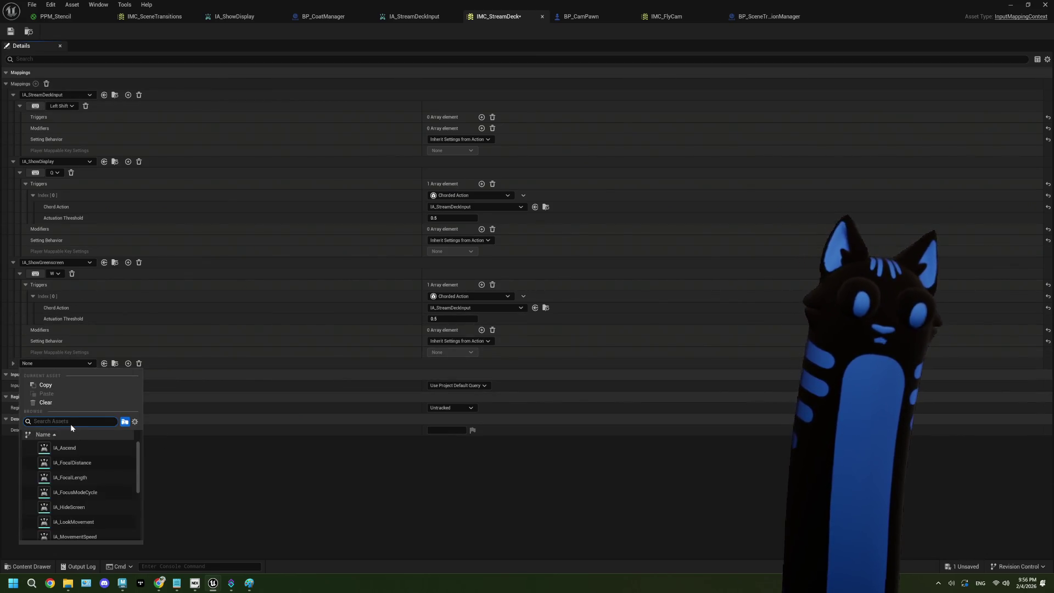
Assign IA_ShowWebcam to the new mapping and bind it to the E key.
text(web)
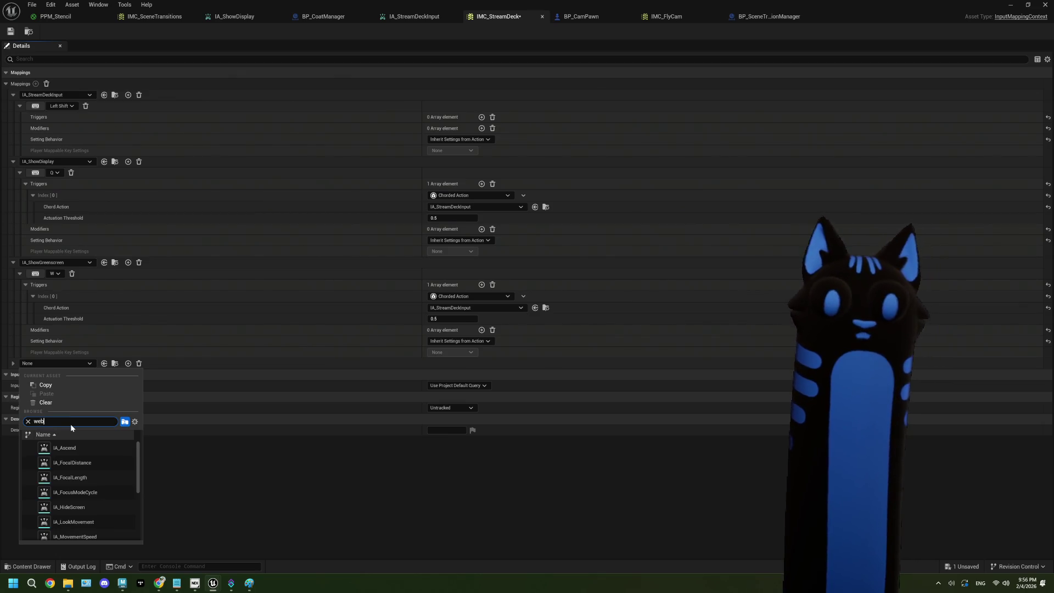
click(76, 448)
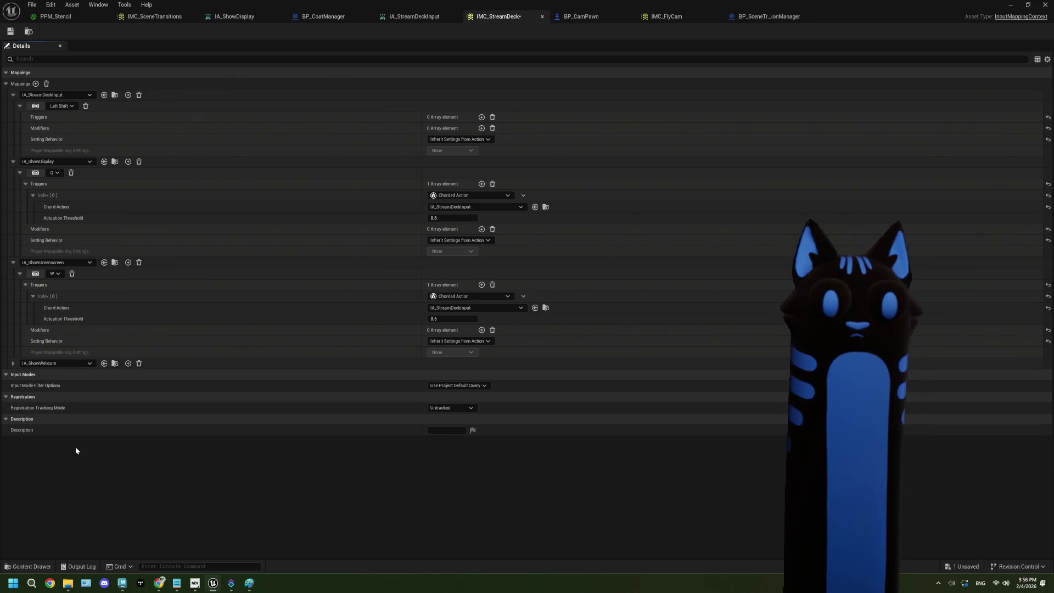
click(13, 363)
click(36, 376)
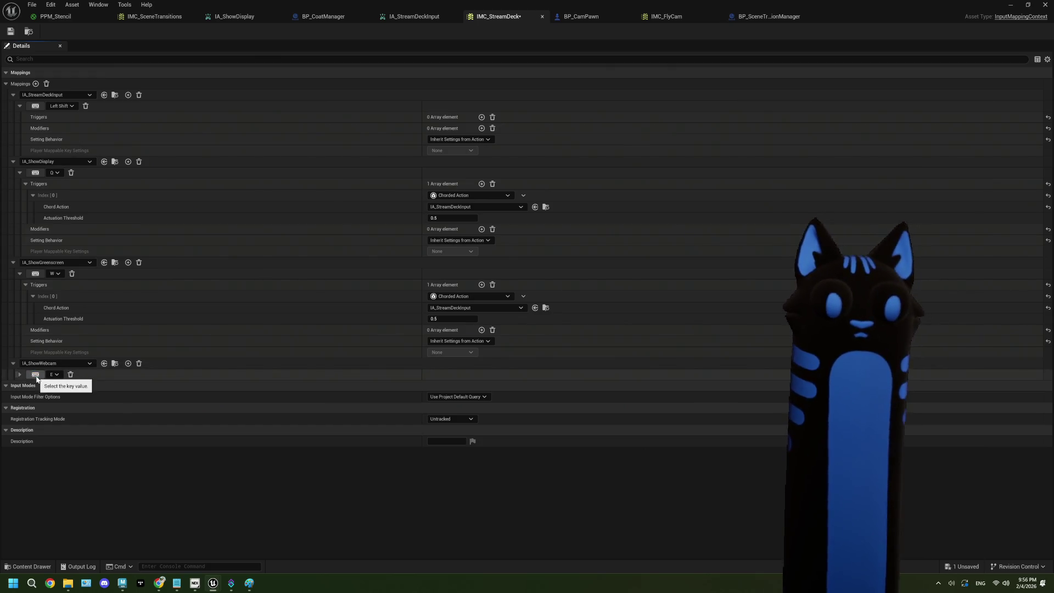
key(e)
Add a Chorded Action trigger to the E binding using IA_StreamDeckInput as chord.
click(19, 375)
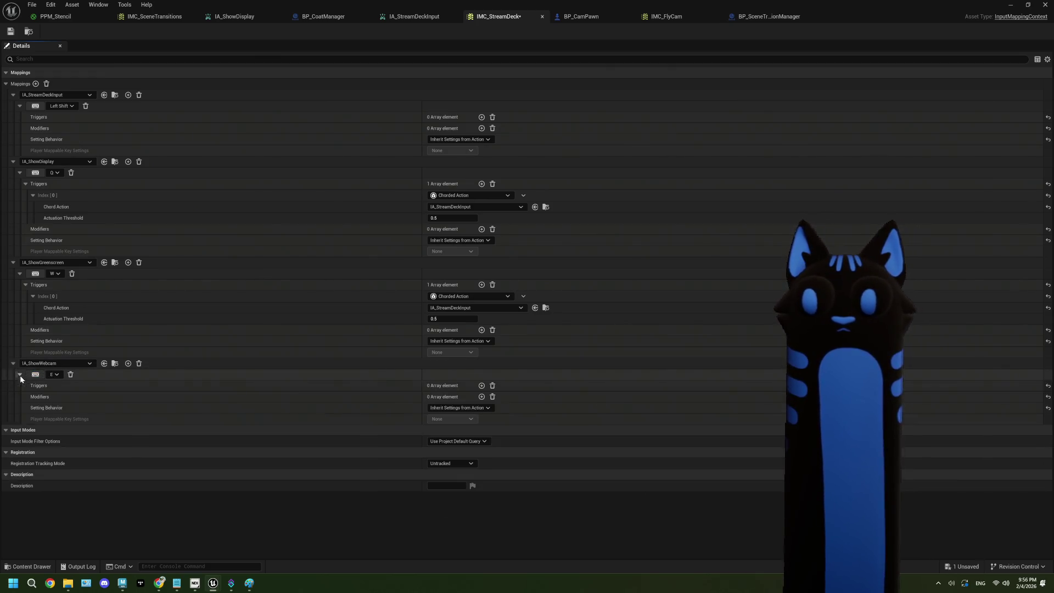
click(482, 385)
click(470, 397)
click(466, 424)
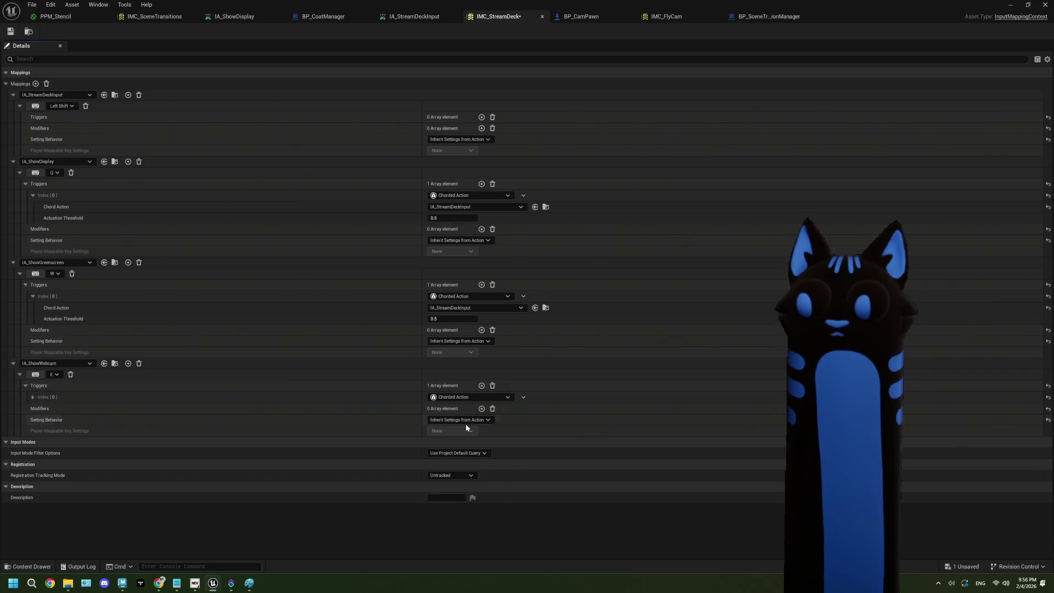
click(33, 397)
click(489, 409)
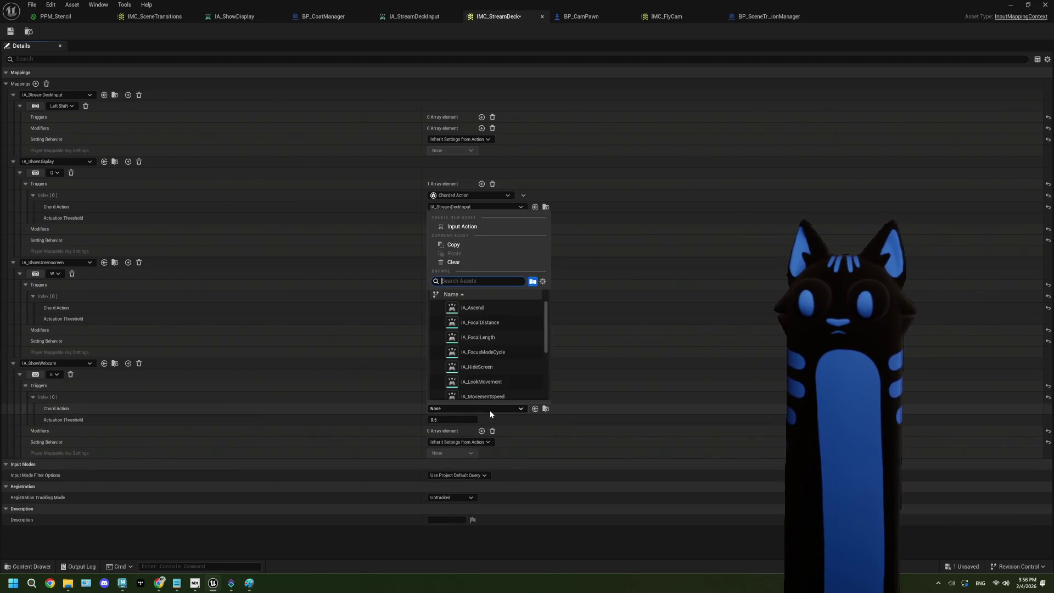
text(stream)
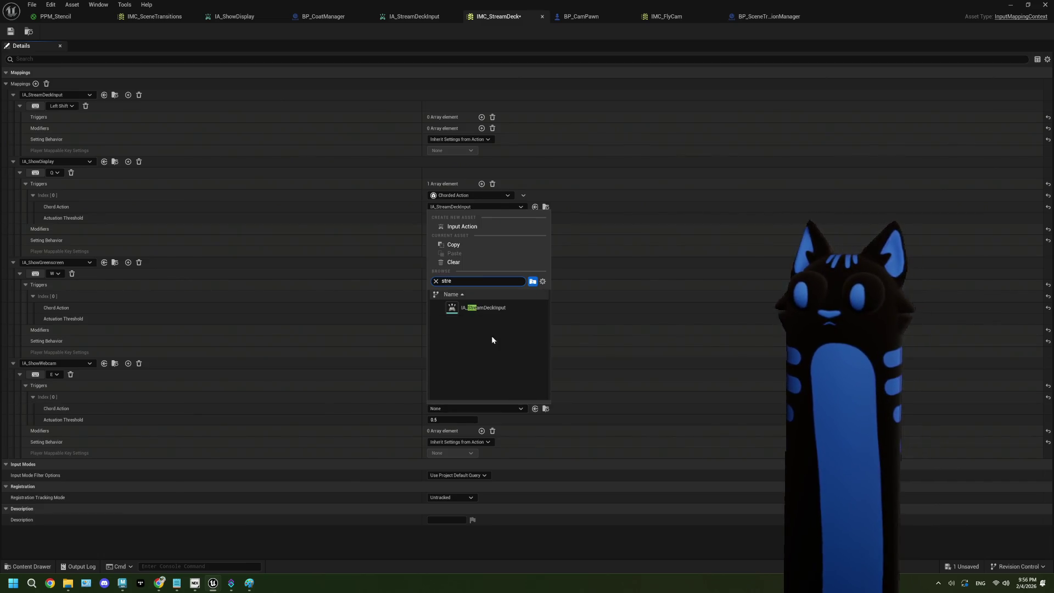
click(493, 308)
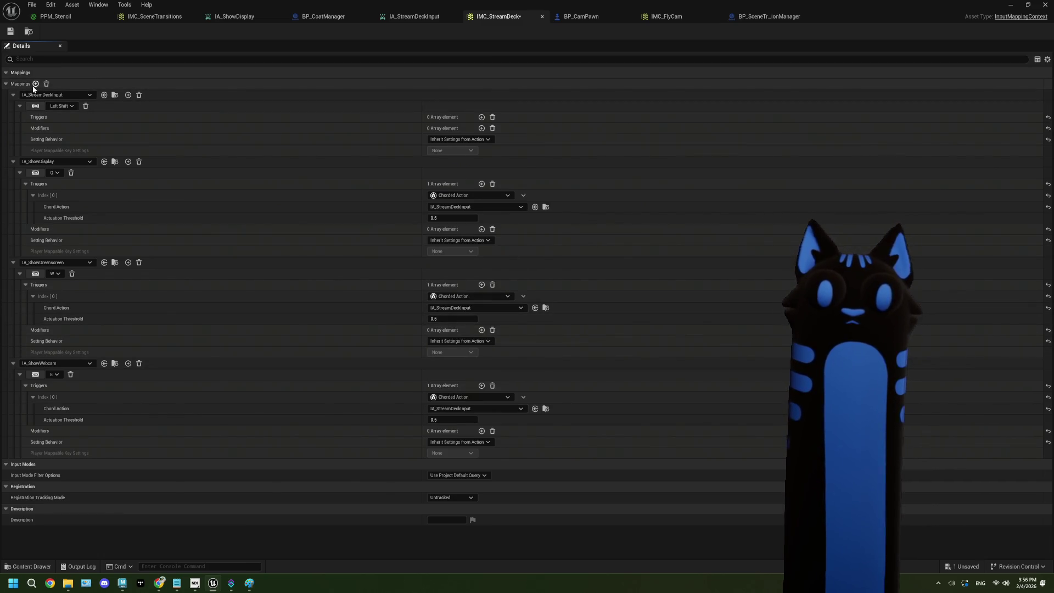
Add another mapping for IA_HideScreen bound to the R key.
click(36, 83)
click(67, 461)
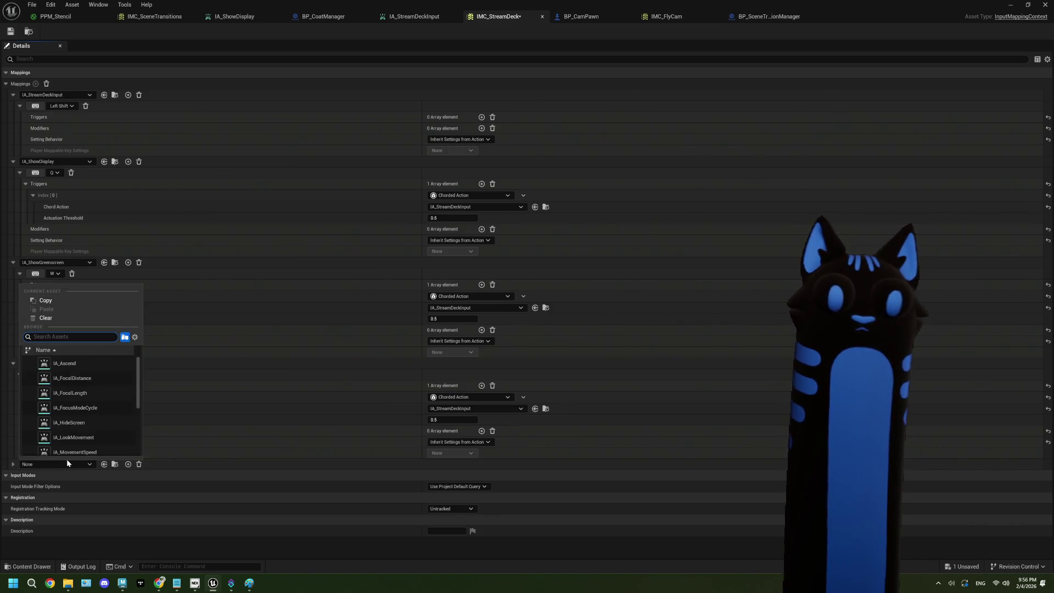
text(hid)
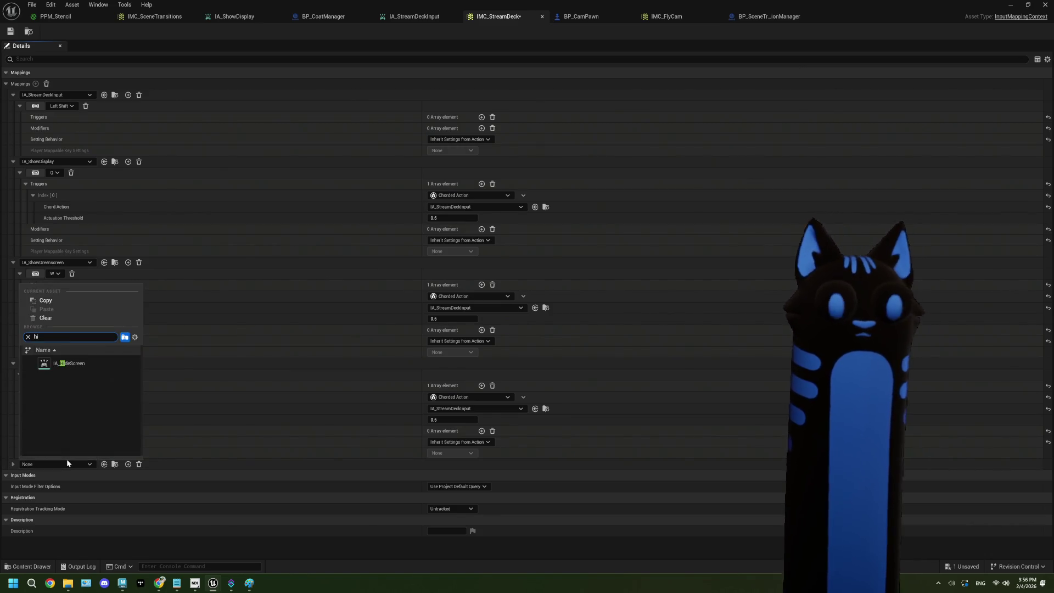
click(72, 365)
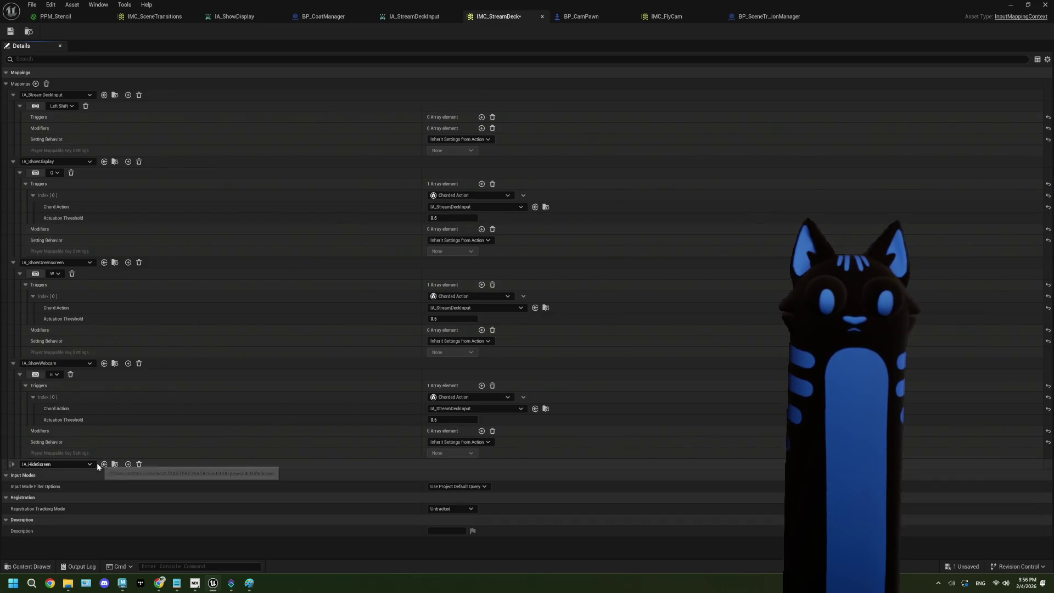
click(14, 465)
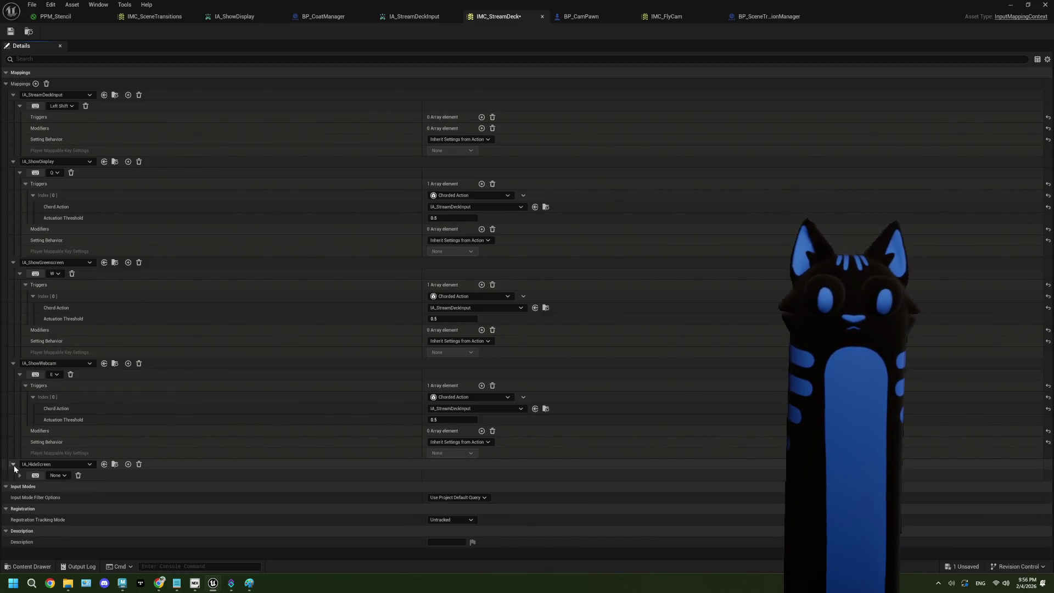
click(62, 475)
text(r)
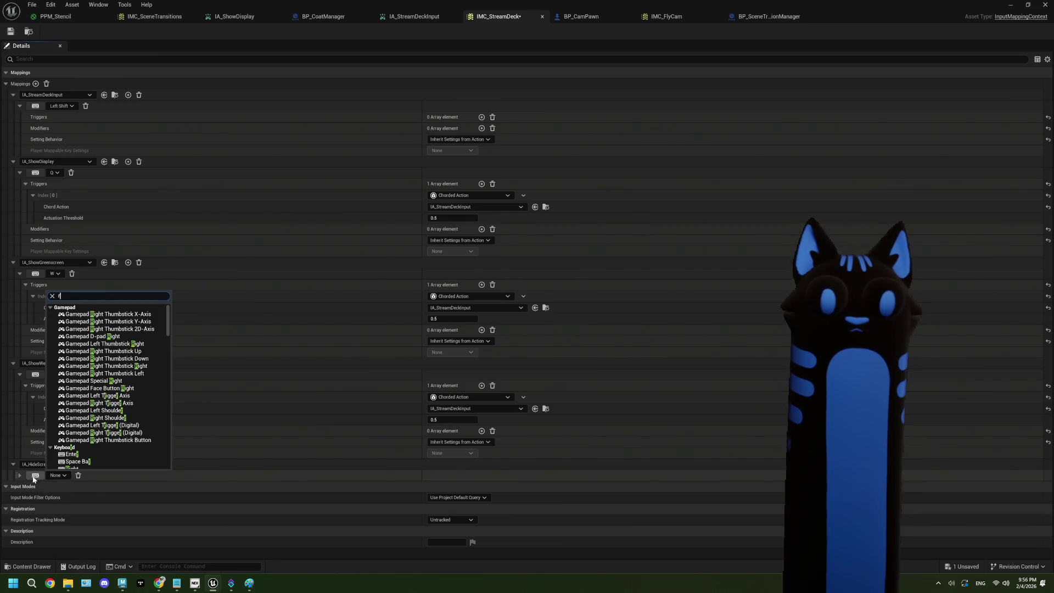
key(Return)
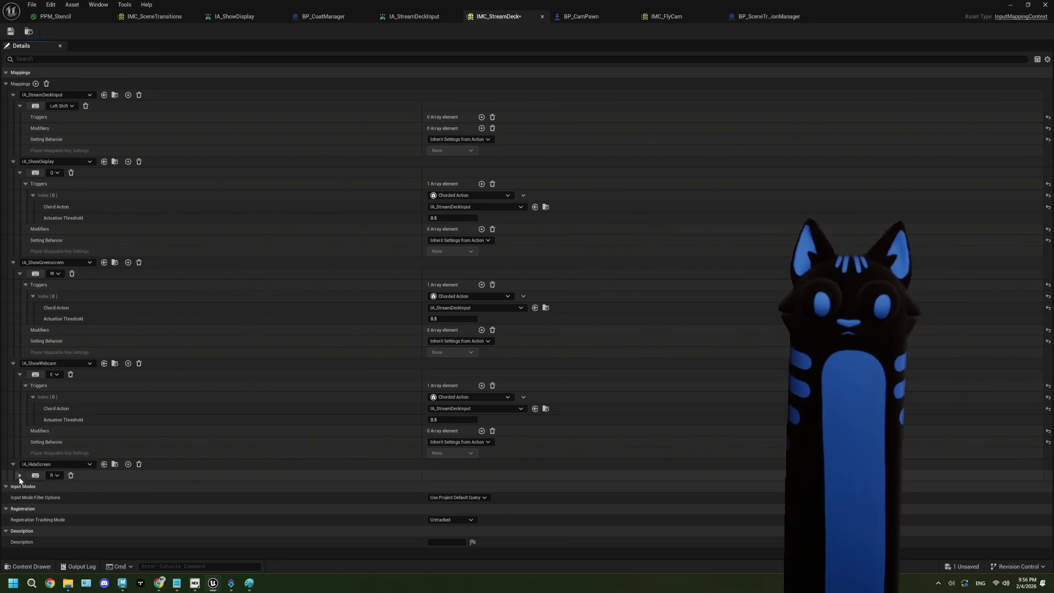
Chord the R binding with IA_StreamDeckInput, then save and close IMC_StreamDeck.
click(20, 476)
click(479, 486)
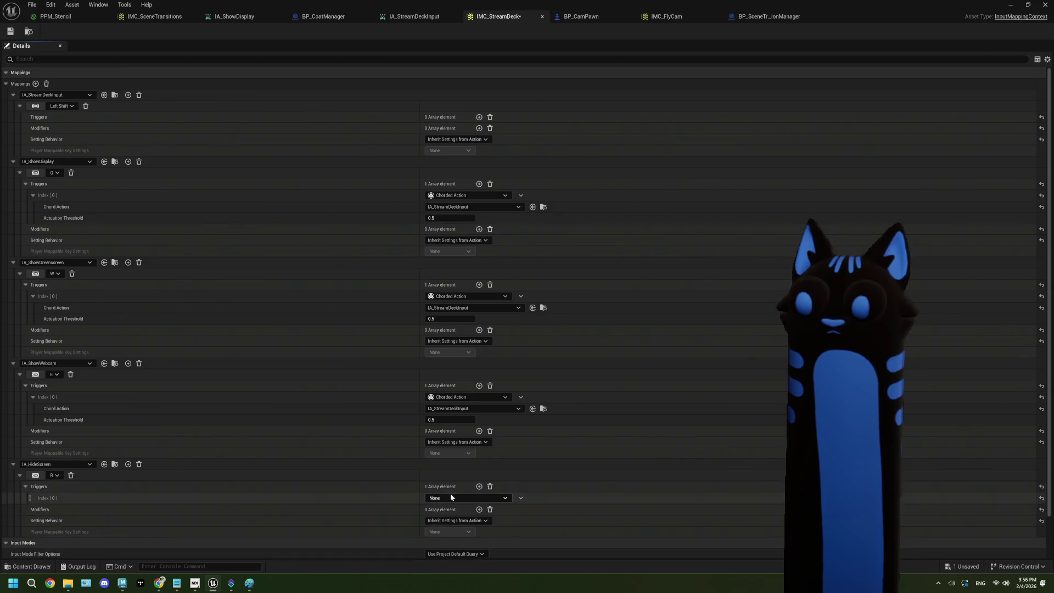
click(450, 496)
click(469, 400)
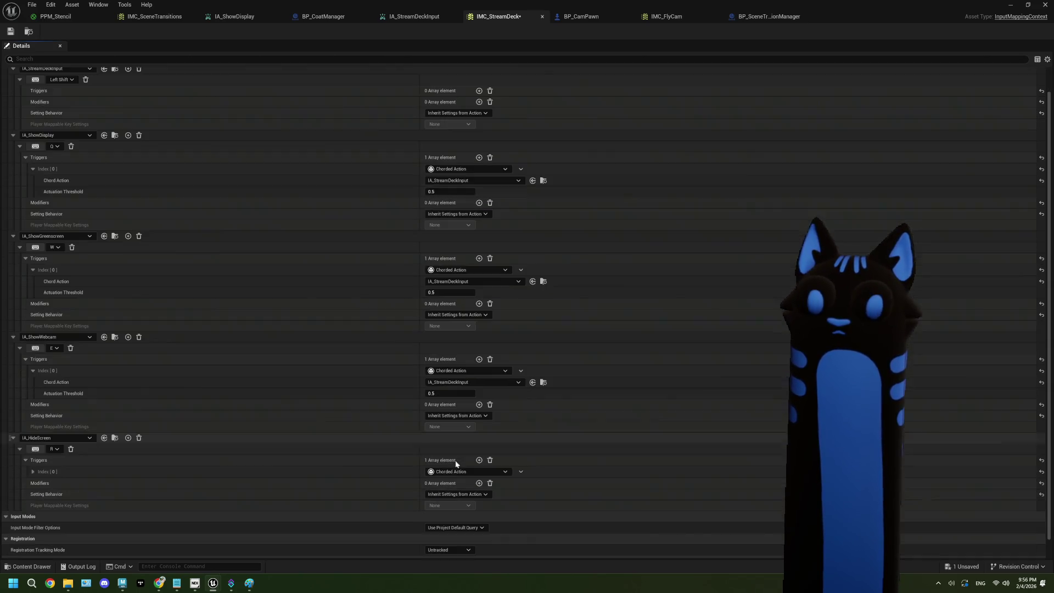
click(479, 483)
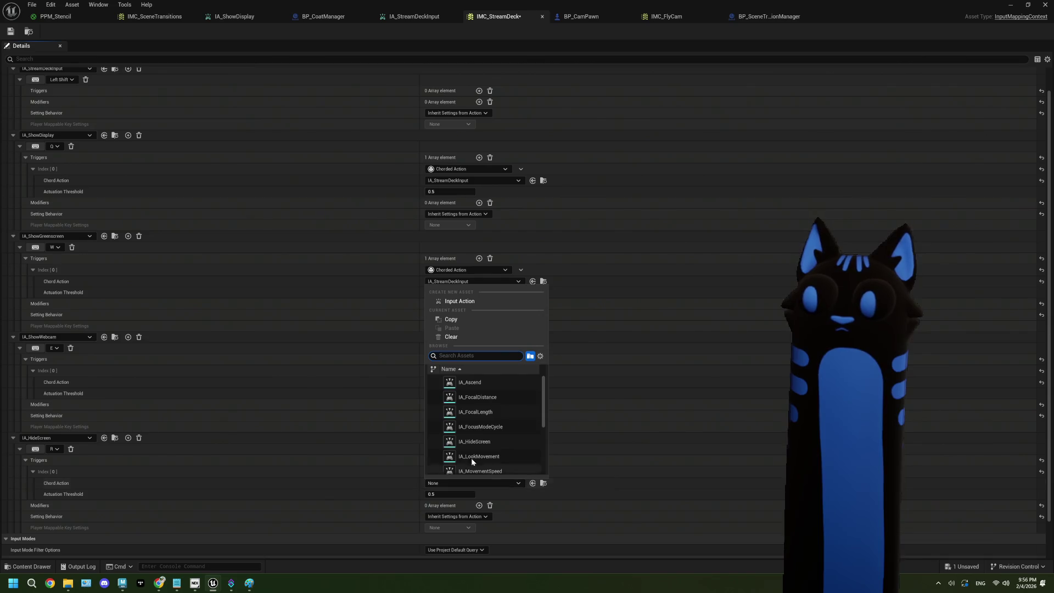
text(s)
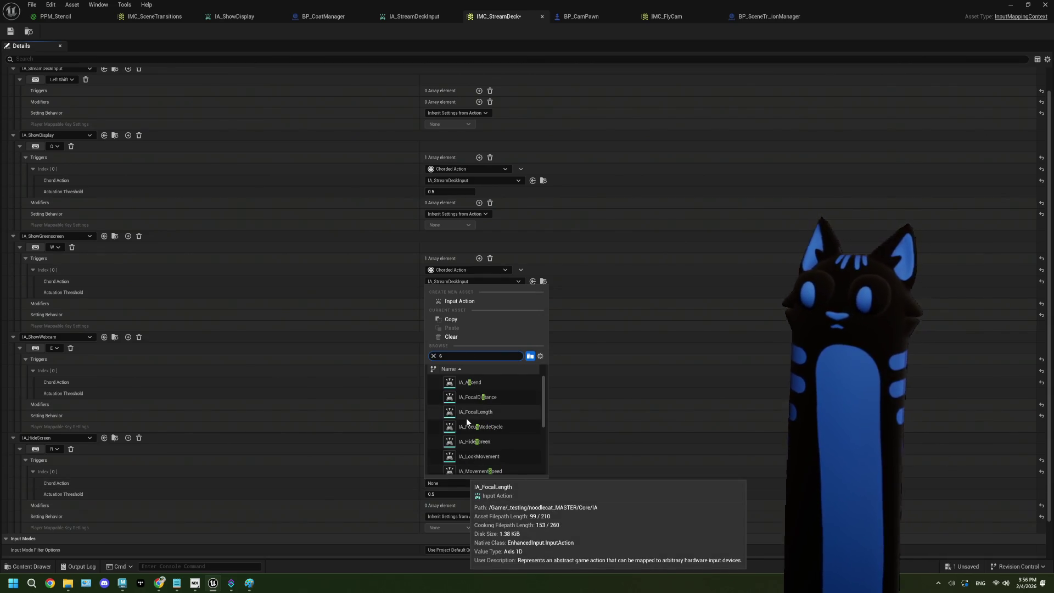
text(tre)
click(491, 383)
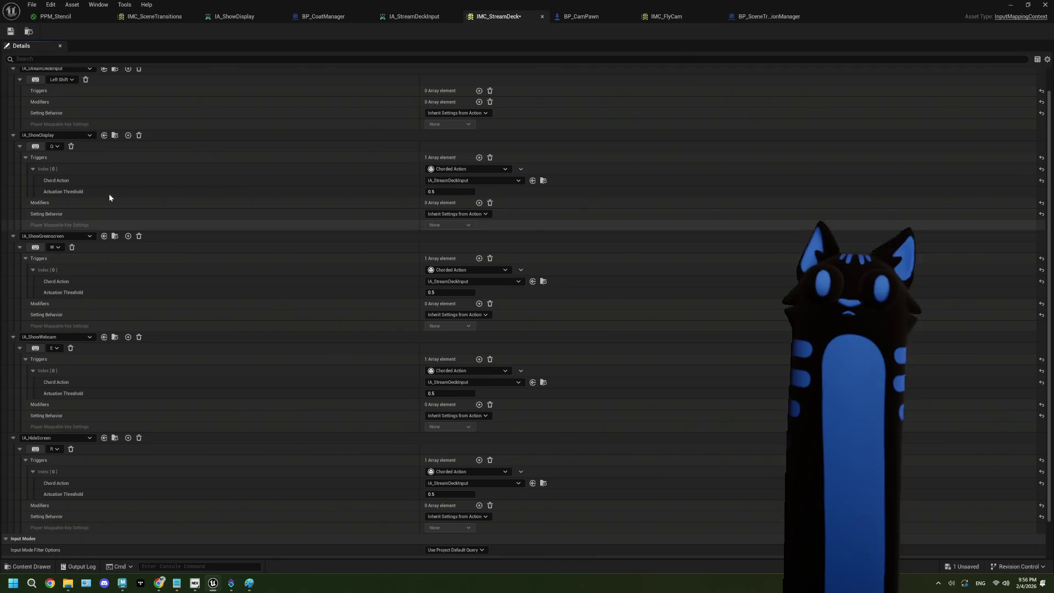
click(10, 31)
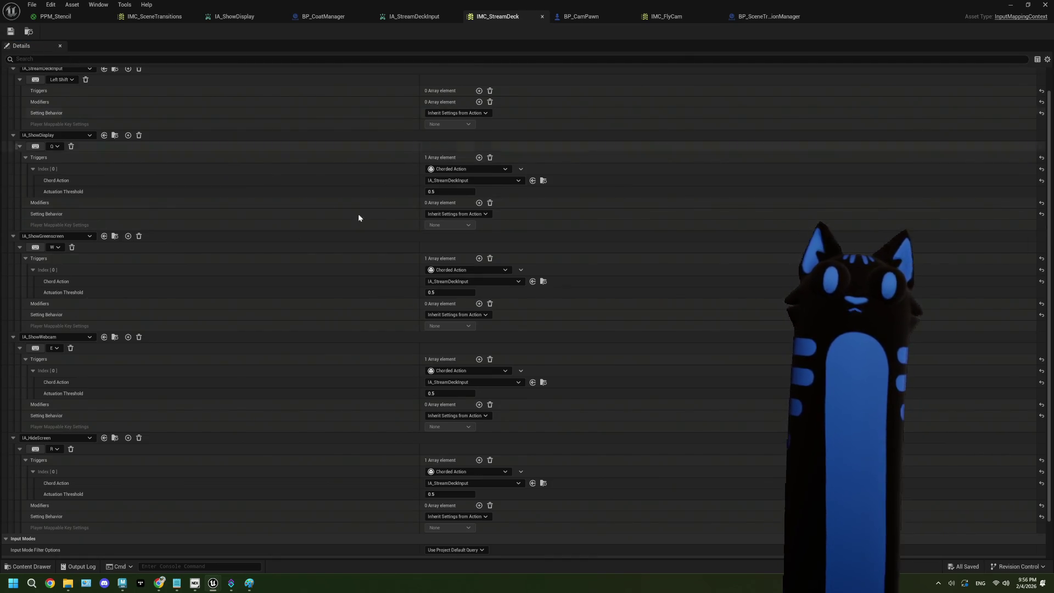
click(1011, 4)
Open BP_SceneTransitionManager from the Core folder.
click(424, 528)
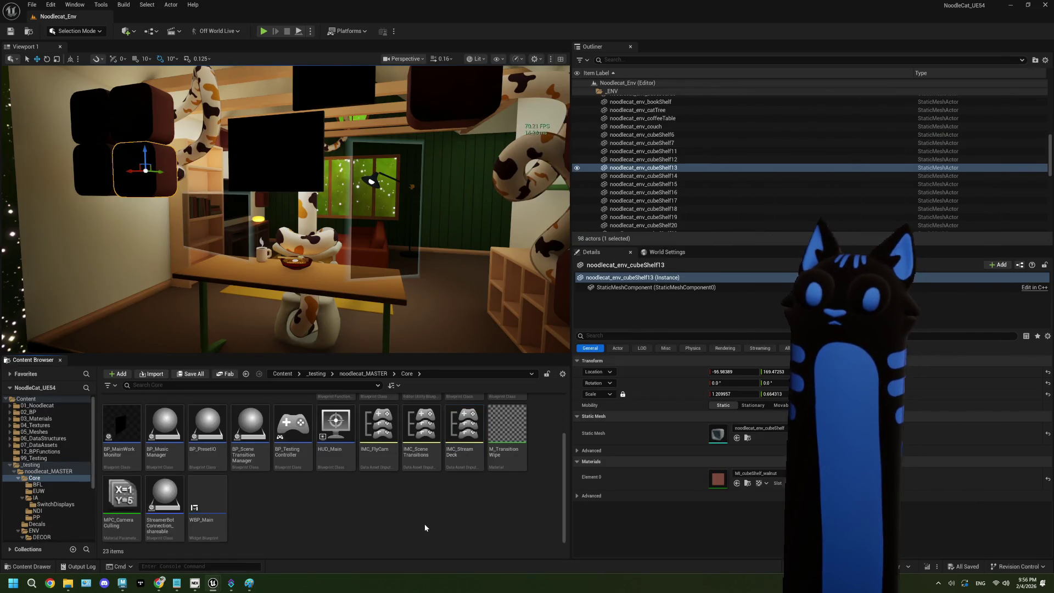
scroll(424, 528, up, 1)
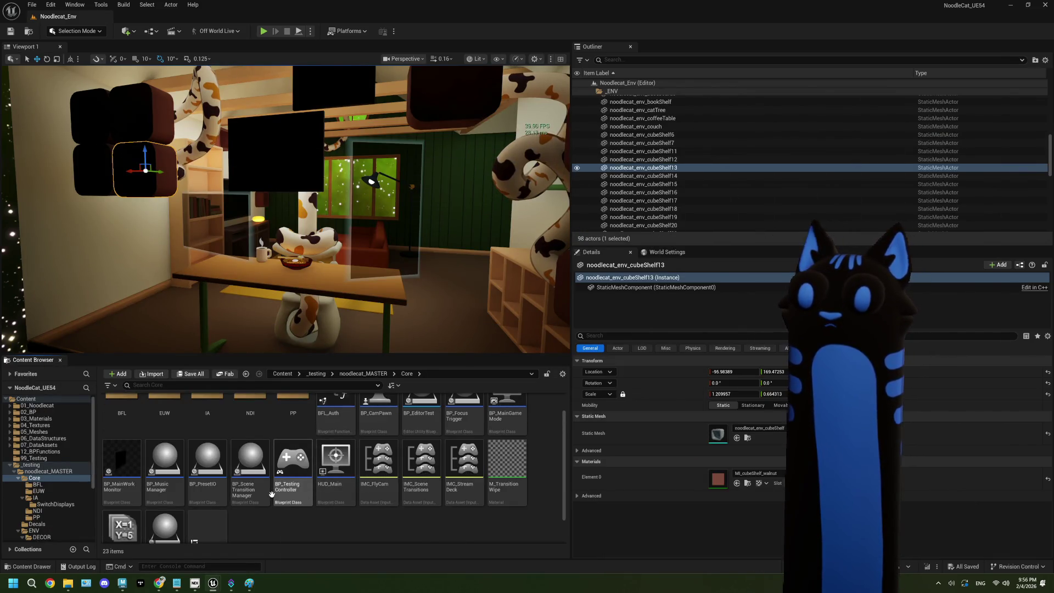
click(246, 467)
double_click(246, 467)
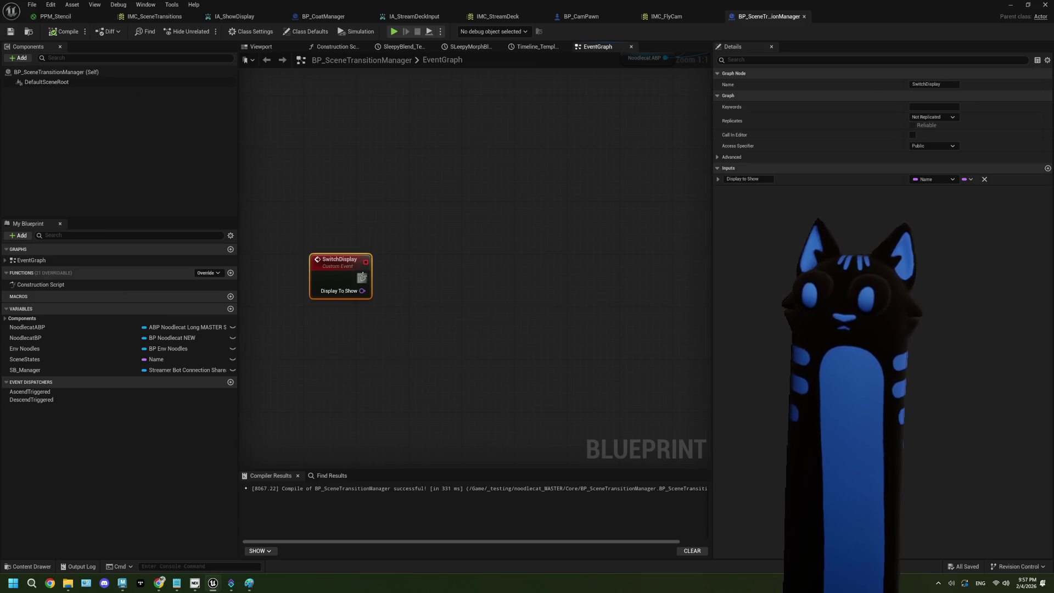
Add a Switch on Name after SwitchDisplay, driven by Display To Show, and save.
drag(363, 278, 422, 280)
text(swit)
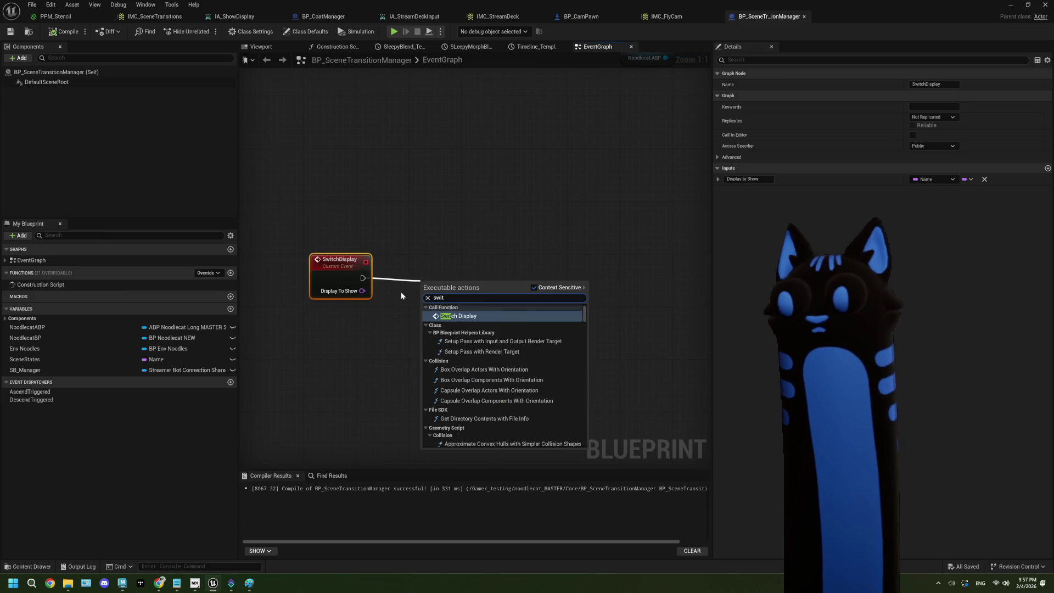
text(ch on name)
click(459, 407)
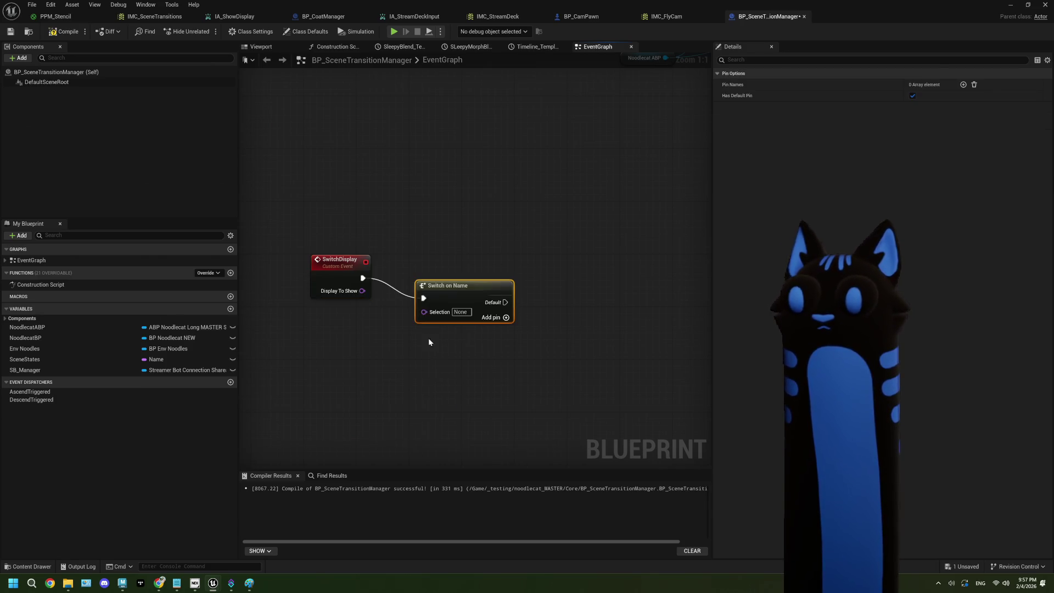
mouse_move(362, 290)
mouse_down()
mouse_move(430, 319)
mouse_move(310, 260)
mouse_up()
drag(402, 302, 461, 274)
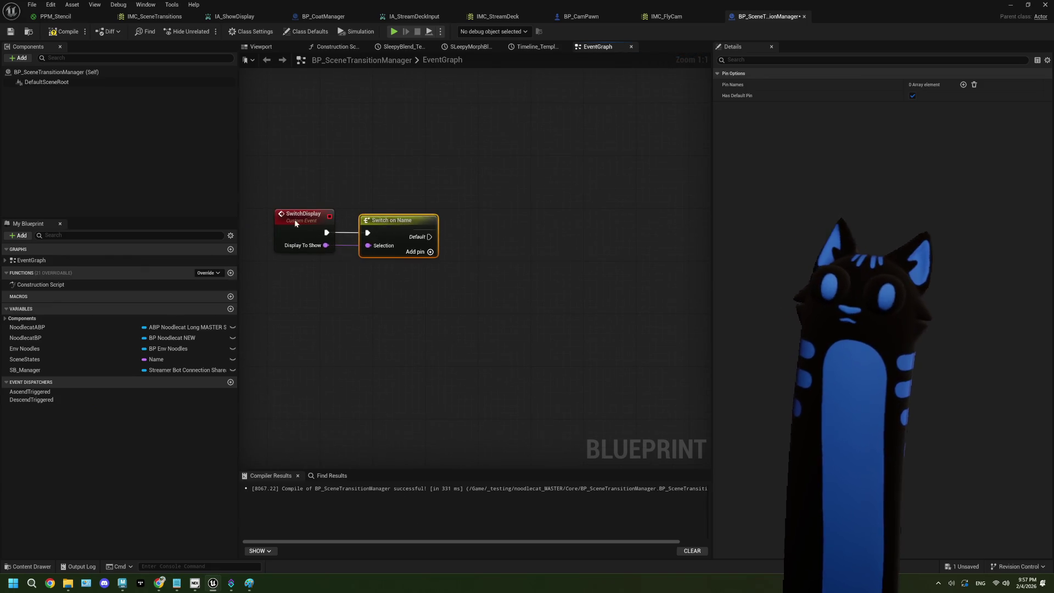
click(13, 33)
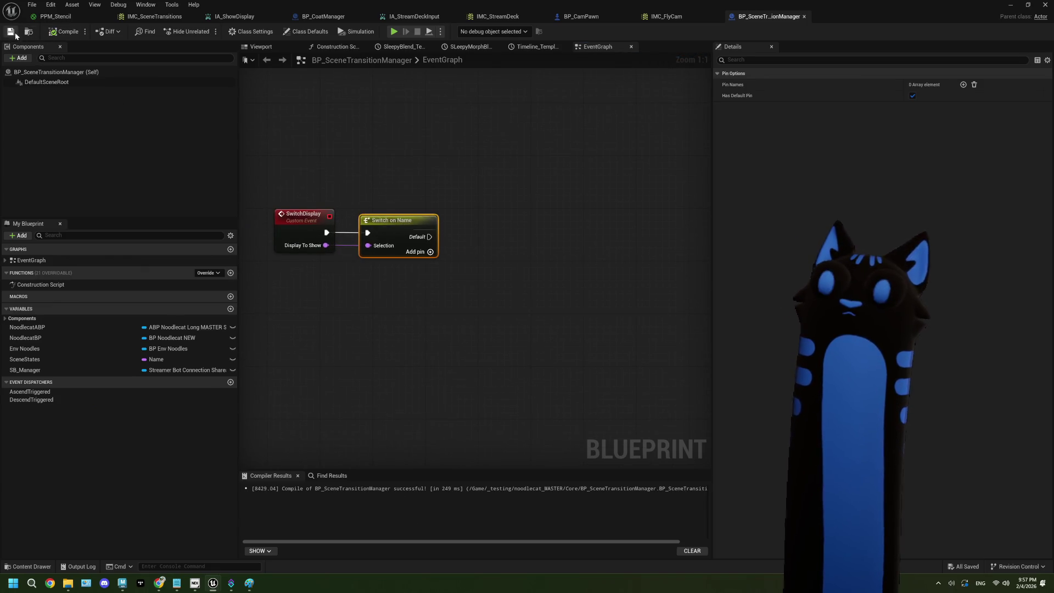
Add four case outputs to the Switch on Name node.
click(431, 251)
click(430, 265)
click(431, 278)
click(431, 292)
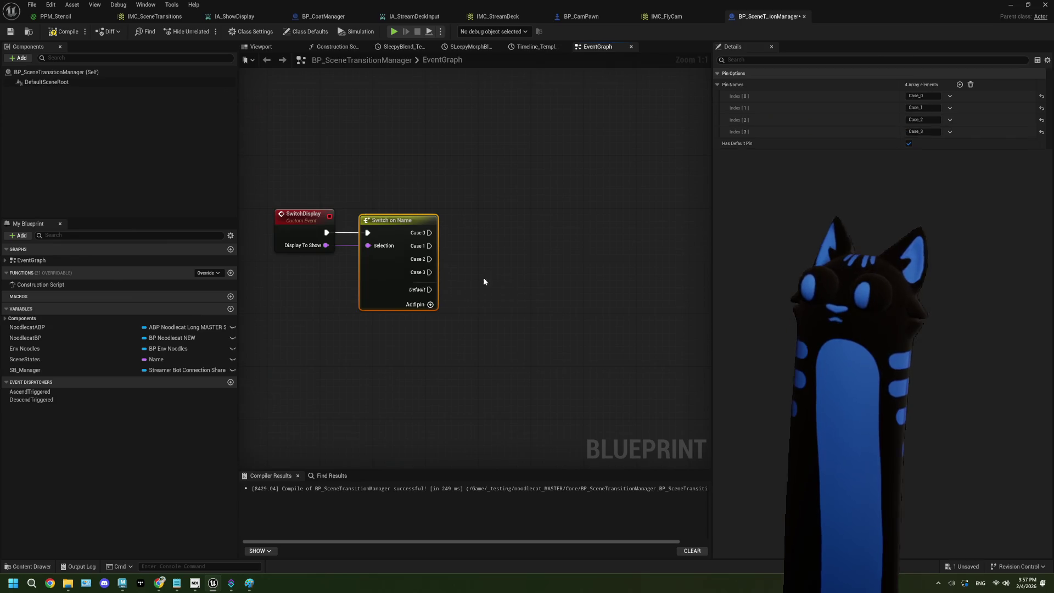
Name the cases DisplayCapture, Greenscreen, Webcam and Hide, then compile and save.
click(924, 95)
text(DisplayCapture)
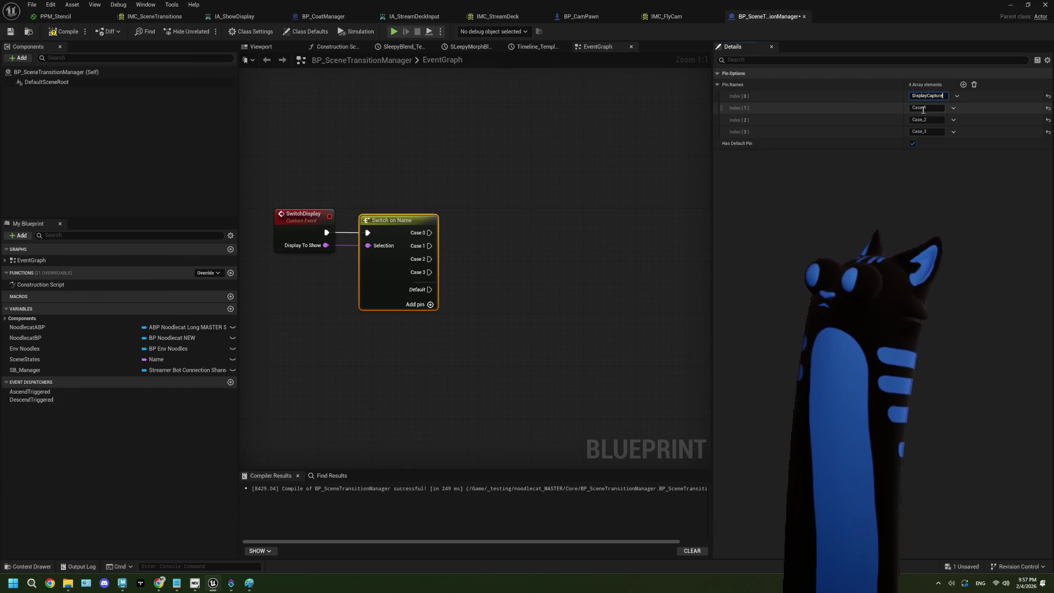
click(924, 108)
text(reenscreen)
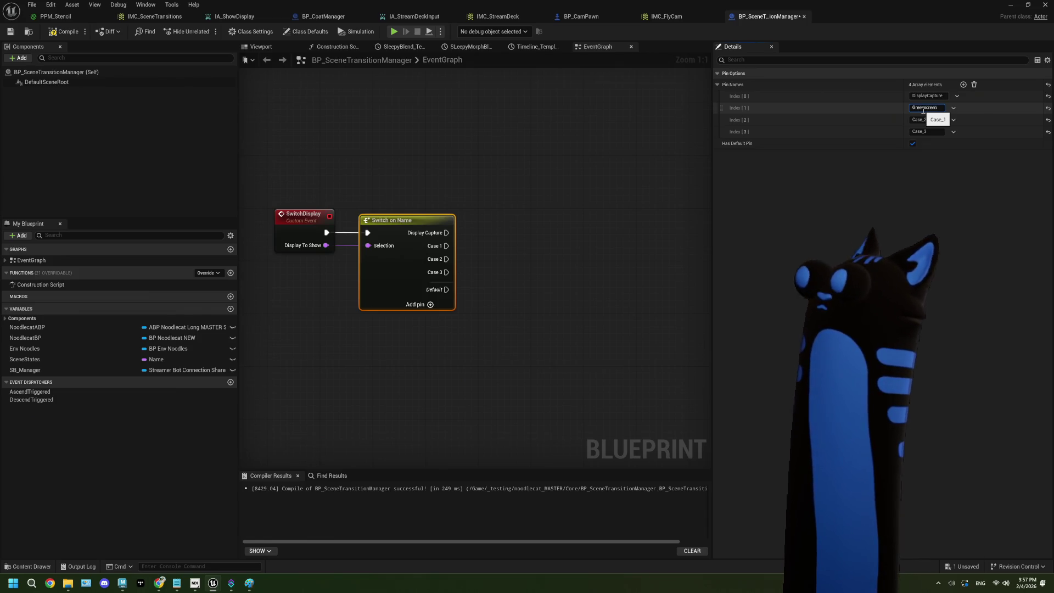
click(924, 120)
text(Web)
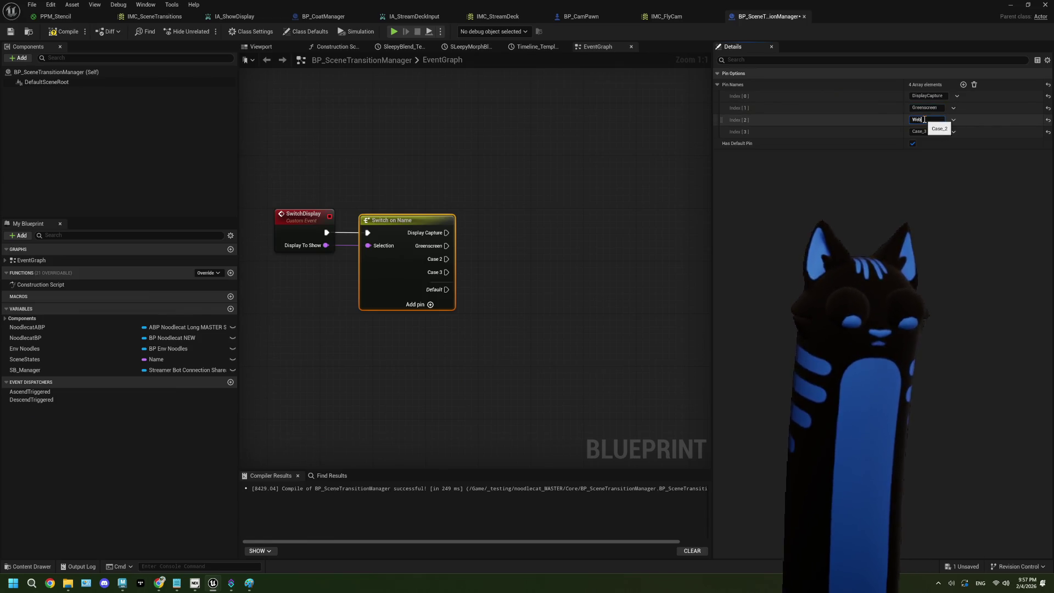
text(cam)
click(922, 133)
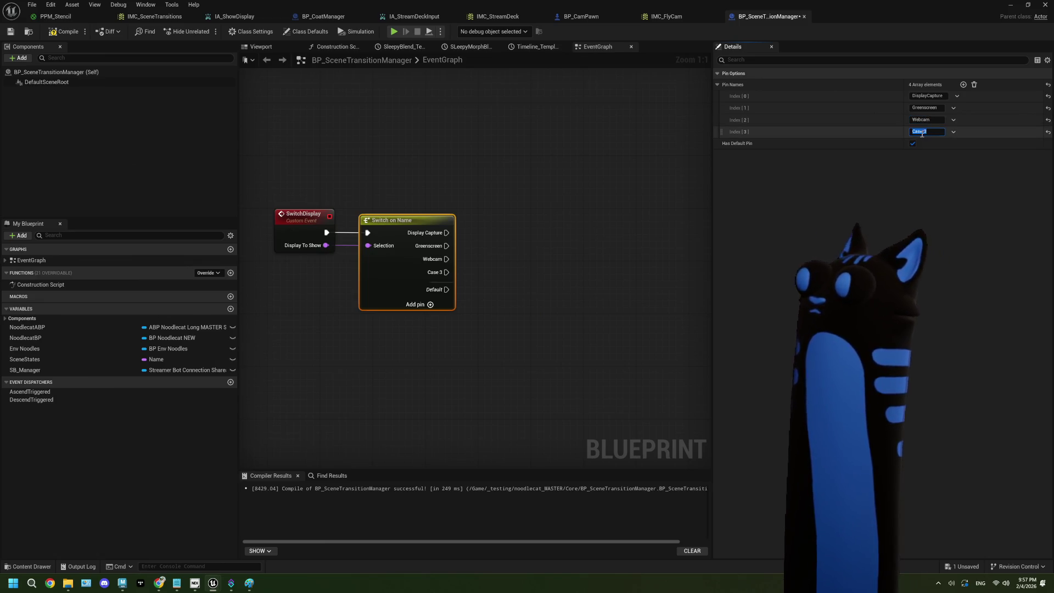
text(Hide)
click(869, 149)
click(536, 261)
click(64, 31)
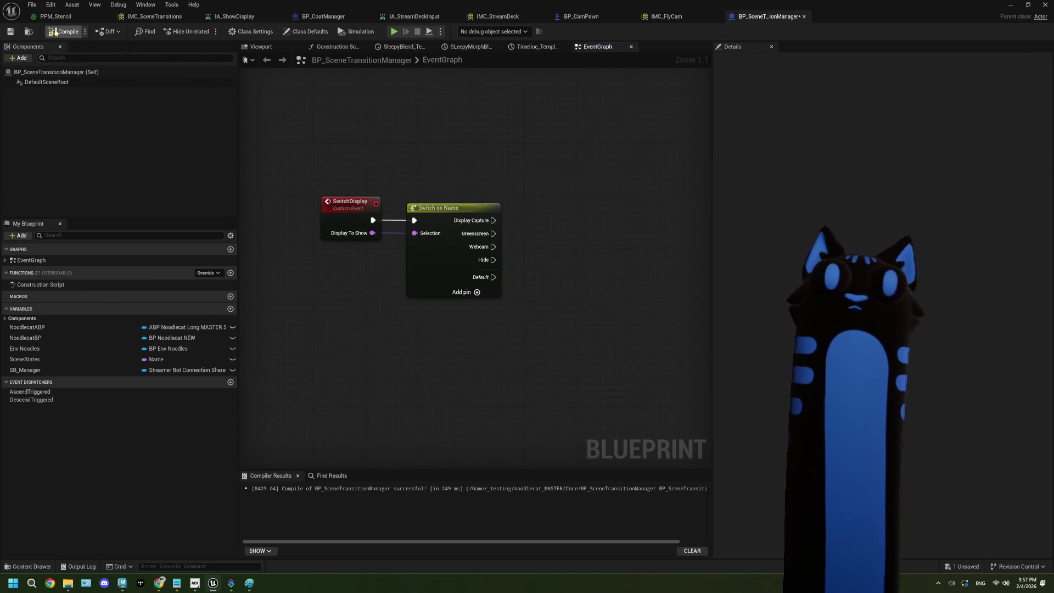
click(10, 31)
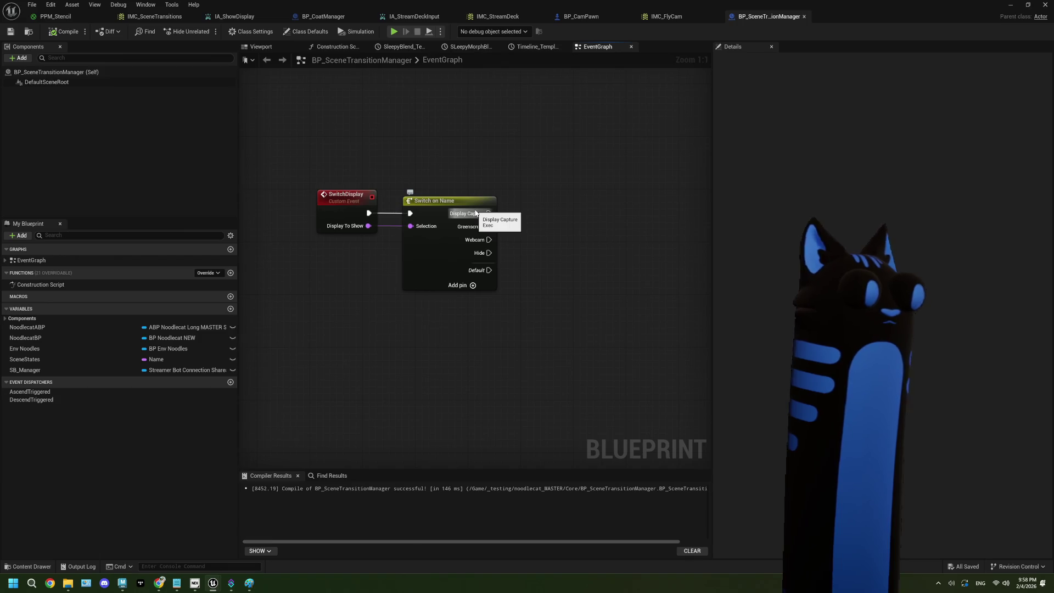
Paste a copy of the Post Process Volume Get Actor Of Class node beneath the other lookups.
mouse_move(529, 249)
mouse_down()
mouse_move(489, 230)
mouse_move(420, 230)
mouse_up()
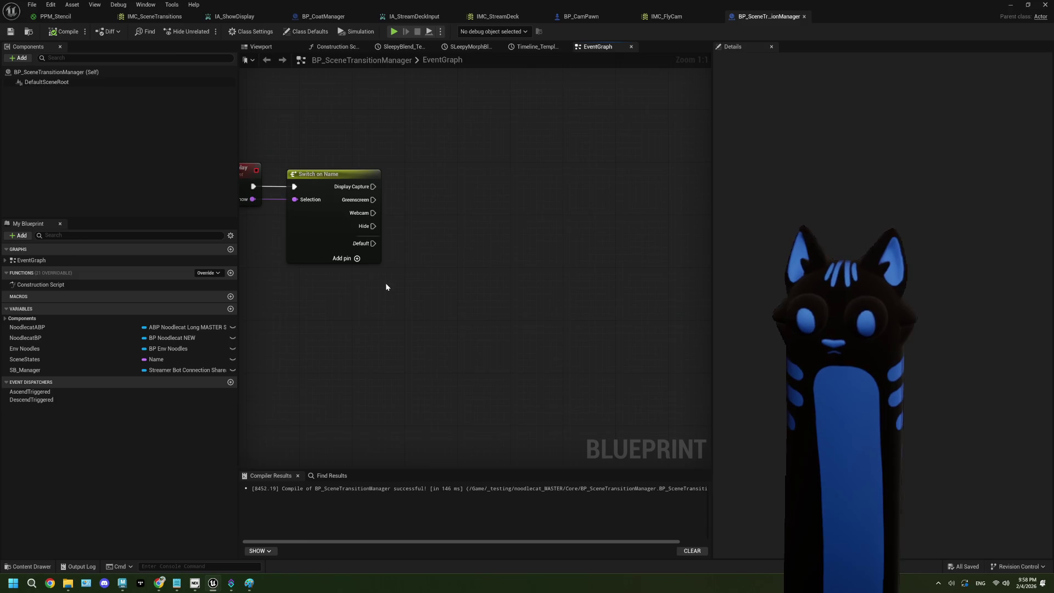
scroll(384, 286, down, 1)
scroll(323, 311, up, 1)
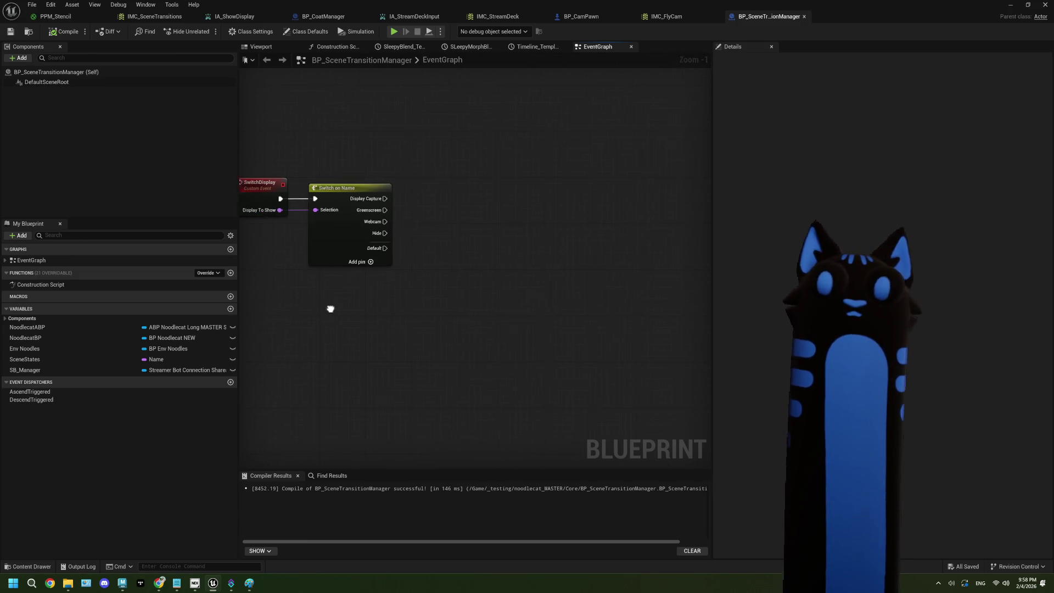
scroll(360, 302, down, 4)
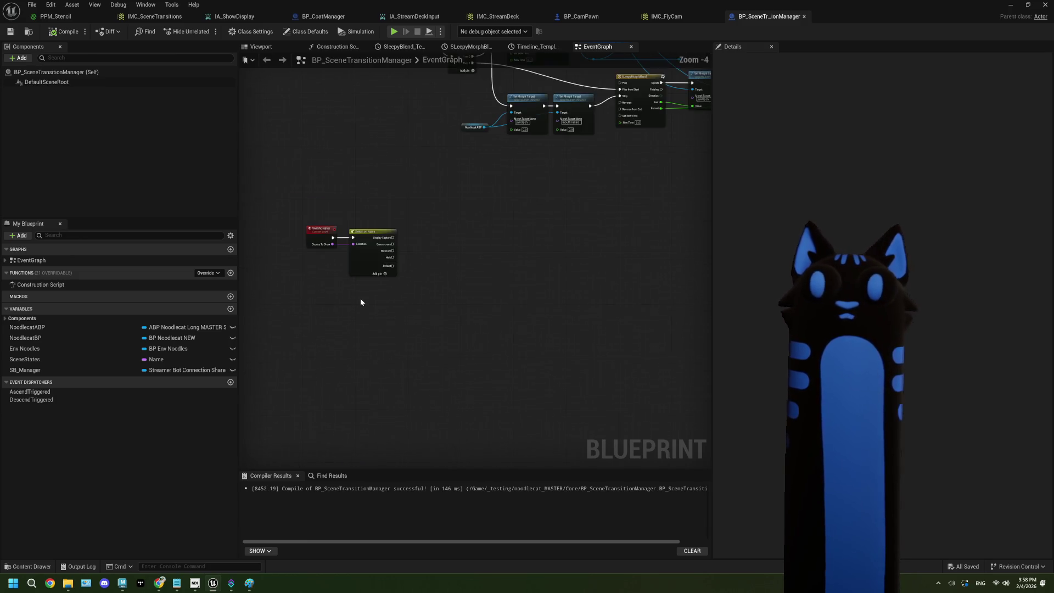
mouse_move(558, 174)
mouse_down()
mouse_move(597, 173)
mouse_move(570, 182)
mouse_move(577, 204)
mouse_move(609, 209)
mouse_move(516, 233)
mouse_up()
scroll(516, 233, up, 3)
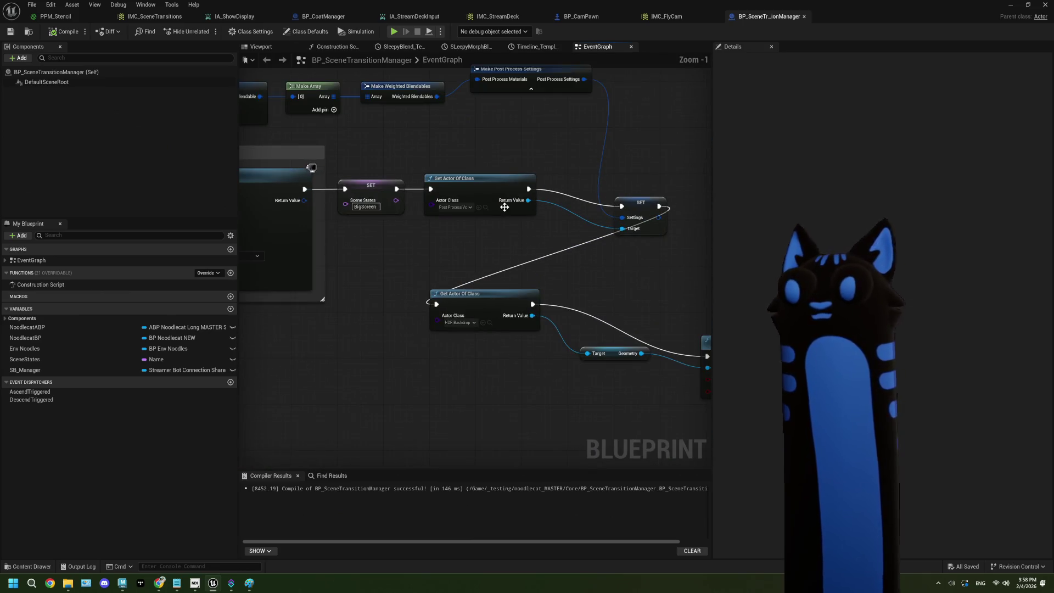
click(499, 193)
scroll(464, 228, down, 7)
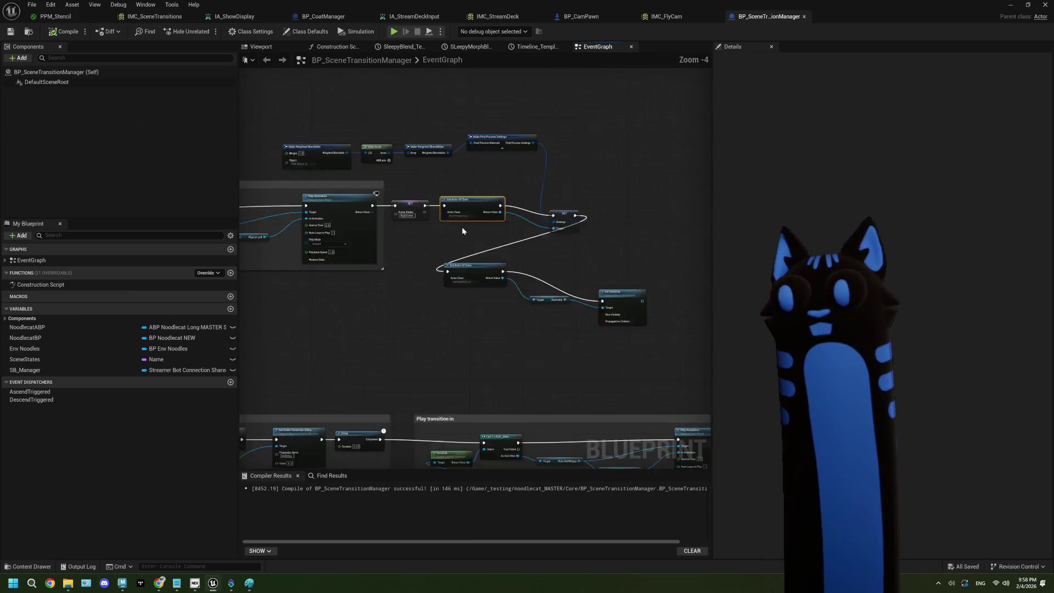
scroll(426, 209, up, 8)
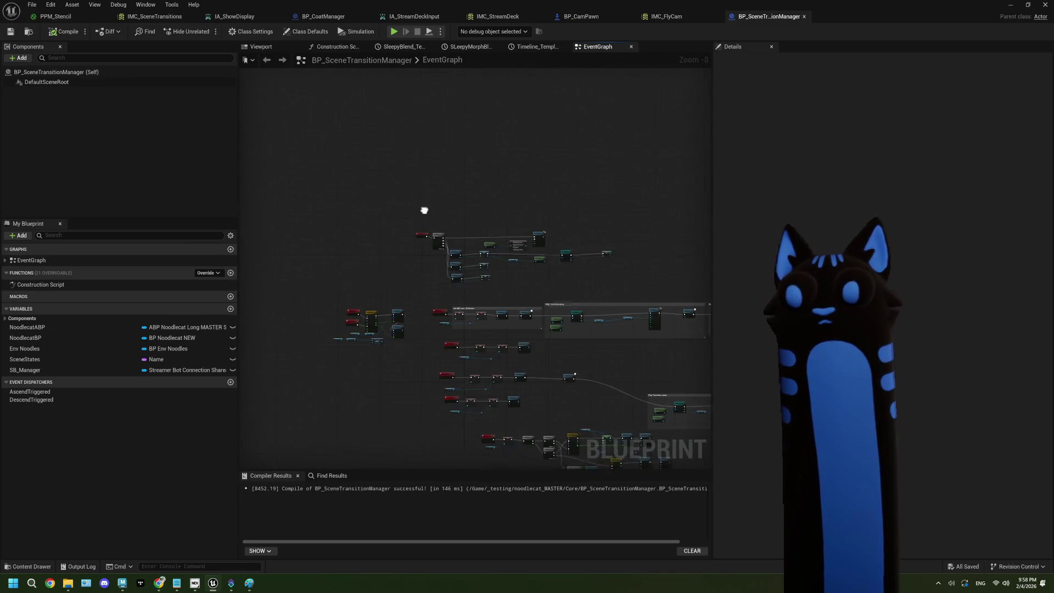
key(ctrl+v)
drag(385, 288, 381, 255)
Run the new lookup from a fifth Sequence output, Then 4, and store its result in a variable.
drag(320, 242, 356, 264)
click(333, 104)
drag(333, 103, 384, 287)
mouse_move(513, 290)
mouse_down()
mouse_move(409, 272)
mouse_move(423, 289)
mouse_move(413, 284)
mouse_up()
click(451, 334)
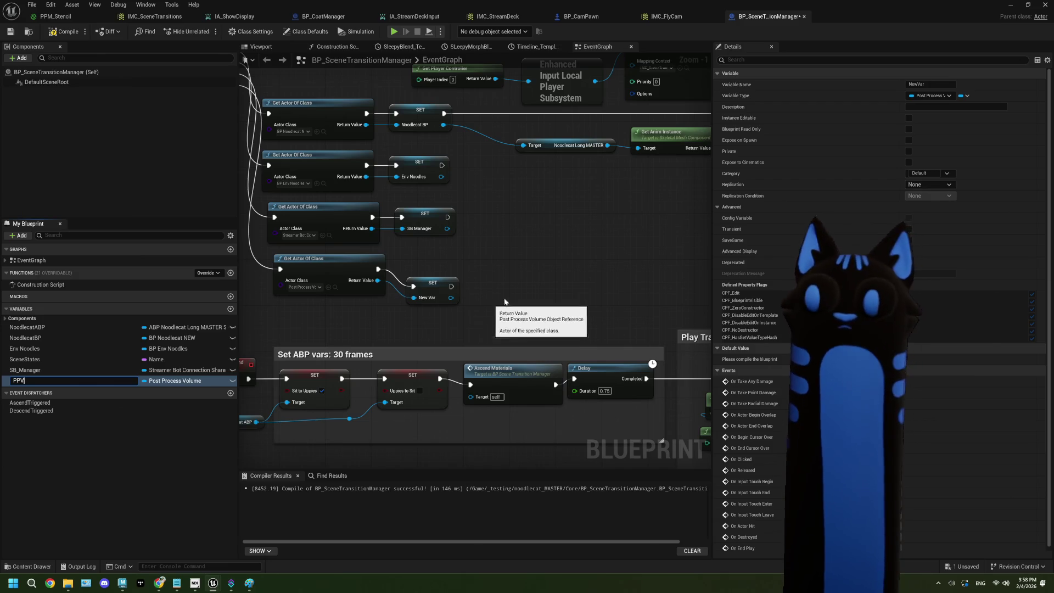
text(V)
mouse_move(424, 282)
mouse_down()
mouse_move(419, 266)
mouse_move(455, 291)
mouse_up()
scroll(477, 271, down, 4)
scroll(422, 363, up, 4)
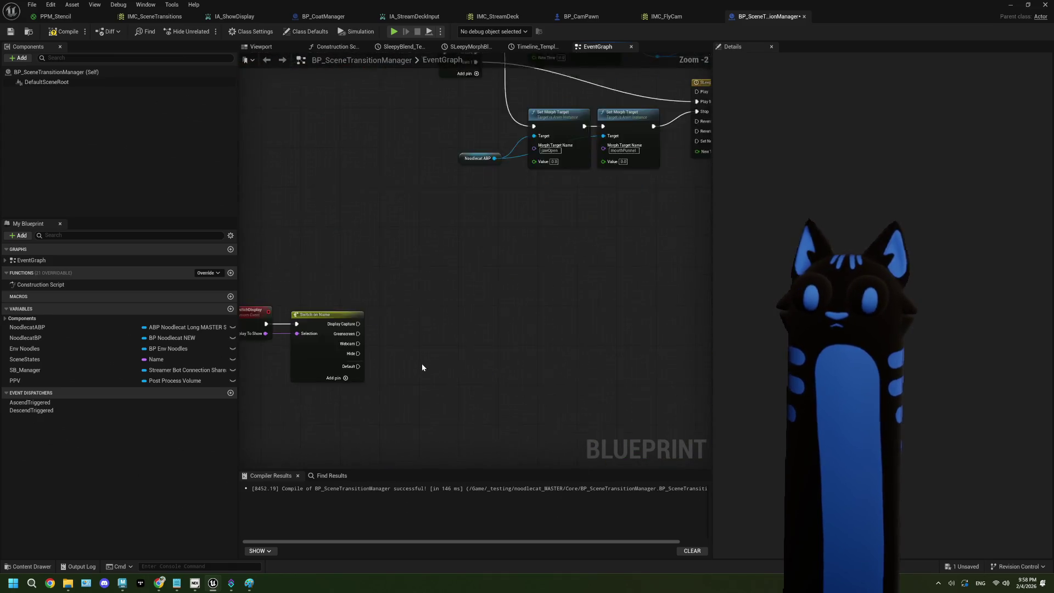
click(20, 381)
scroll(489, 292, down, 3)
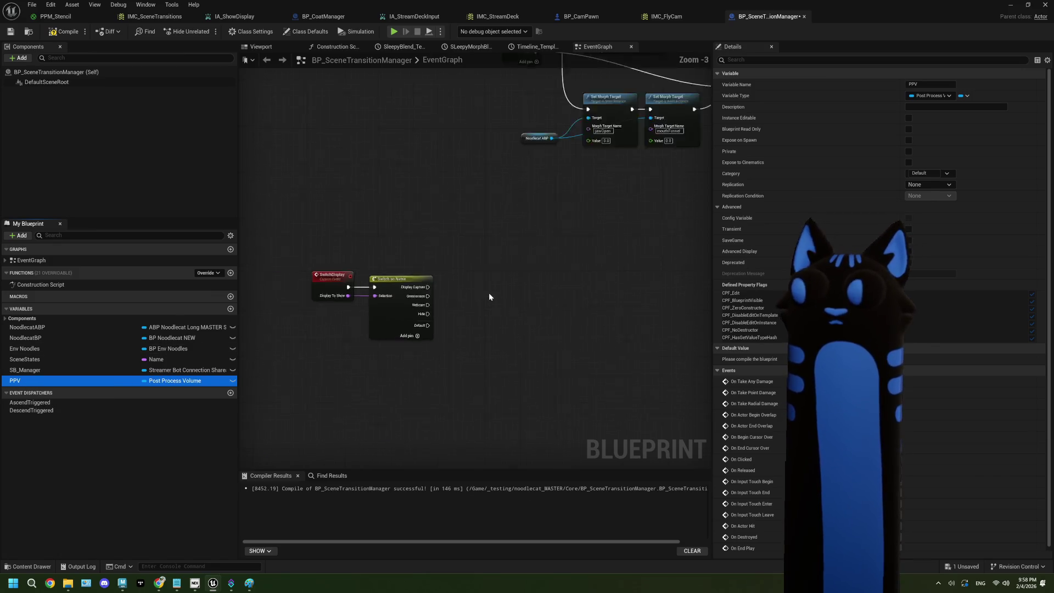
mouse_move(429, 251)
mouse_down()
mouse_move(577, 266)
mouse_move(608, 230)
mouse_move(575, 246)
mouse_move(432, 243)
mouse_move(637, 227)
mouse_up()
scroll(458, 186, up, 3)
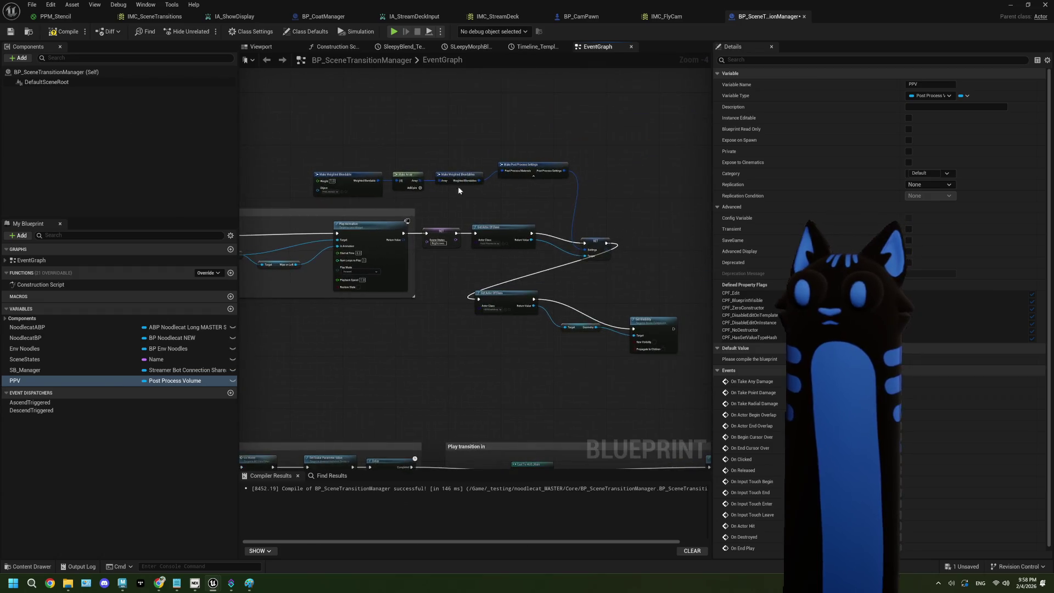
drag(439, 191, 457, 193)
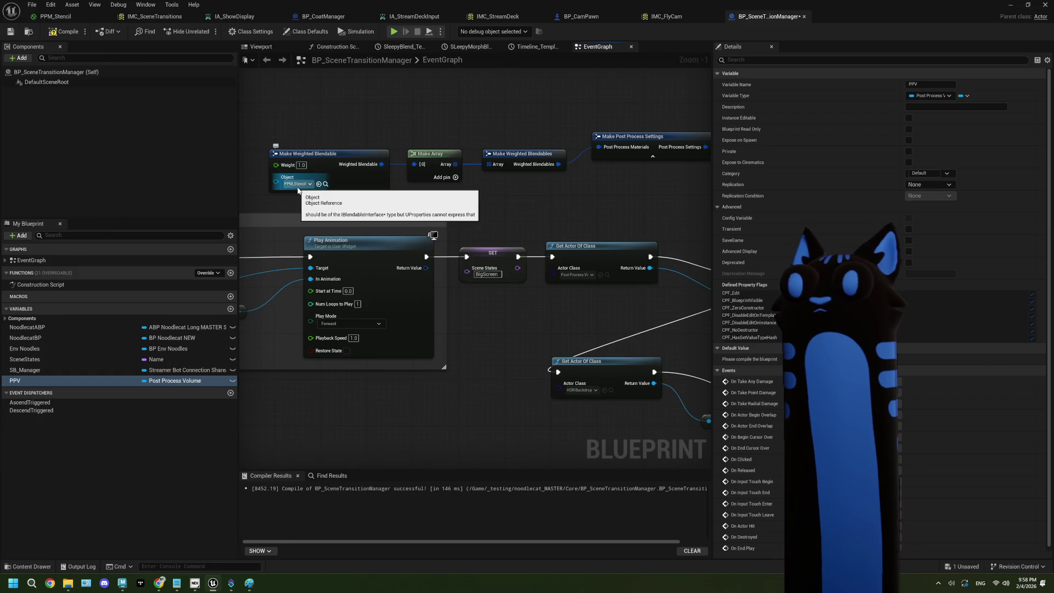
drag(697, 226, 476, 199)
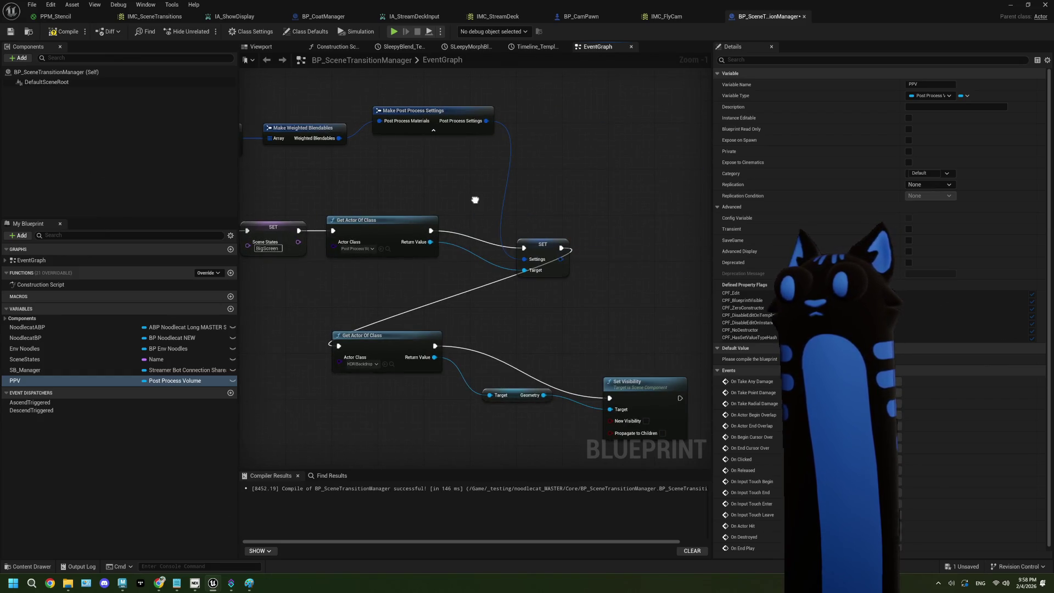
scroll(475, 200, down, 8)
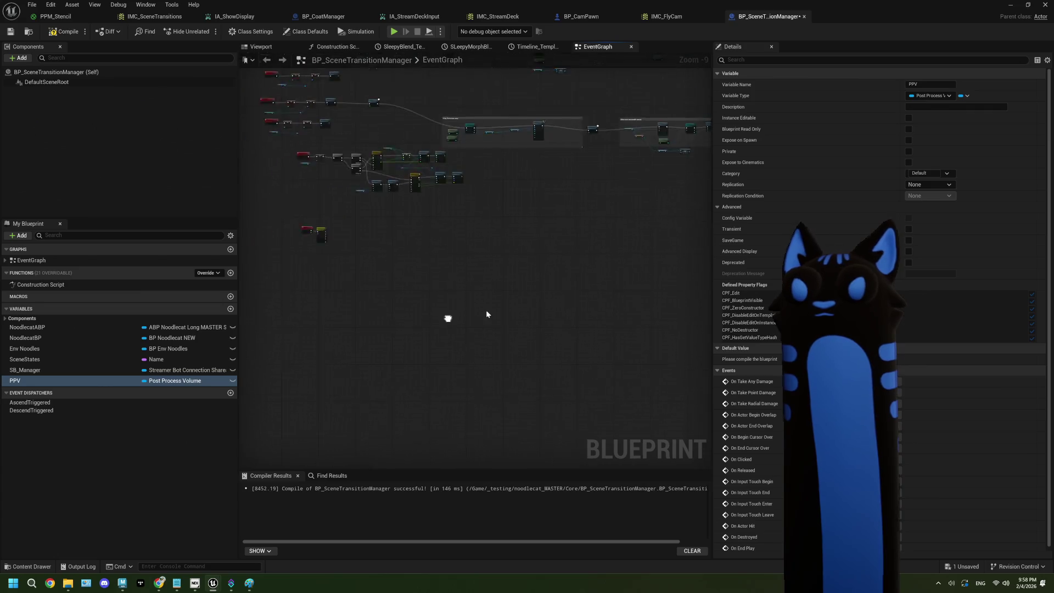
scroll(439, 264, up, 8)
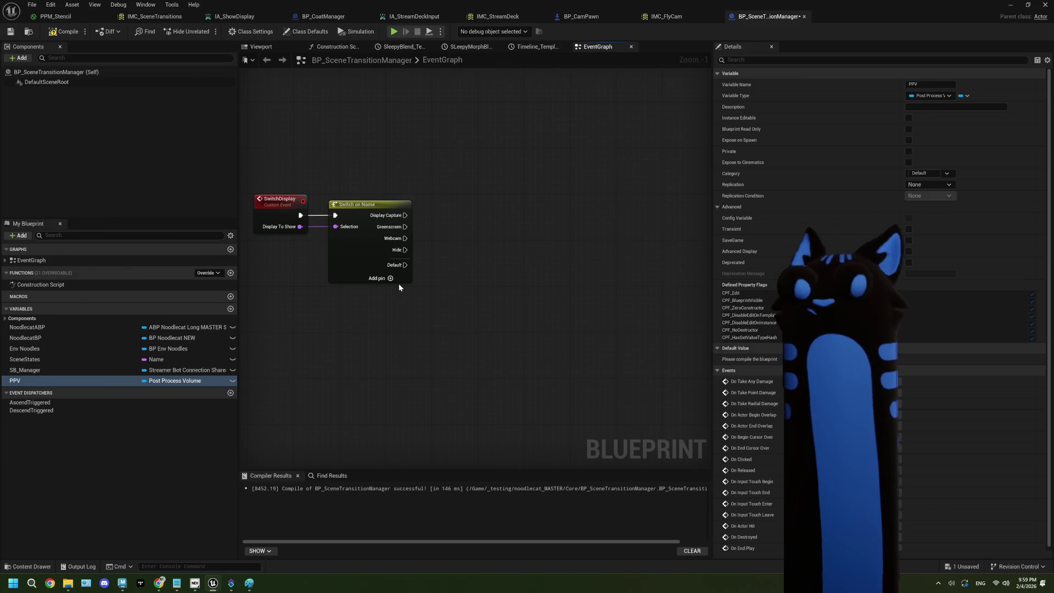
click(100, 381)
mouse_move(33, 380)
mouse_down()
mouse_move(336, 324)
mouse_move(406, 332)
mouse_up()
text(g)
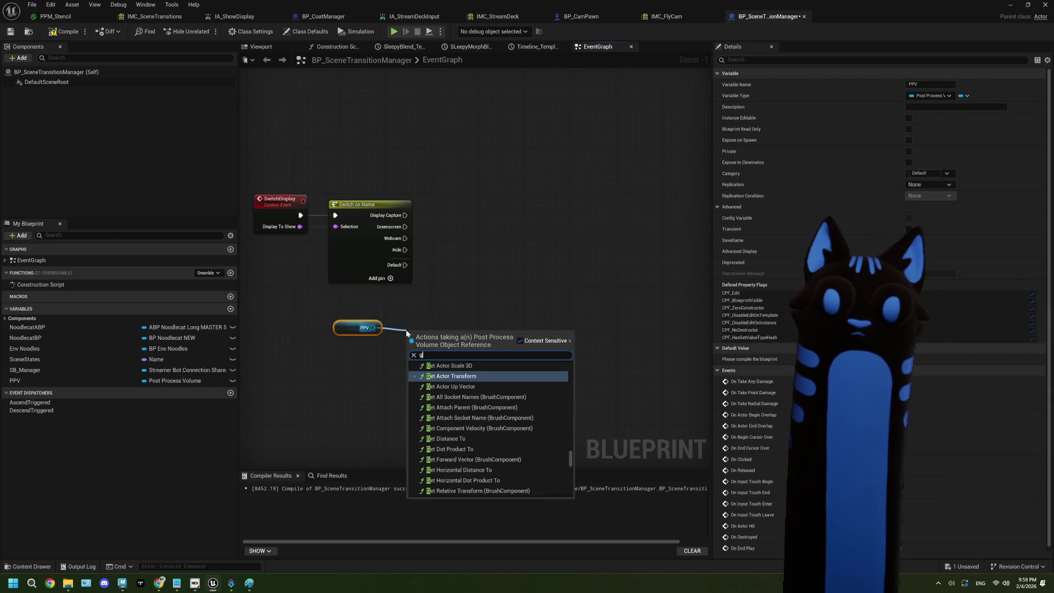
key(BackSpace)
text(m)
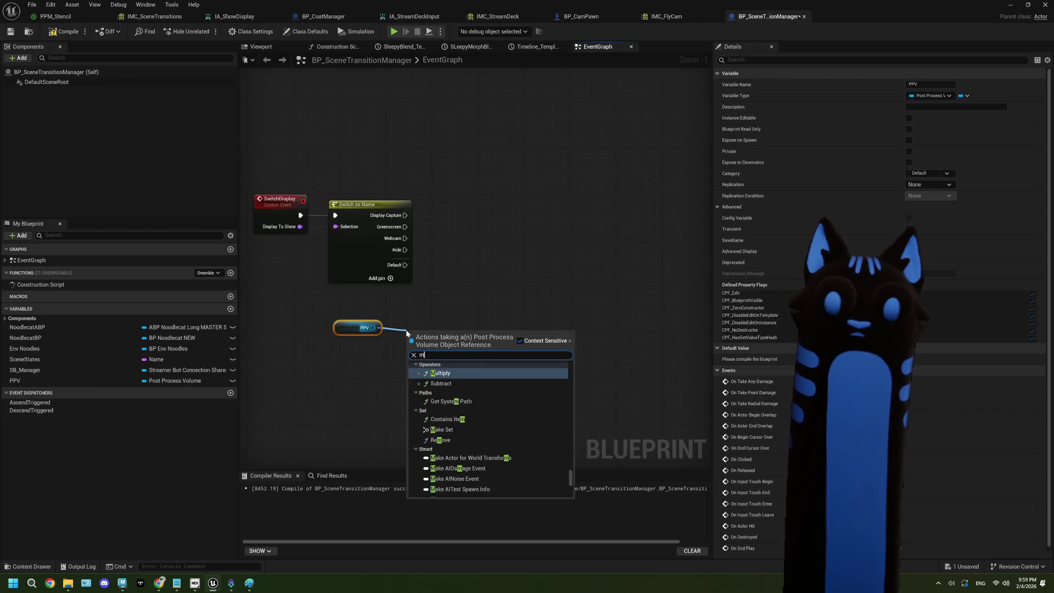
text(aterial)
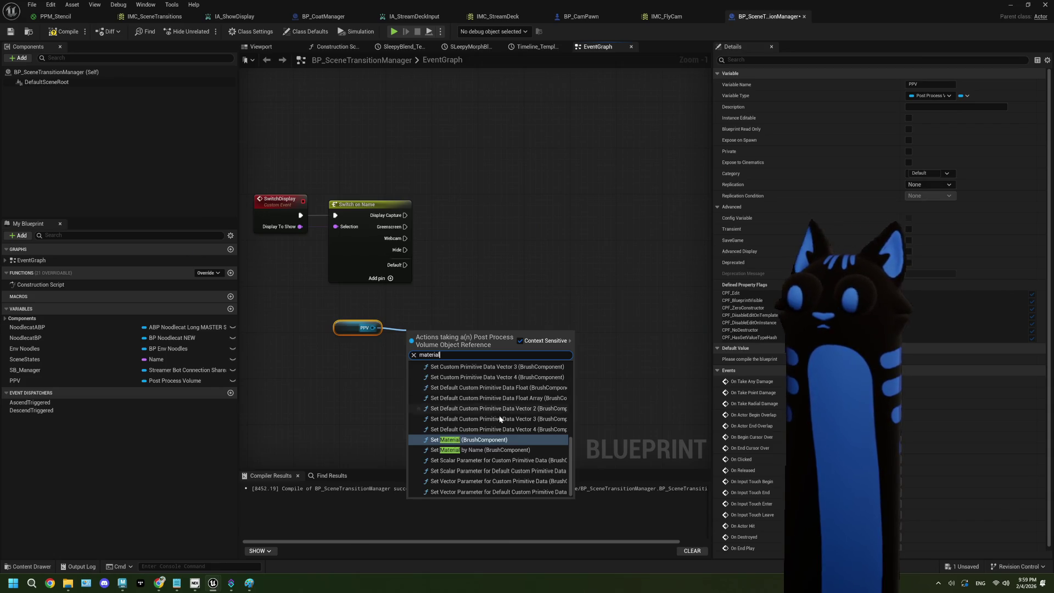
scroll(512, 426, up, 5)
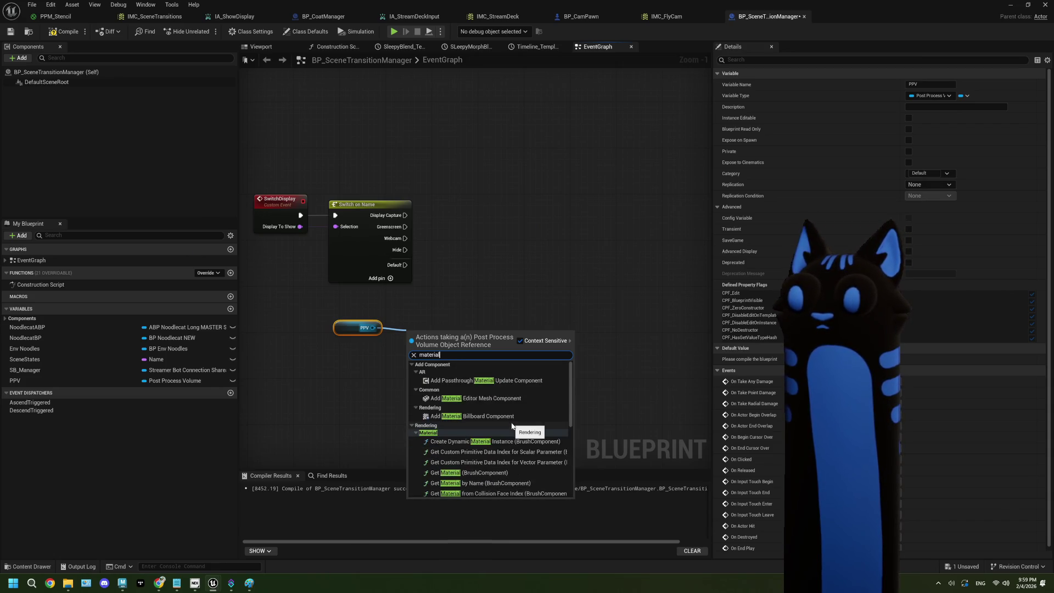
scroll(512, 426, down, 2)
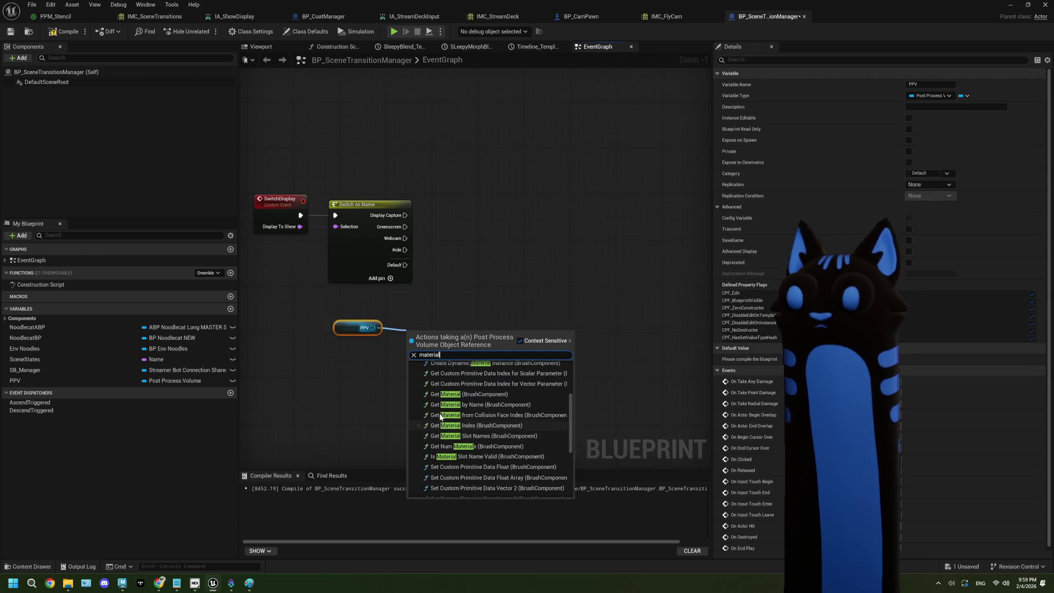
click(373, 371)
drag(374, 369, 337, 318)
key(Delete)
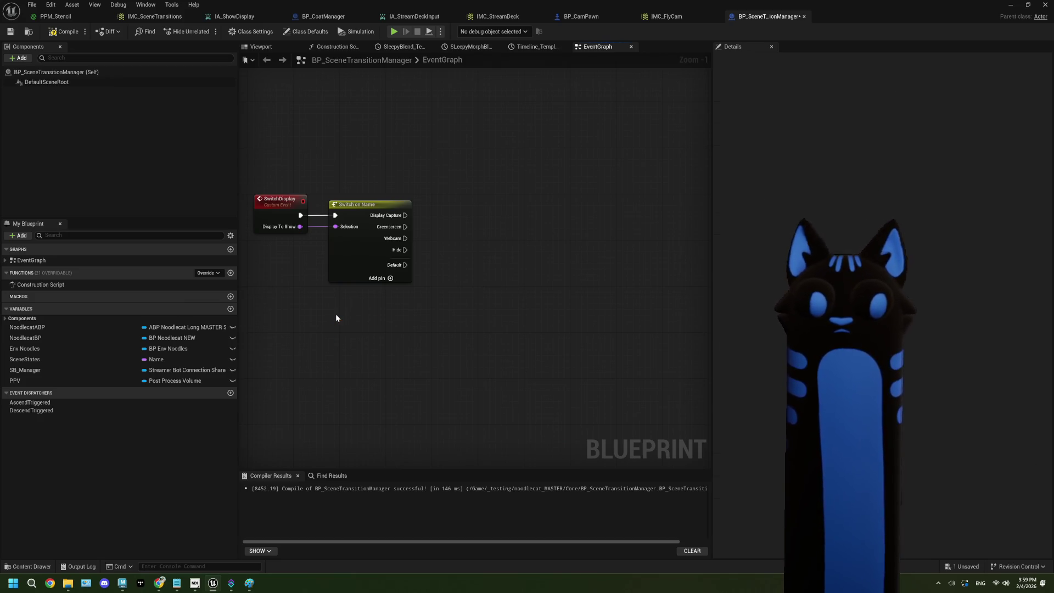
scroll(336, 318, down, 7)
scroll(353, 242, up, 7)
mouse_move(445, 148)
mouse_down()
mouse_move(288, 155)
mouse_move(409, 328)
mouse_move(339, 167)
mouse_up()
Add a Create Dynamic Material Instance node after Event BeginPlay.
text(crea)
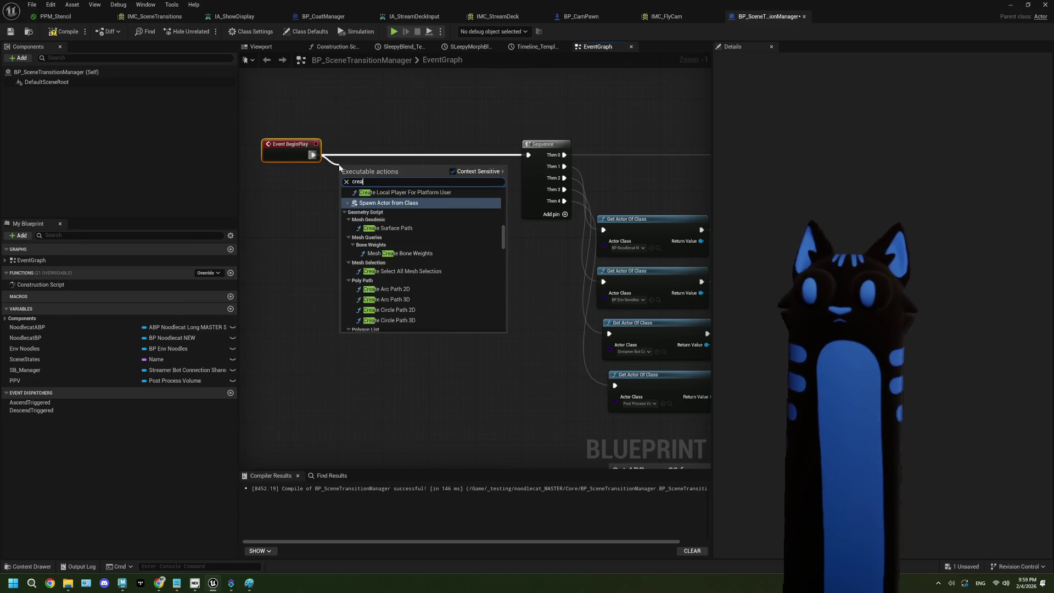
text(te dun)
key(BackSpace)
key(BackSpace)
text(ynam)
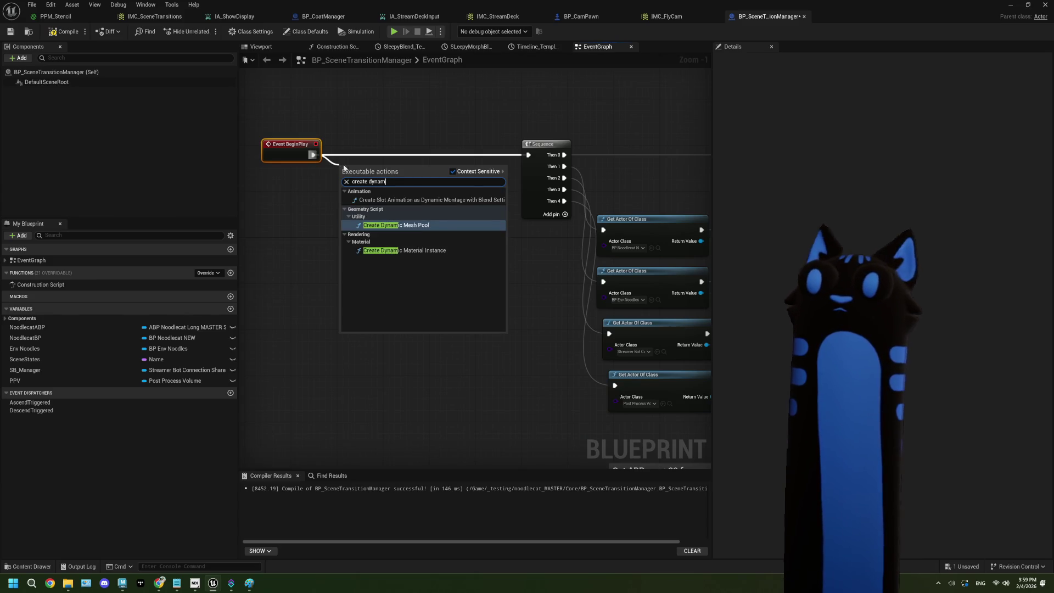
click(399, 251)
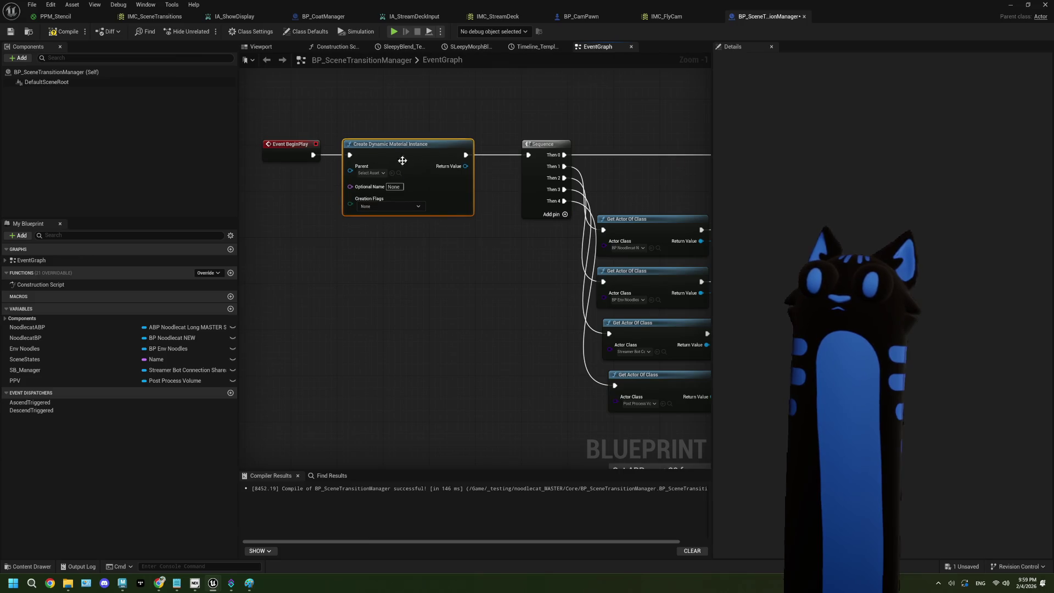
Set the node's parent material to PPM_Stencil and shift it and BeginPlay left.
click(384, 173)
text(pp)
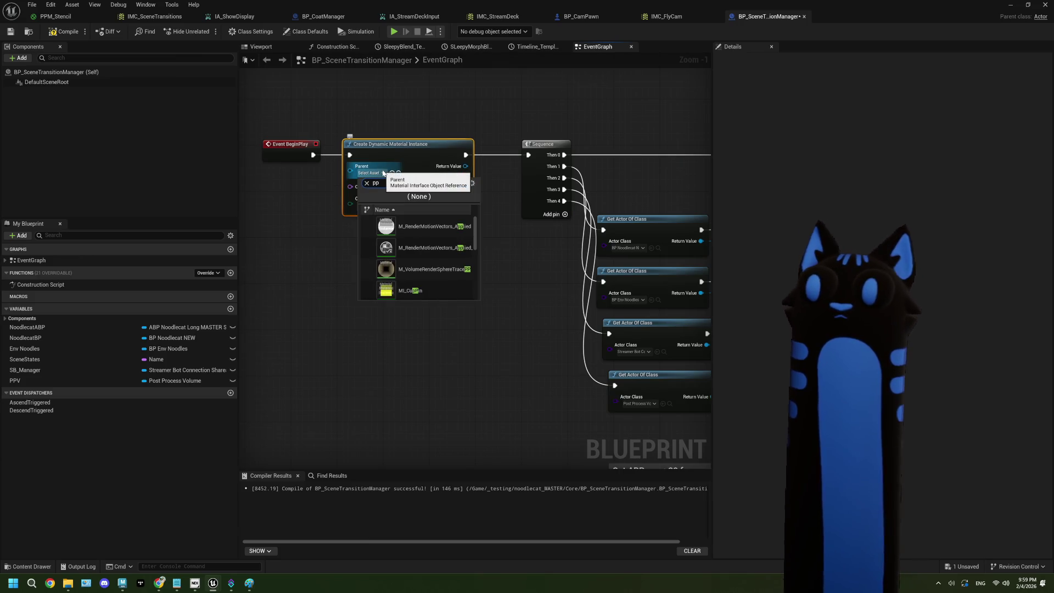
text(c)
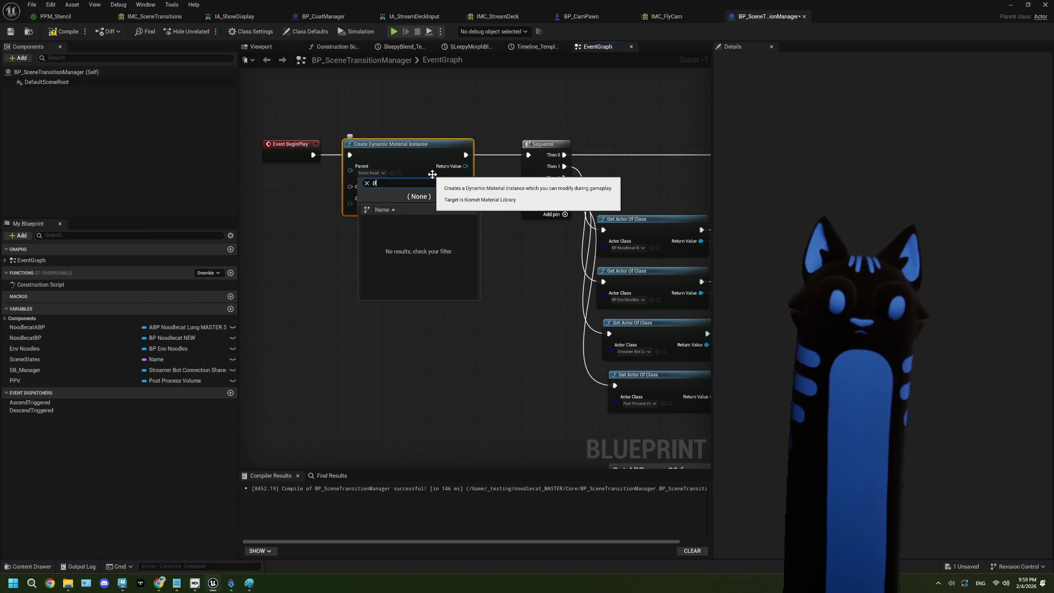
key(BackSpace)
text(M_PP)
key(BackSpace)
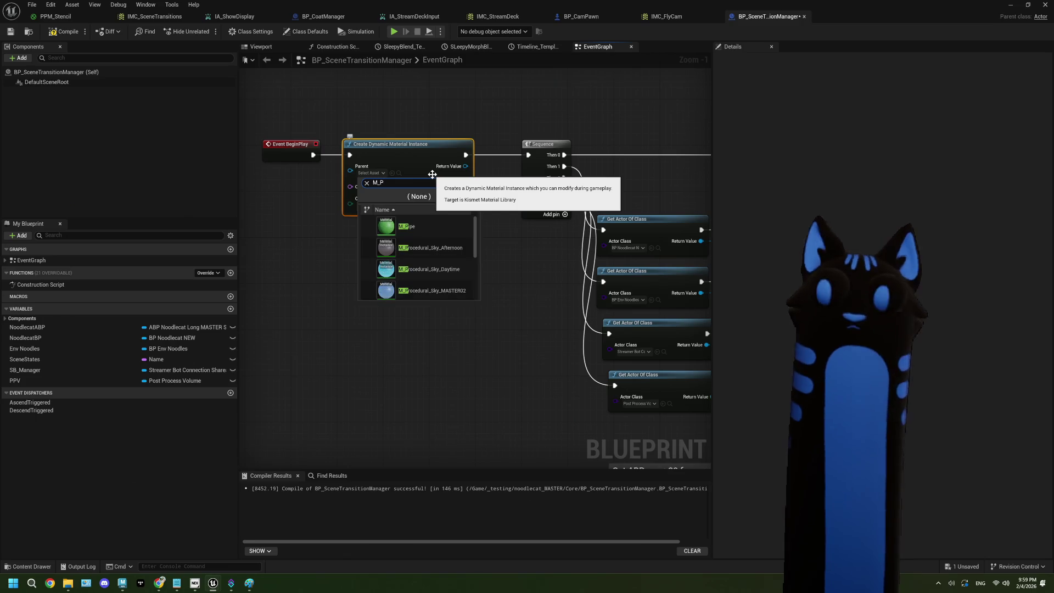
text(P)
click(502, 204)
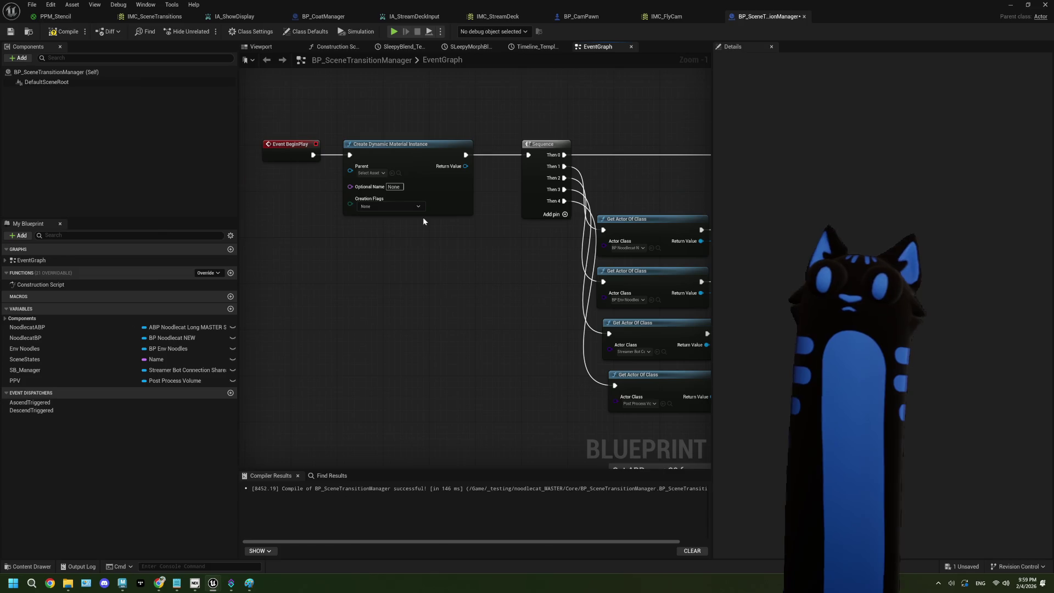
click(369, 173)
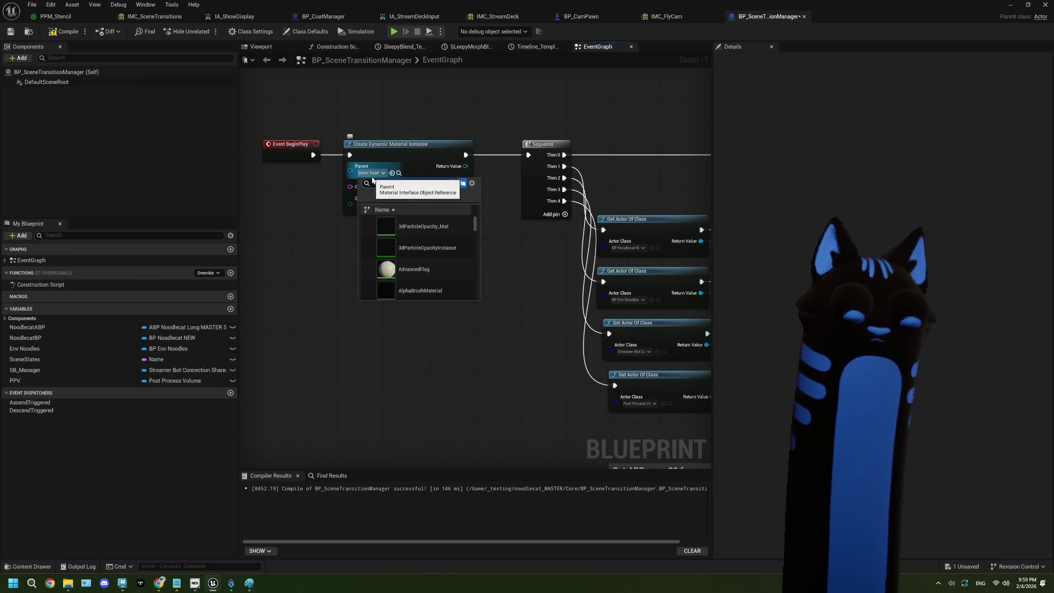
text(ppm)
click(418, 268)
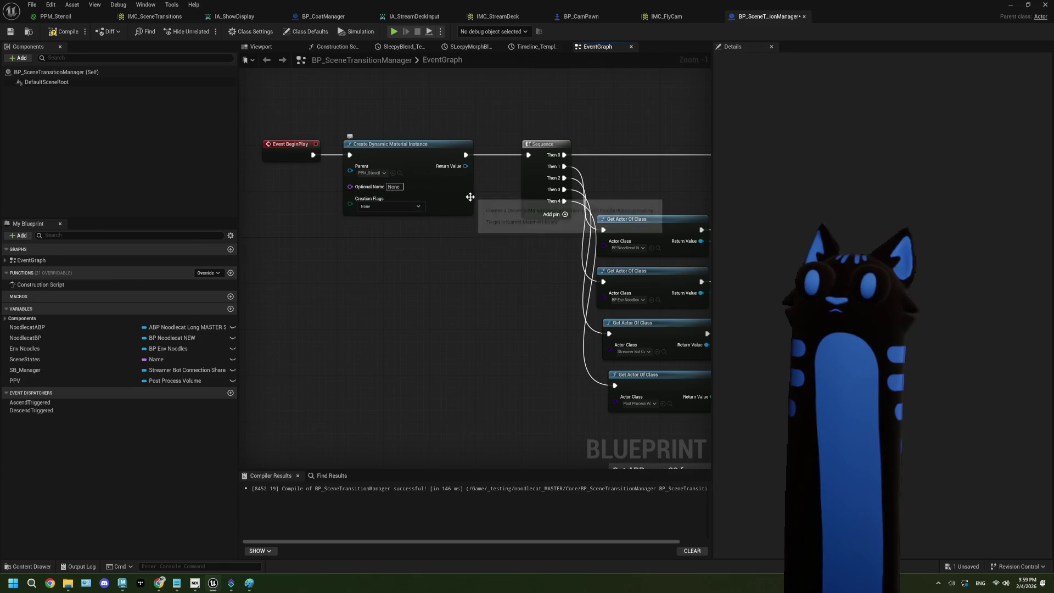
drag(295, 114, 476, 218)
mouse_move(418, 180)
mouse_down()
mouse_move(300, 179)
mouse_move(374, 172)
mouse_up()
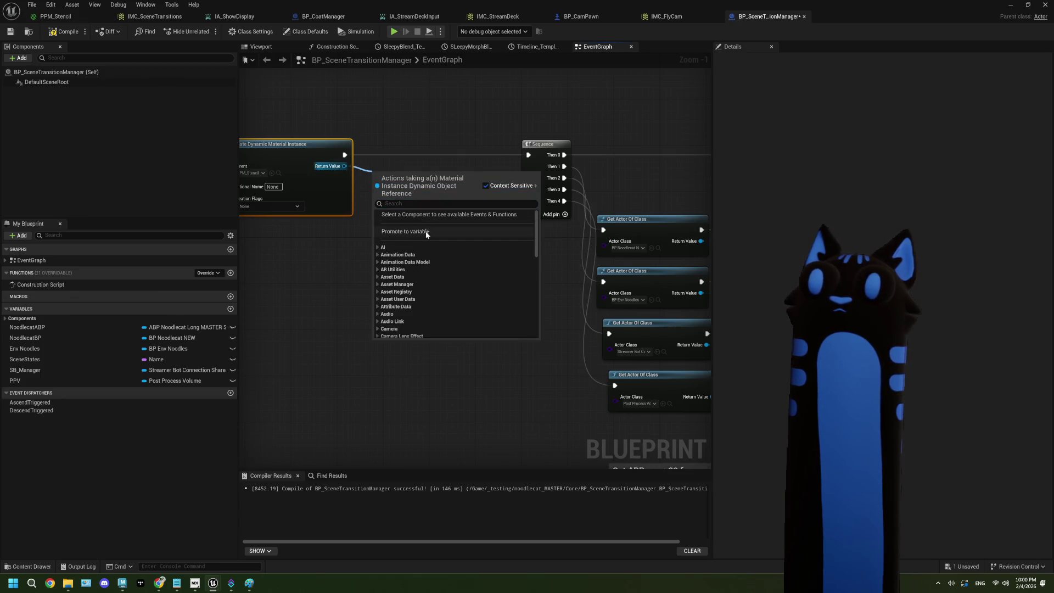
Store the dynamic material in a PPM Dyn Mat variable, chained between BeginPlay and Sequence.
click(427, 232)
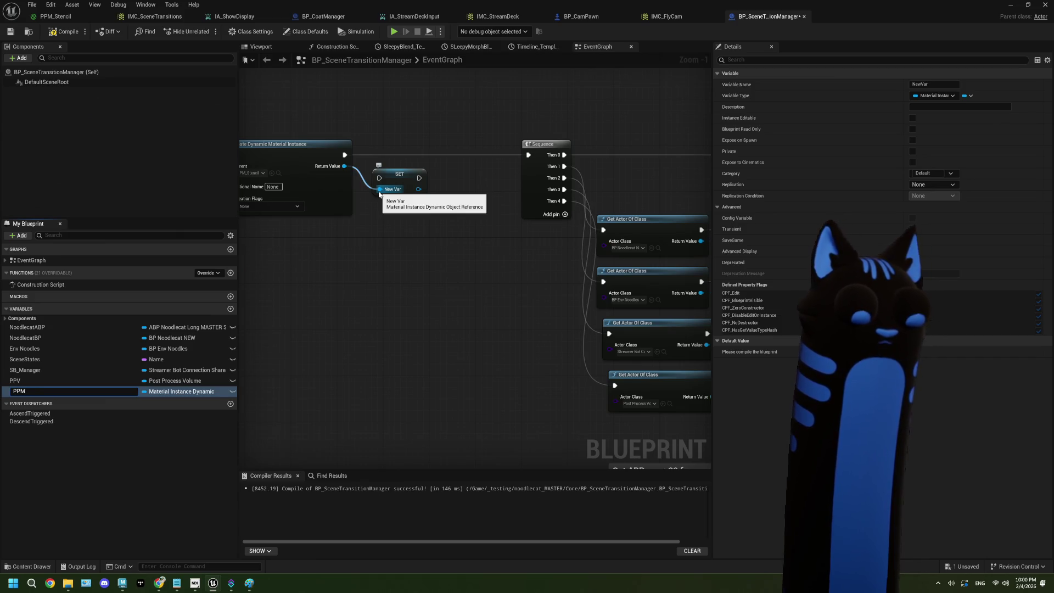
text(PPM Dyn)
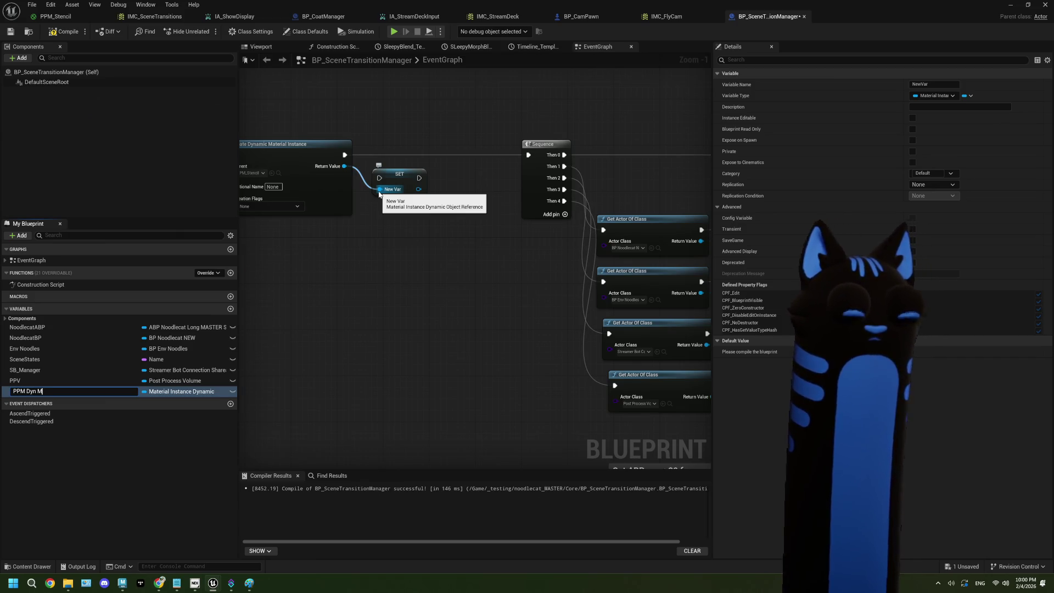
text(Mat)
key(Return)
mouse_move(345, 155)
mouse_down()
mouse_move(379, 177)
mouse_move(528, 155)
mouse_up()
drag(410, 183, 467, 155)
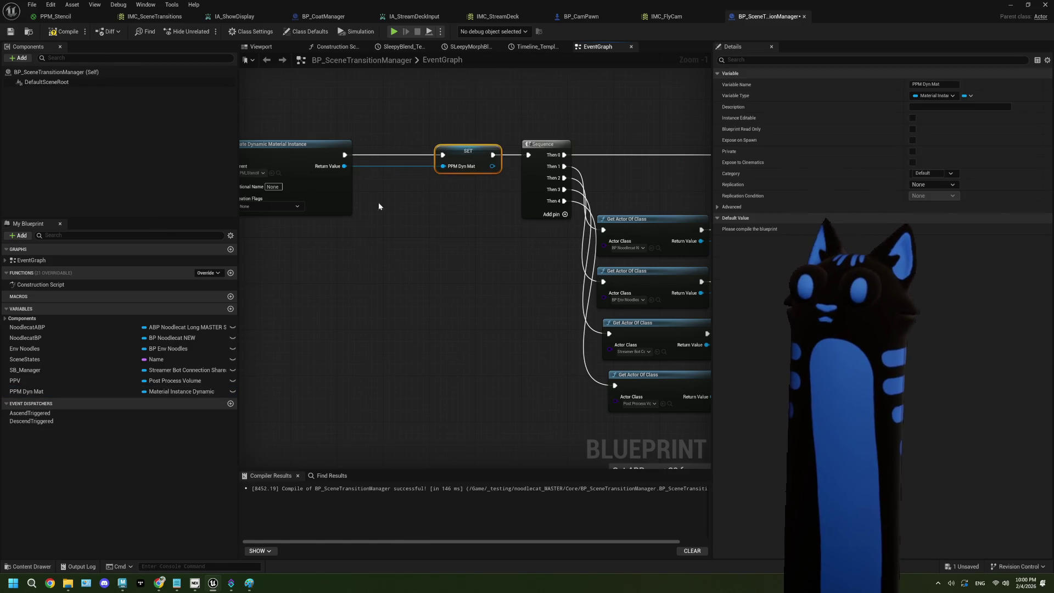
Move the material instance and SET nodes beside the Get Actor Of Class lookups, reconnecting BeginPlay to Sequence.
scroll(495, 193, down, 2)
mouse_move(360, 153)
mouse_down()
mouse_move(477, 213)
mouse_move(522, 212)
mouse_up()
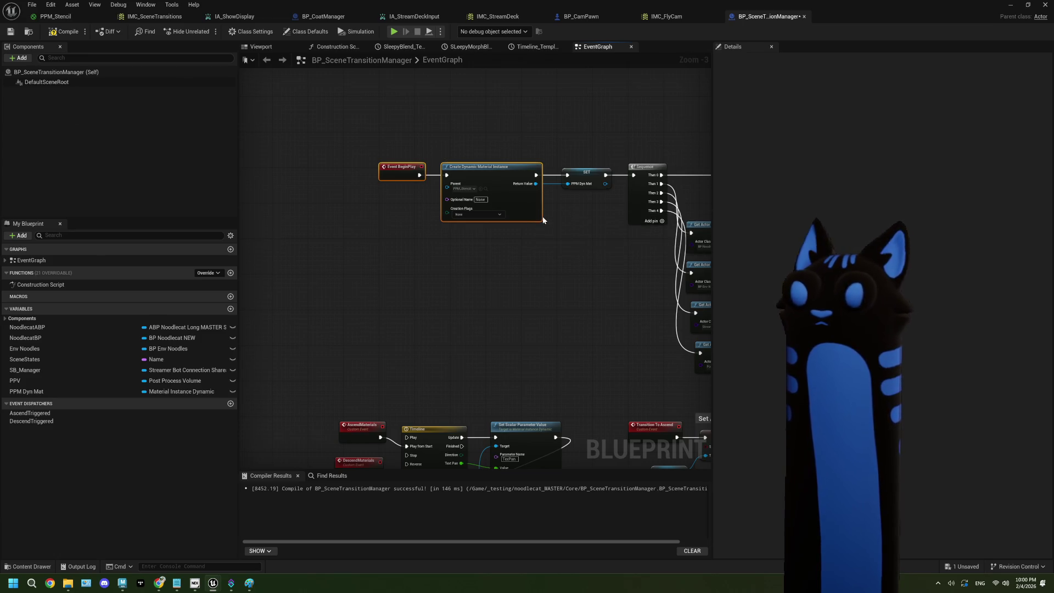
scroll(549, 283, down, 3)
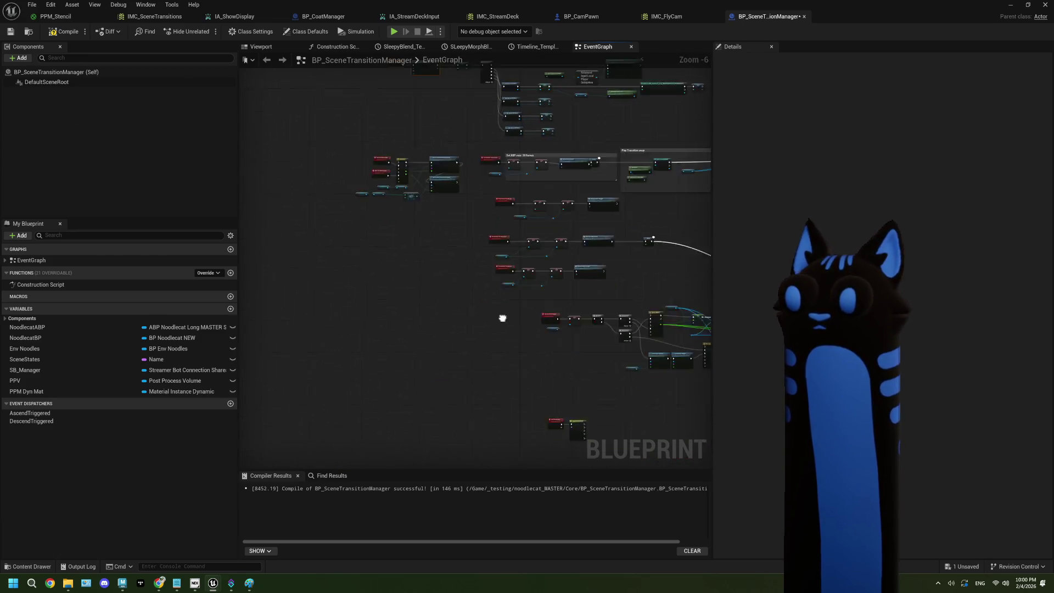
scroll(429, 207, up, 4)
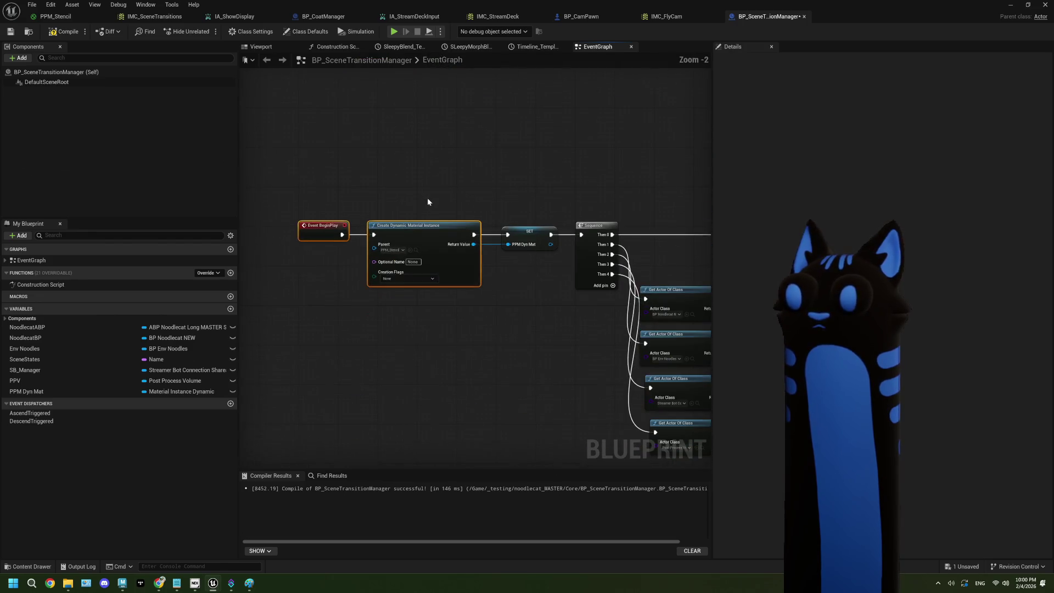
drag(364, 188, 516, 312)
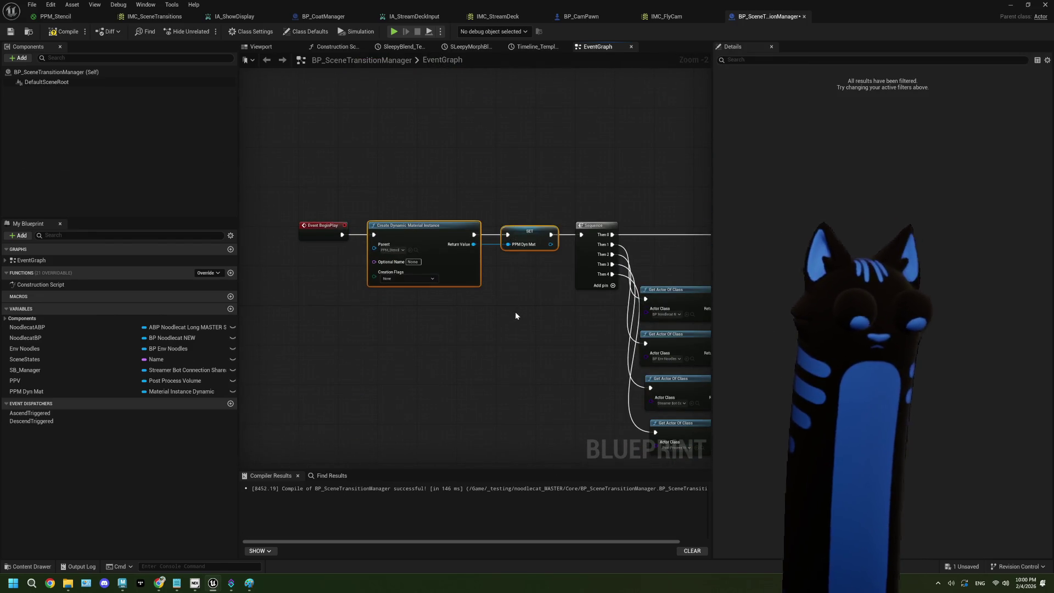
key(Delete)
mouse_move(342, 235)
mouse_down()
mouse_move(516, 249)
mouse_move(589, 232)
mouse_move(325, 234)
mouse_move(541, 229)
mouse_move(532, 234)
mouse_up()
click(500, 275)
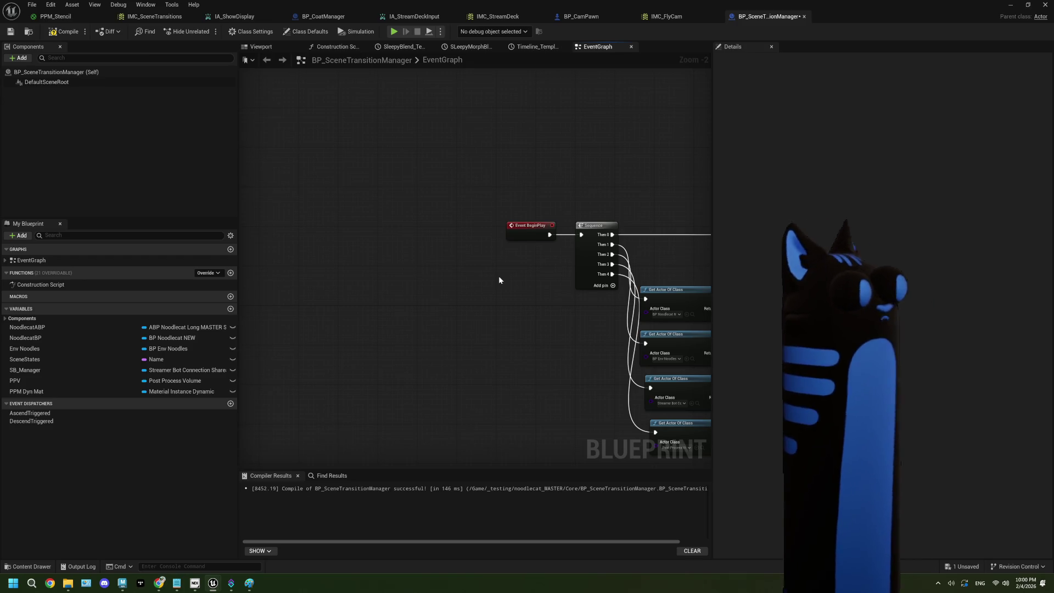
mouse_move(499, 280)
mouse_down()
mouse_move(492, 296)
mouse_move(517, 246)
mouse_move(654, 230)
mouse_up()
scroll(493, 296, up, 2)
key(ctrl+v)
Add a Get Material (BrushComponent) node reading PPV and restore down the Blueprint editor.
drag(414, 261, 461, 266)
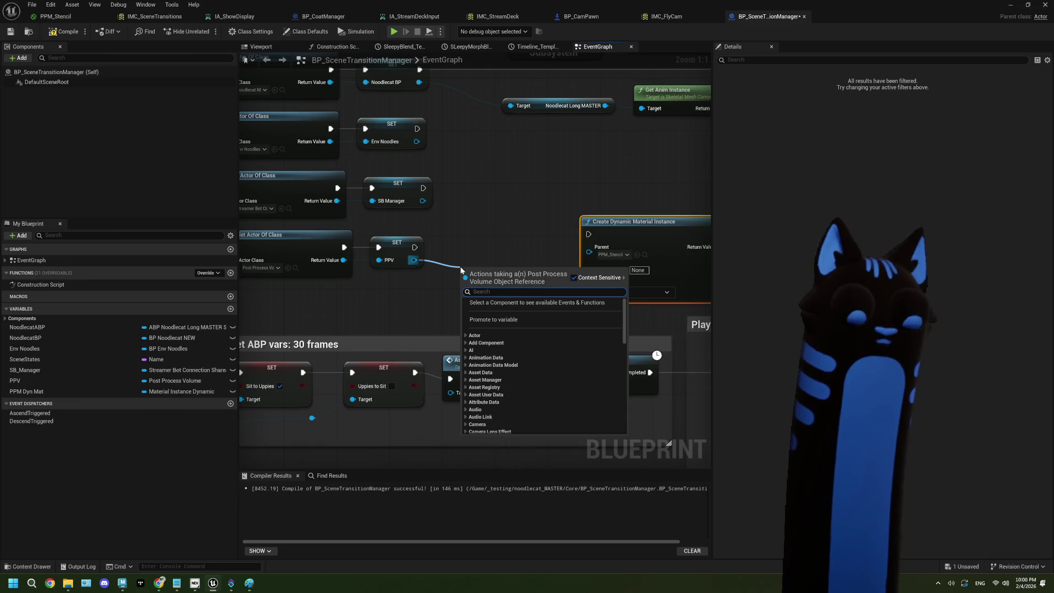
text(get mat)
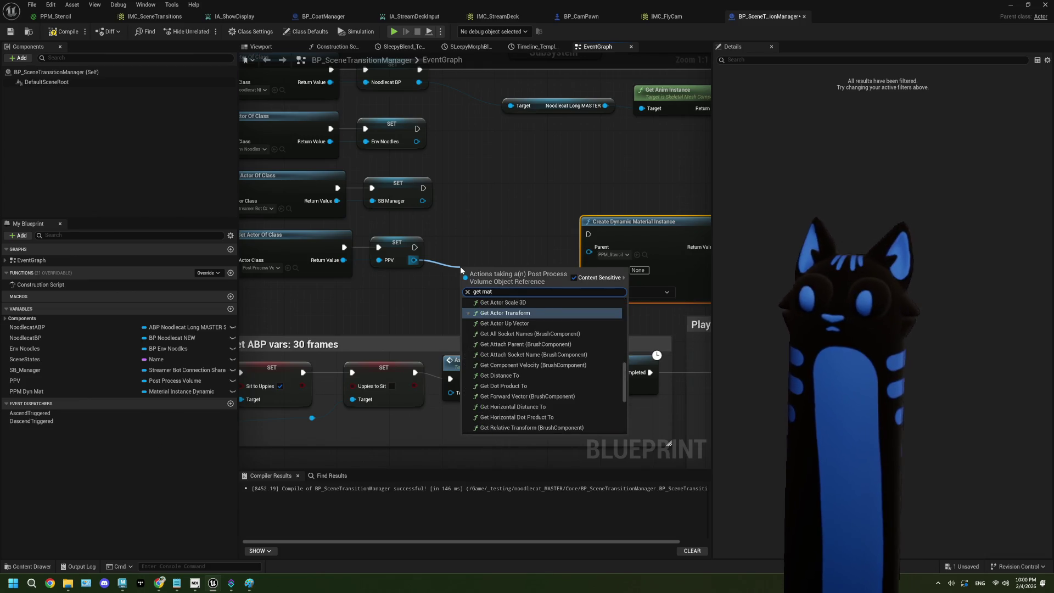
text(eri)
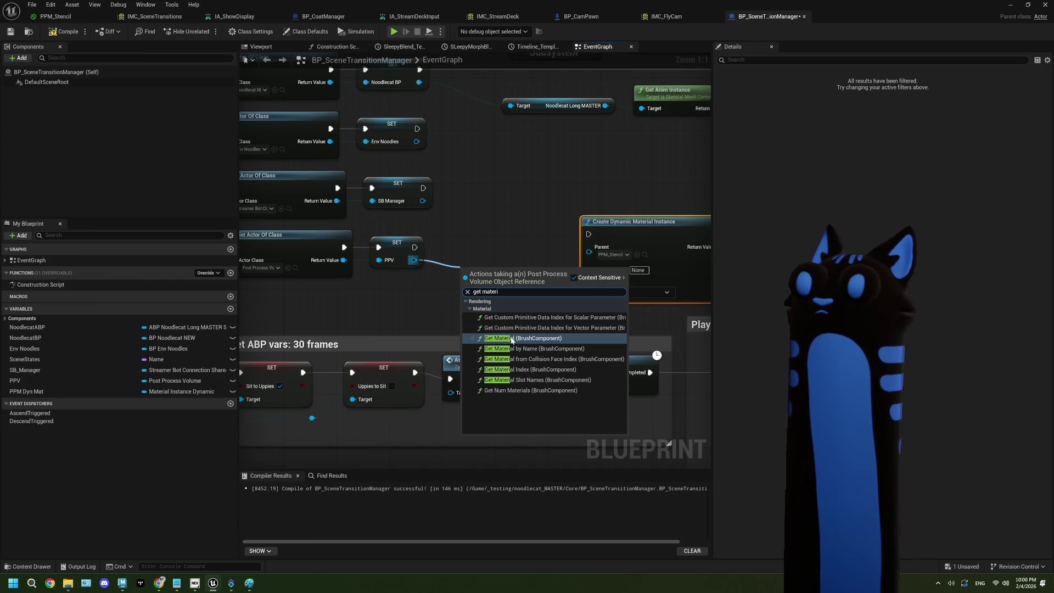
click(511, 338)
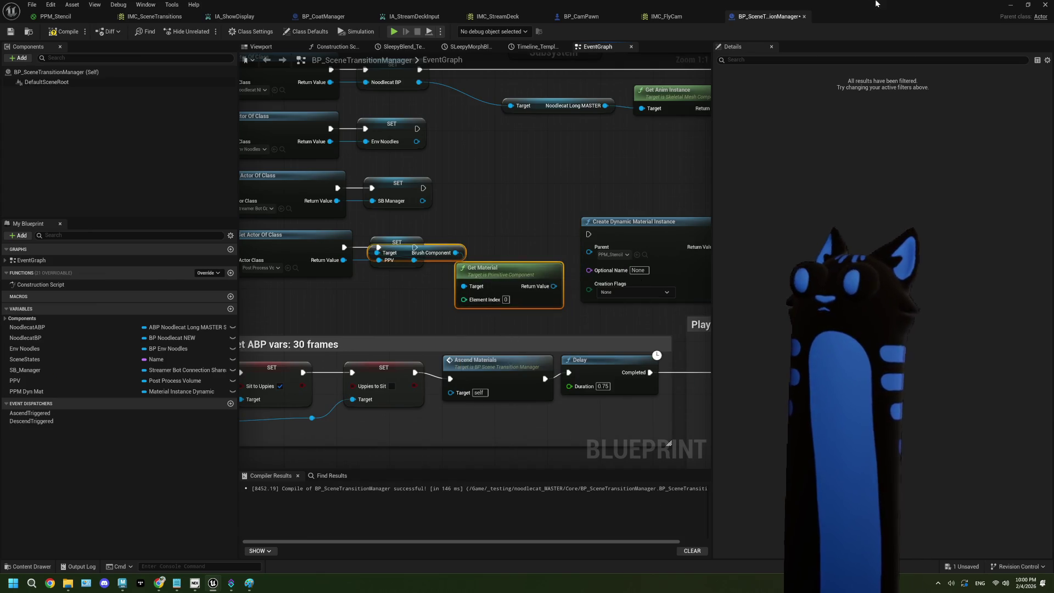
key(super+Down)
scroll(703, 170, up, 10)
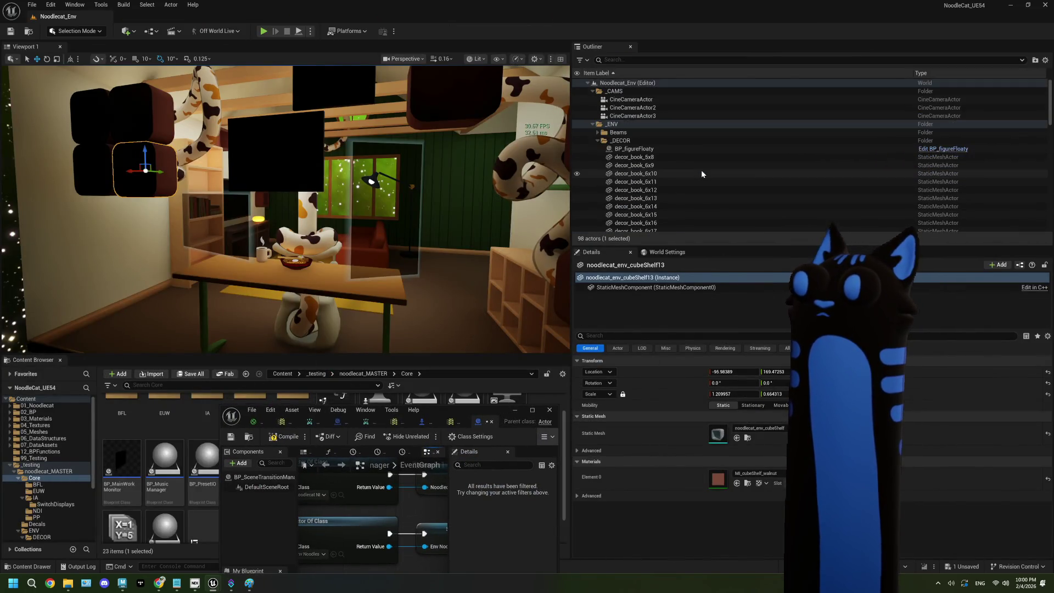
Collapse the _CAMS and _ENV Outliner folders and select the PostProcessVolume actor.
click(593, 91)
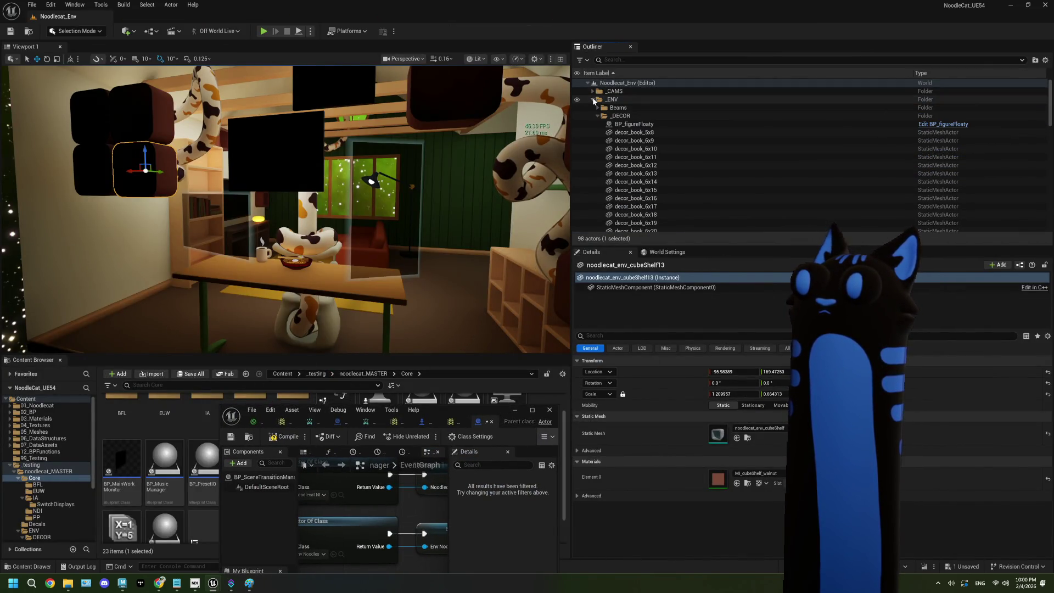
click(593, 99)
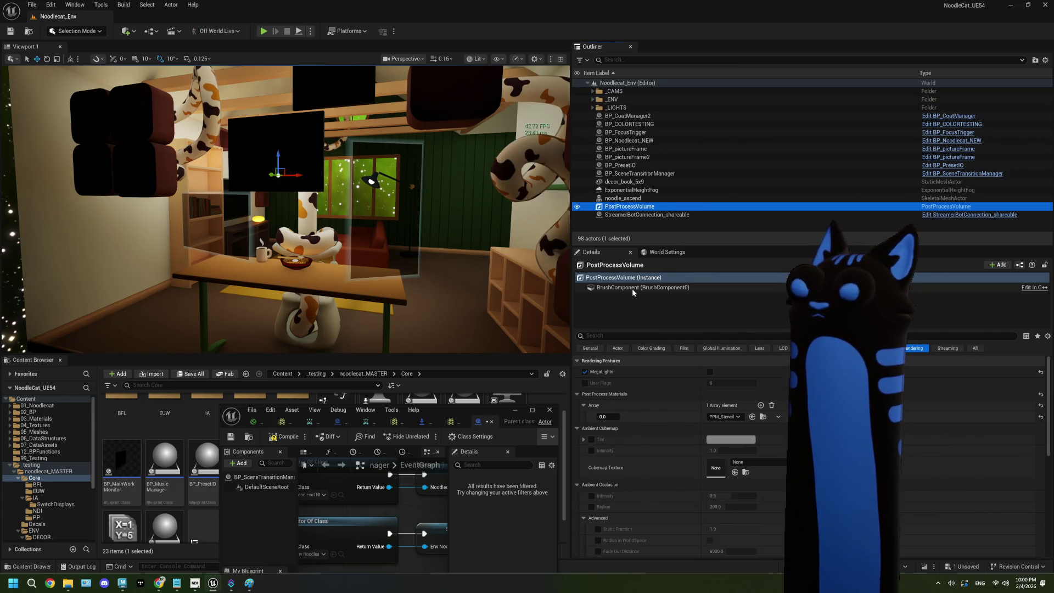
click(631, 288)
scroll(669, 398, down, 1)
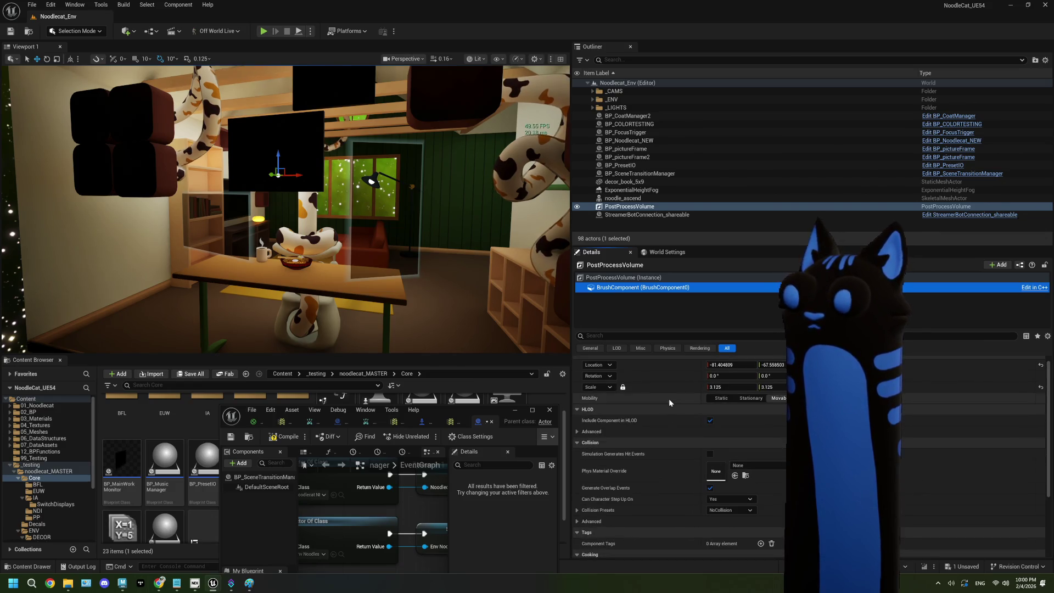
scroll(669, 399, down, 4)
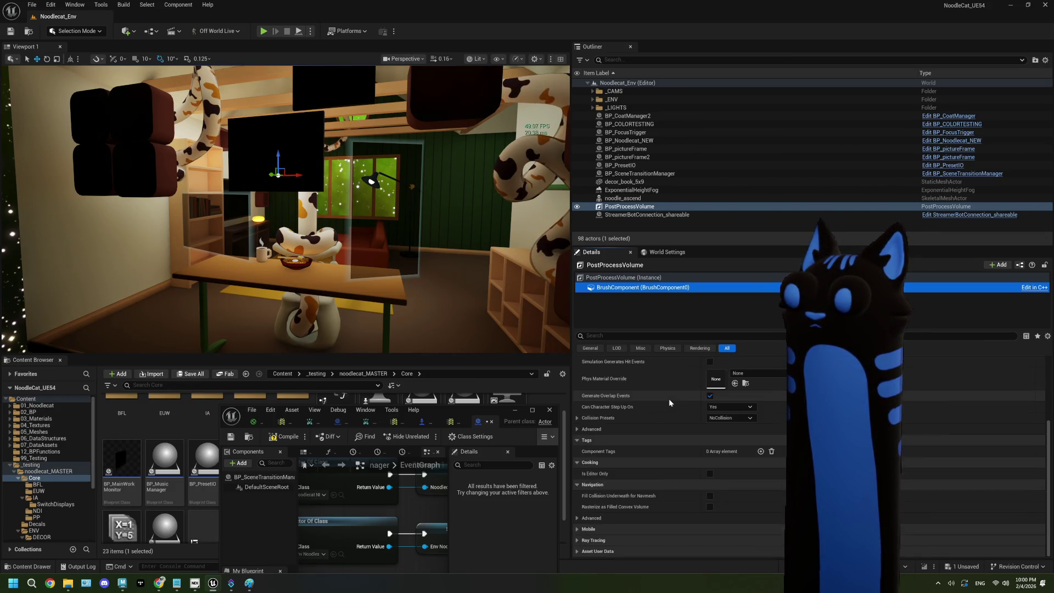
click(623, 206)
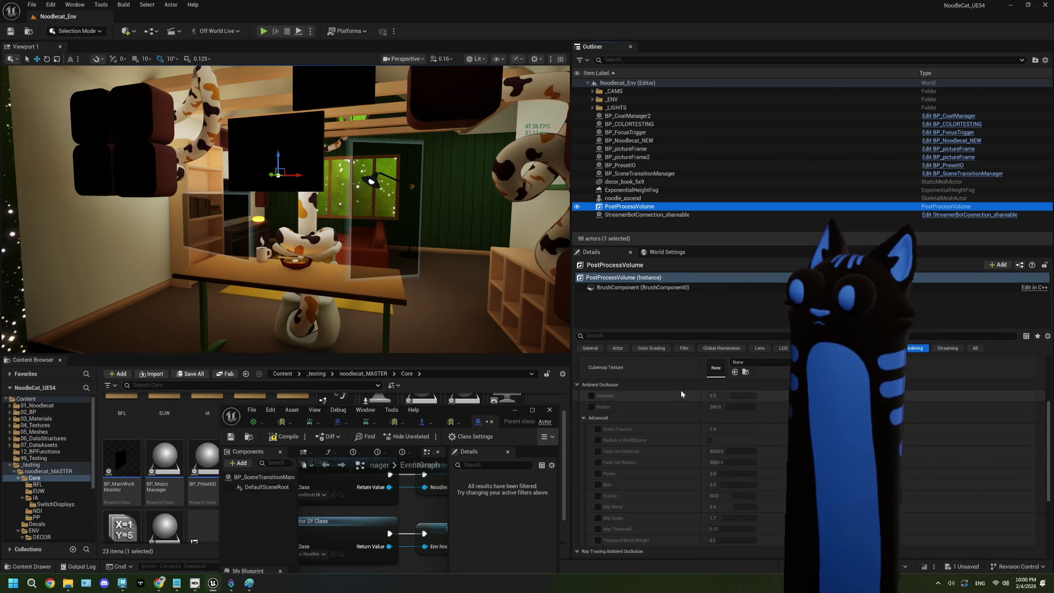
Filter the volume's Details by 'mat' to see its Post Process Materials, then maximize the Blueprint editor.
click(664, 336)
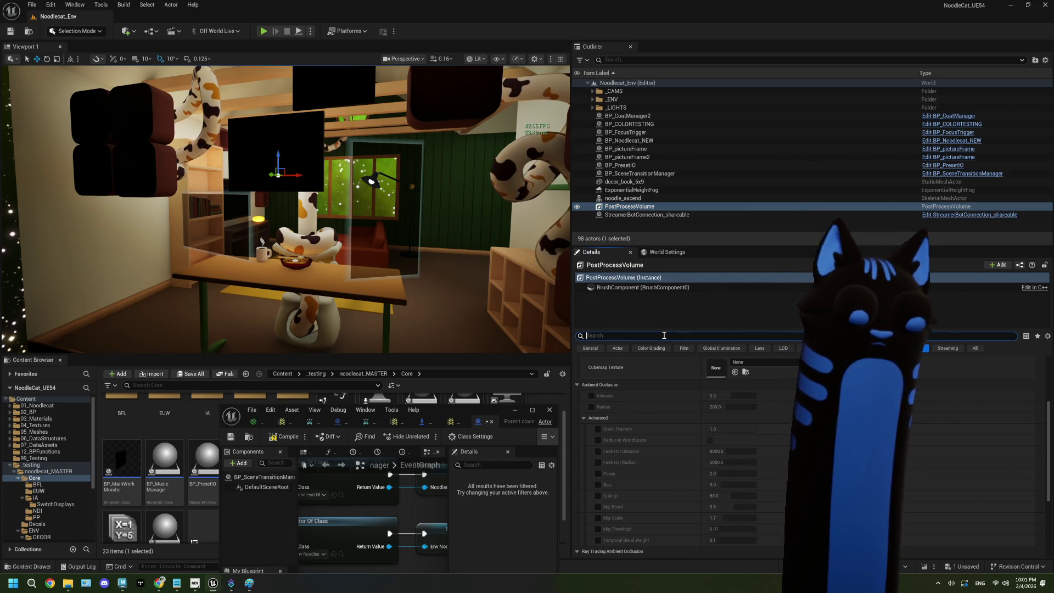
text(mater)
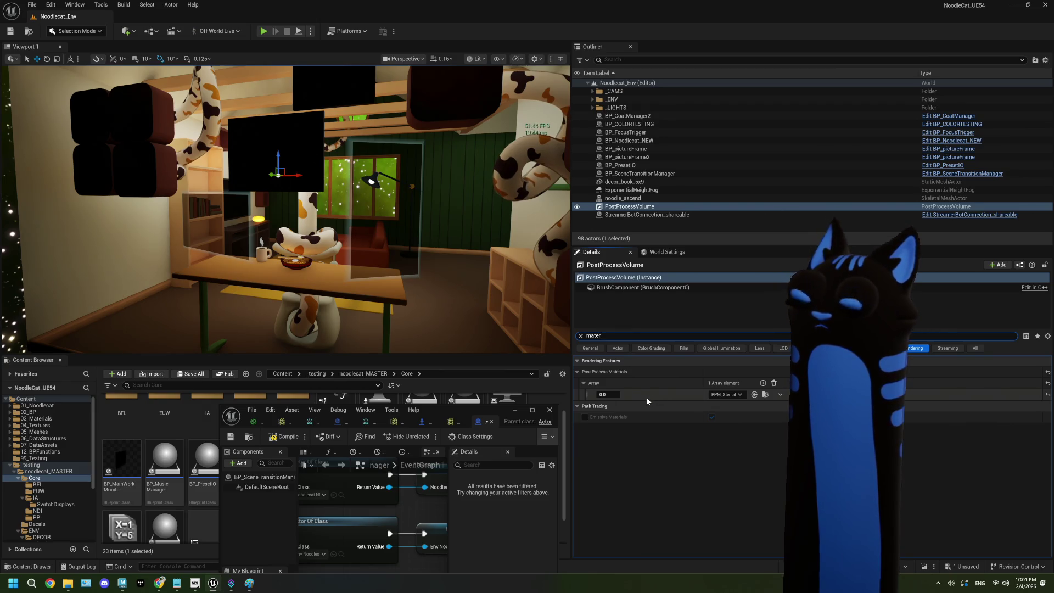
double_click(500, 408)
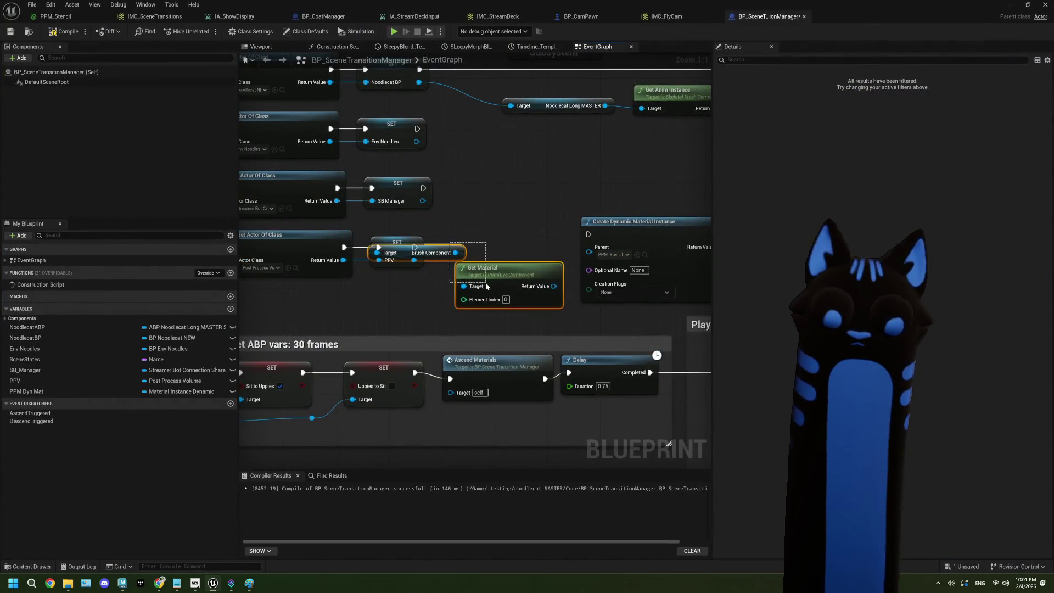
Delete the Get Material and brush component nodes and wire SET PPV into Create Dynamic Material Instance.
key(Delete)
drag(415, 248, 589, 235)
scroll(544, 255, down, 3)
scroll(465, 255, down, 1)
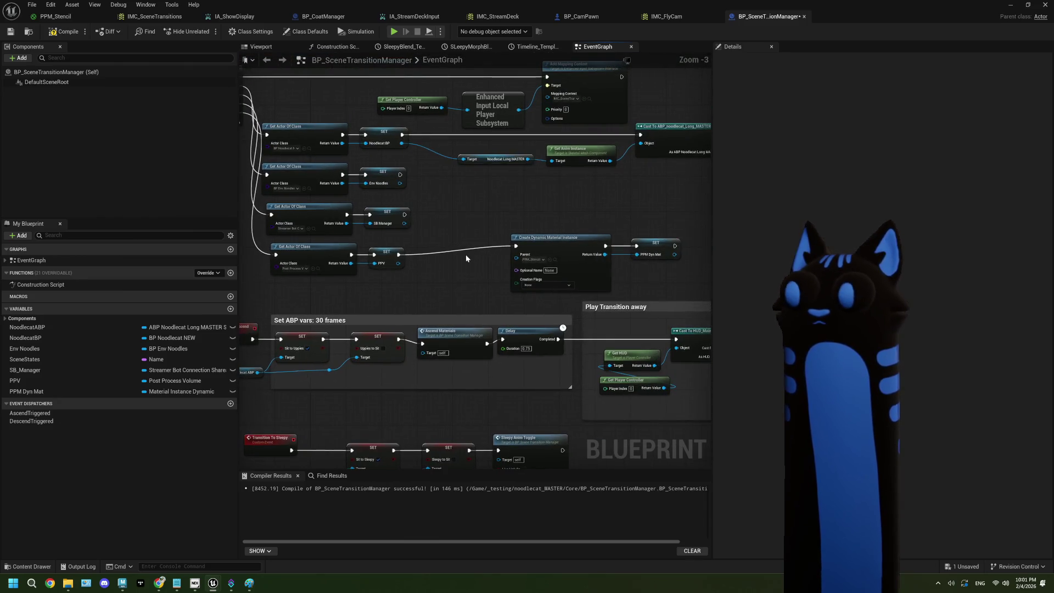
scroll(467, 279, down, 1)
mouse_move(470, 339)
mouse_down()
mouse_move(447, 365)
mouse_move(472, 364)
mouse_move(434, 345)
mouse_move(442, 356)
mouse_up()
scroll(461, 339, up, 5)
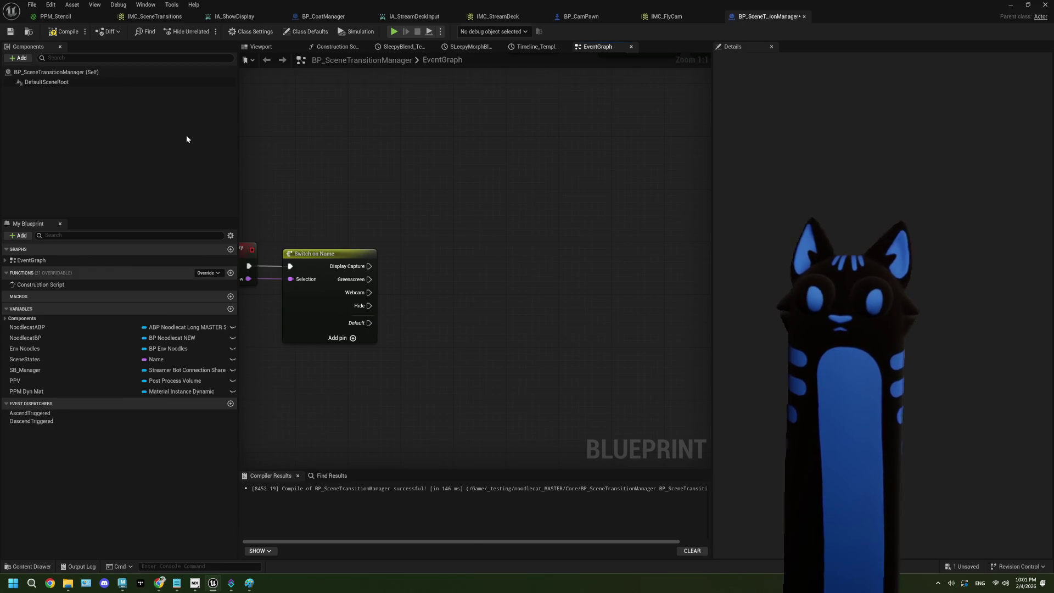
Save the Blueprint and bring up PPM_Stencil's graph at the No looky comment box.
click(12, 34)
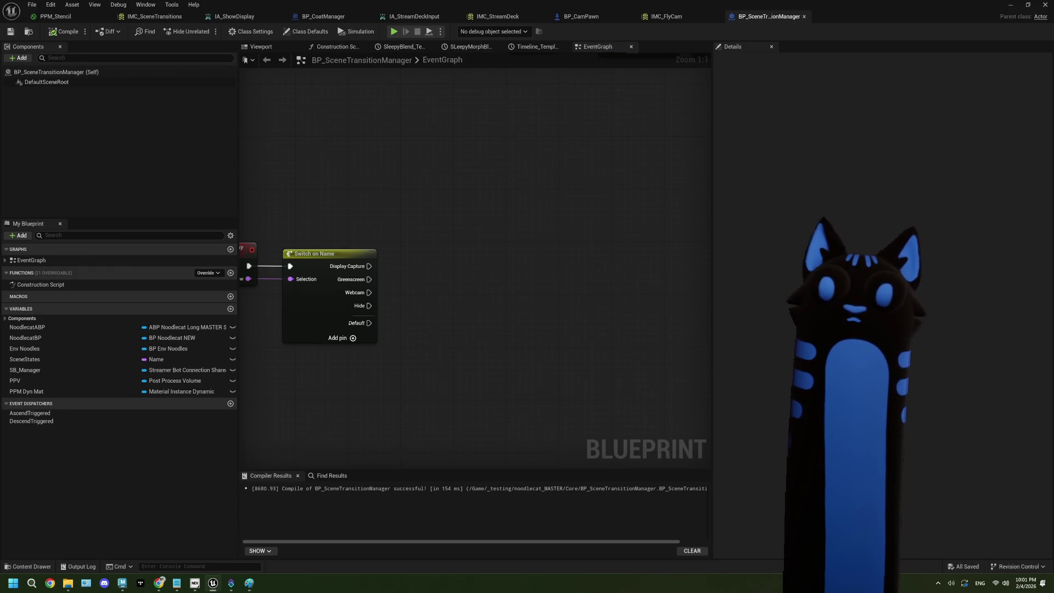
drag(430, 325, 434, 316)
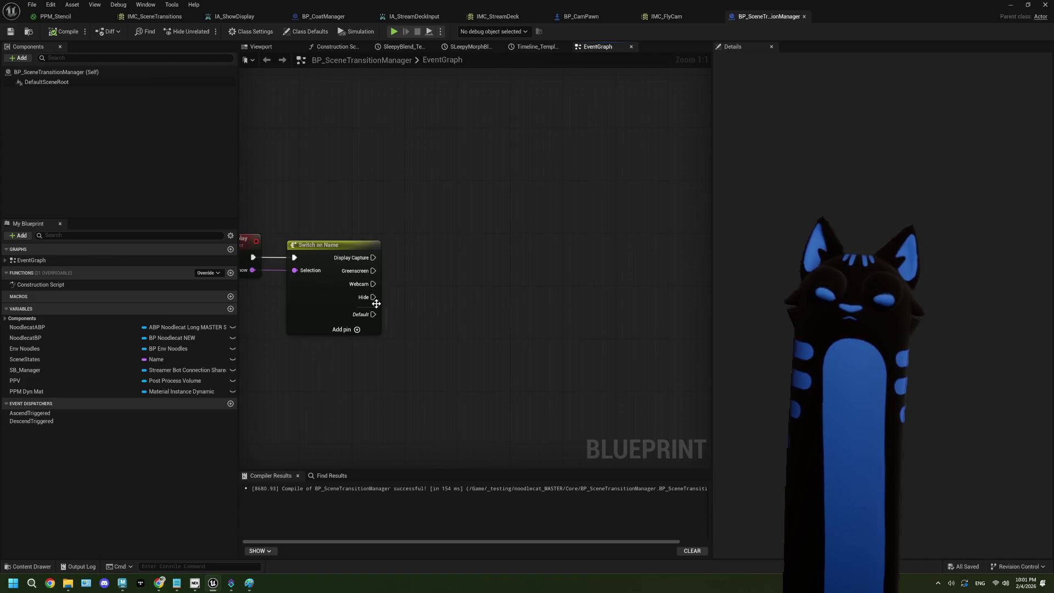
click(55, 17)
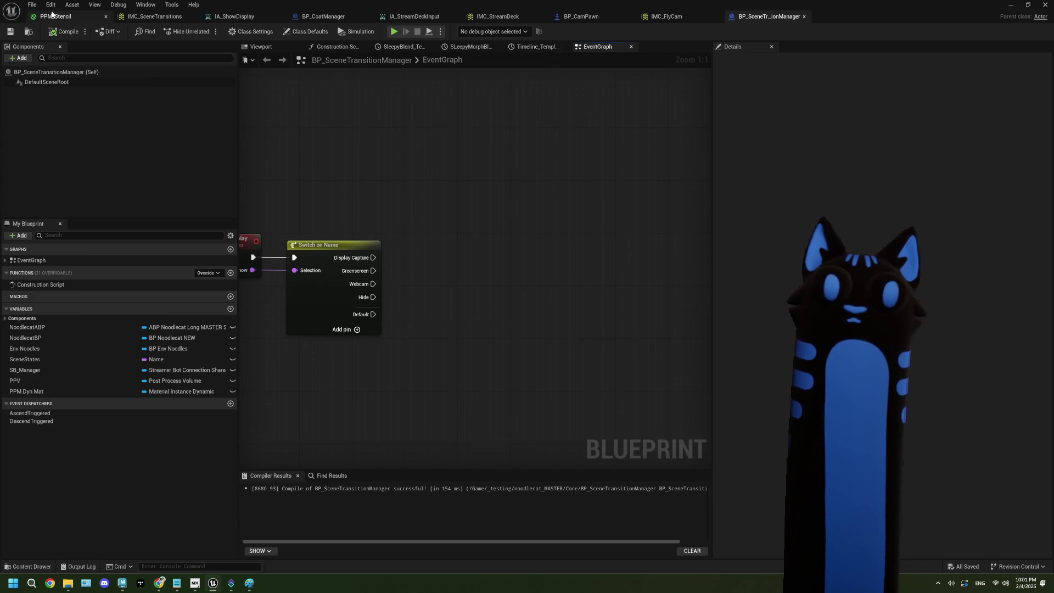
mouse_move(584, 357)
mouse_down()
mouse_move(582, 348)
mouse_move(579, 378)
mouse_up()
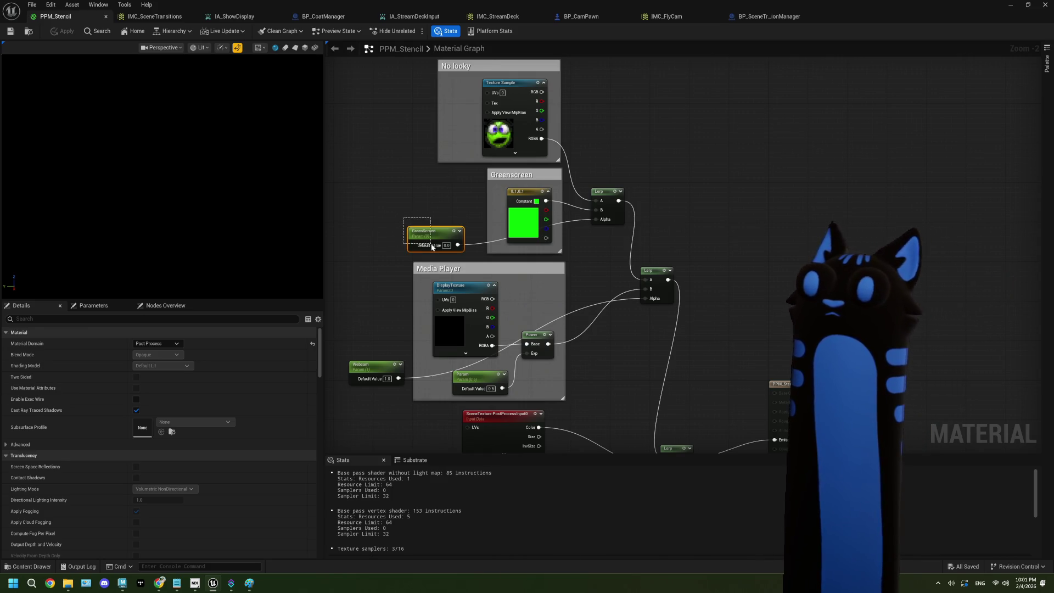
Rename the Webcam scalar parameter node's Parameter Name to MediaDisplay.
click(379, 382)
drag(575, 365, 573, 359)
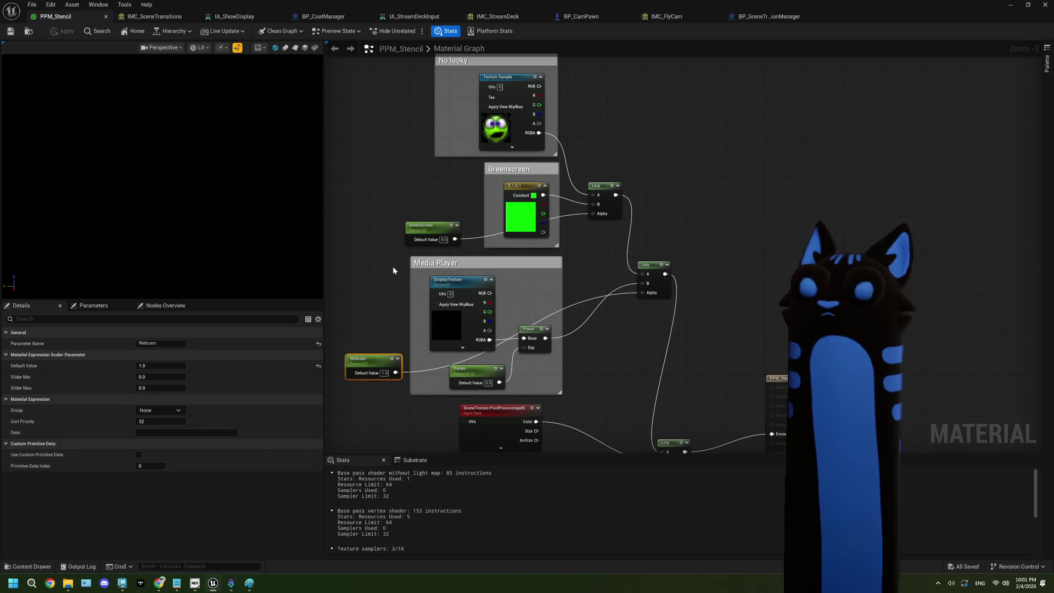
click(183, 343)
text(ediaDispla)
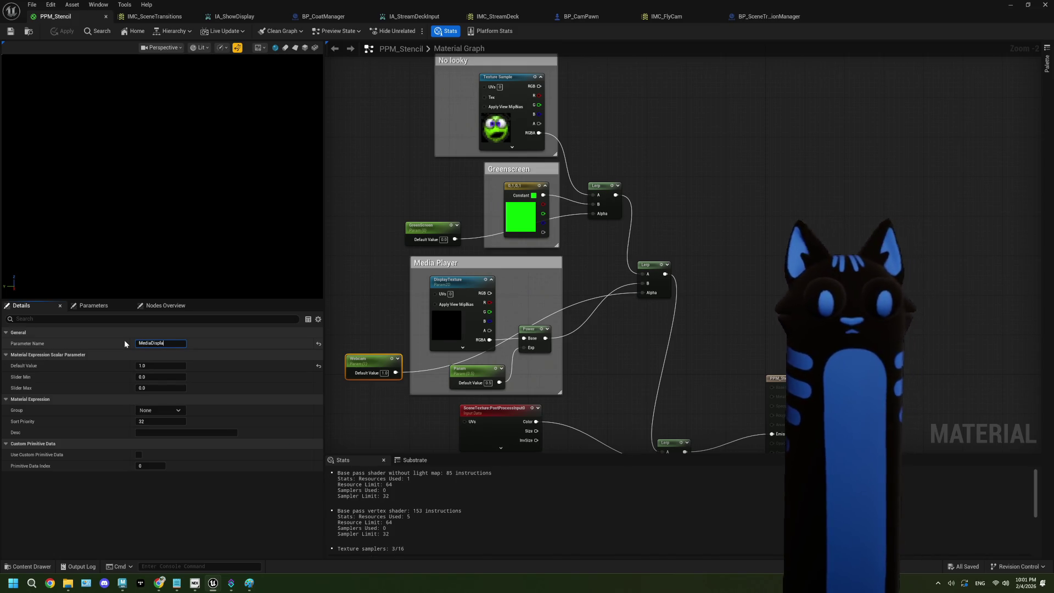
text(y)
key(Return)
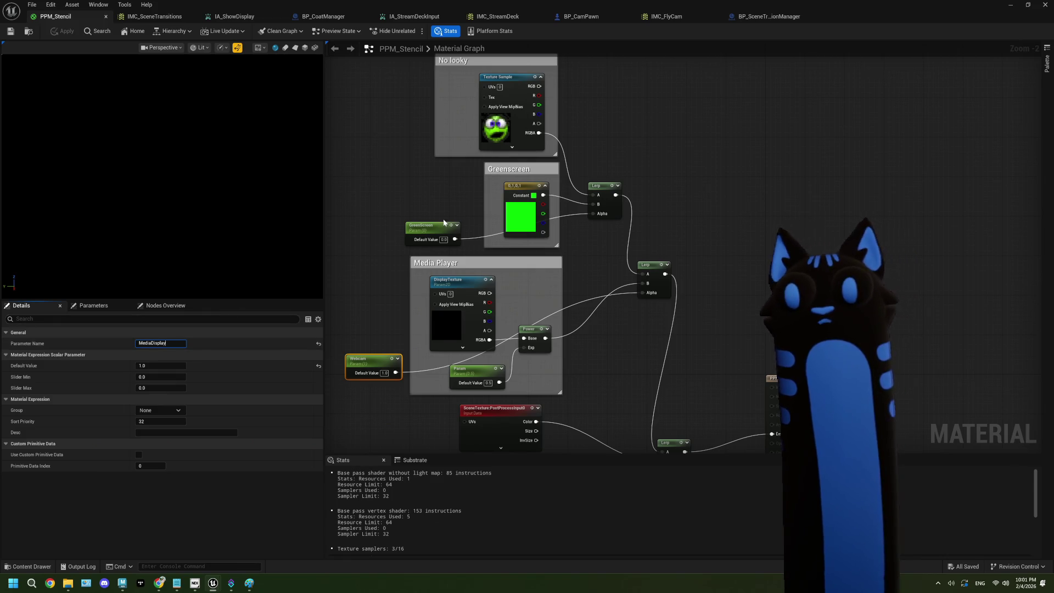
Deselect the node and return to the BP_SceneTransitionManager event graph.
click(362, 200)
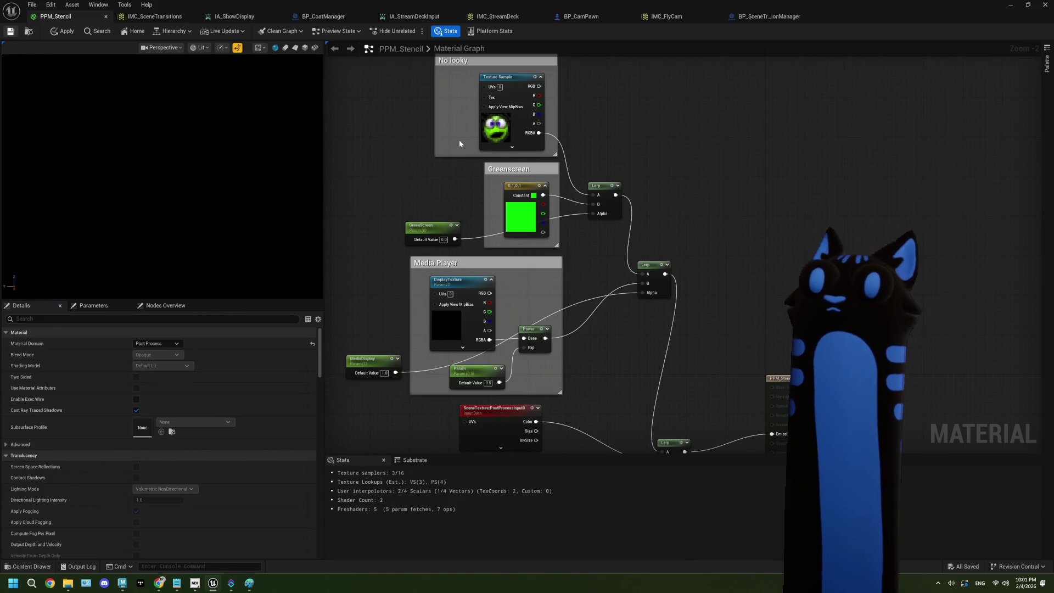
click(160, 18)
click(766, 16)
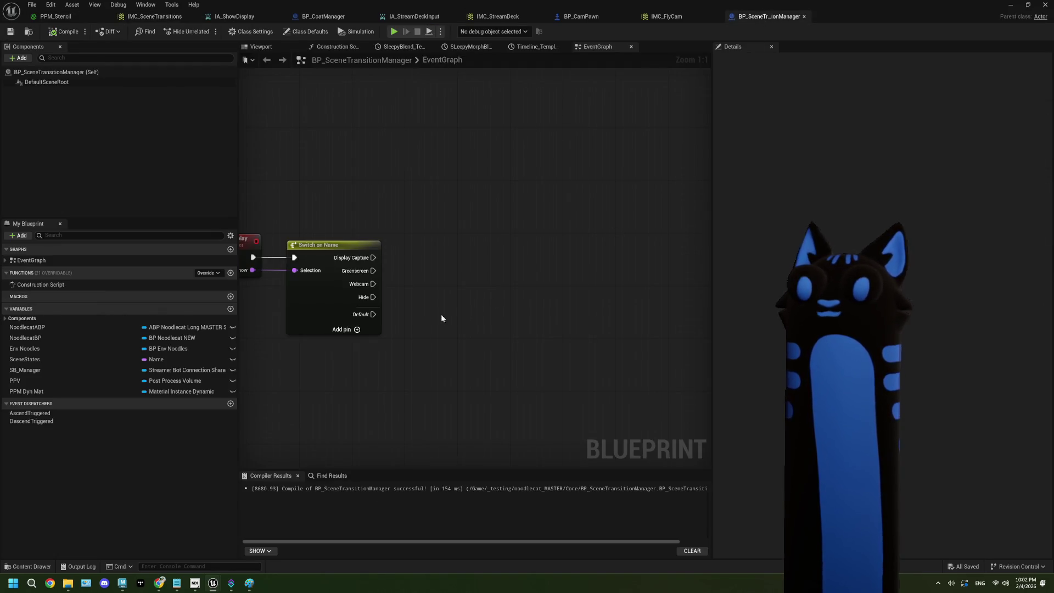
Add a PPM Dyn Mat getter with a Set Scalar Parameter Value node run from the Hide case.
mouse_move(397, 288)
mouse_down()
mouse_move(358, 240)
mouse_move(404, 230)
mouse_up()
mouse_move(104, 393)
mouse_down()
mouse_move(353, 324)
mouse_move(436, 314)
mouse_up()
click(379, 341)
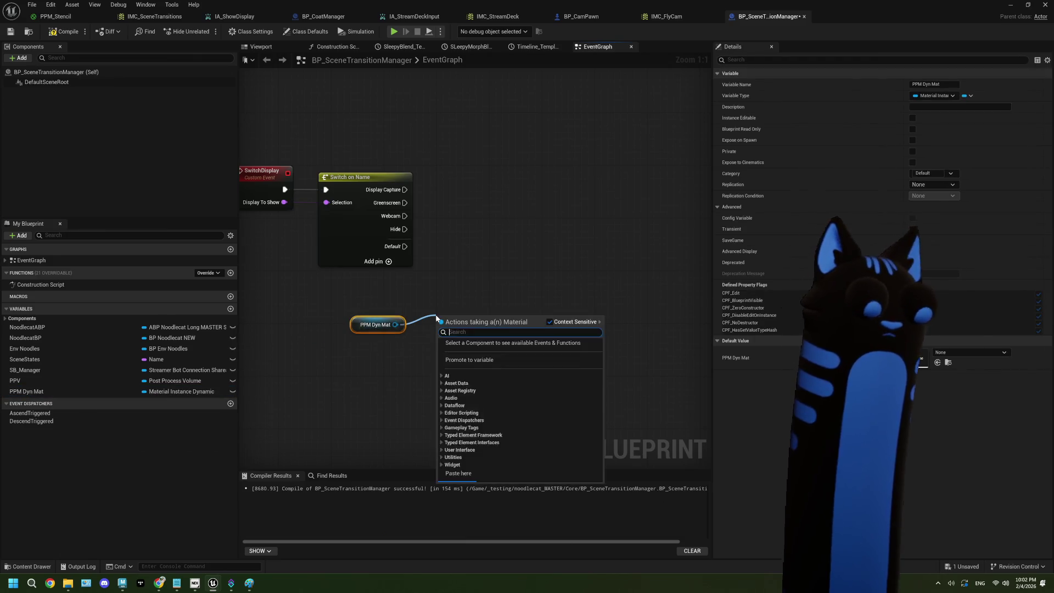
text(set)
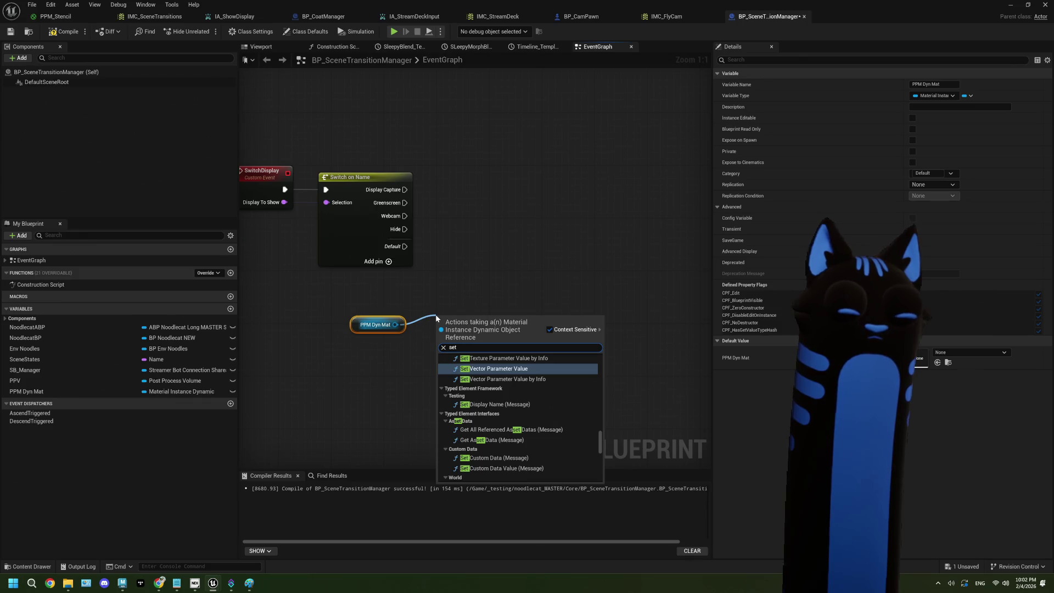
text( scal)
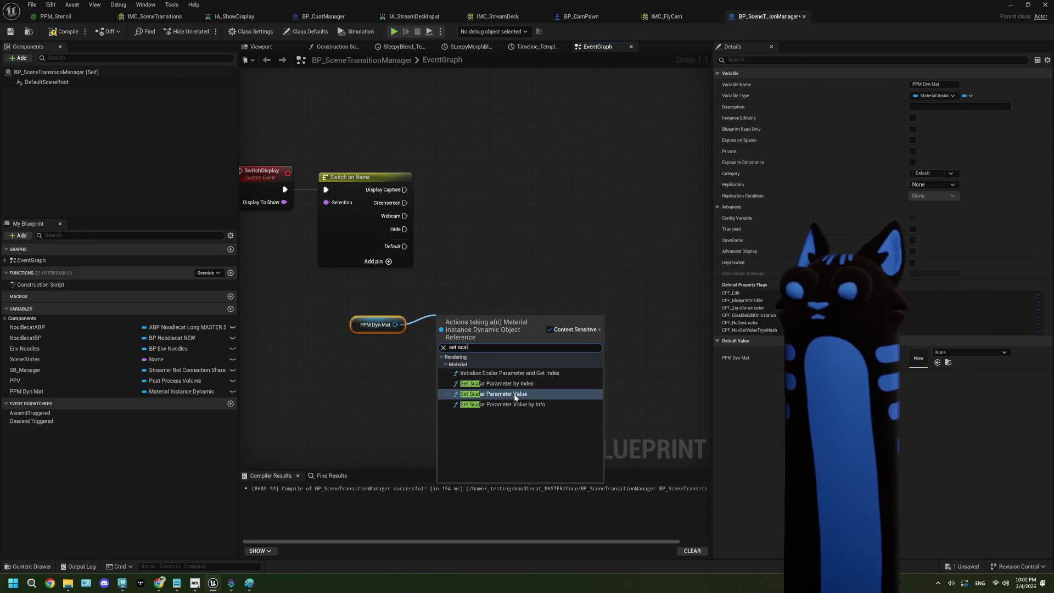
click(516, 394)
drag(465, 320, 484, 238)
mouse_move(399, 234)
mouse_down()
mouse_move(461, 252)
mouse_move(480, 236)
mouse_up()
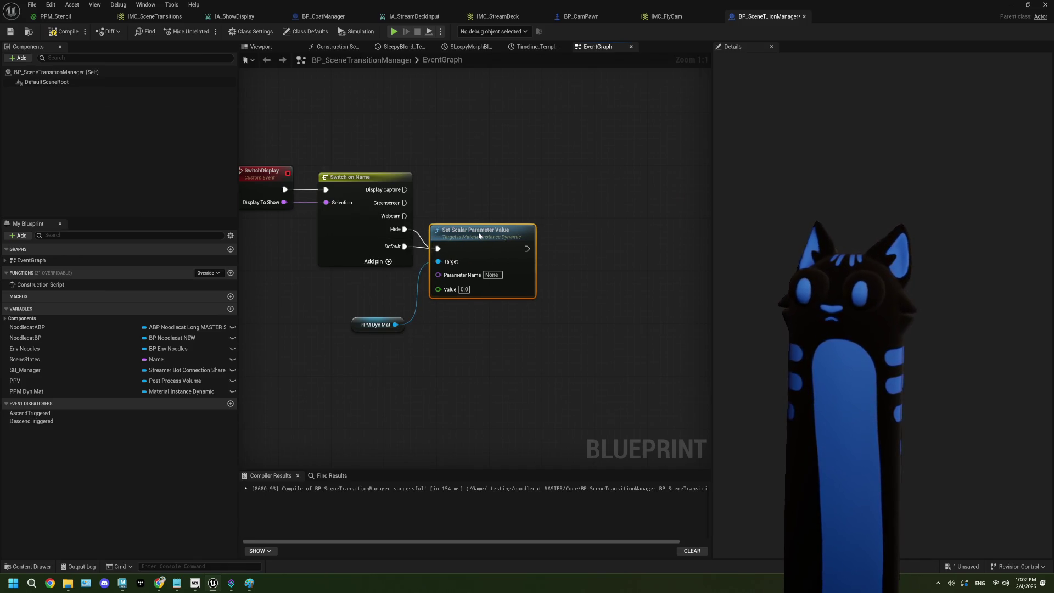
Set the Set Scalar Parameter Value node's Parameter Name to MediaDisplay.
drag(505, 334, 459, 326)
click(367, 284)
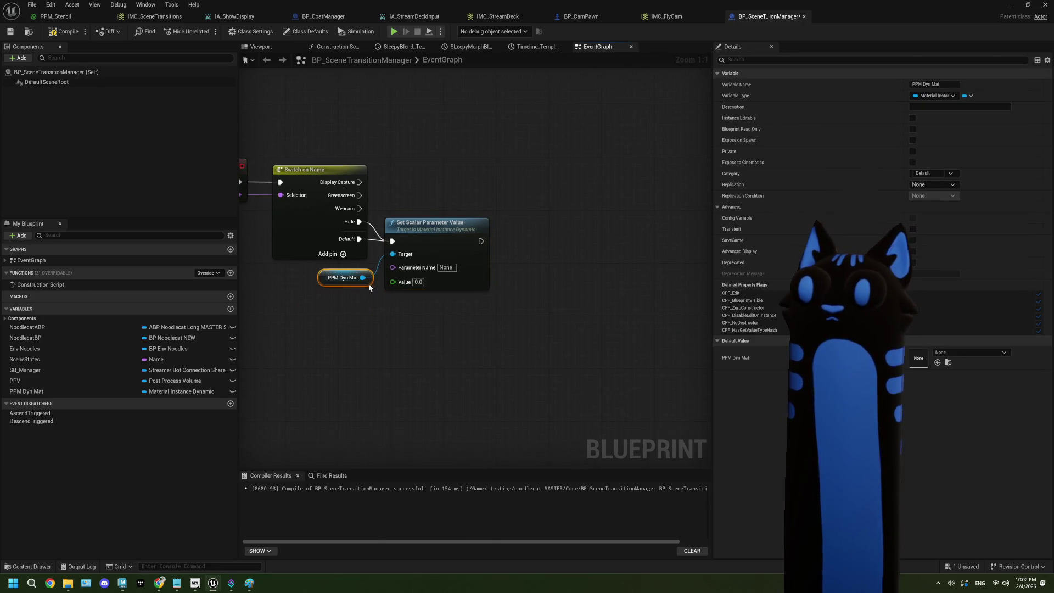
click(465, 284)
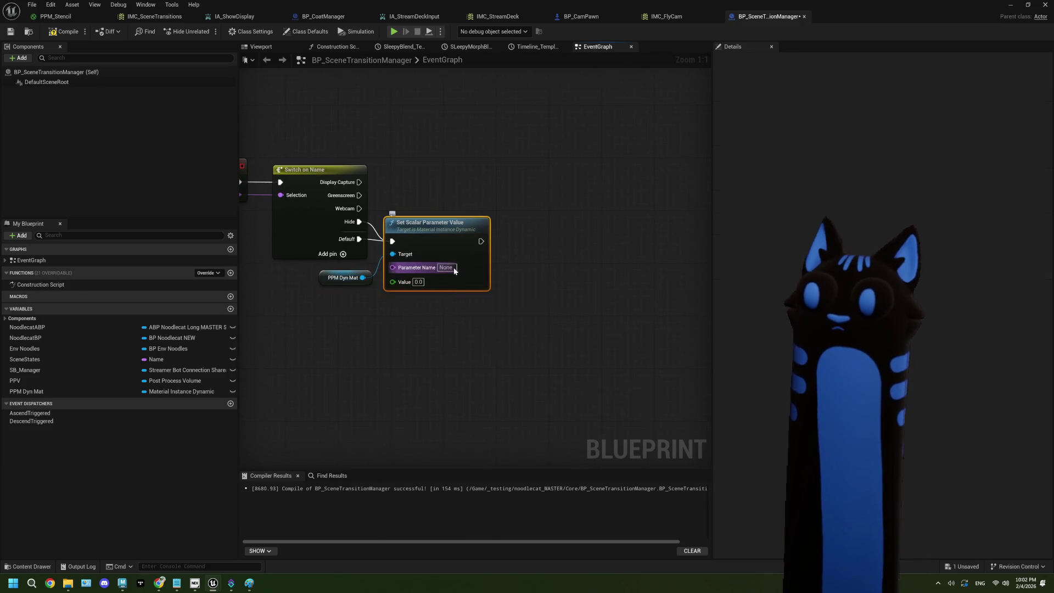
click(451, 268)
text(Media)
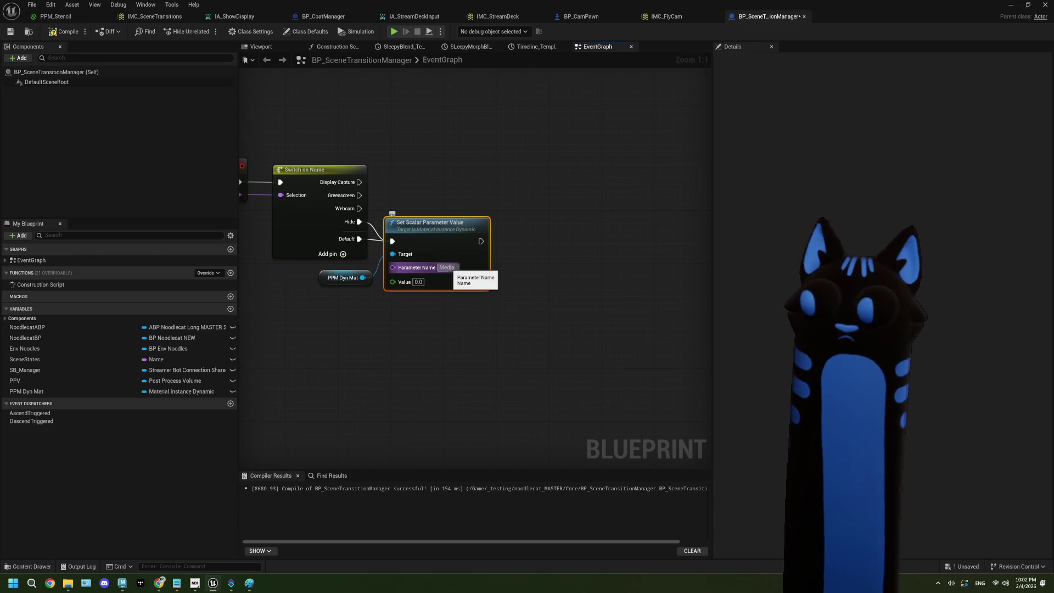
click(609, 146)
click(55, 16)
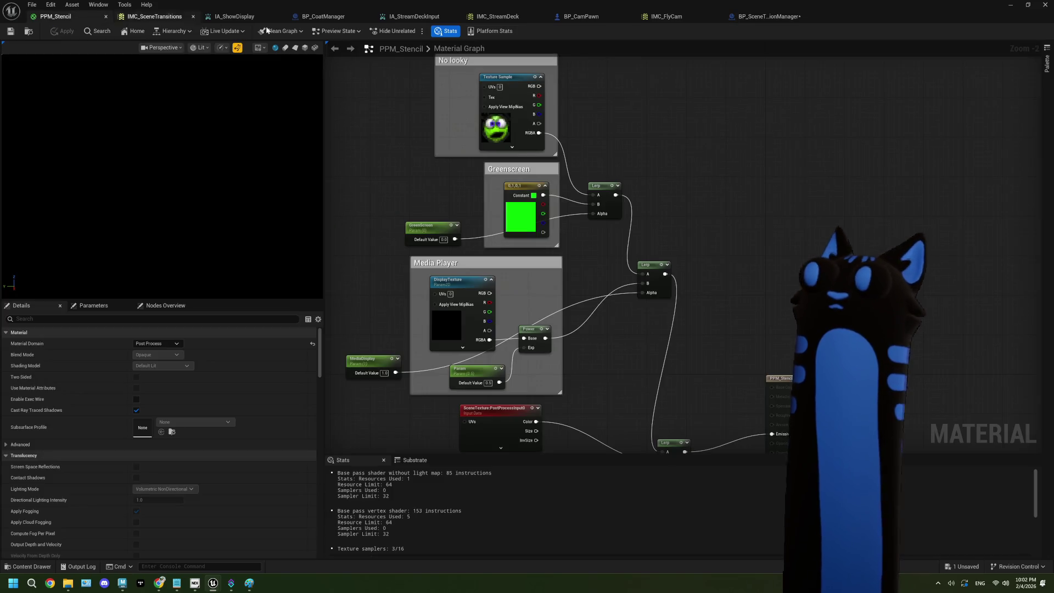
click(746, 17)
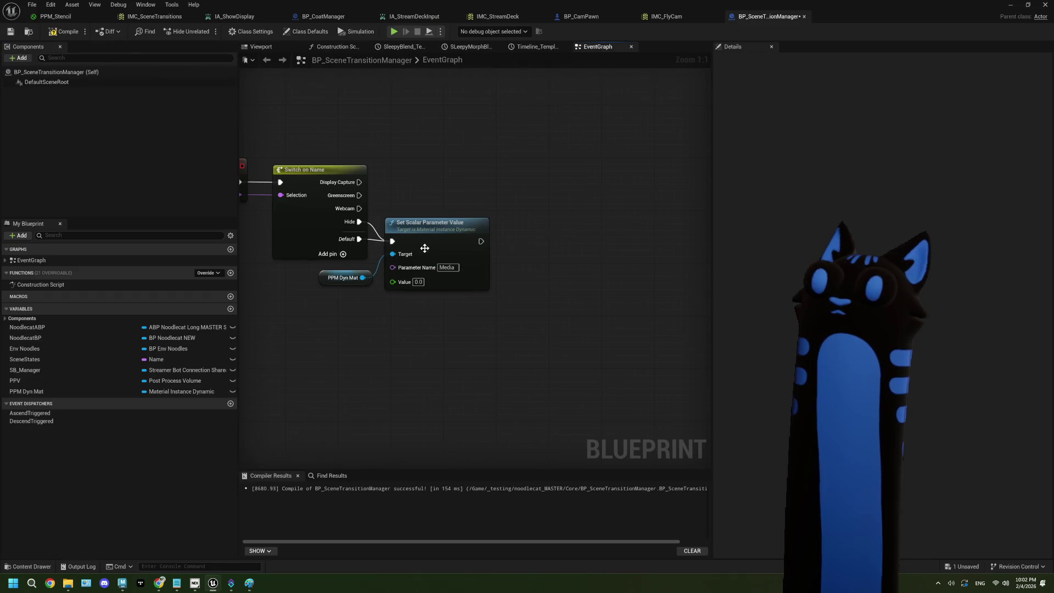
key(End)
text(D)
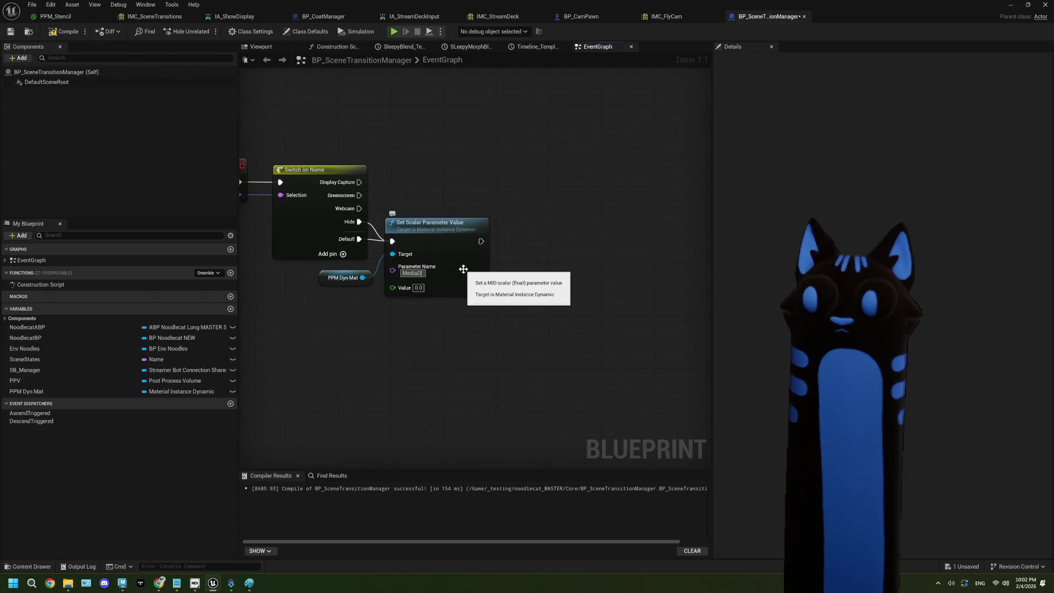
text(y)
click(456, 292)
Copy-paste the Set Scalar Parameter Value node and chain the duplicate after the first.
key(ctrl+c)
key(ctrl+v)
drag(491, 313, 430, 311)
mouse_move(482, 241)
mouse_down()
mouse_move(404, 301)
mouse_move(392, 327)
mouse_up()
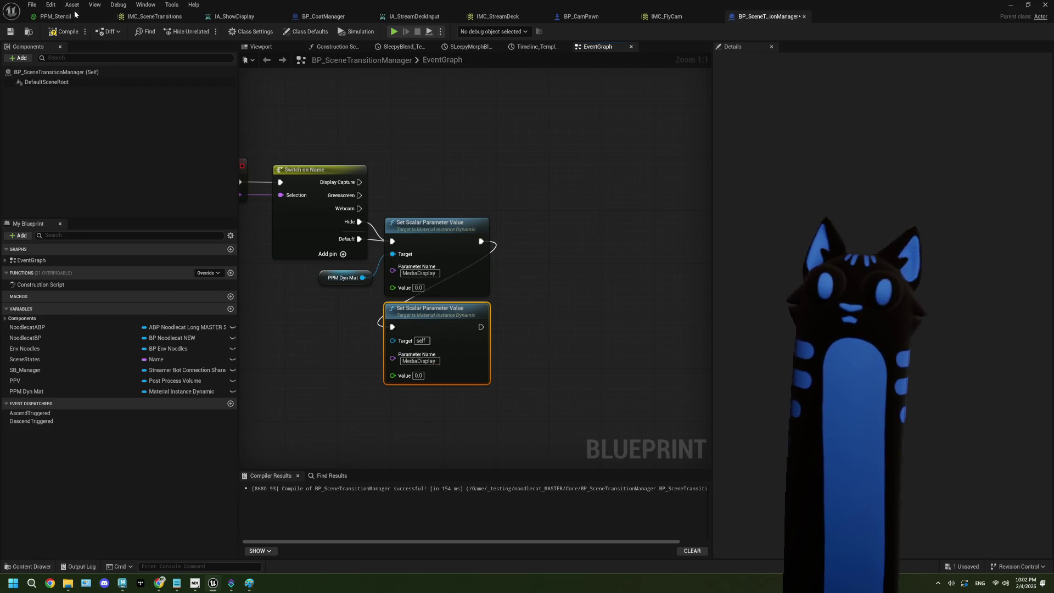
Name the duplicate node's parameter GreenScreen and compile the Blueprint.
click(57, 16)
click(767, 16)
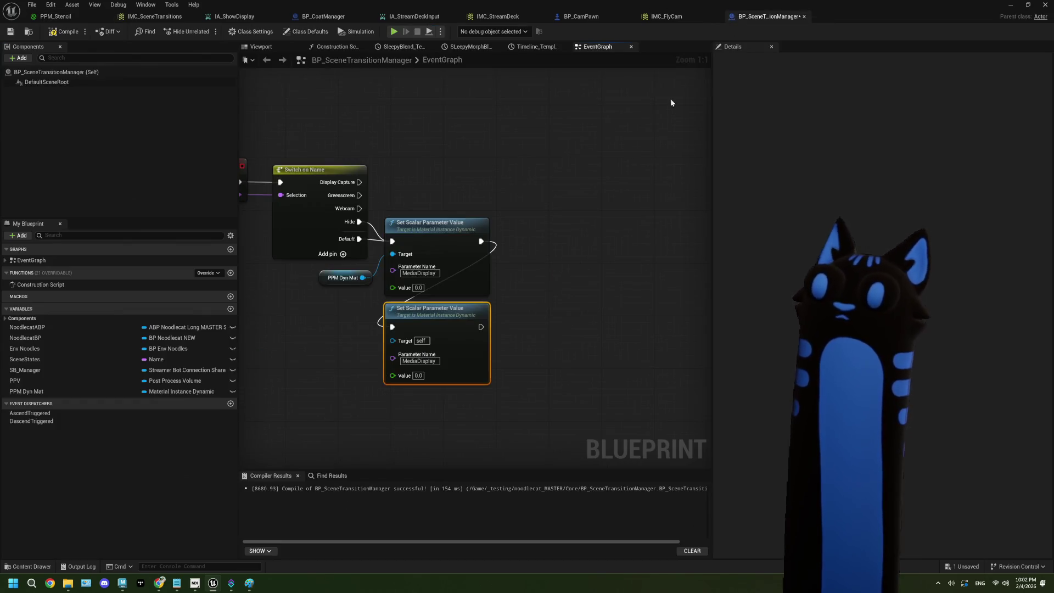
click(423, 360)
text(Gre)
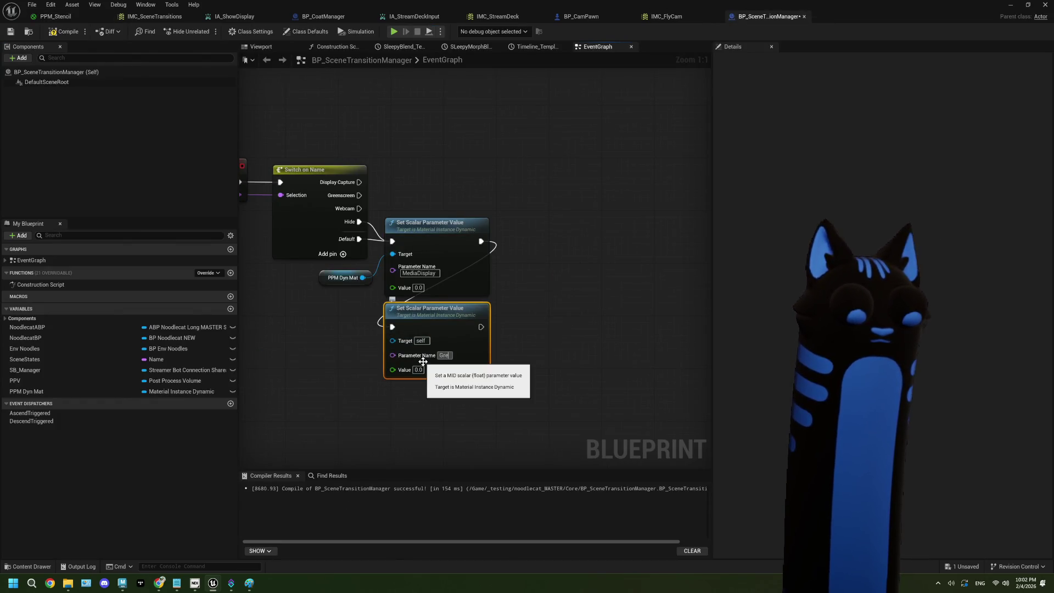
text(enScreen)
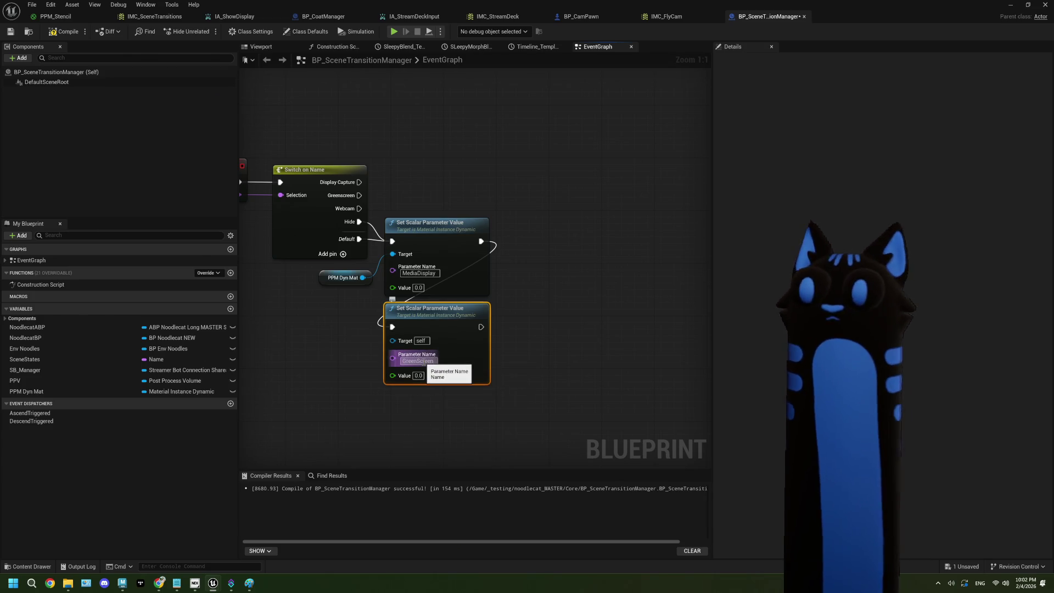
key(Return)
click(509, 383)
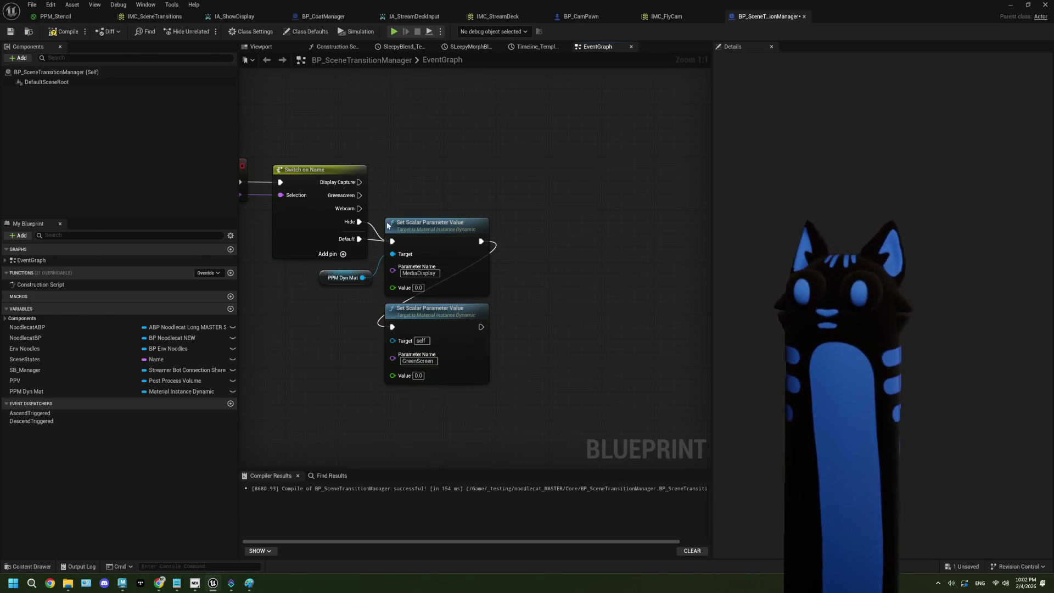
drag(388, 225, 432, 217)
click(63, 31)
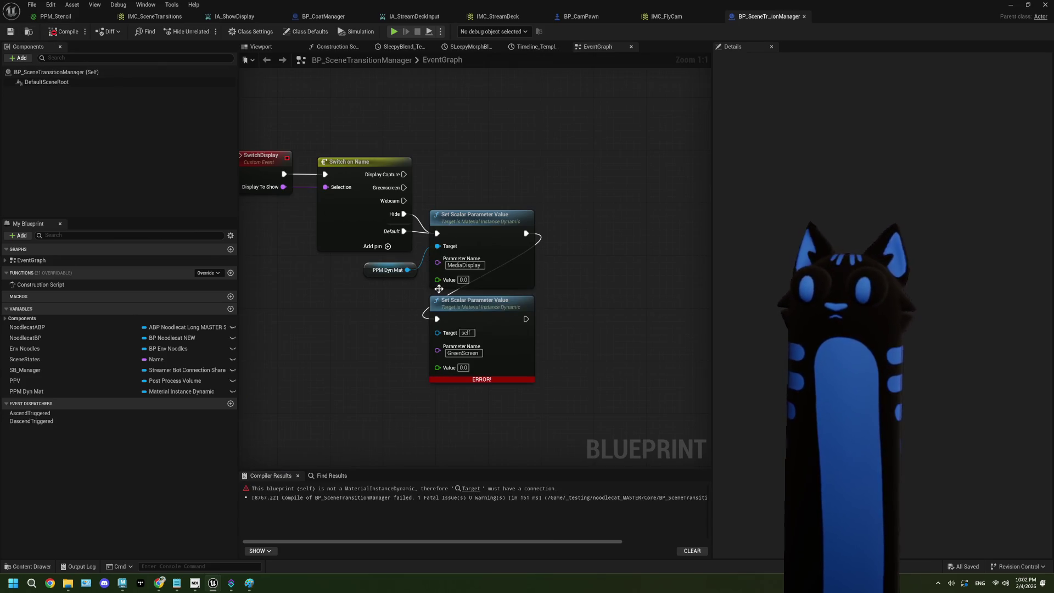
Wire PPM Dyn Mat into the GreenScreen node's Target, save, and reopen BP_SceneTransitionManager after a level check.
drag(408, 270, 437, 332)
click(14, 34)
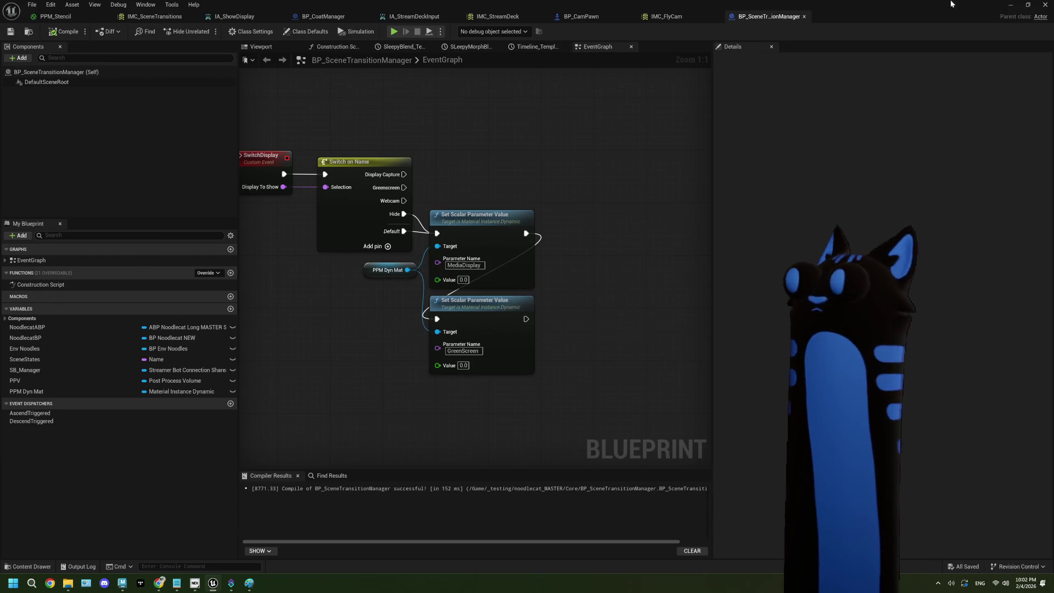
click(1009, 5)
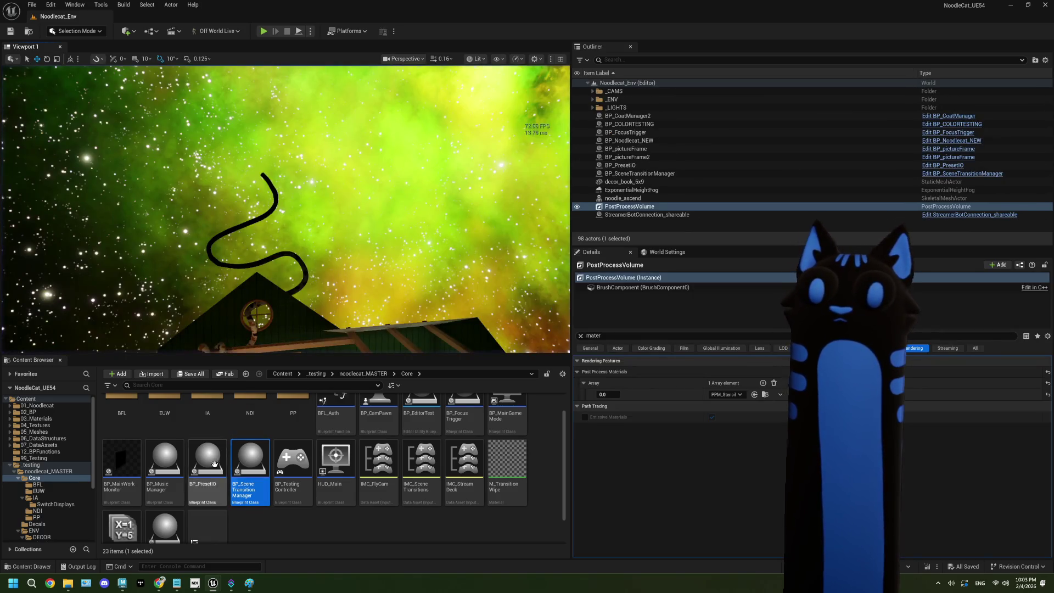
double_click(251, 472)
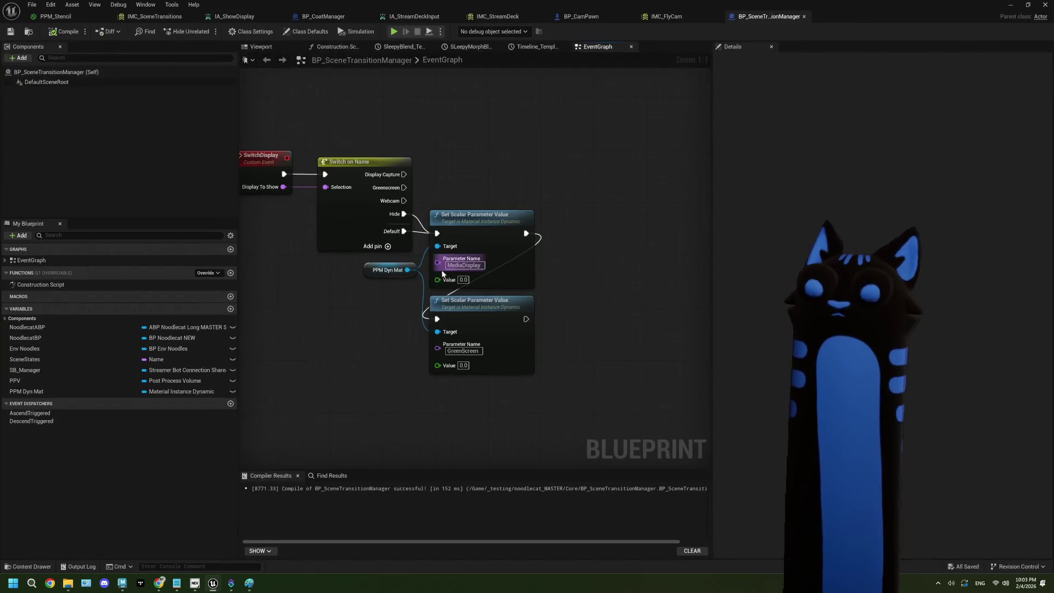
Add a Print String node after the GreenScreen node that prints 'hidden'.
drag(495, 318, 533, 321)
text(print)
key(Return)
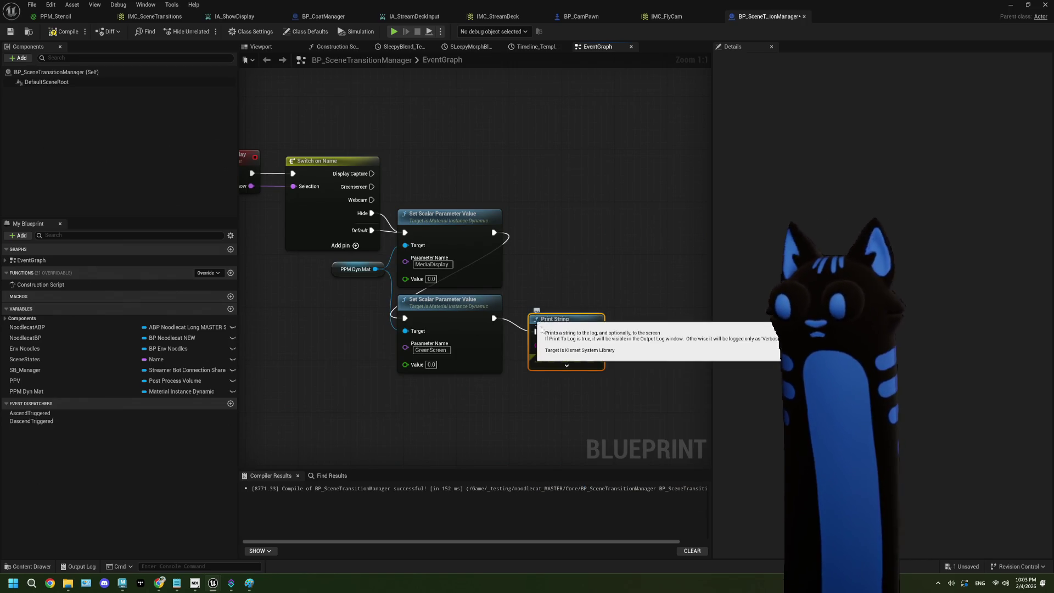
click(568, 345)
text(hi)
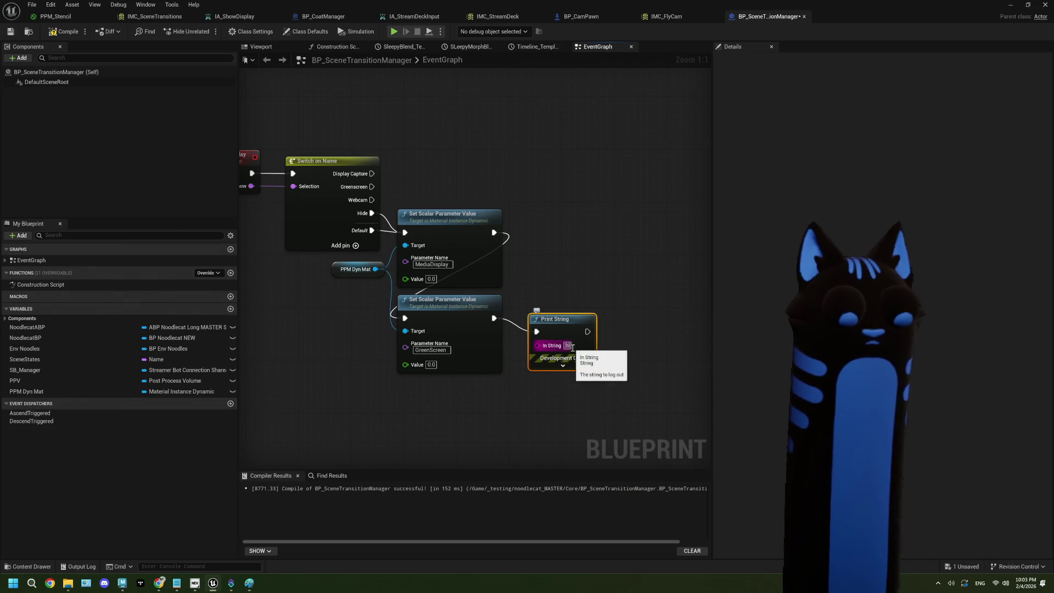
text(dden)
click(644, 385)
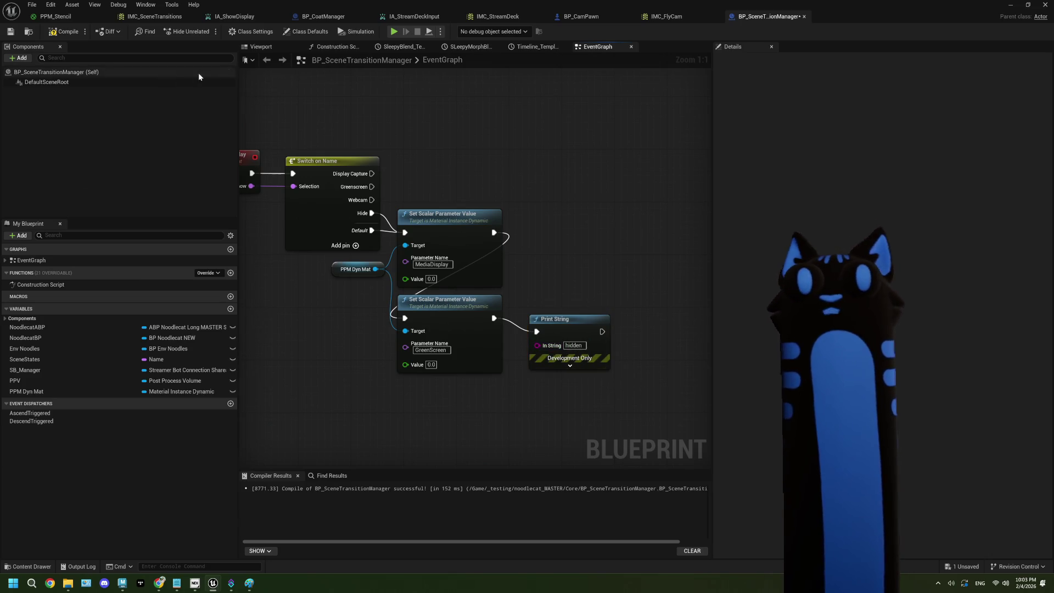
Compile the Blueprint and start a Play In Editor run of the level.
click(68, 32)
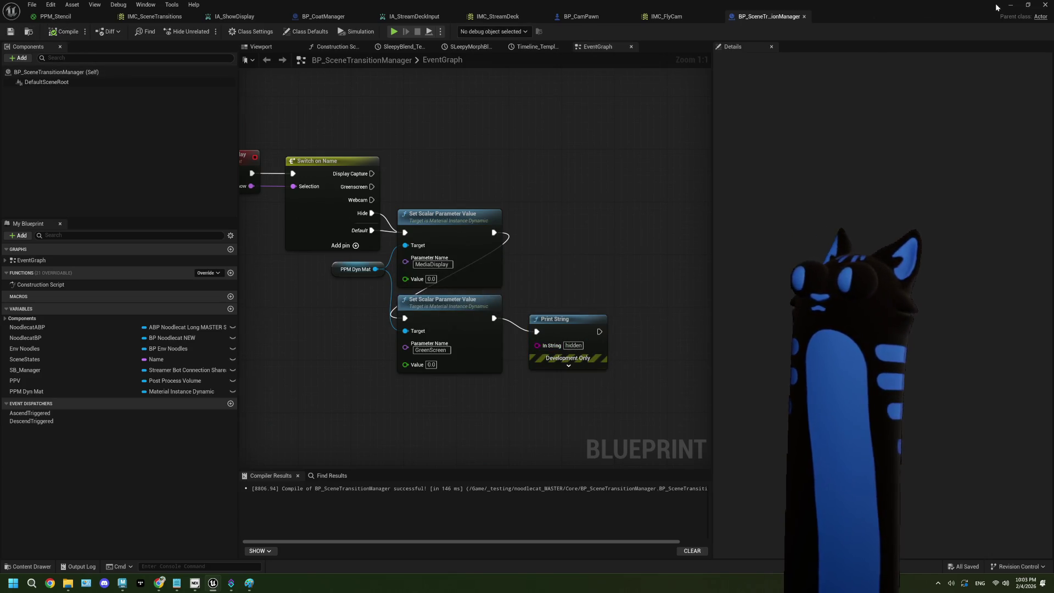
click(1010, 5)
click(263, 30)
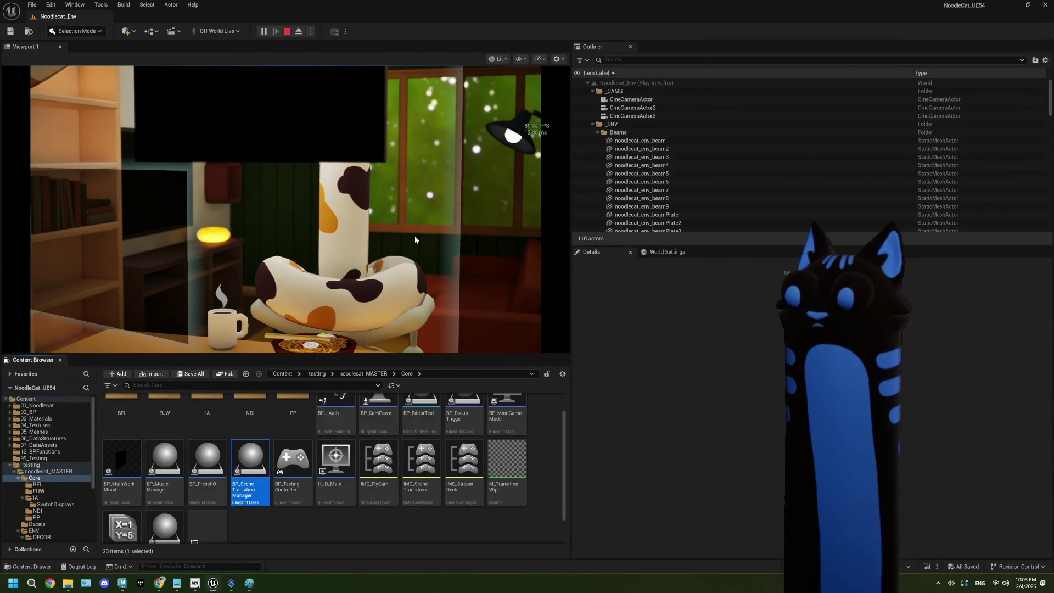
Stop the Play In Editor session and bring up BP_CamPawn's event graph.
click(415, 238)
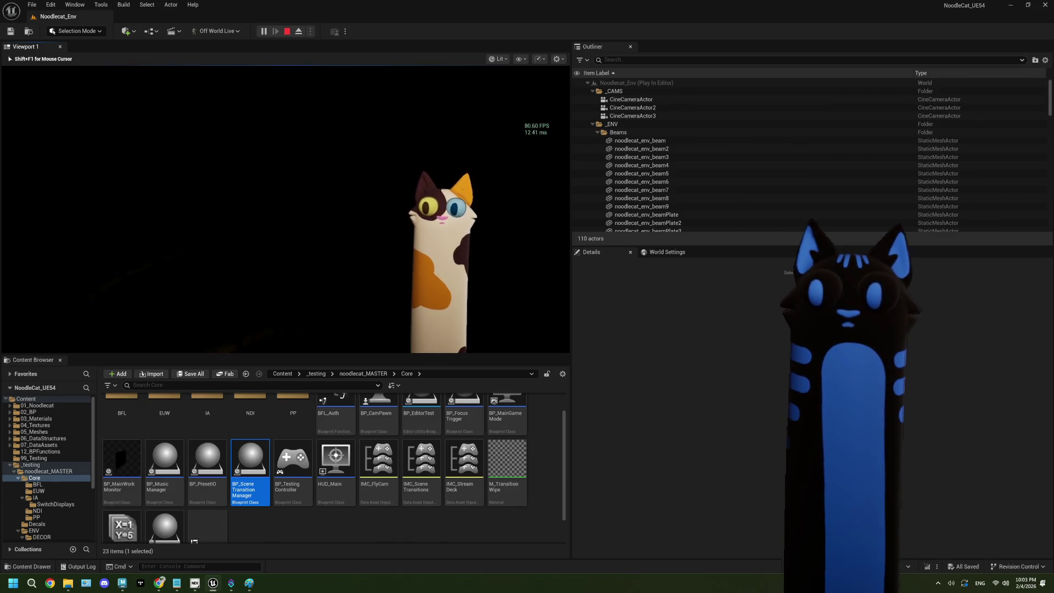
key(Escape)
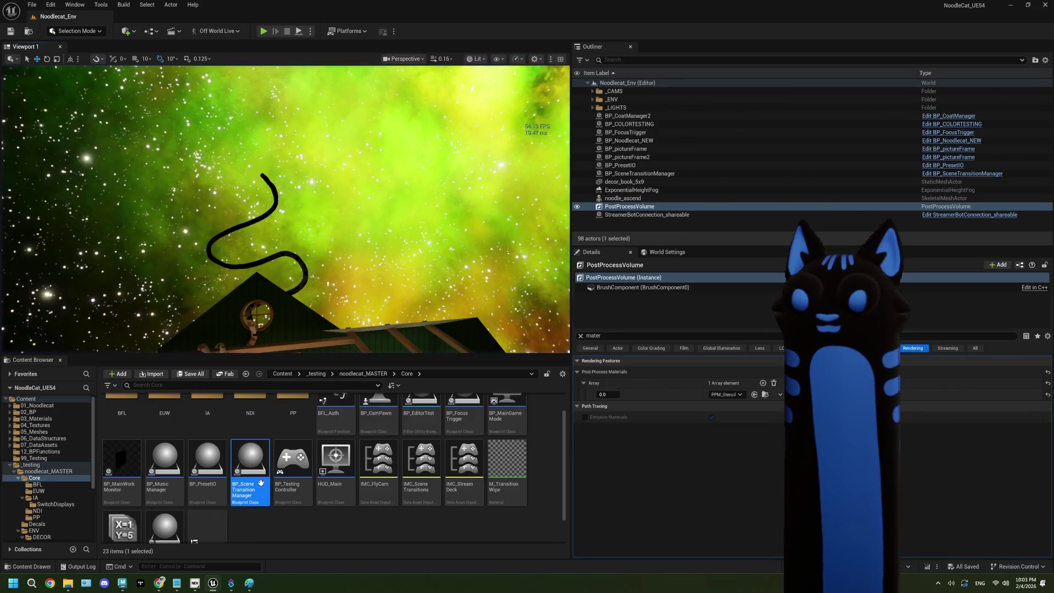
double_click(246, 459)
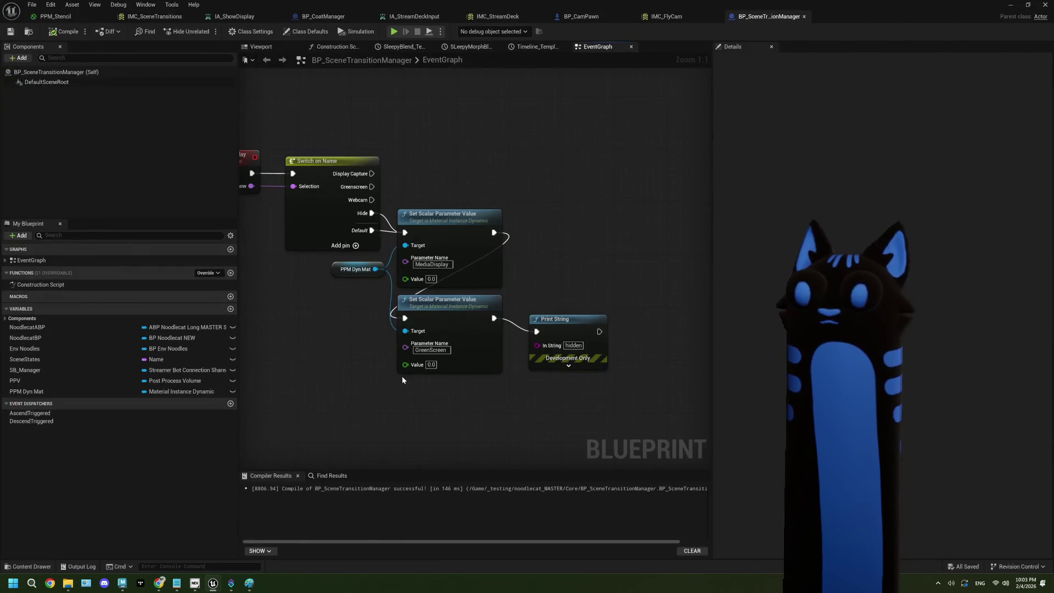
click(581, 17)
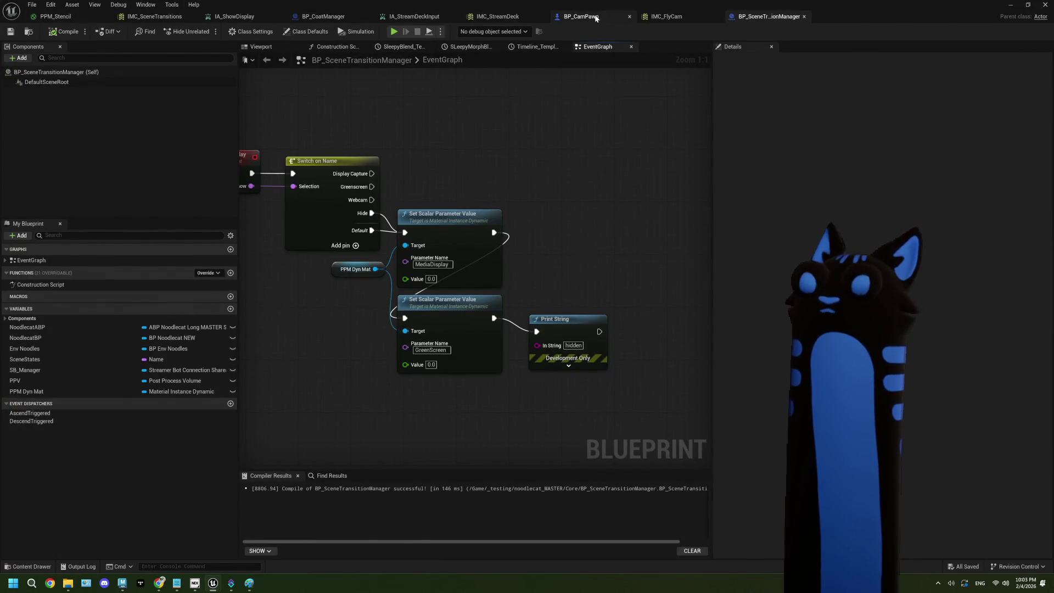
click(753, 18)
click(606, 17)
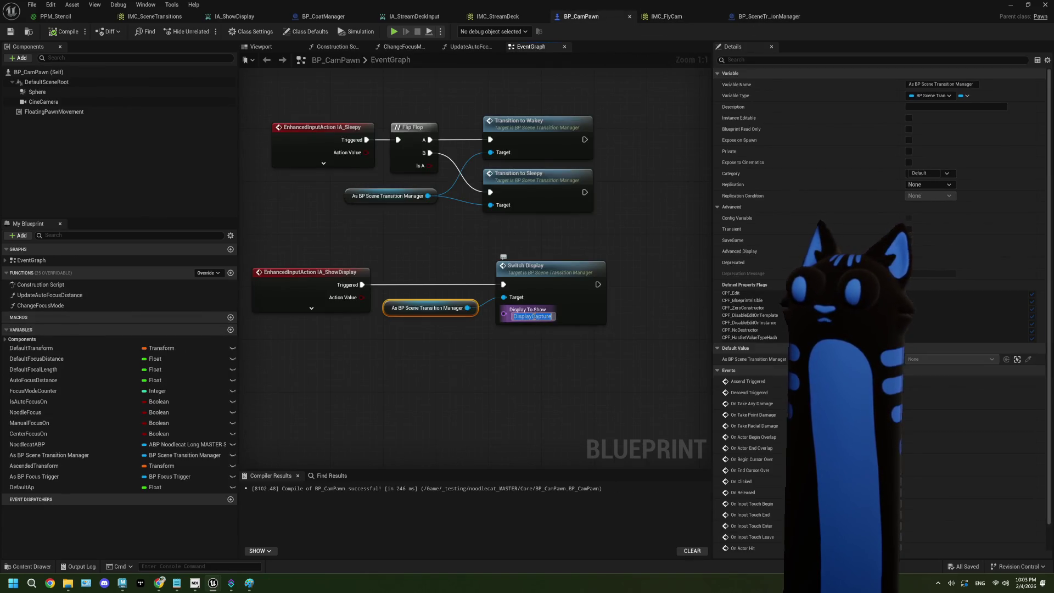
Save and compile BP_CamPawn and pan the graph to free space below.
click(536, 333)
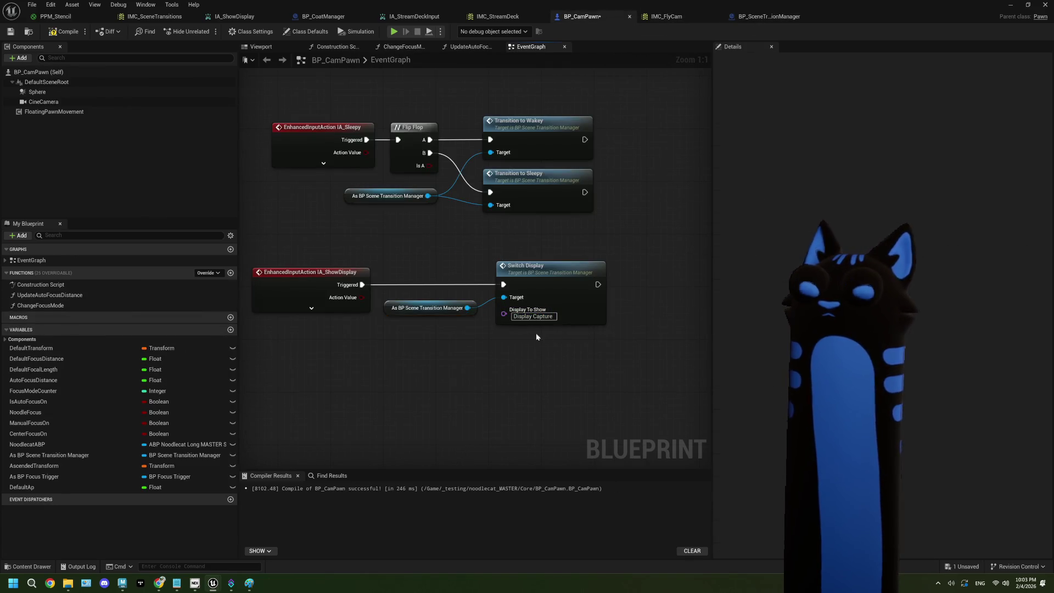
click(13, 32)
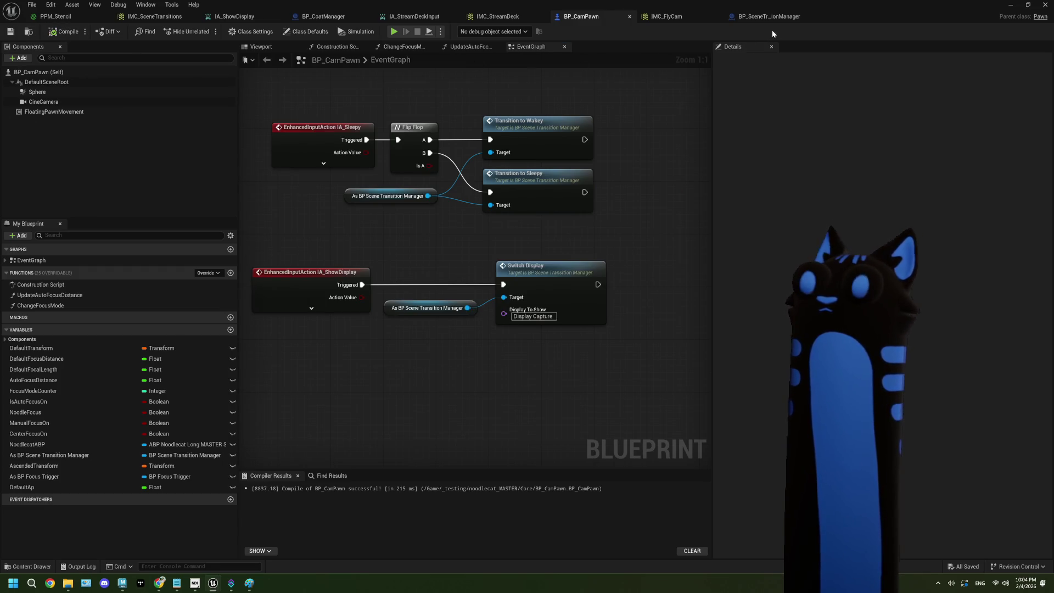
mouse_move(532, 346)
mouse_down()
mouse_move(530, 326)
mouse_move(567, 283)
mouse_up()
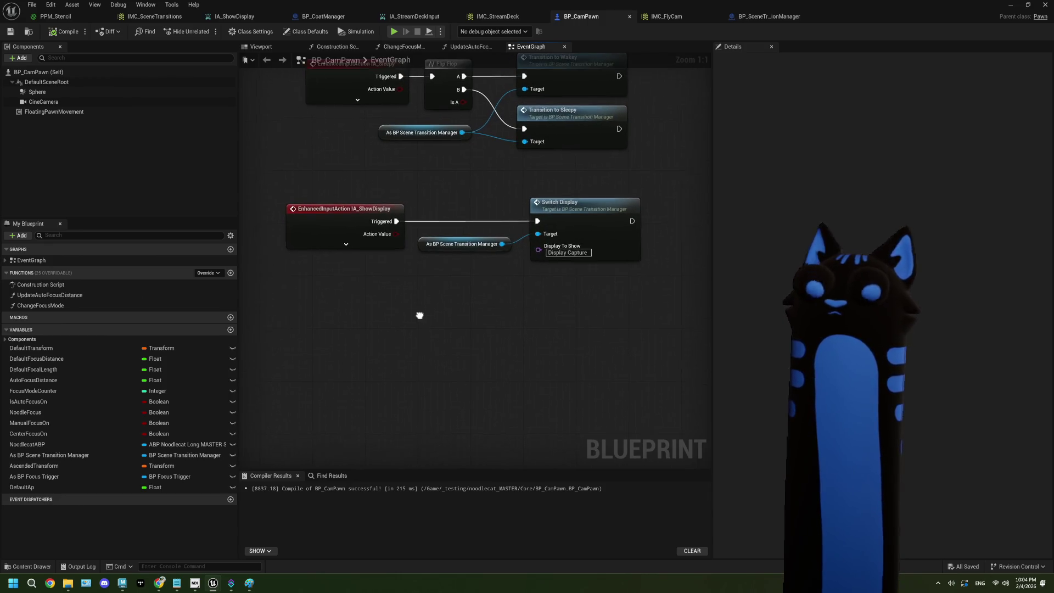
Add an IA_ShowWebcam event driving a duplicated Switch Display set to Webcam.
right_click(361, 305)
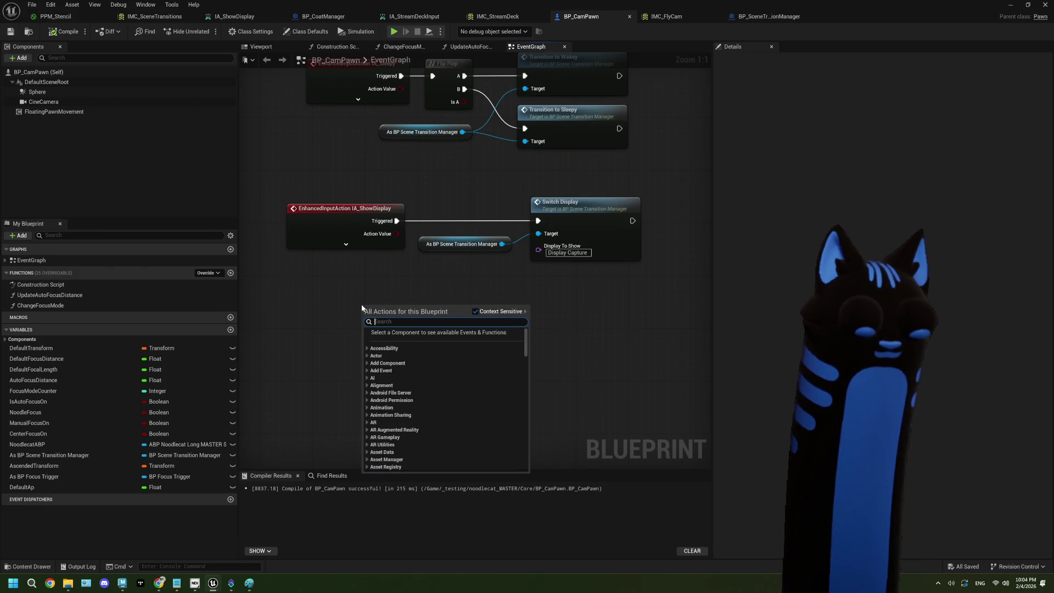
text(show we)
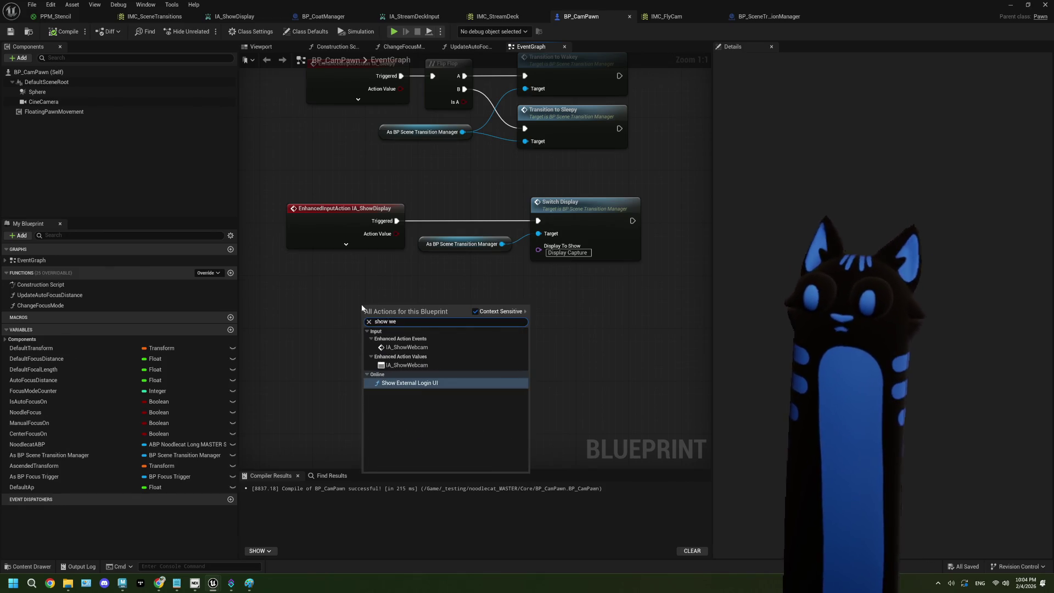
click(407, 347)
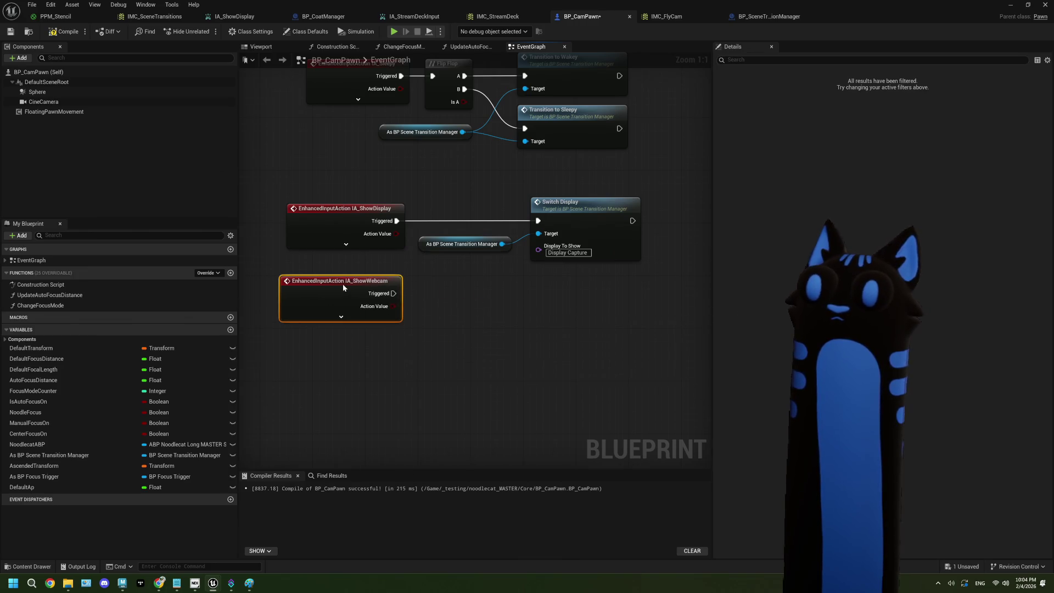
drag(576, 314, 500, 234)
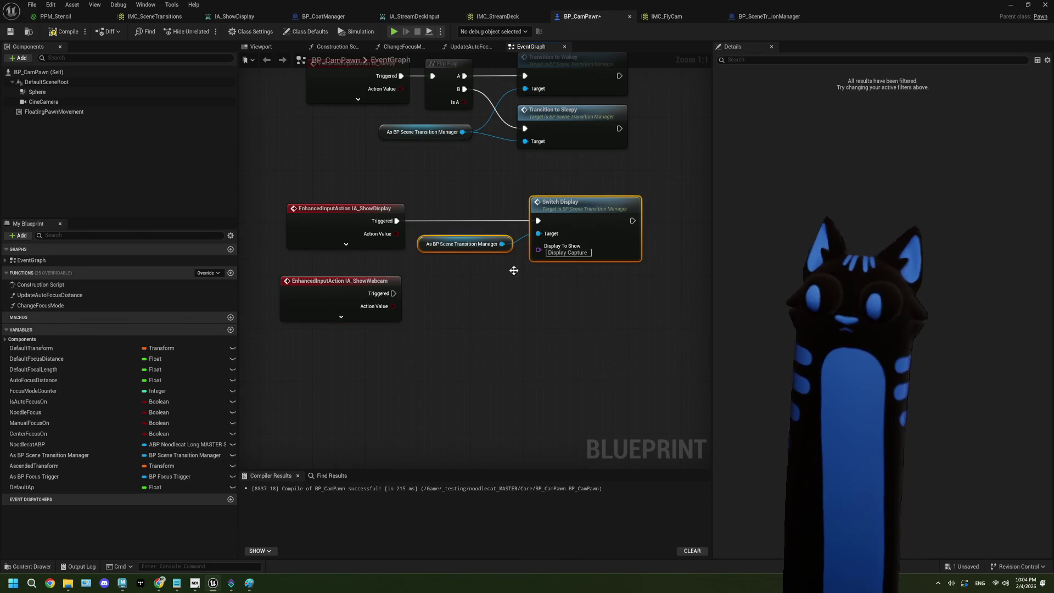
key(ctrl+d)
mouse_move(394, 293)
mouse_down()
mouse_move(613, 296)
mouse_move(568, 290)
mouse_up()
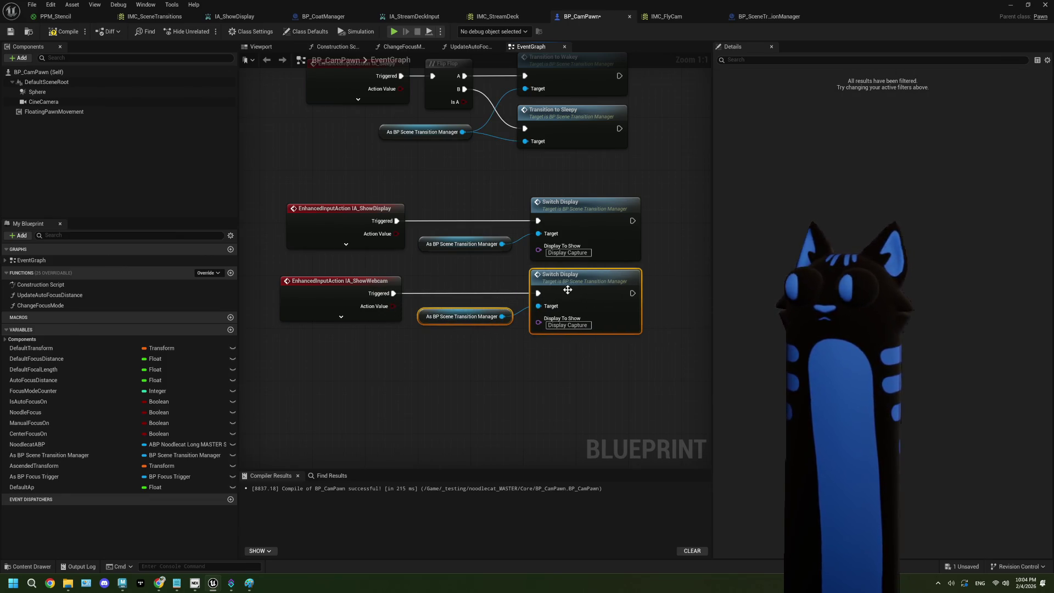
click(769, 17)
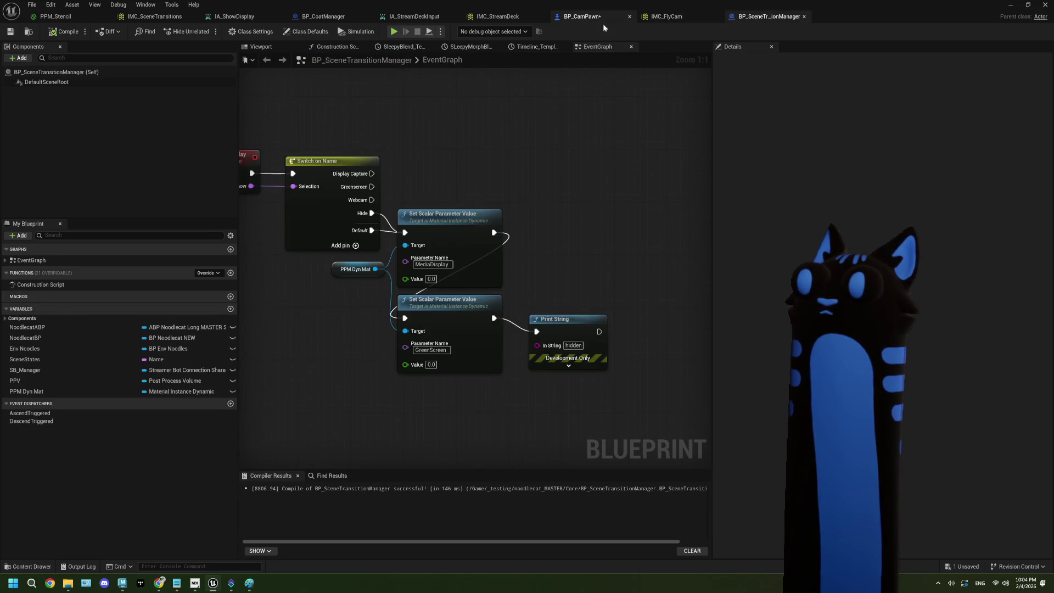
click(579, 18)
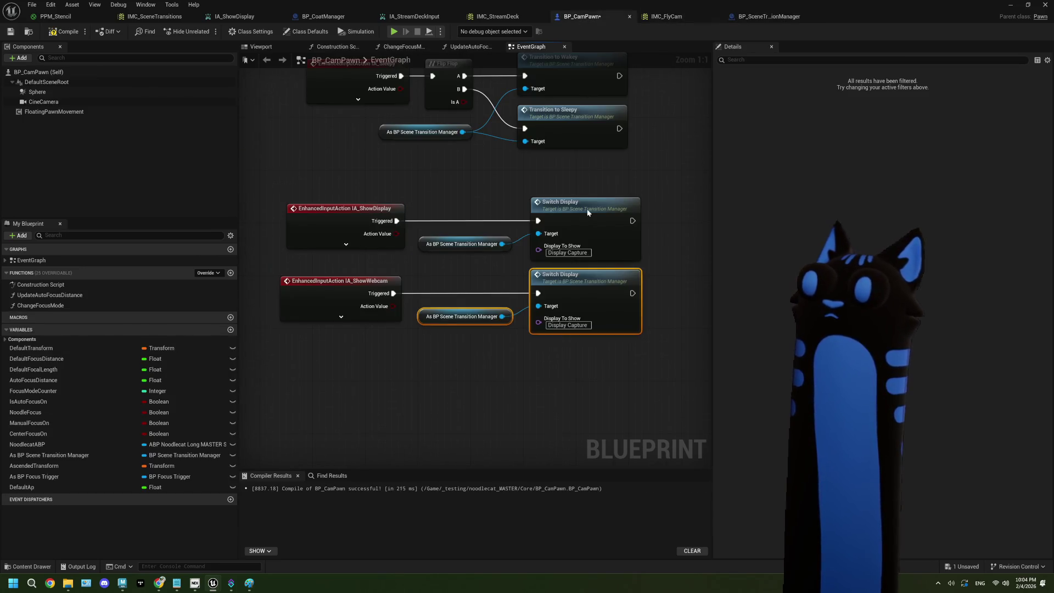
click(567, 328)
click(574, 343)
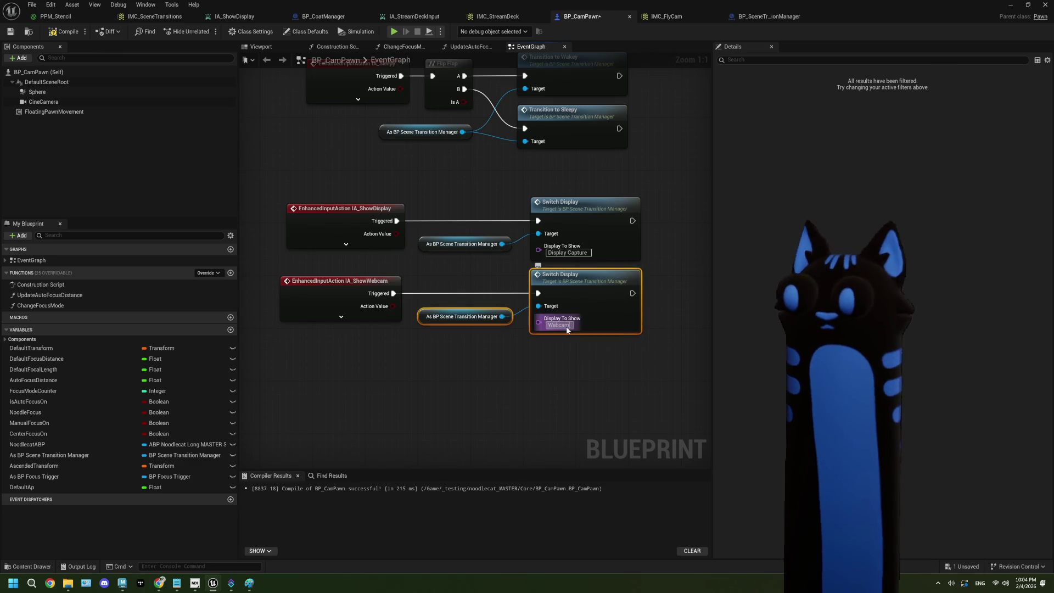
Duplicate the Switch Display pair twice more, setting the copies to Greenscreen and Hide.
mouse_move(641, 376)
mouse_down()
mouse_move(419, 301)
mouse_move(445, 301)
mouse_up()
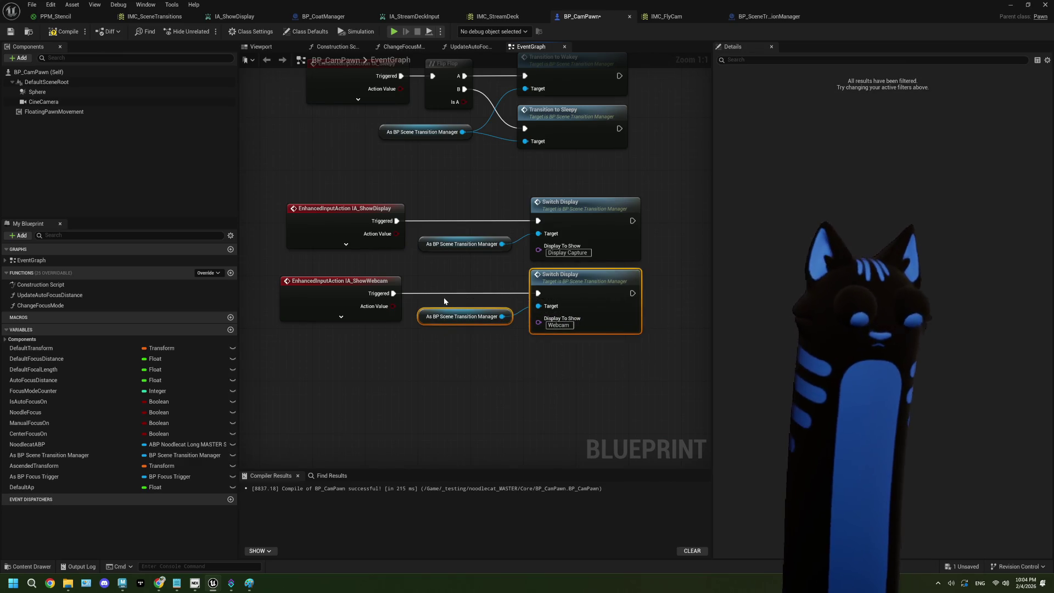
key(ctrl+w)
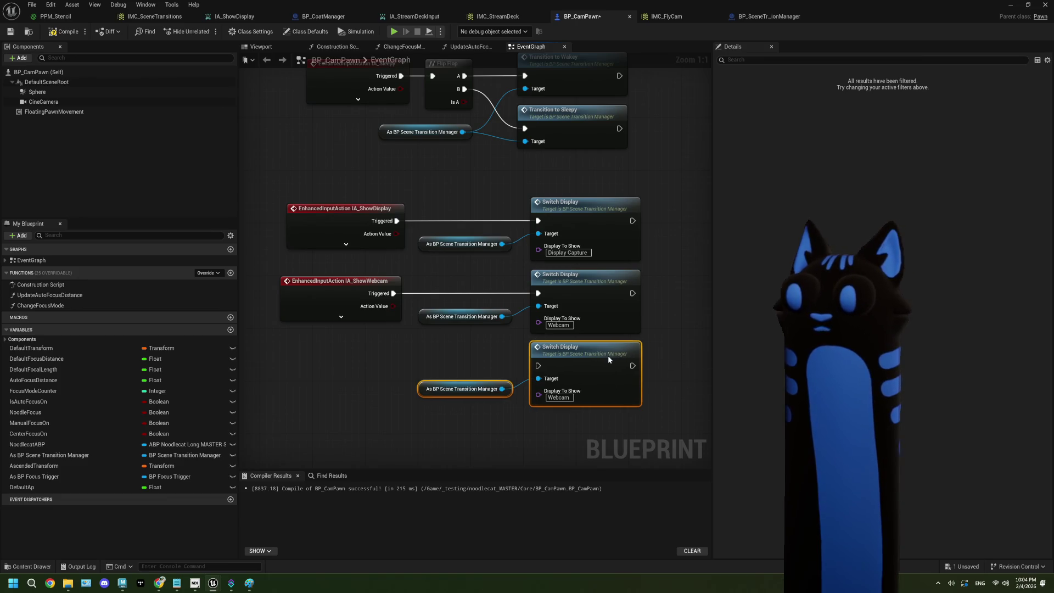
key(ctrl+w)
drag(612, 370, 560, 364)
click(552, 402)
text(h)
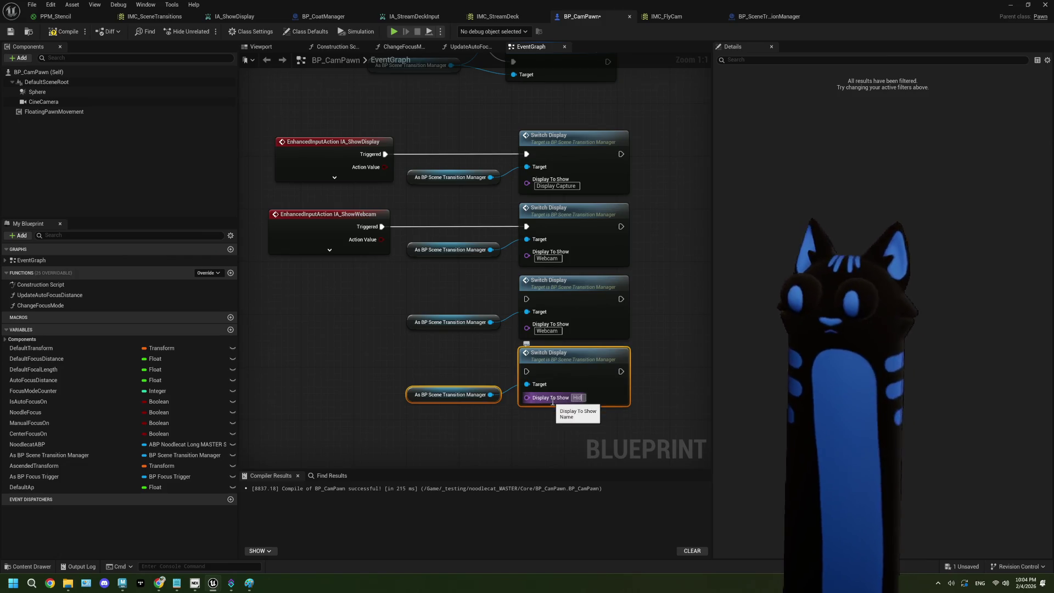
click(554, 328)
text(G)
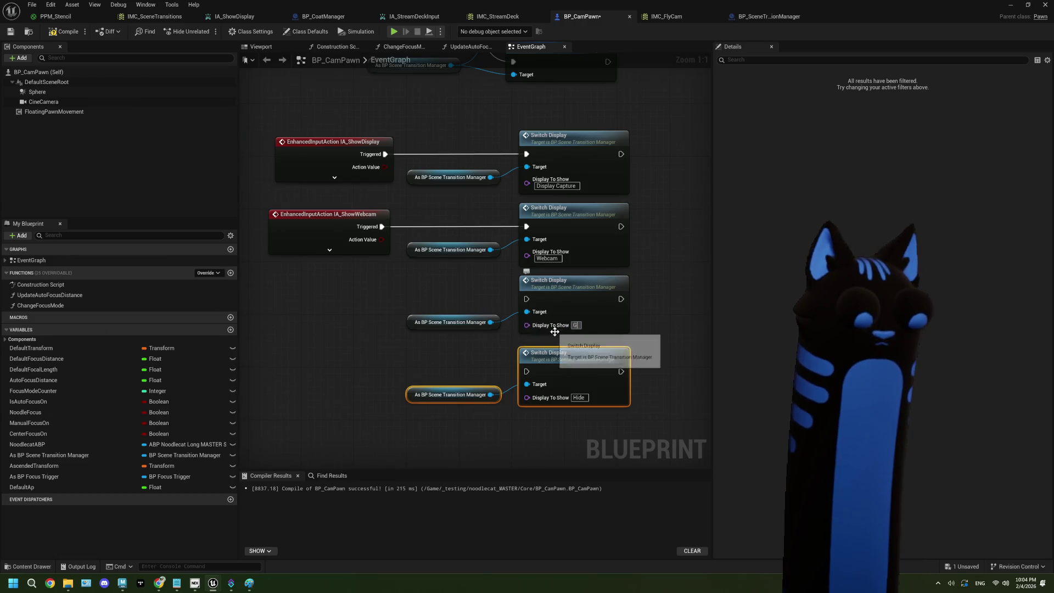
text(reenscreen)
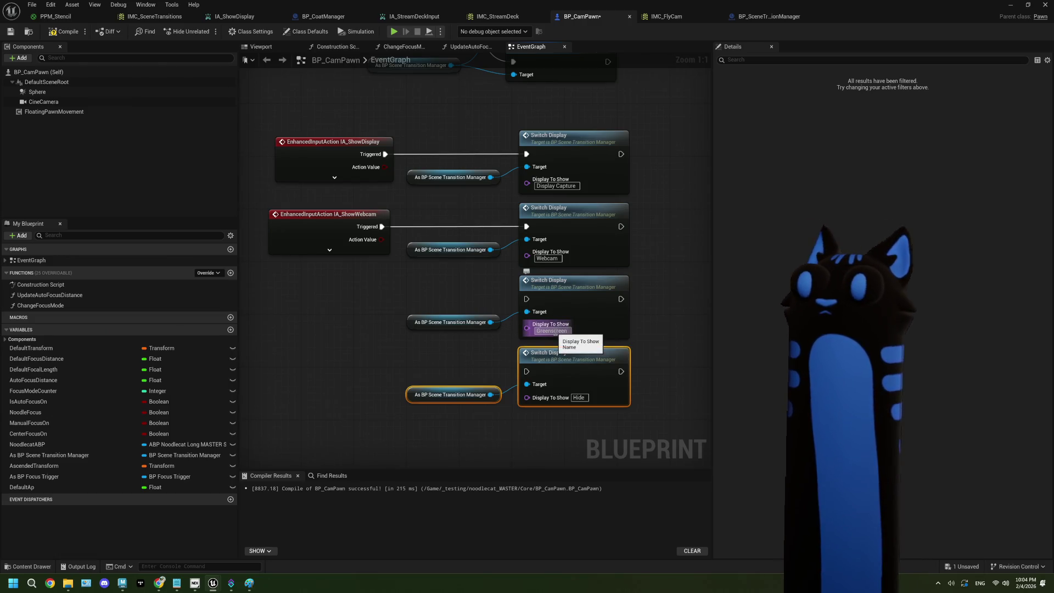
key(Return)
click(769, 17)
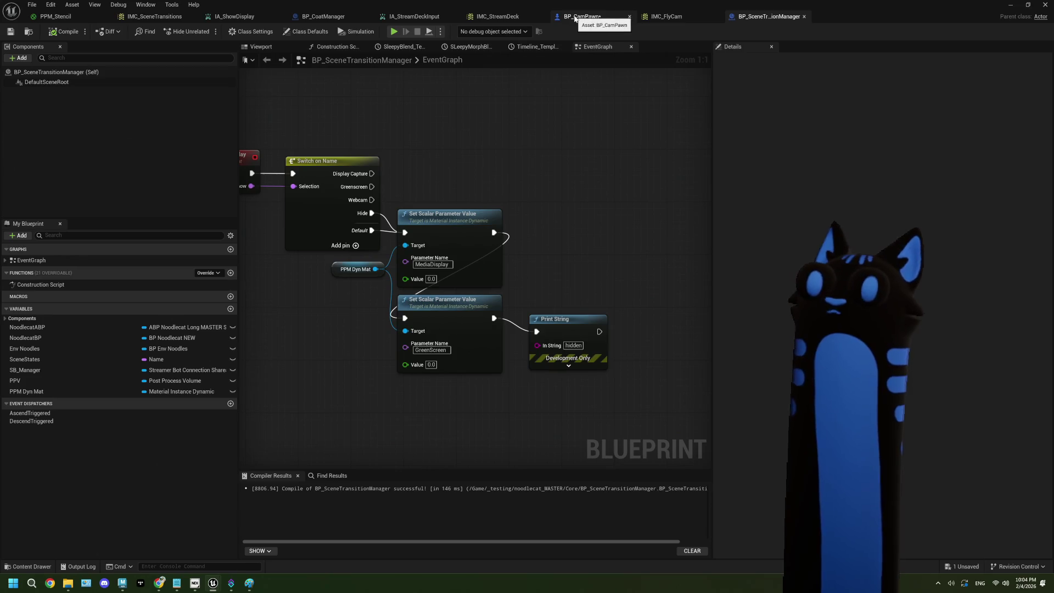
click(575, 17)
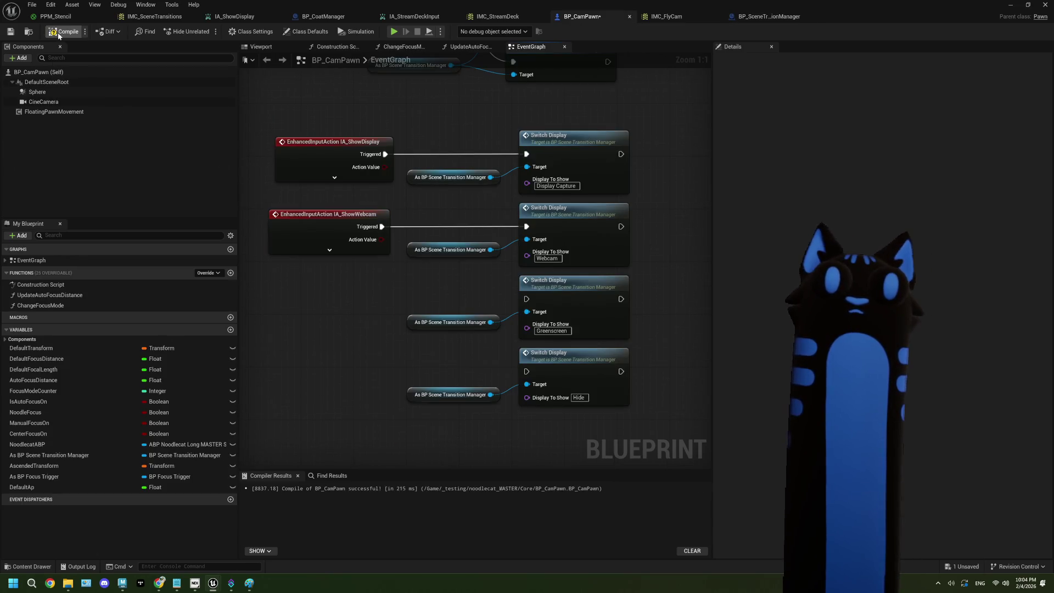
right_click(360, 321)
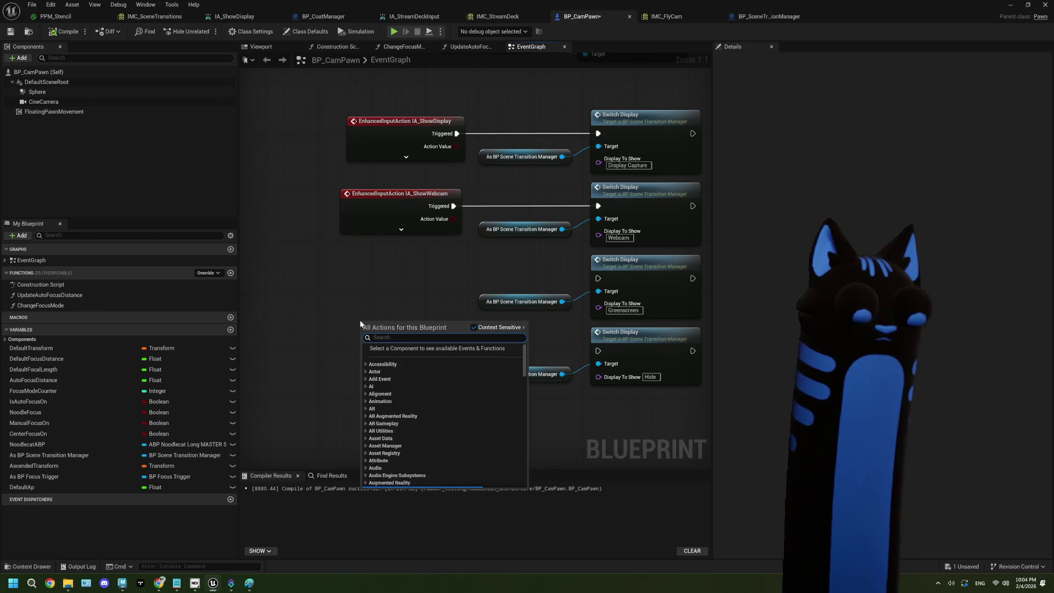
Add an IA_ShowGreenscreen event and wire it to the Greenscreen Switch Display.
text(webc)
key(BackSpace)
key(BackSpace)
key(BackSpace)
text(greenscreen)
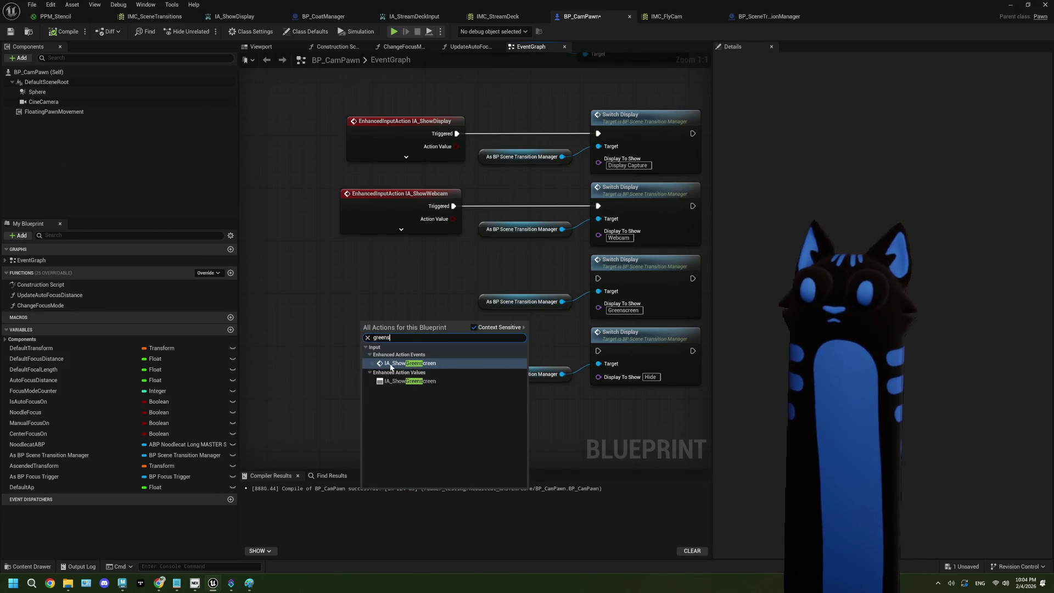
key(Return)
drag(428, 329, 425, 267)
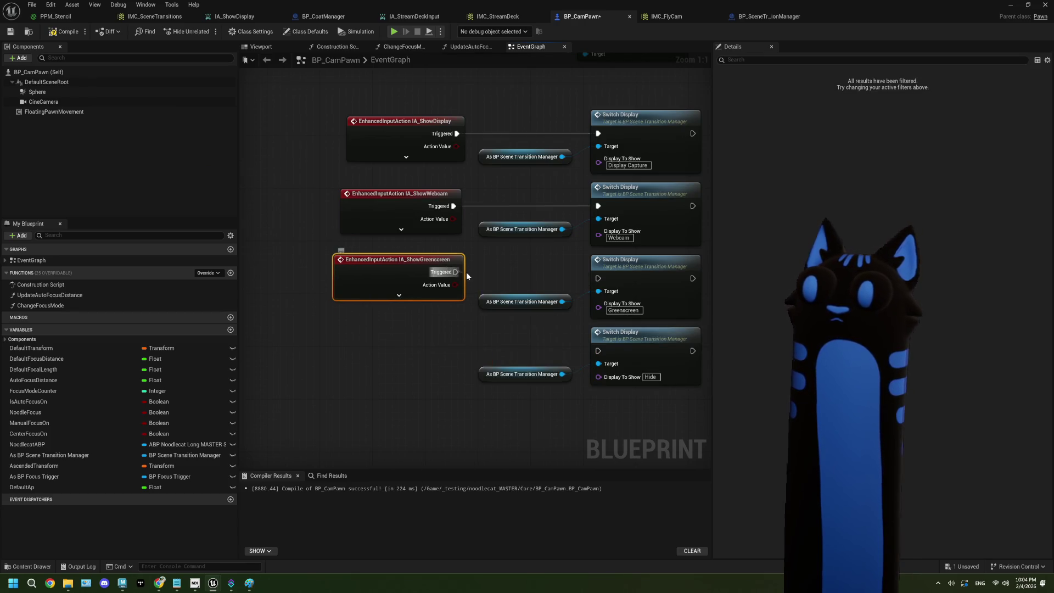
drag(591, 276, 598, 279)
Add an IA_HideScreen event wired to the Hide Switch Display, then compile and save BP_CamPawn.
right_click(333, 341)
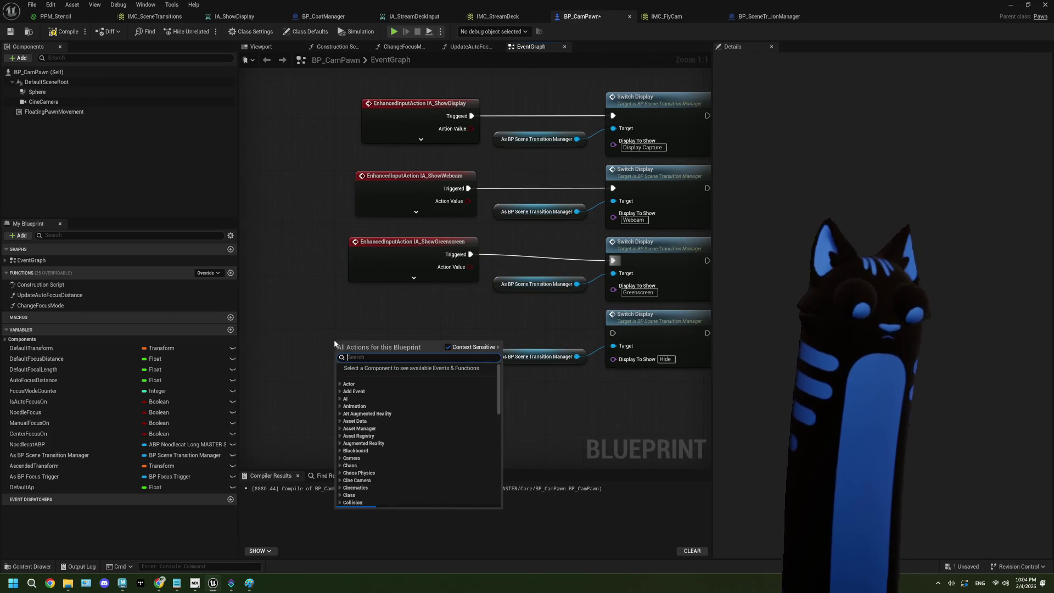
text(hide)
click(367, 387)
mouse_move(442, 353)
mouse_down()
mouse_move(596, 348)
mouse_move(587, 342)
mouse_move(613, 334)
mouse_up()
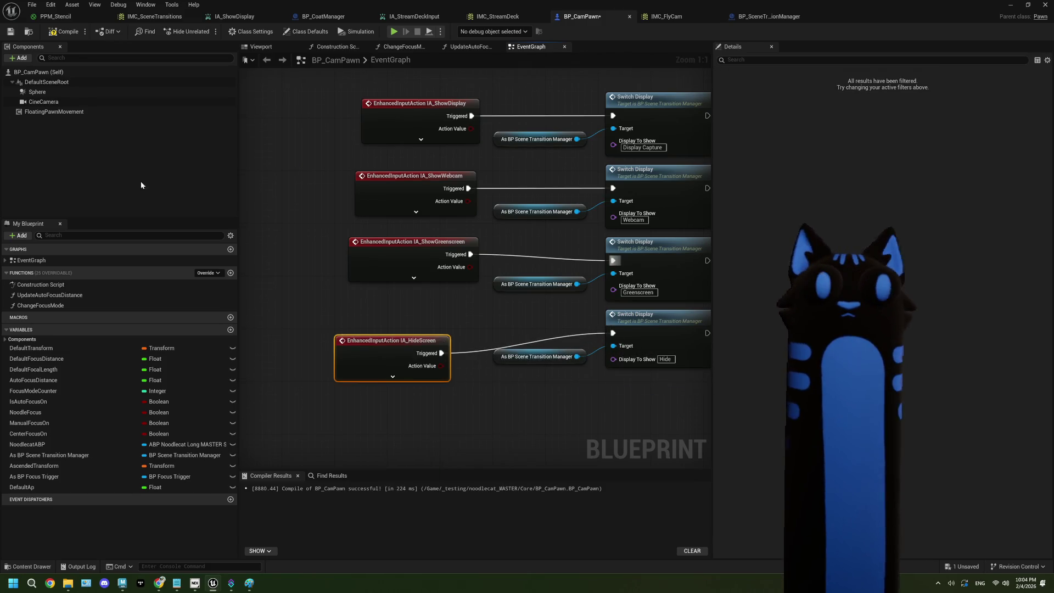
click(10, 32)
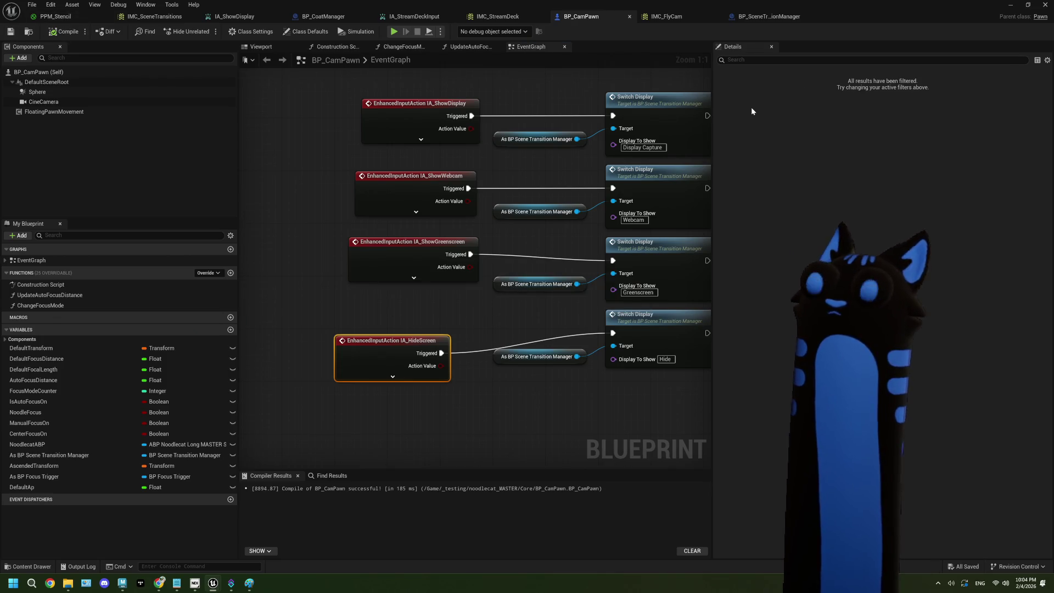
click(1006, 5)
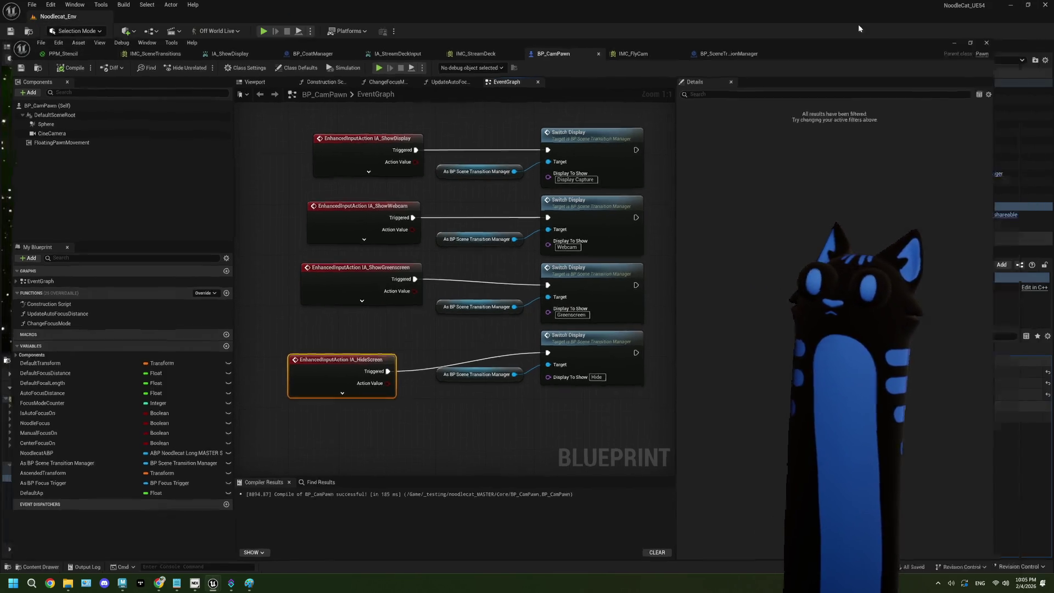
click(432, 179)
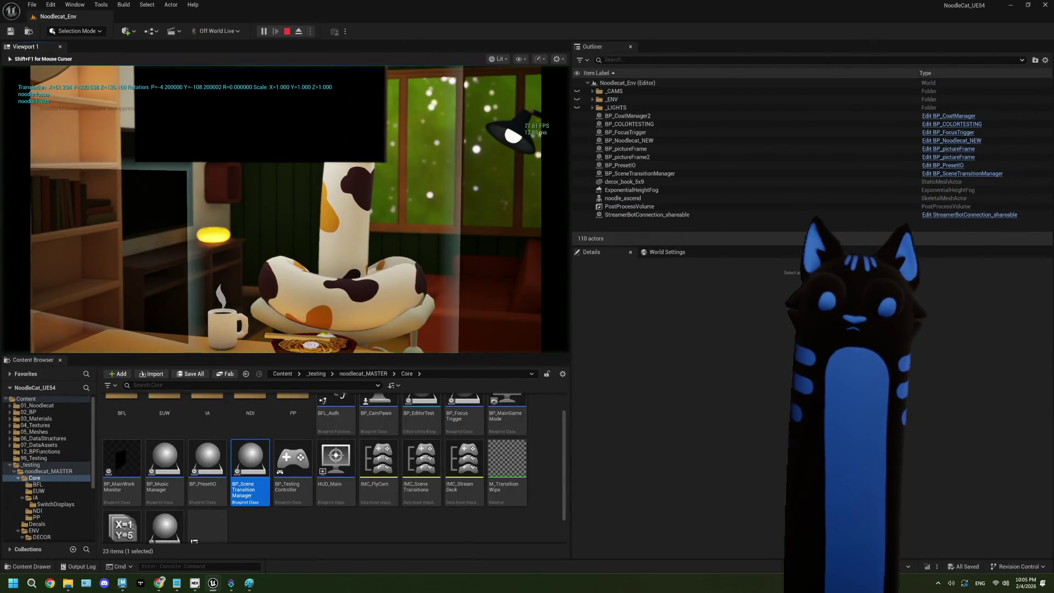
key(2)
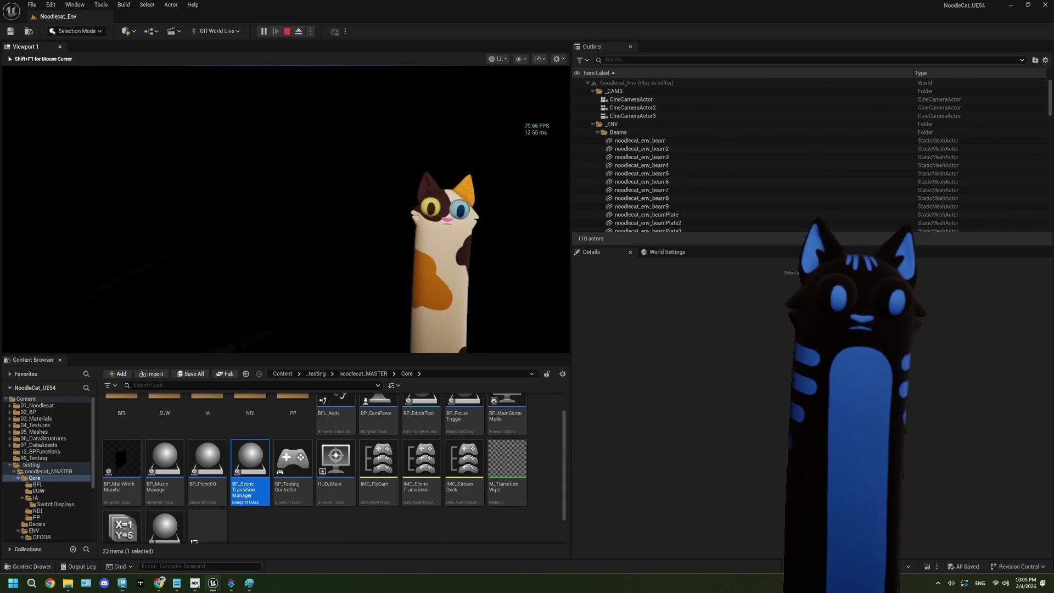
key(Escape)
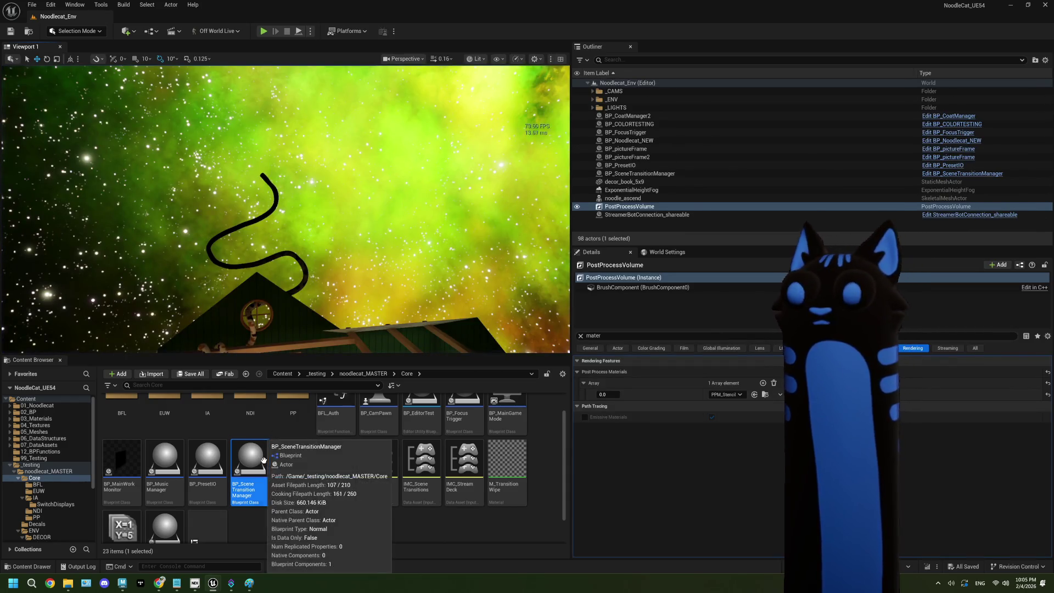
scroll(341, 478, up, 1)
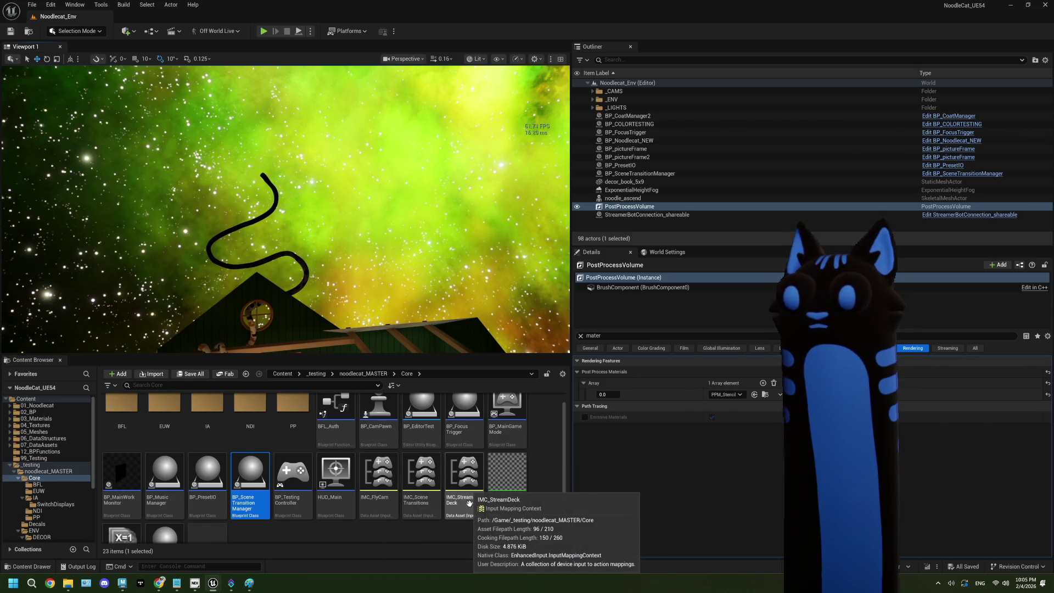
click(379, 416)
double_click(379, 416)
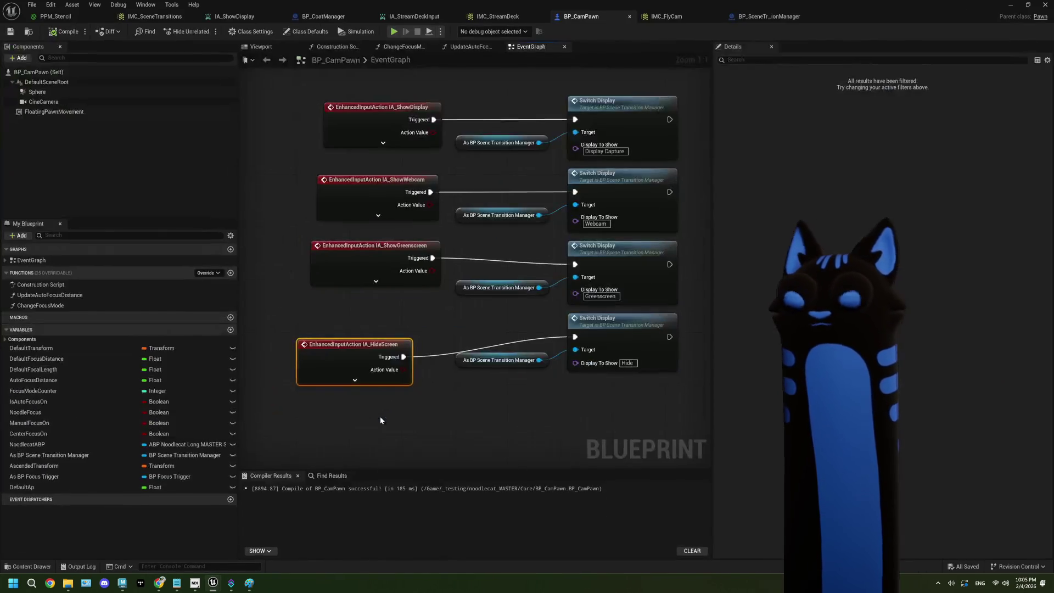
Insert a Print String node off IA_HideScreen's Triggered output.
drag(386, 333, 389, 328)
click(427, 397)
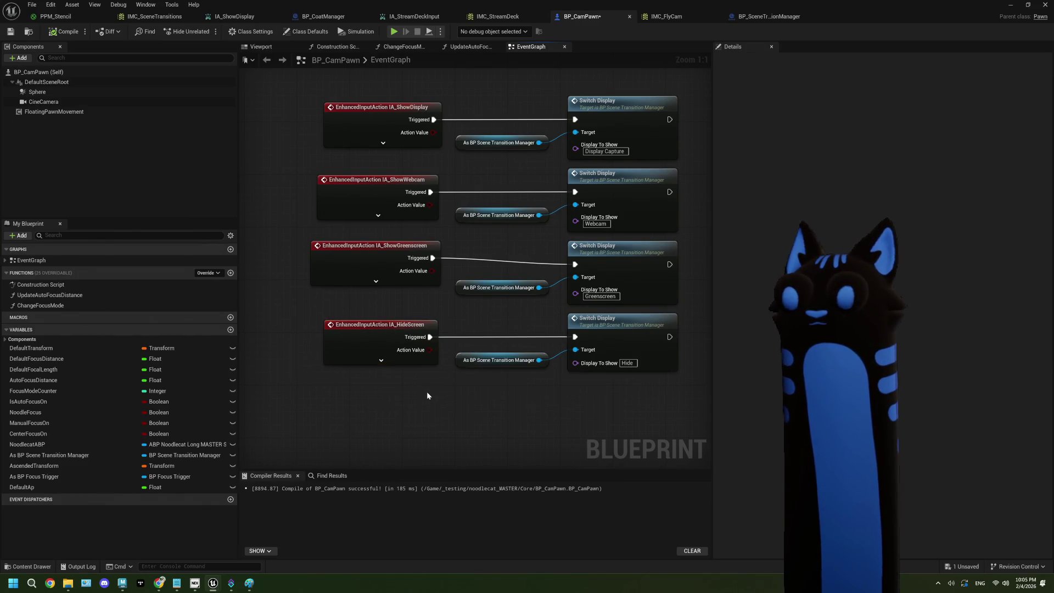
drag(430, 337, 441, 407)
text(print)
key(Return)
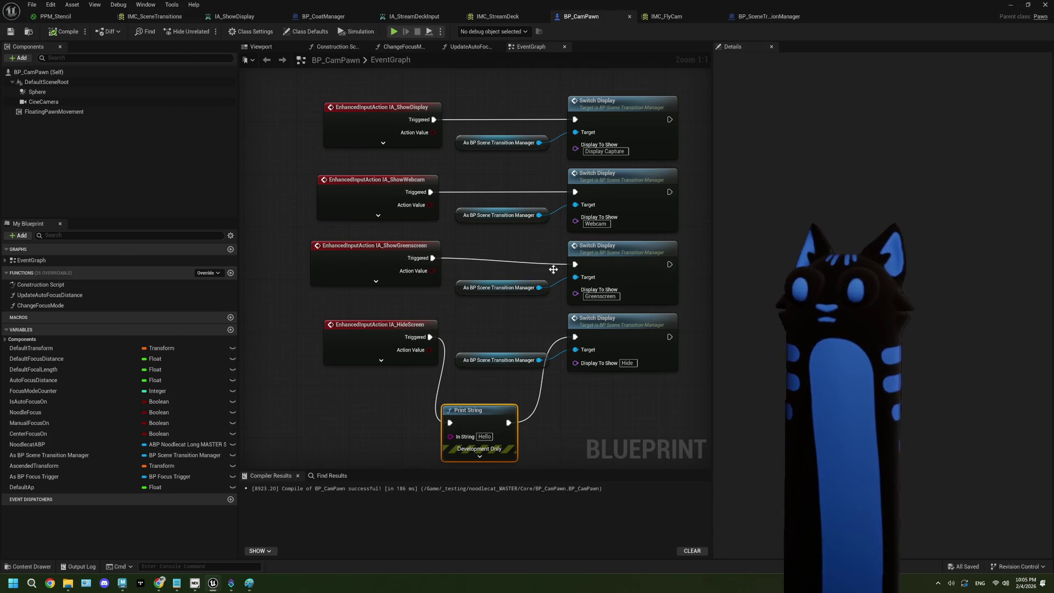
click(388, 334)
Review the IMC_StreamDeck input mappings and play-test the level to try the inputs.
click(751, 17)
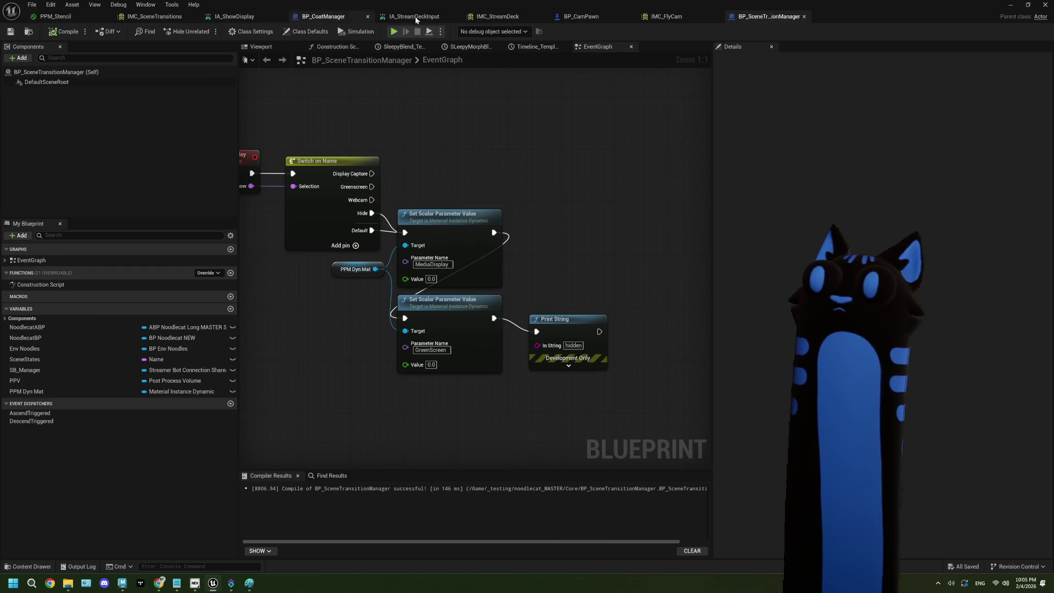
click(509, 16)
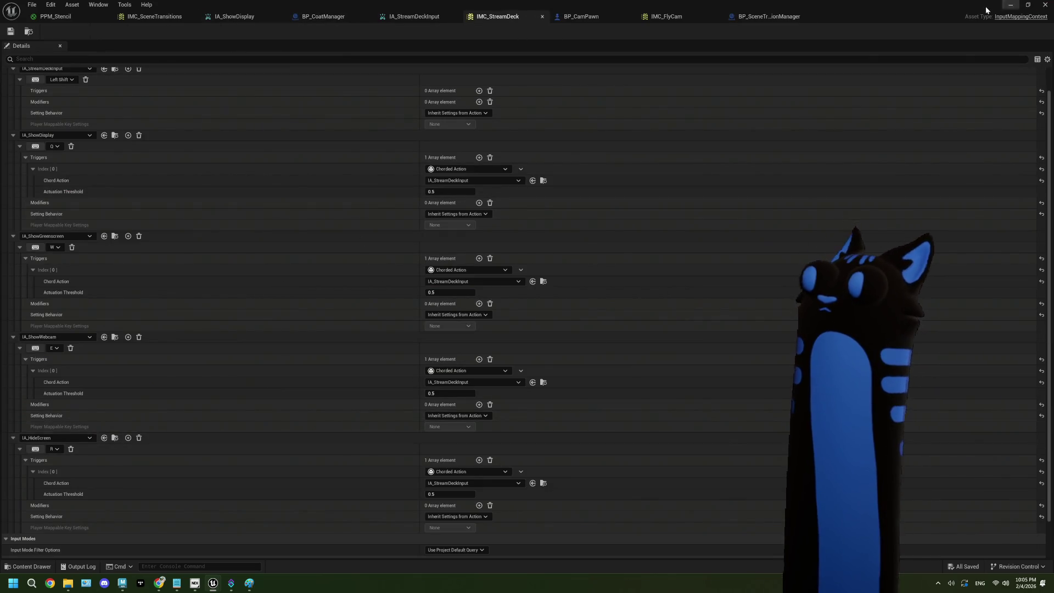
click(1010, 6)
click(263, 32)
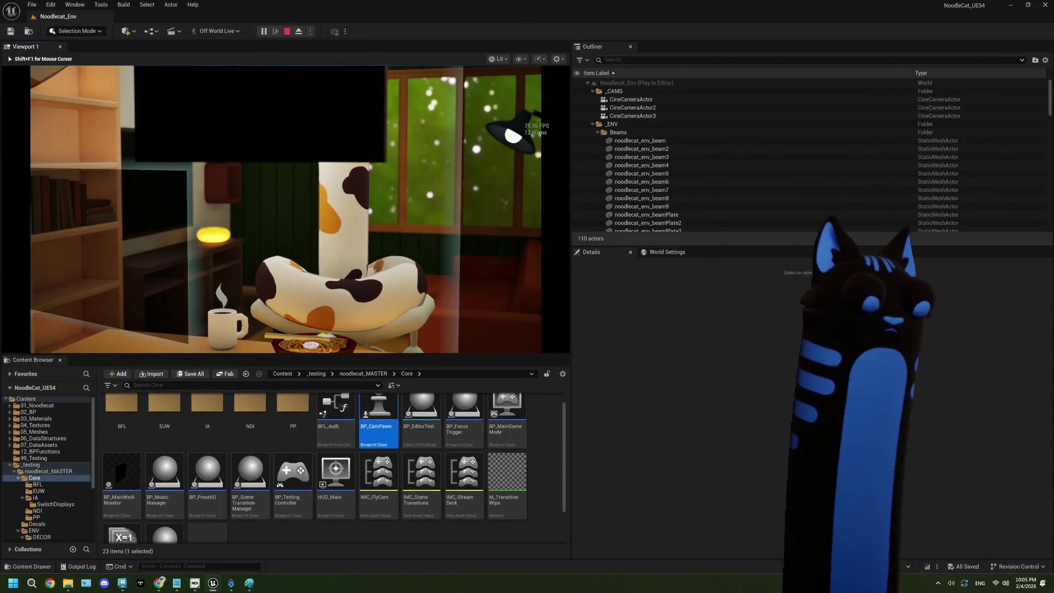
key(Escape)
Reopen BP_CamPawn and select the Add Mapping Context node adding IMC_FlyCam at priority 0.
double_click(381, 411)
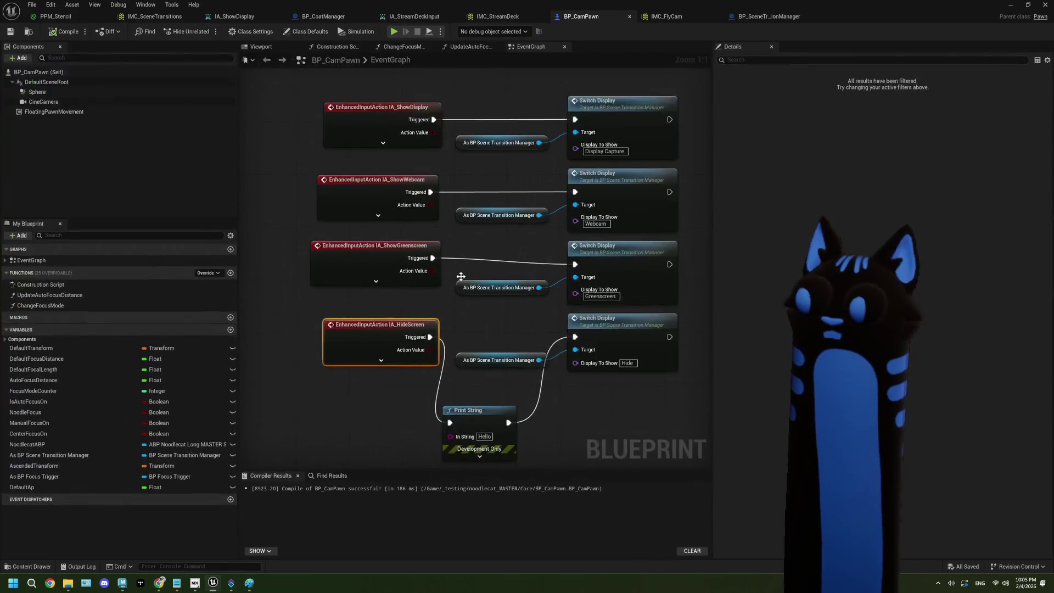
scroll(439, 241, down, 5)
scroll(417, 252, up, 3)
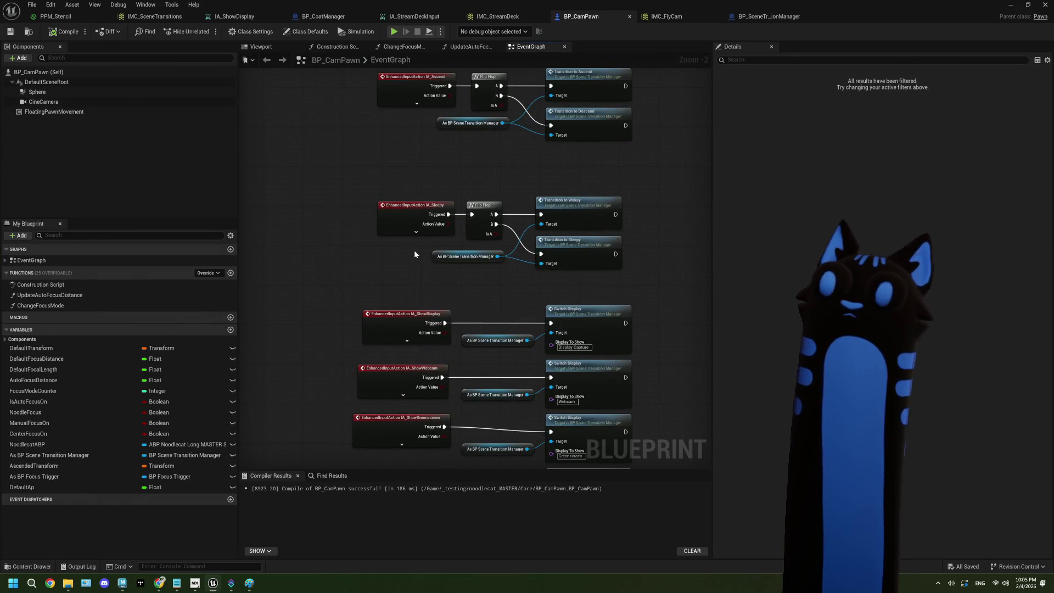
scroll(414, 249, down, 5)
mouse_move(401, 193)
mouse_down()
mouse_move(405, 170)
mouse_move(529, 144)
mouse_up()
scroll(486, 207, up, 5)
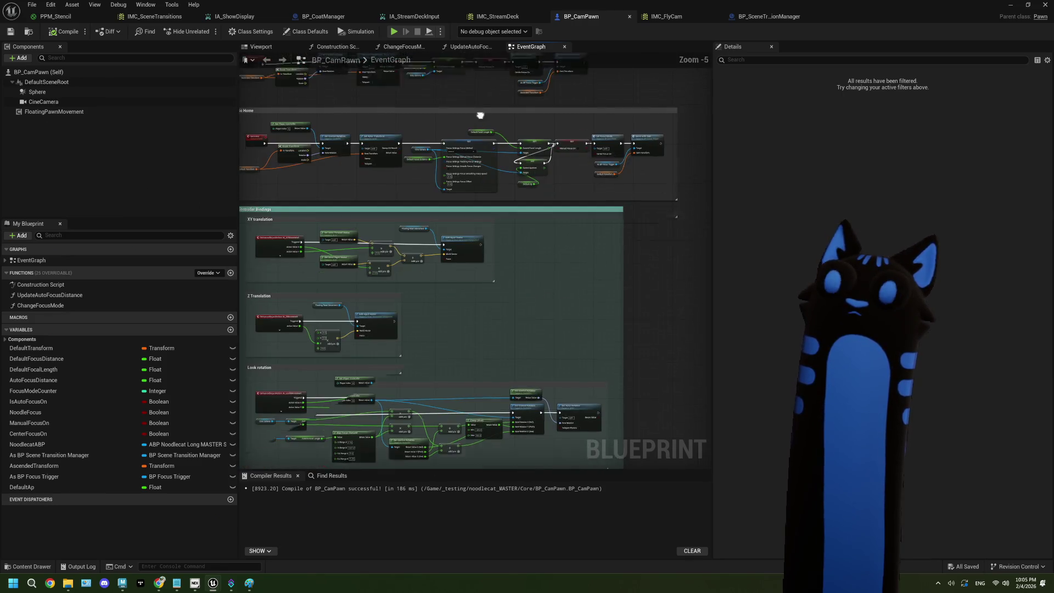
drag(487, 210, 510, 214)
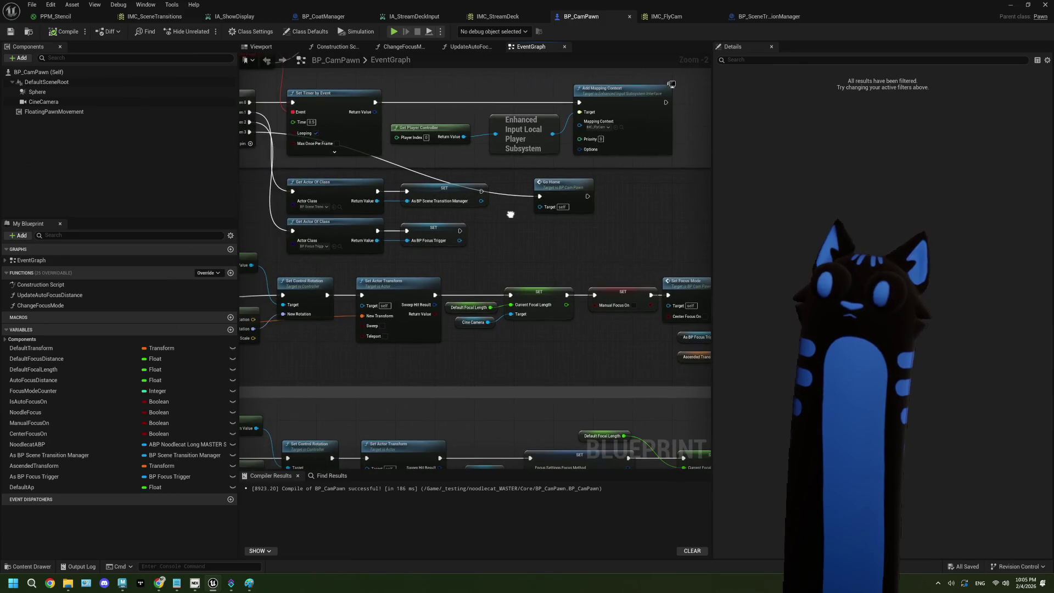
scroll(565, 196, down, 1)
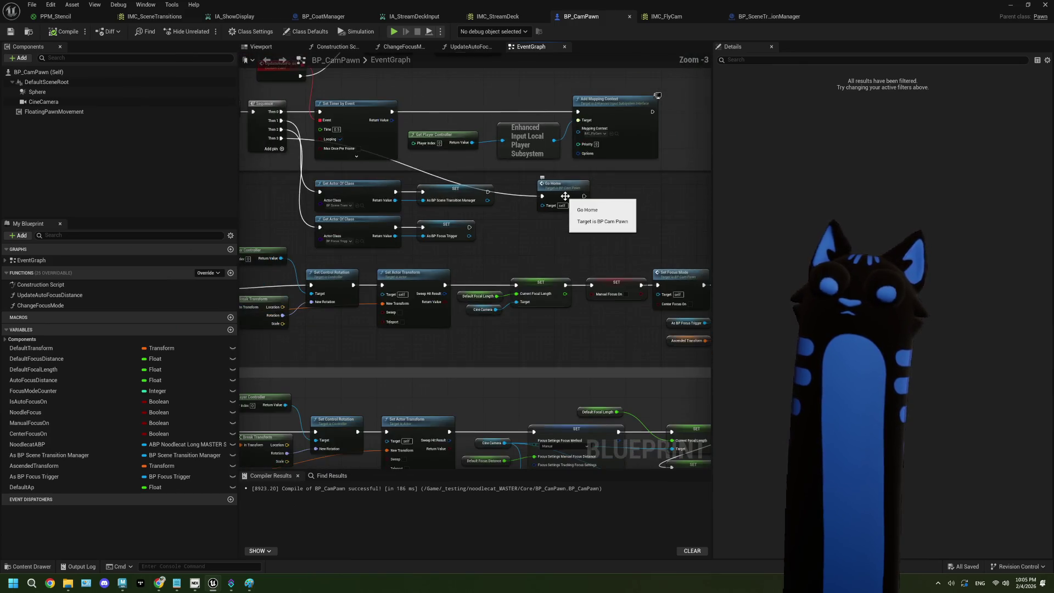
scroll(565, 196, down, 4)
scroll(516, 258, up, 3)
scroll(514, 251, down, 1)
scroll(517, 229, up, 5)
click(515, 200)
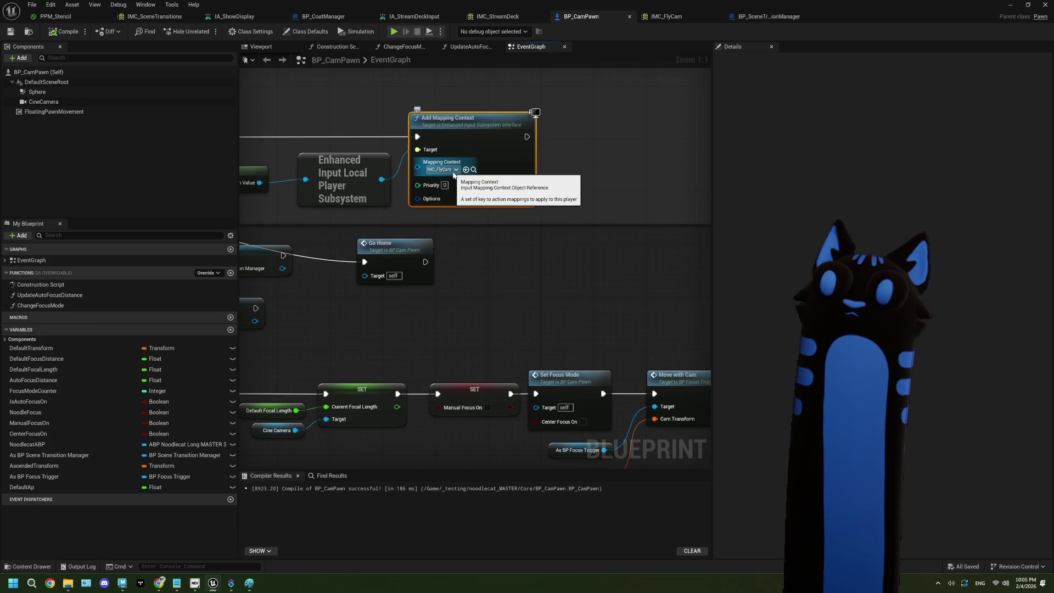
Duplicate the Add Mapping Context node and wire the subsystem into the copy's Target.
scroll(482, 205, down, 4)
scroll(482, 204, up, 4)
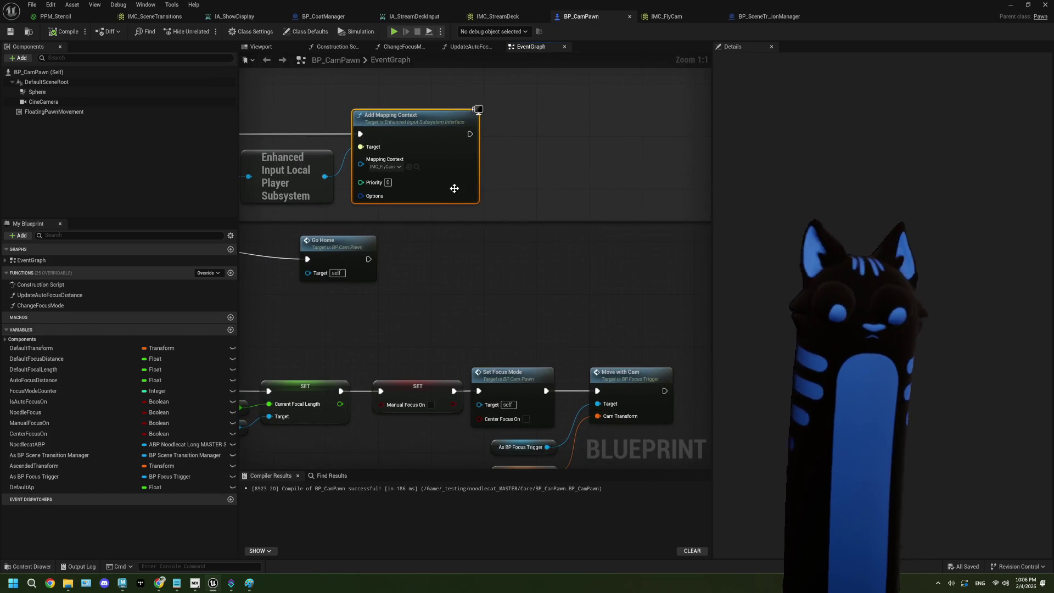
key(ctrl+c)
key(ctrl+v)
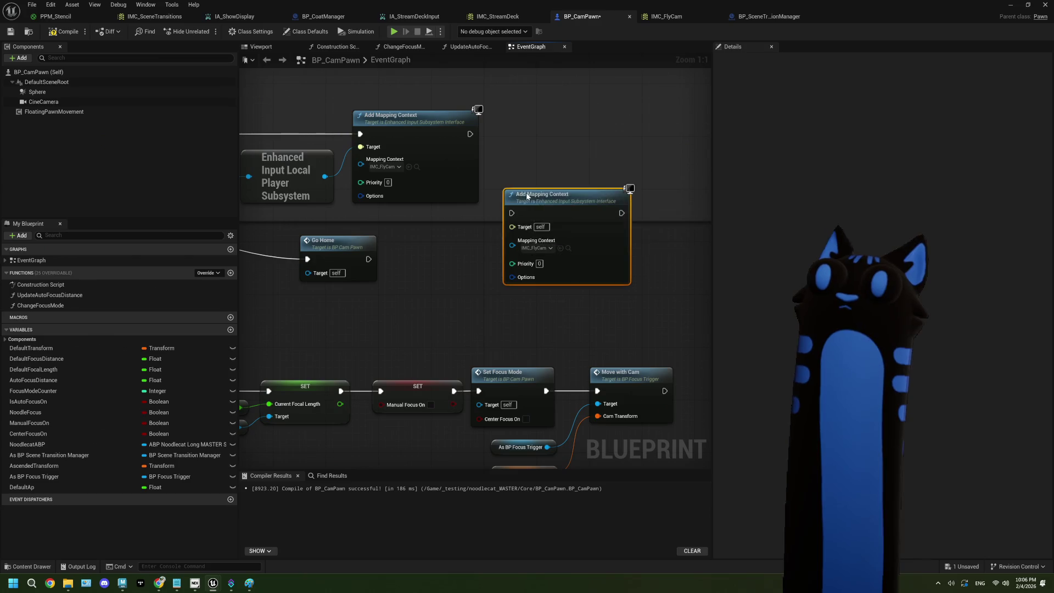
drag(503, 200, 496, 128)
mouse_move(325, 176)
mouse_down()
mouse_move(385, 184)
mouse_move(505, 154)
mouse_up()
Set the new node's Mapping Context to IMC_StreamDeck, compile and save, then play the level.
click(537, 173)
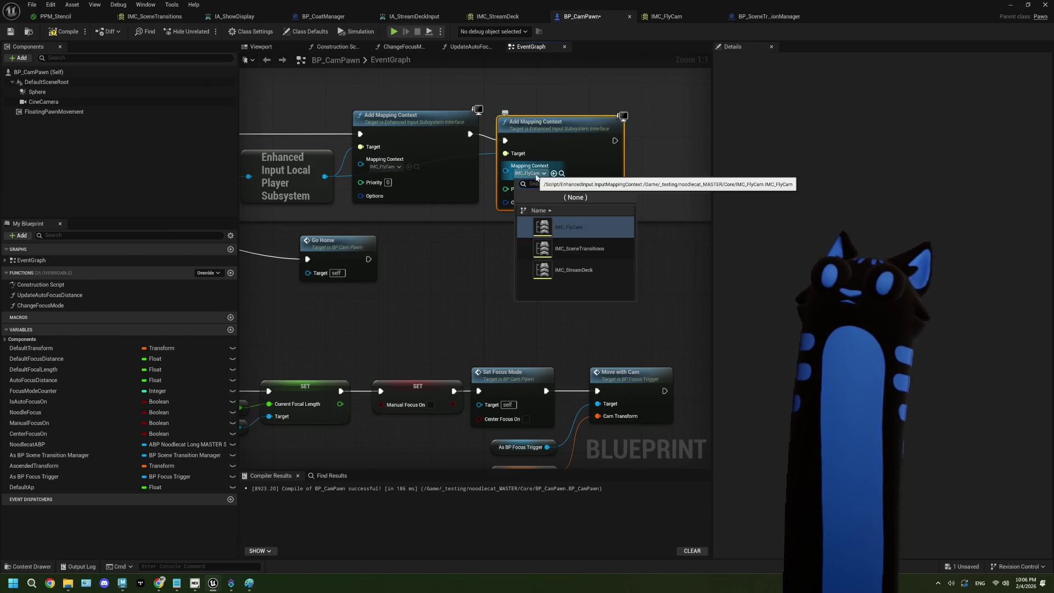
click(574, 270)
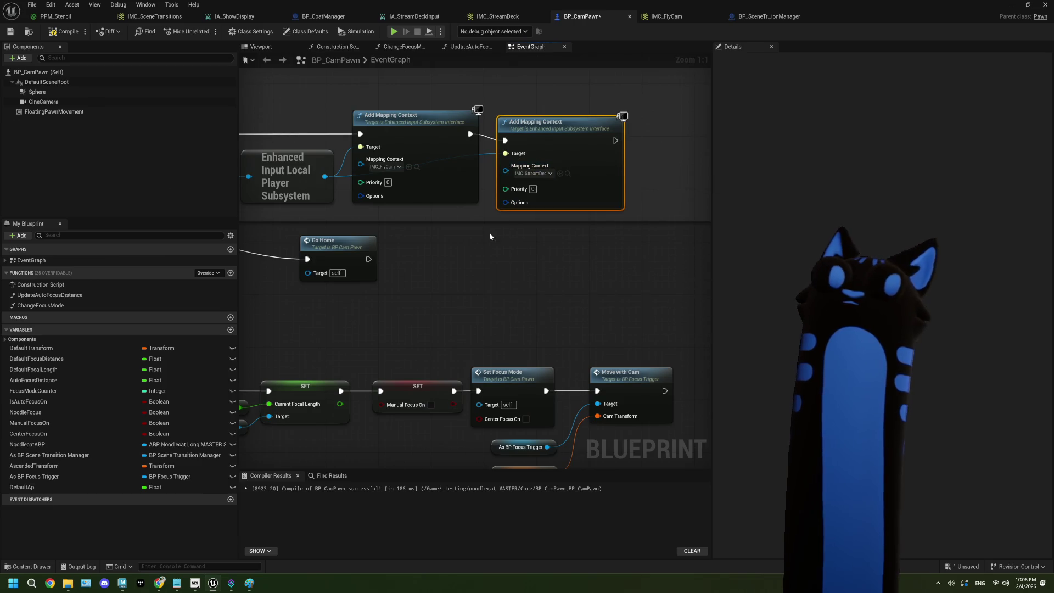
click(12, 34)
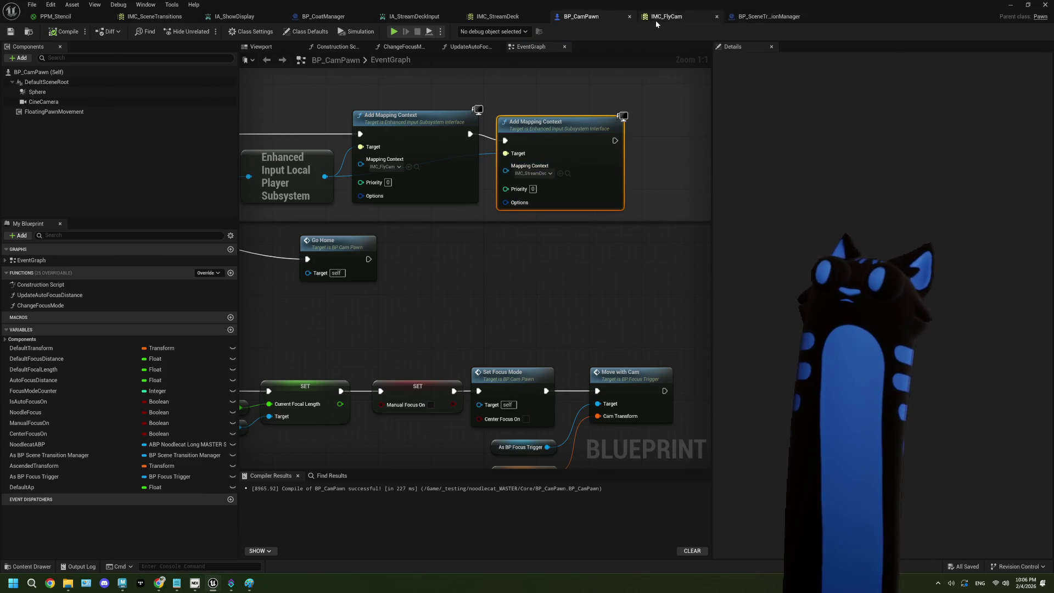
click(1016, 6)
click(264, 32)
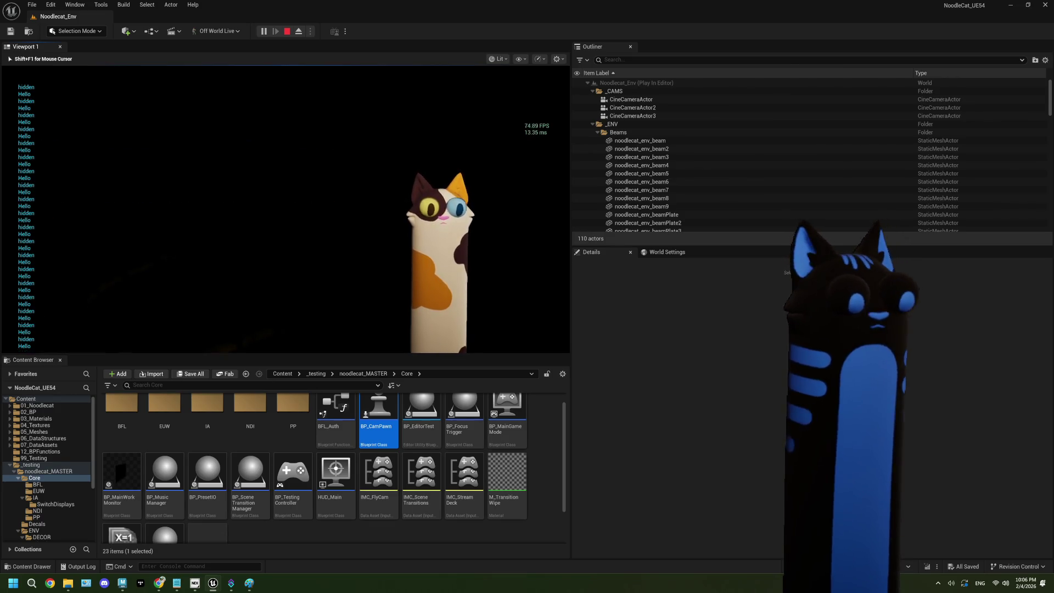
Stop the play session, reopen BP_CamPawn, and restore its window to reveal the level editor.
key(Escape)
double_click(379, 414)
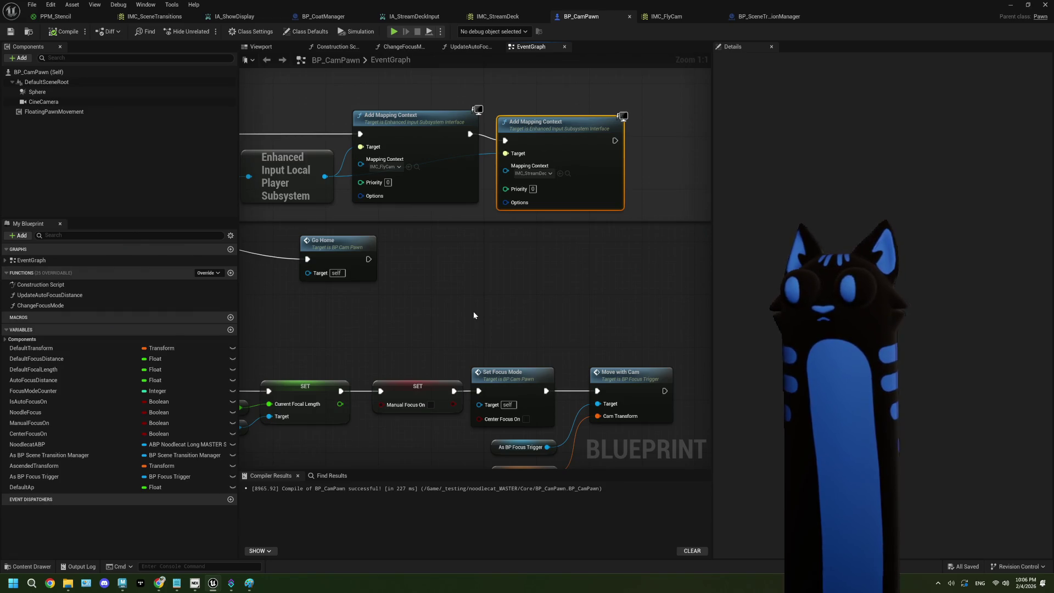
double_click(258, 22)
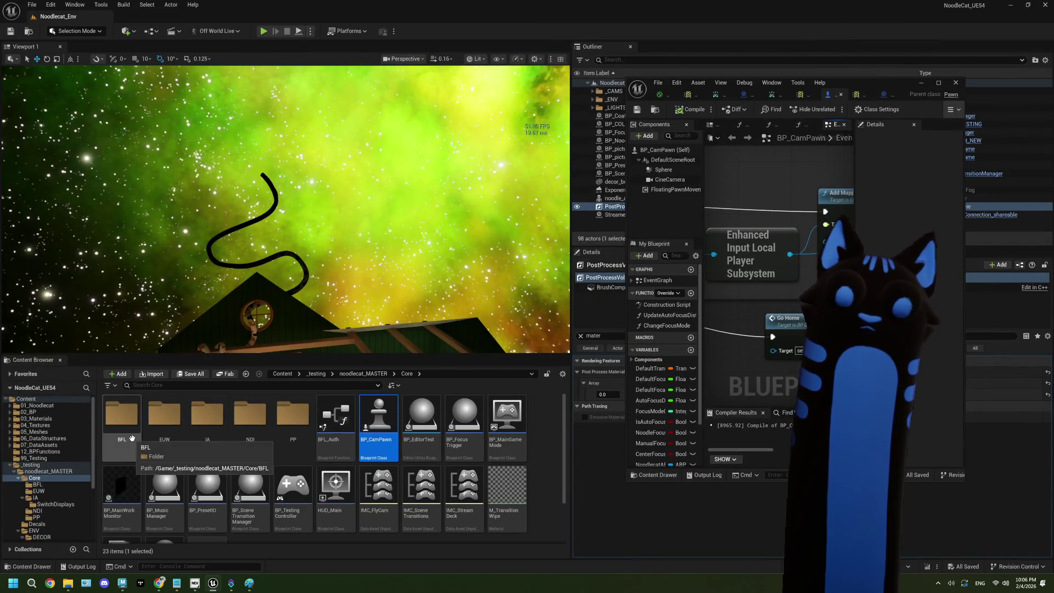
Inspect the IA_Ascend input action in the IA folder, then close it.
double_click(208, 417)
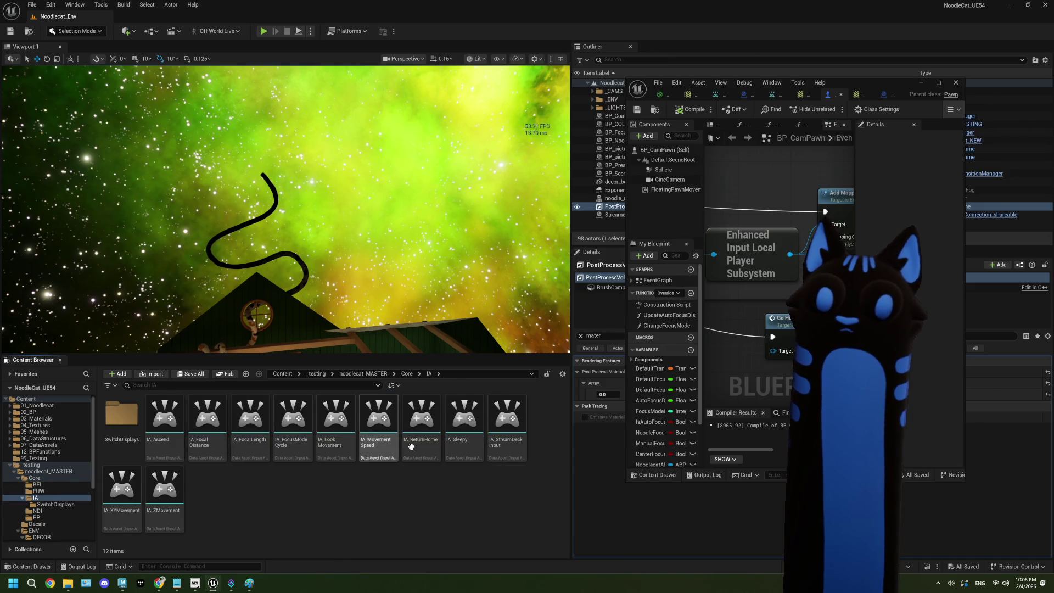
click(178, 436)
double_click(178, 436)
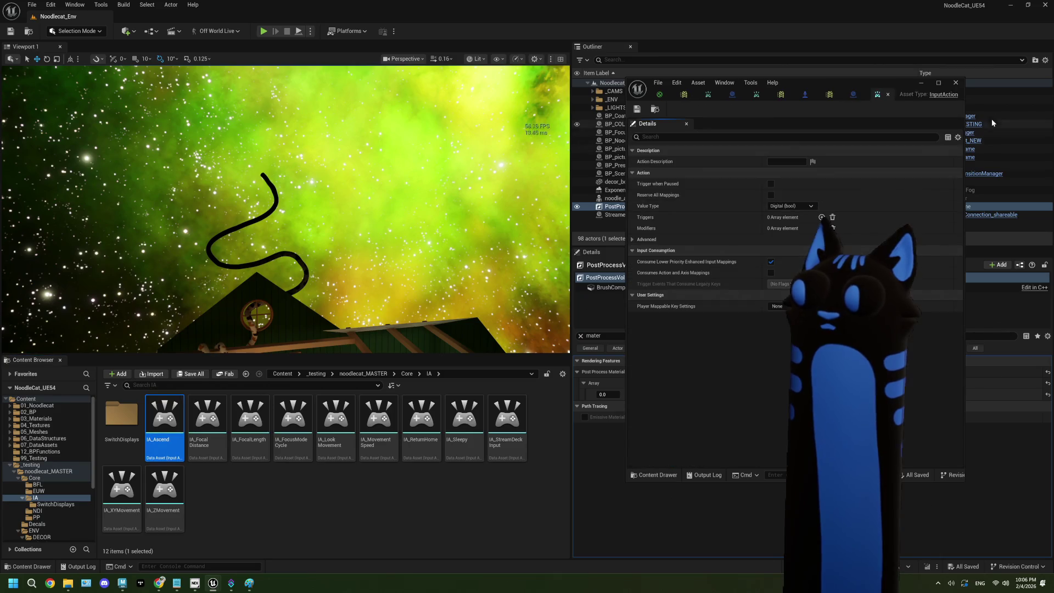
click(889, 95)
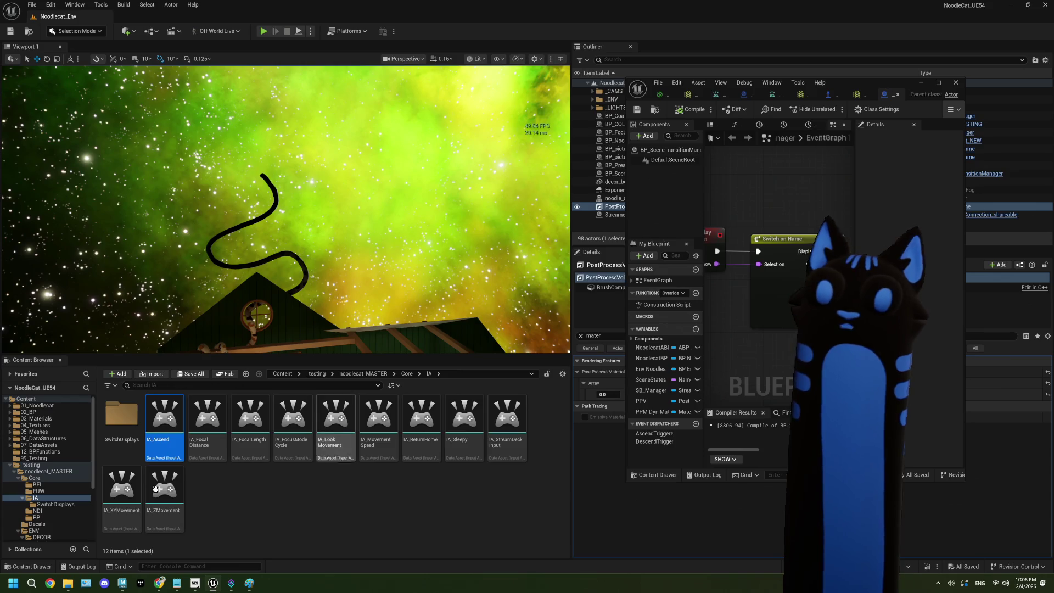
Open IMC_SceneTransitions from the Core folder maximized, then view the IA_ShowDisplay input action.
click(407, 374)
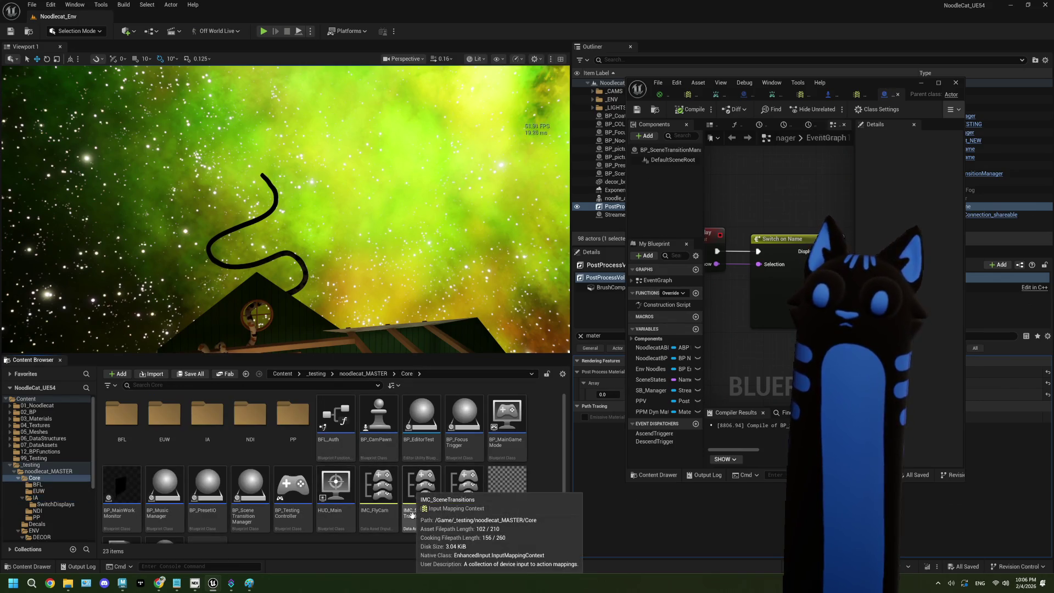
double_click(421, 486)
double_click(850, 91)
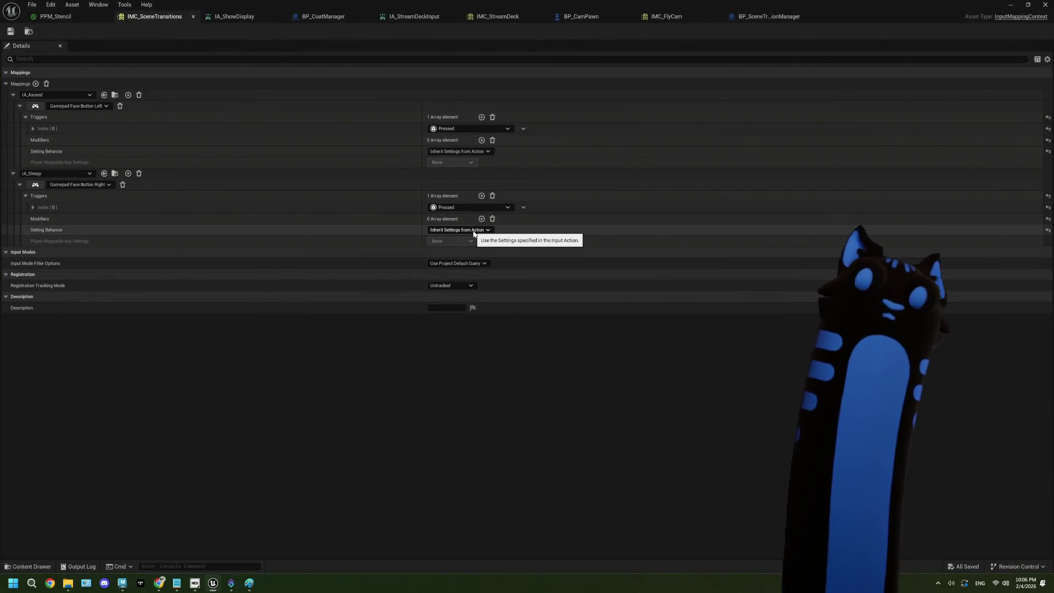
click(236, 19)
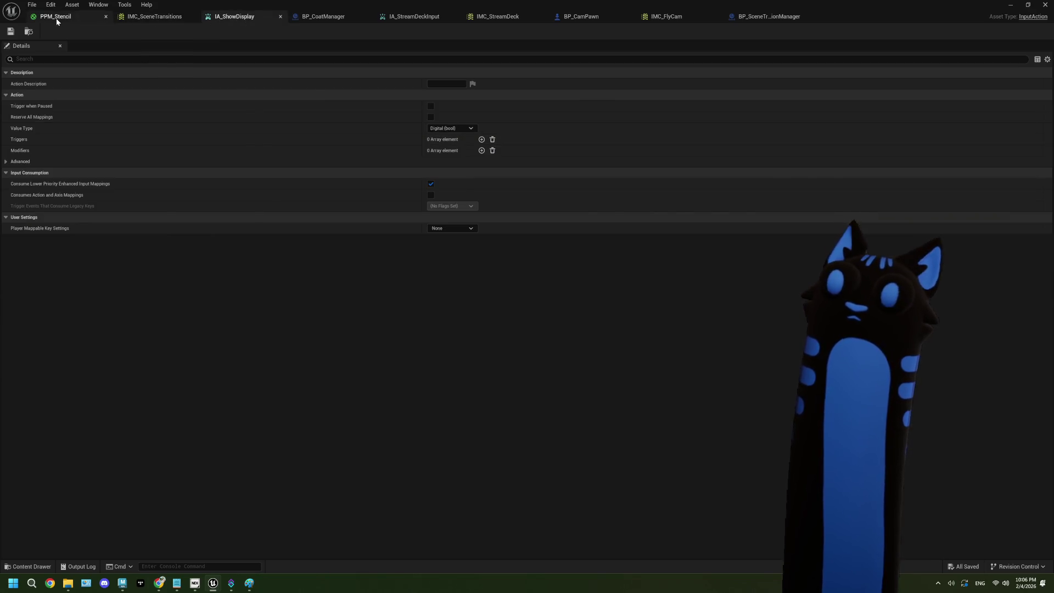
Add a Pressed trigger to IMC_StreamDeck's Left Shift mapping and save it.
click(91, 20)
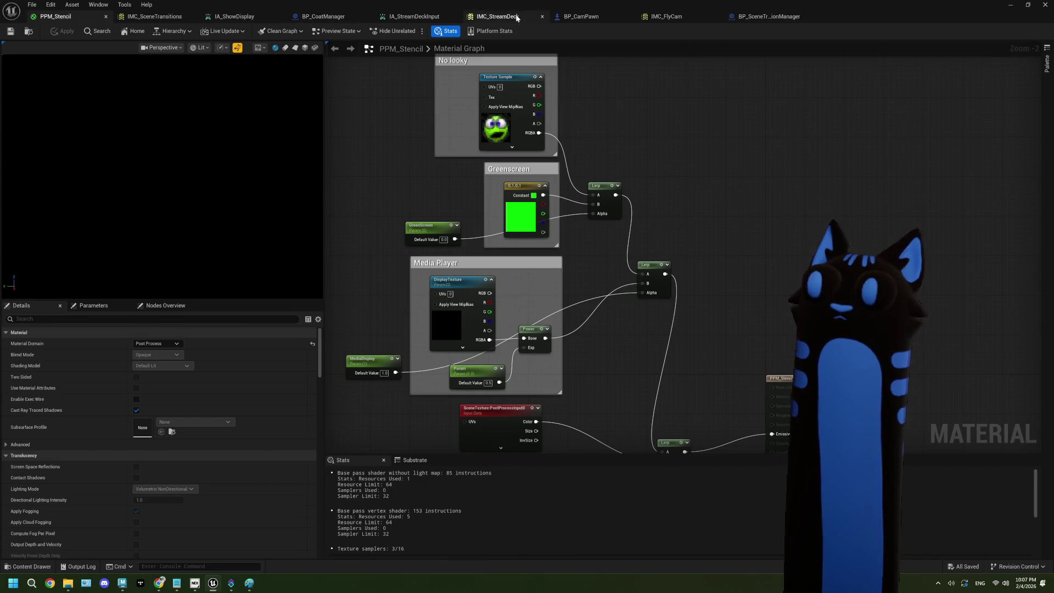
click(498, 19)
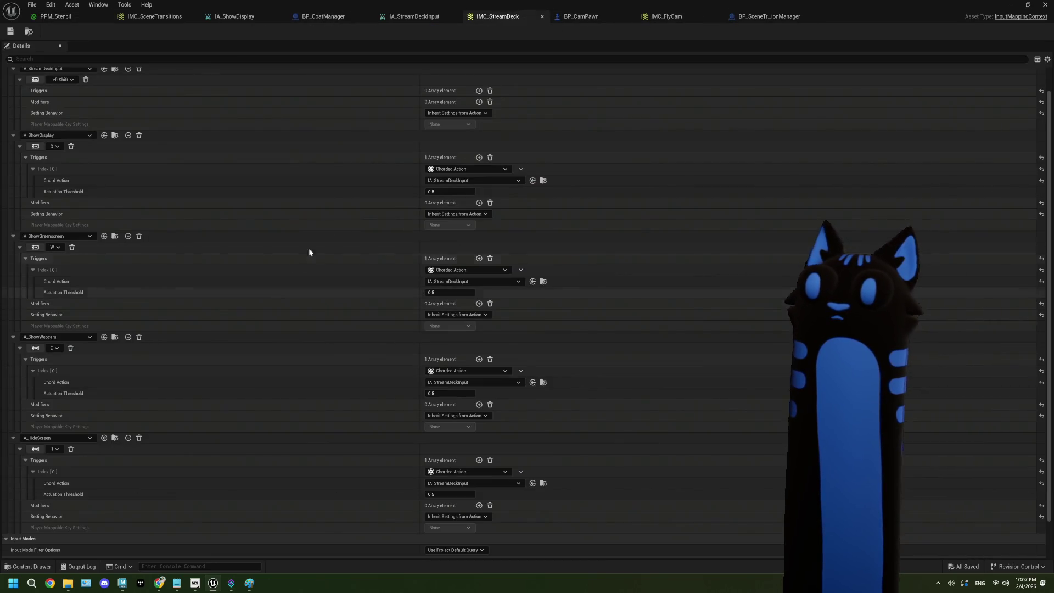
click(479, 92)
click(480, 102)
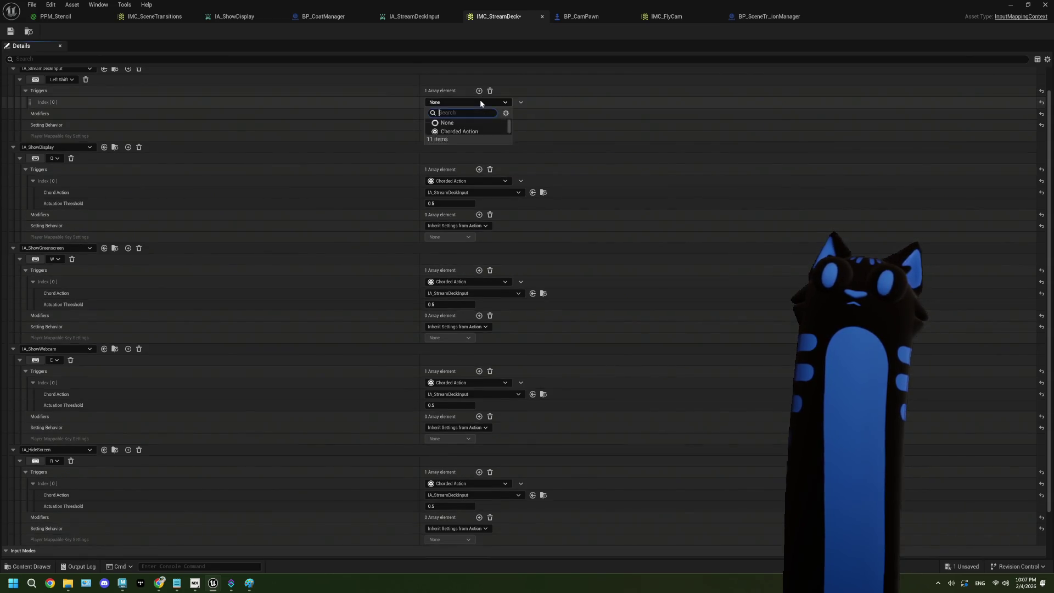
click(467, 176)
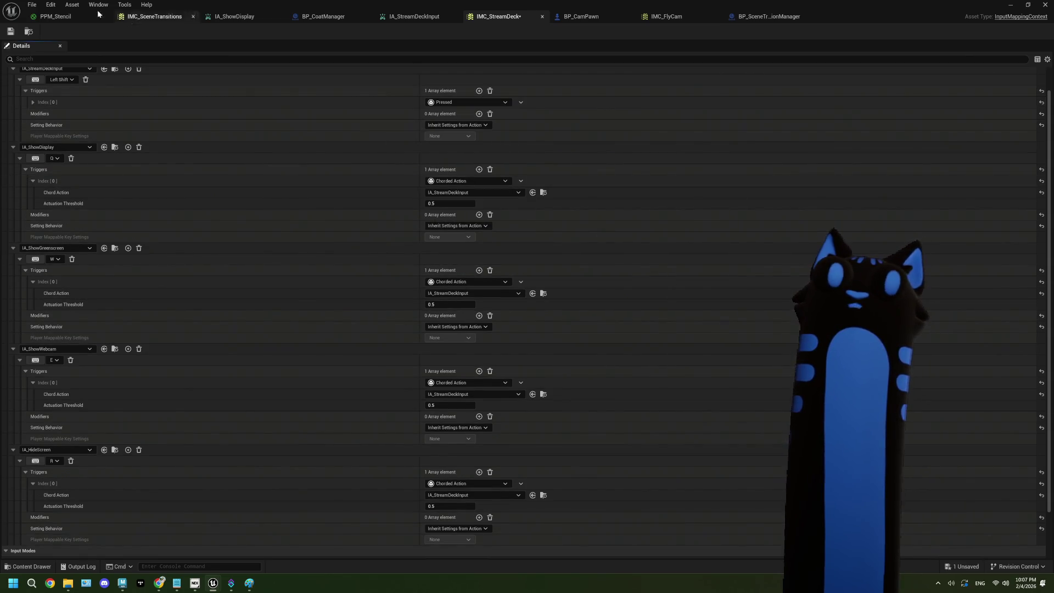
click(11, 32)
Play-test the level with the new Pressed trigger, then stop.
click(1010, 4)
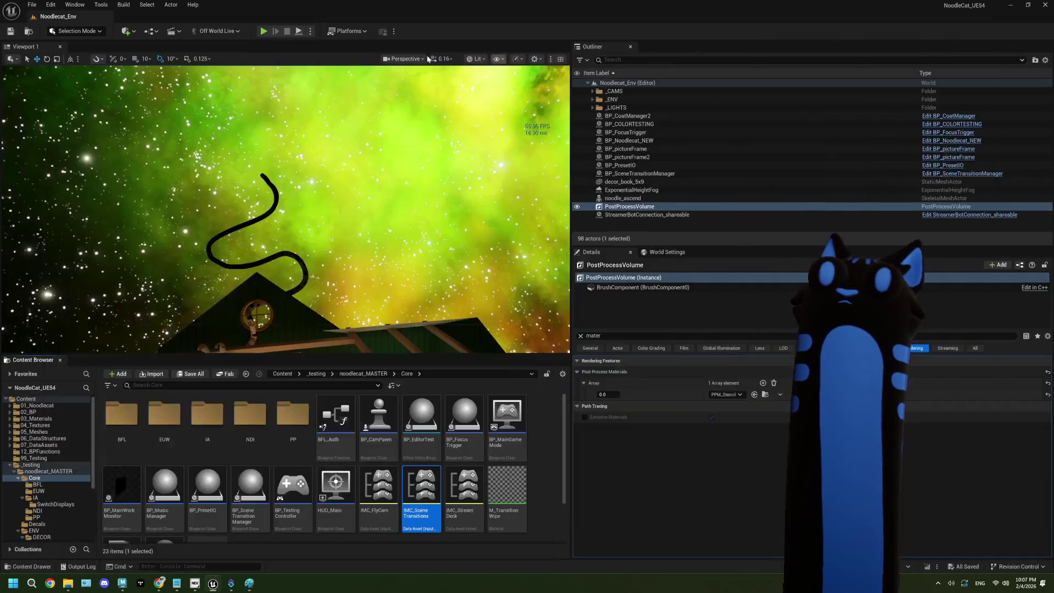
click(263, 32)
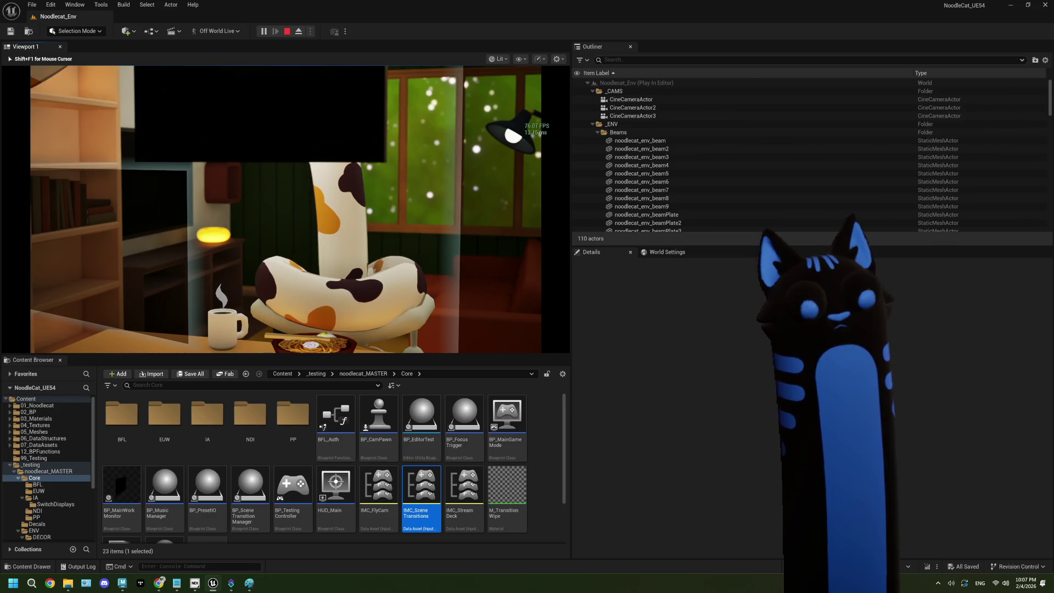
key(Escape)
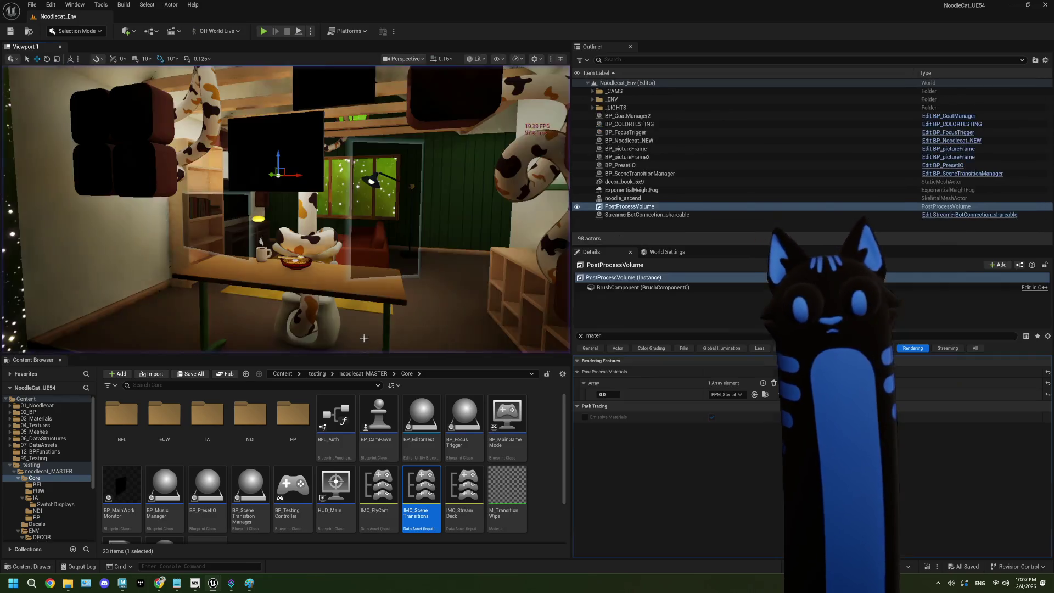
Remove the Left Shift mapping's Pressed trigger in IMC_StreamDeck, leaving IMC_SceneTransitions unchanged.
double_click(418, 477)
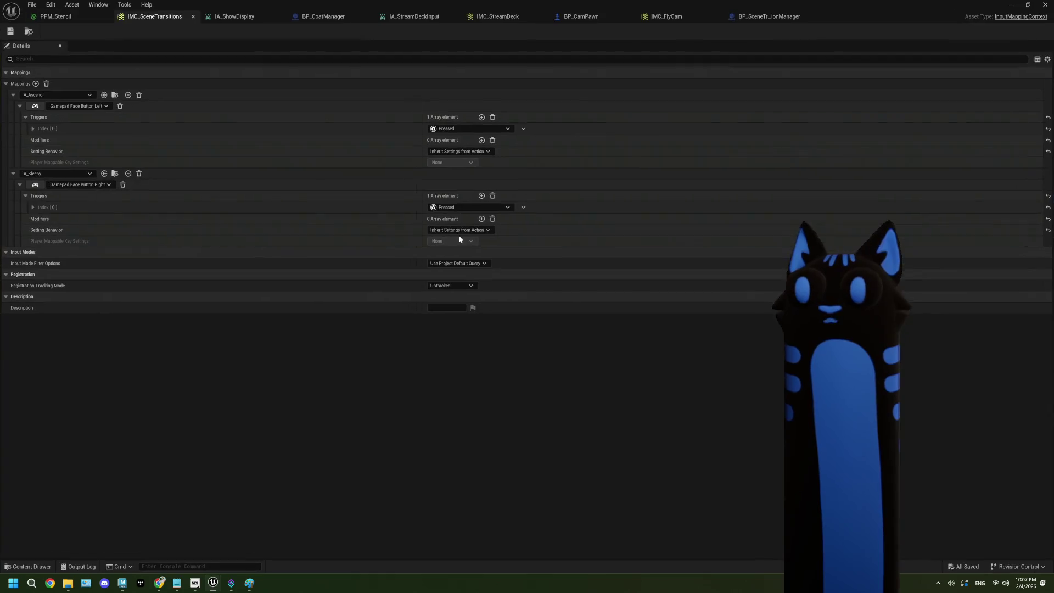
click(492, 119)
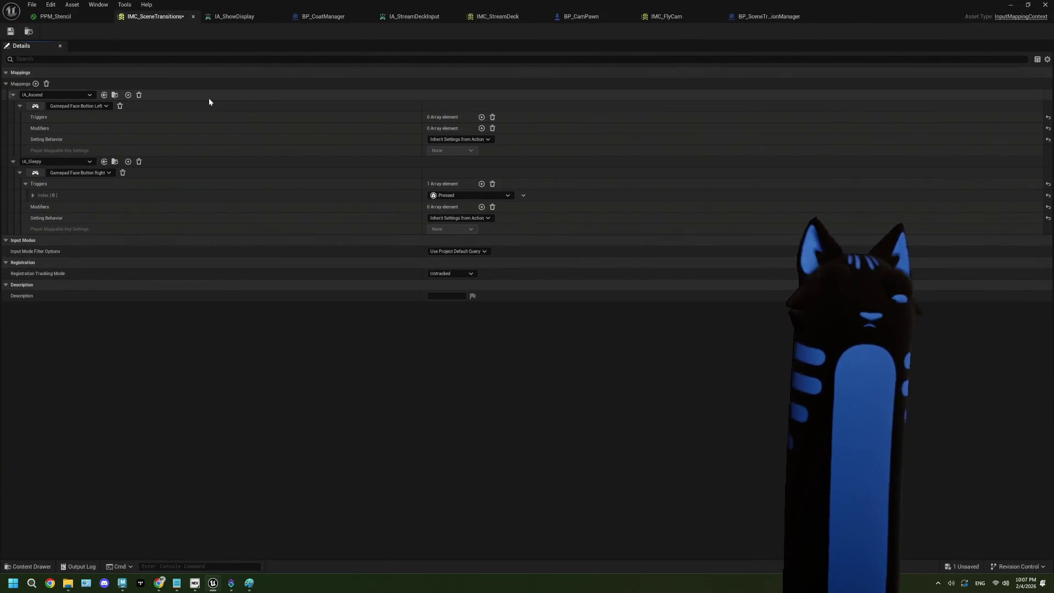
key(ctrl+z)
click(653, 18)
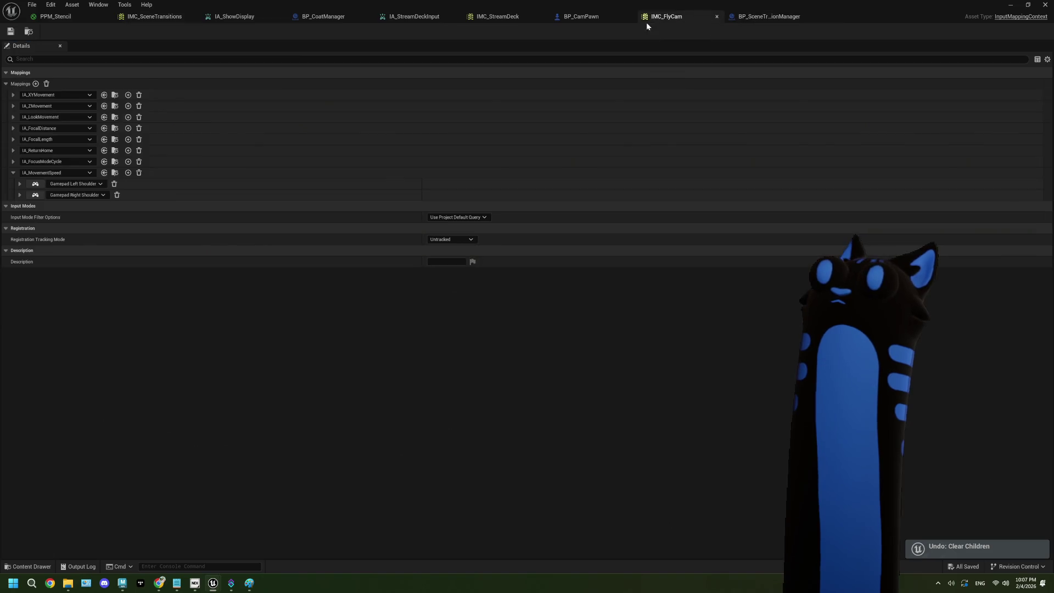
click(499, 17)
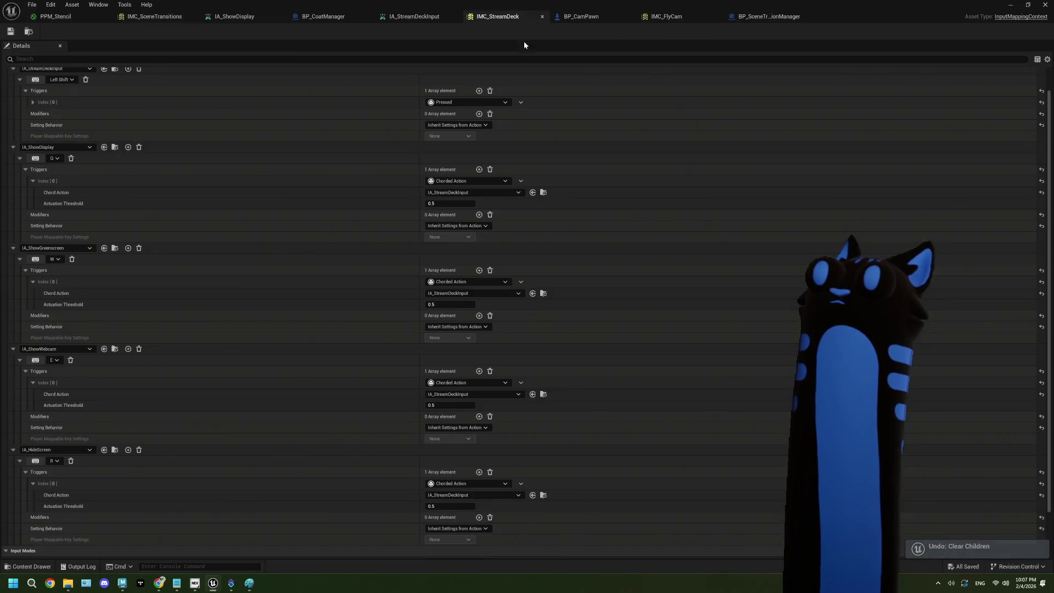
click(490, 91)
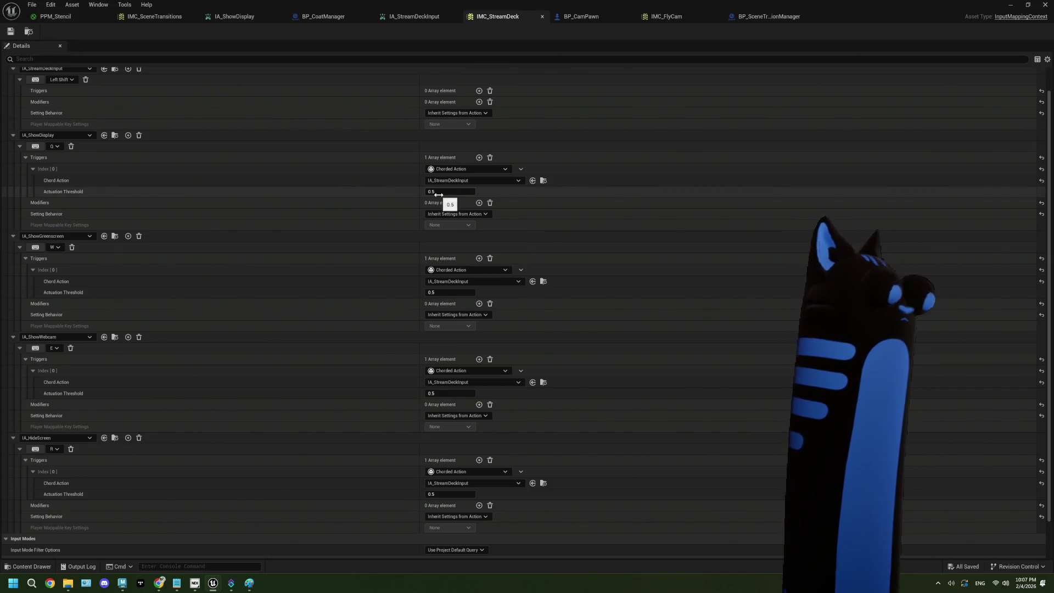
key(alt+Tab)
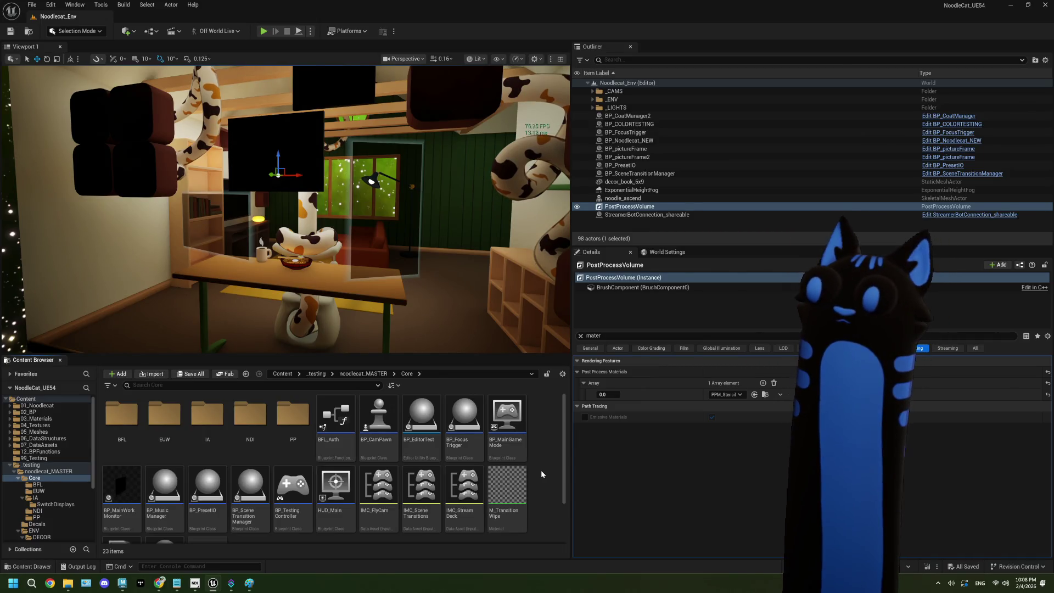
Widen the viewport, open StreamerBotConnection_shareable, then nudge BP_SceneTransitionManager's "hidden" Print String node.
drag(572, 433, 647, 433)
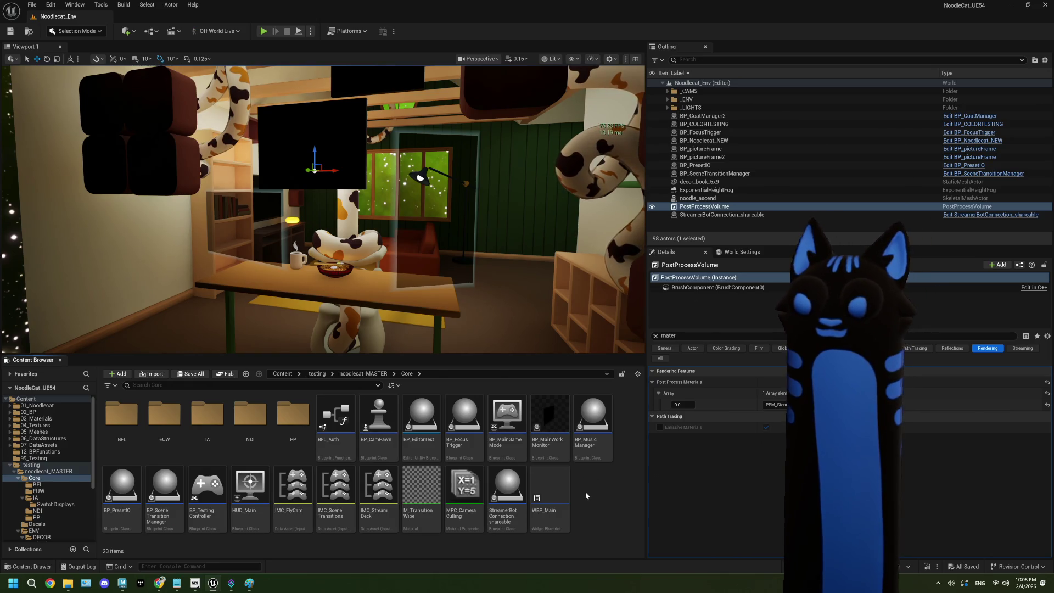
double_click(509, 493)
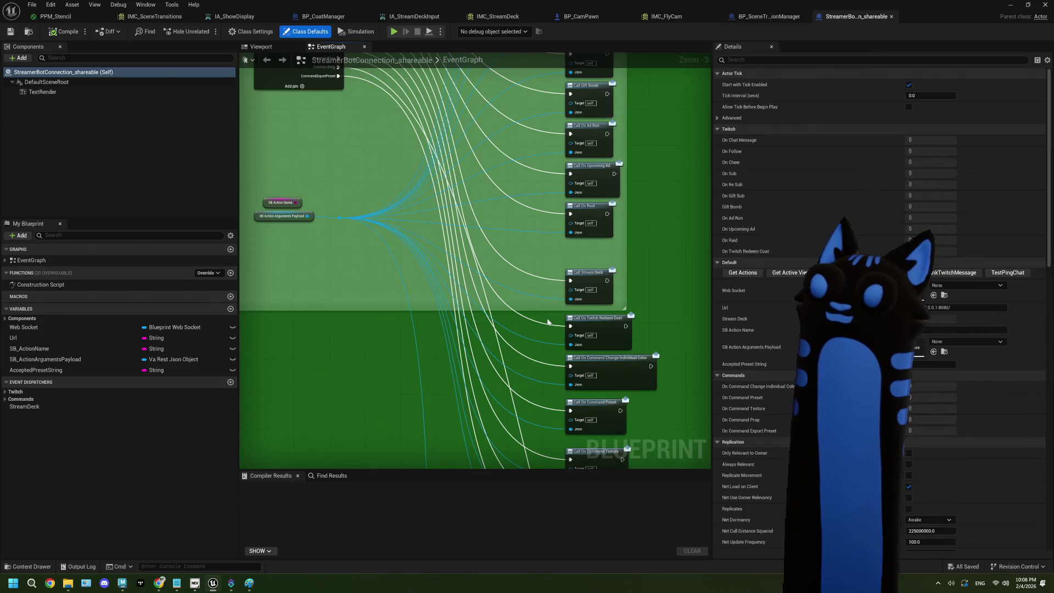
click(769, 16)
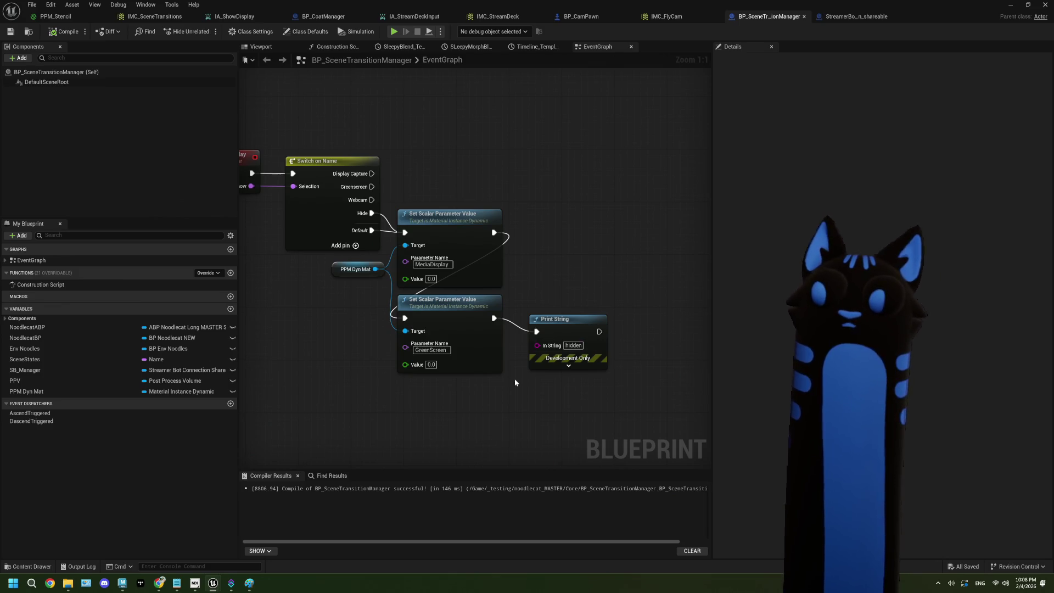
drag(561, 326, 554, 313)
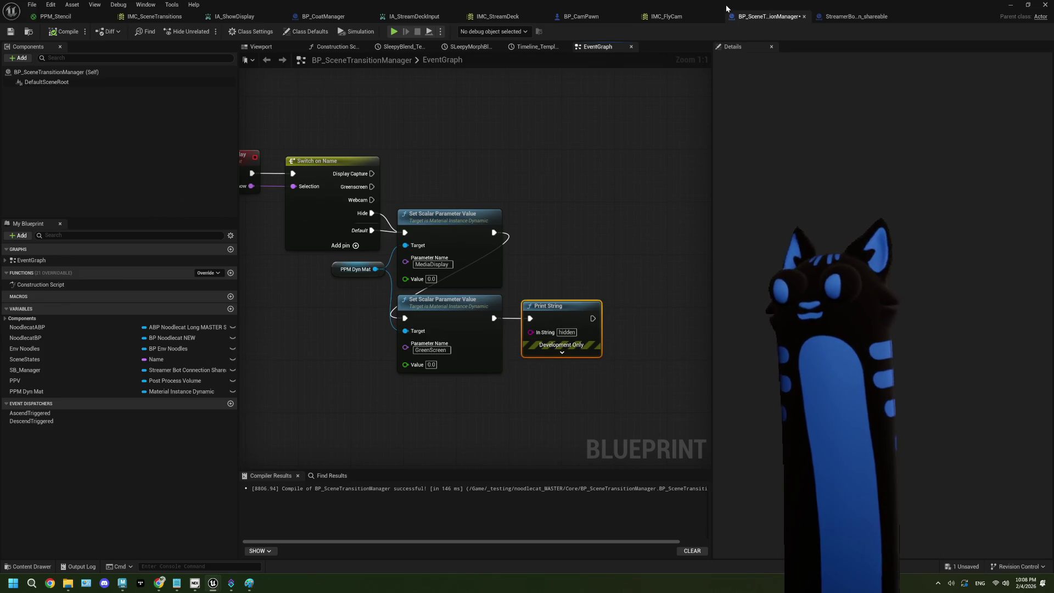
Stop the play session, save all unsaved assets, and reopen BP_CamPawn.
scroll(538, 132, down, 3)
click(582, 16)
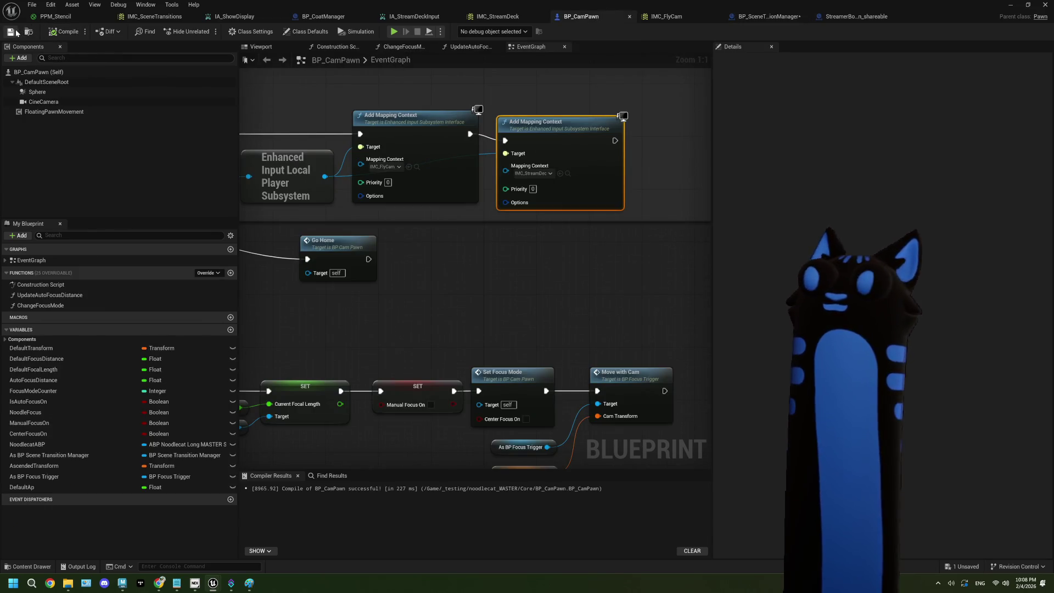
click(1011, 5)
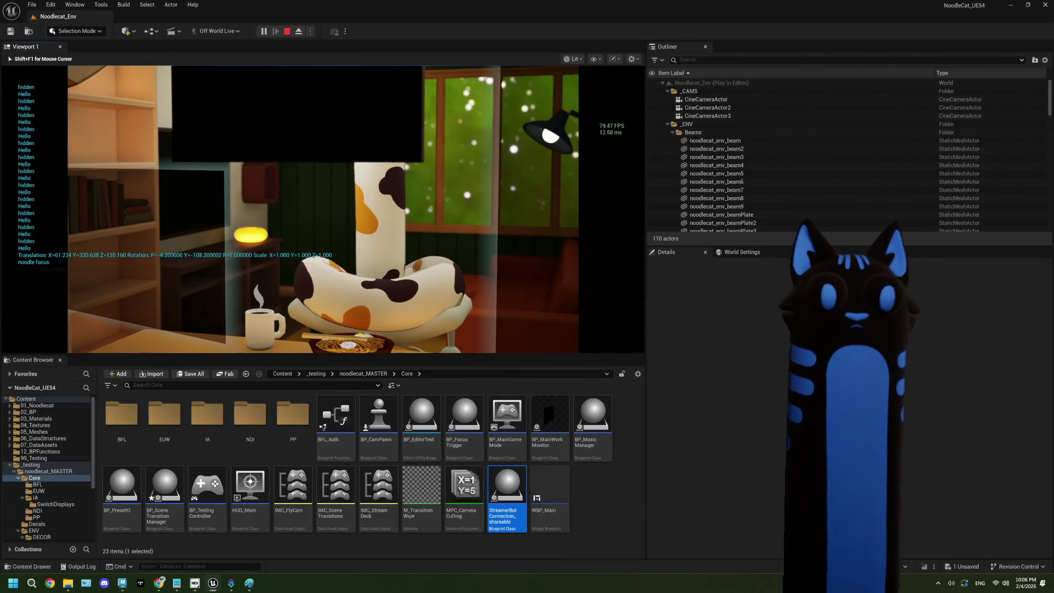
key(Escape)
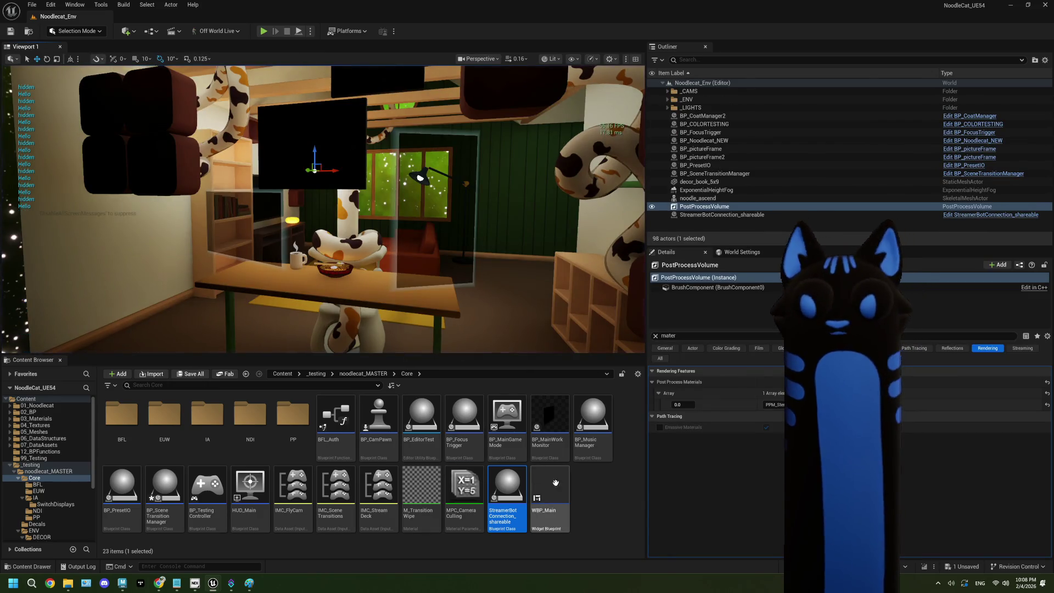
click(606, 485)
key(ctrl+s)
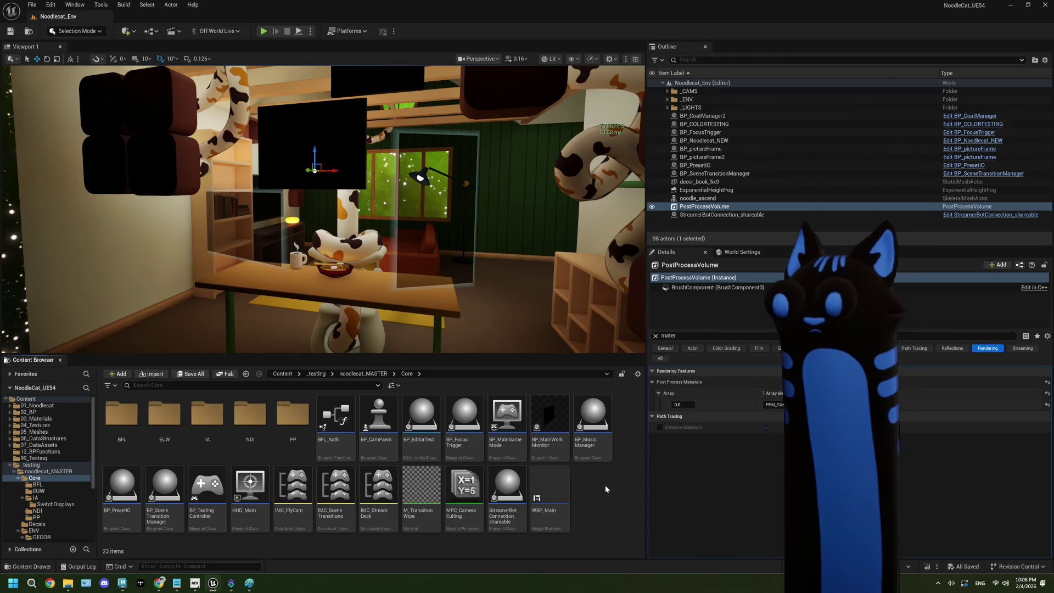
double_click(368, 435)
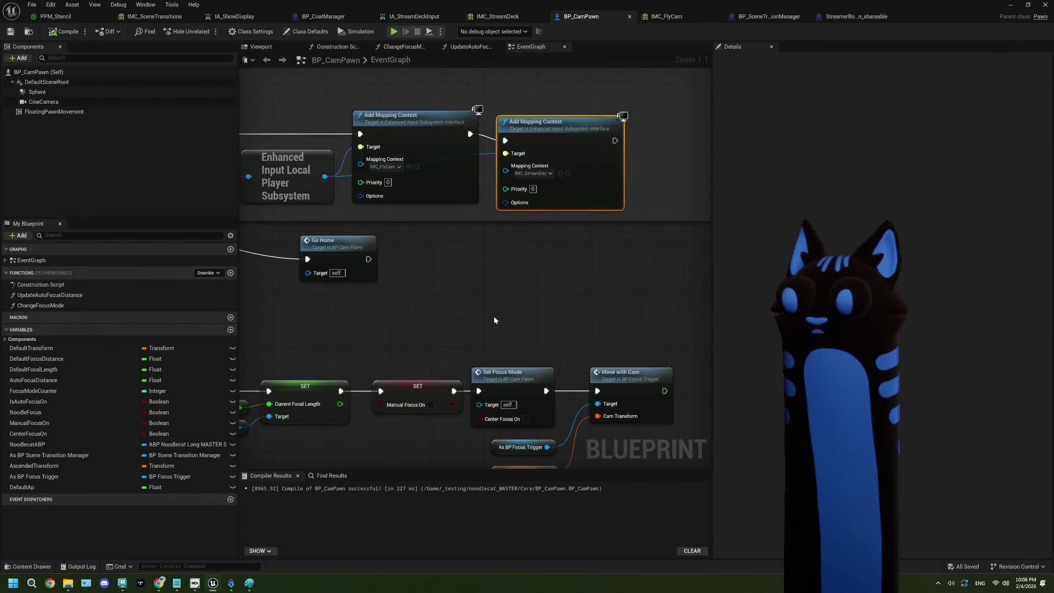
Delete the Print String after IA_HideScreen, wire Triggered straight to Switch Display, and compile.
scroll(493, 315, down, 5)
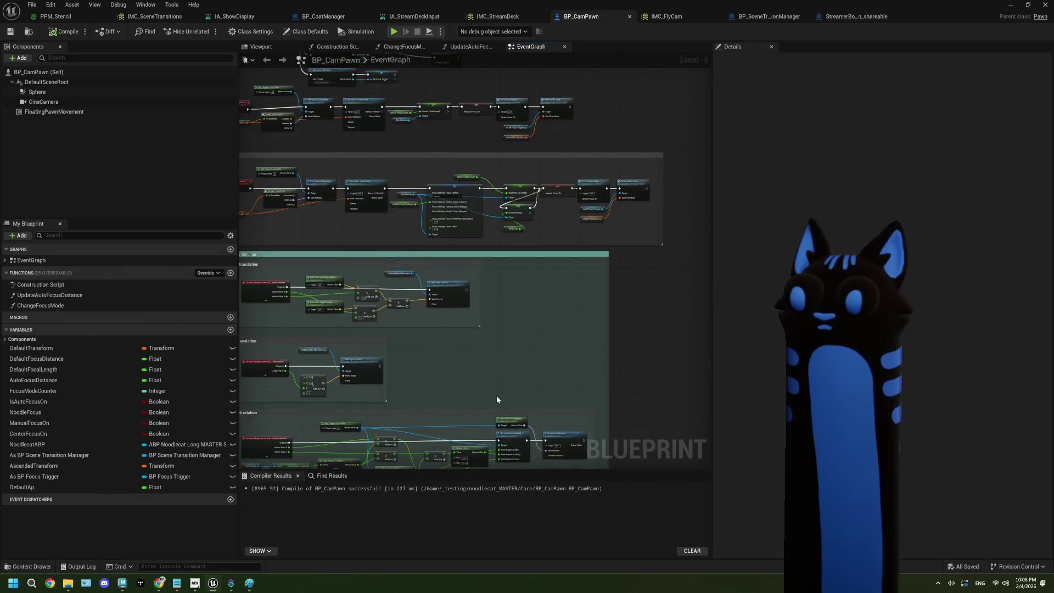
scroll(496, 399, down, 10)
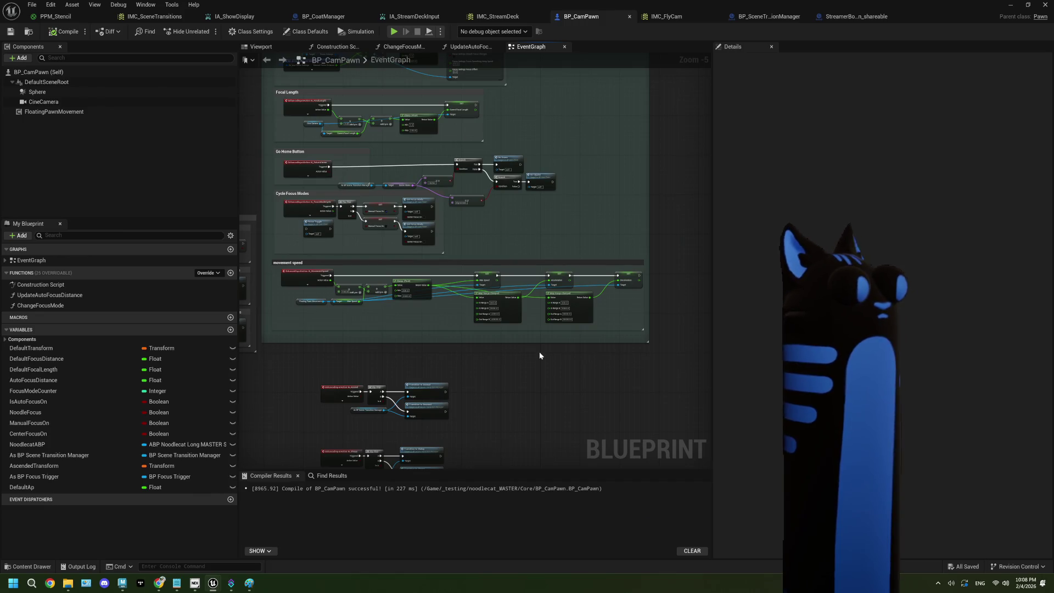
drag(482, 438, 506, 371)
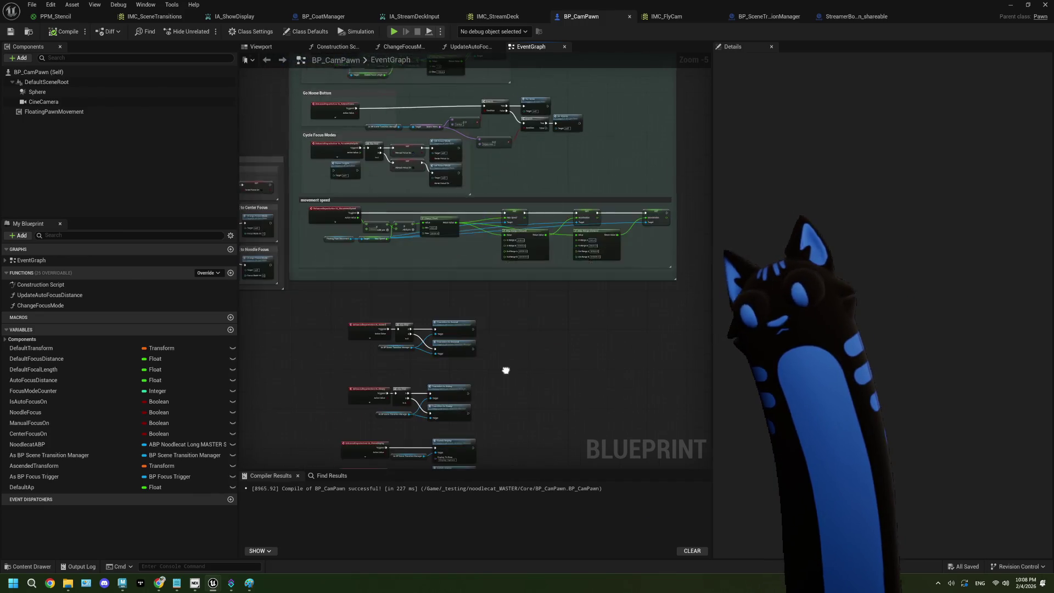
scroll(506, 371, up, 2)
mouse_move(506, 407)
mouse_down()
mouse_move(525, 368)
mouse_move(602, 298)
mouse_move(583, 303)
mouse_move(577, 263)
mouse_up()
click(432, 433)
key(Delete)
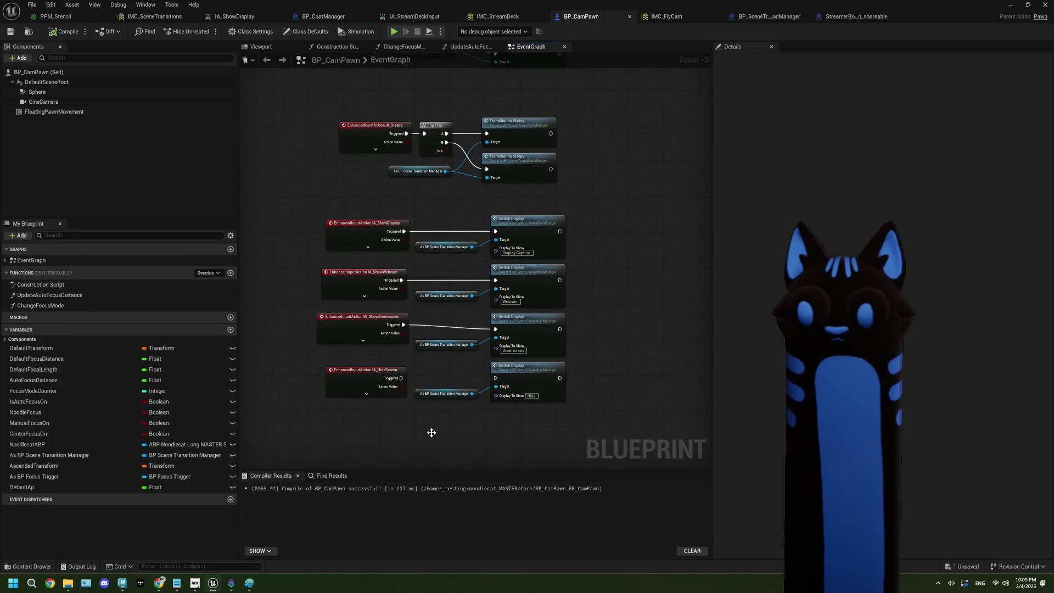
drag(402, 378, 495, 378)
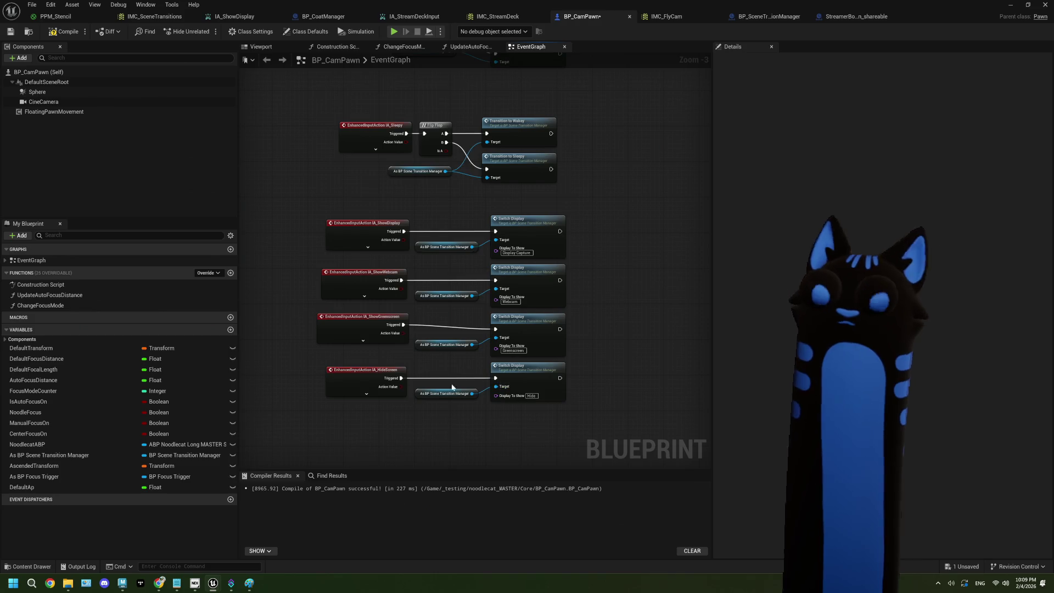
click(64, 32)
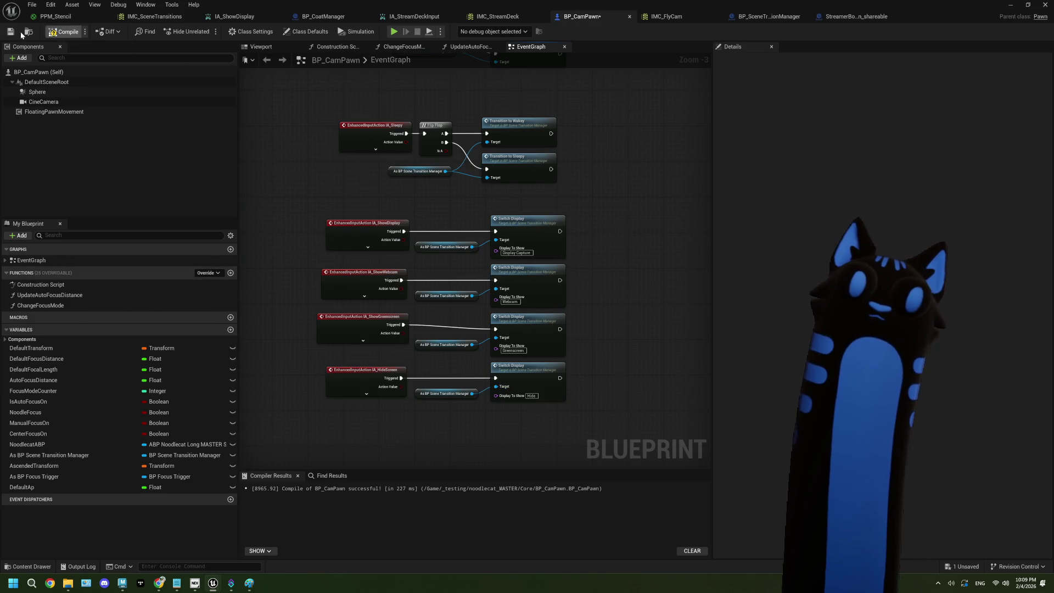
In PPM_Stencil, delete the SceneDepth, Subtract, Clamp and 650 nodes.
click(64, 18)
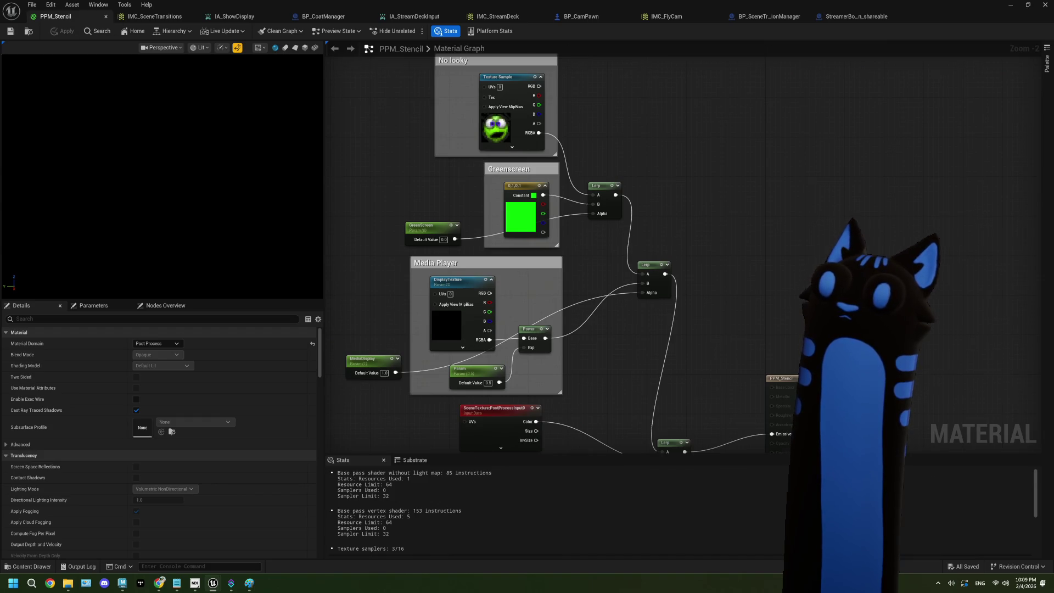
drag(484, 334, 539, 296)
scroll(579, 297, up, 2)
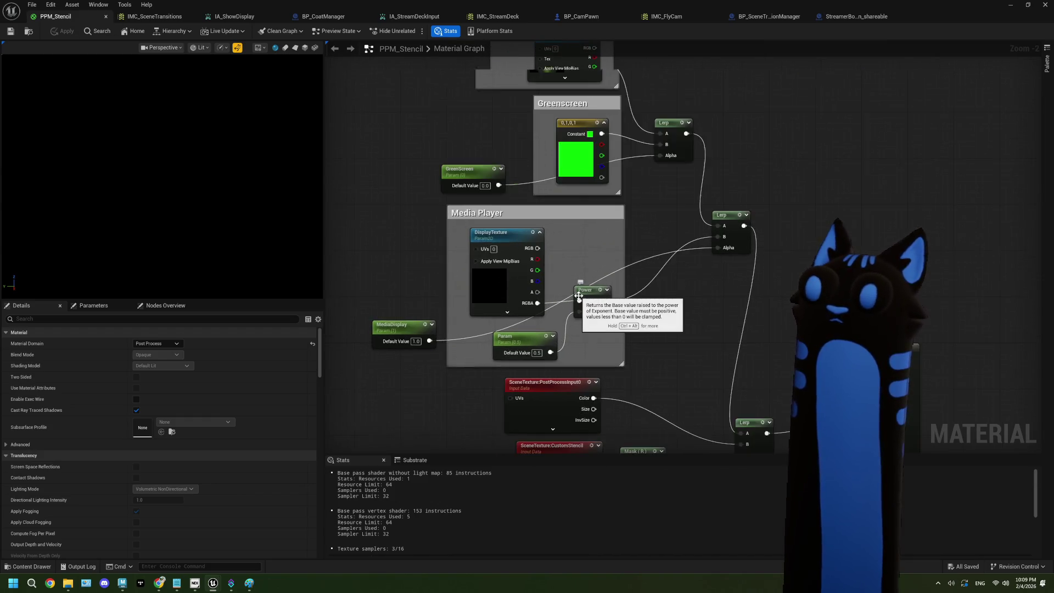
click(513, 269)
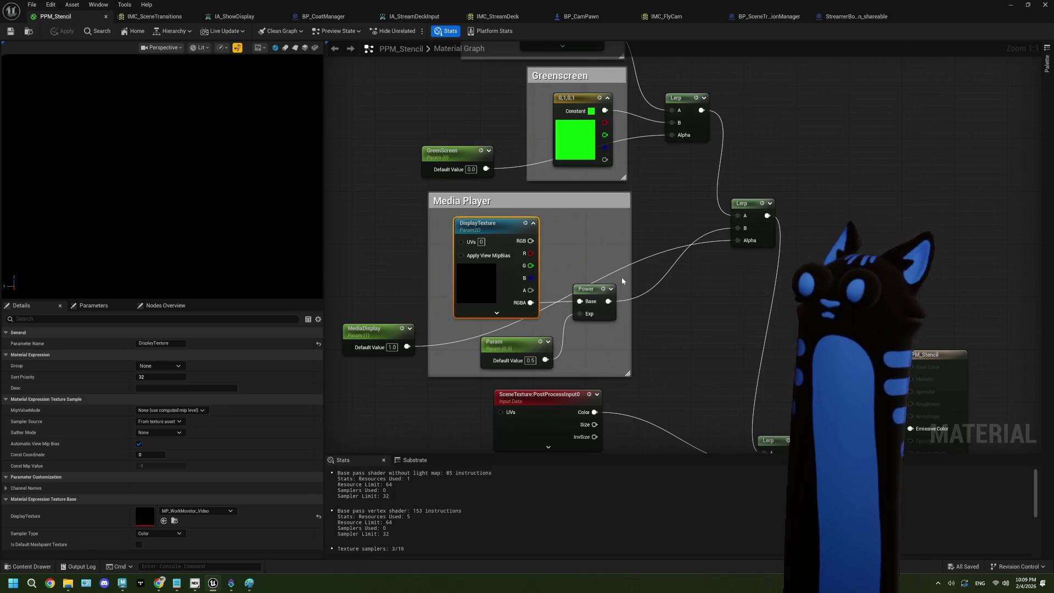
scroll(622, 281, down, 4)
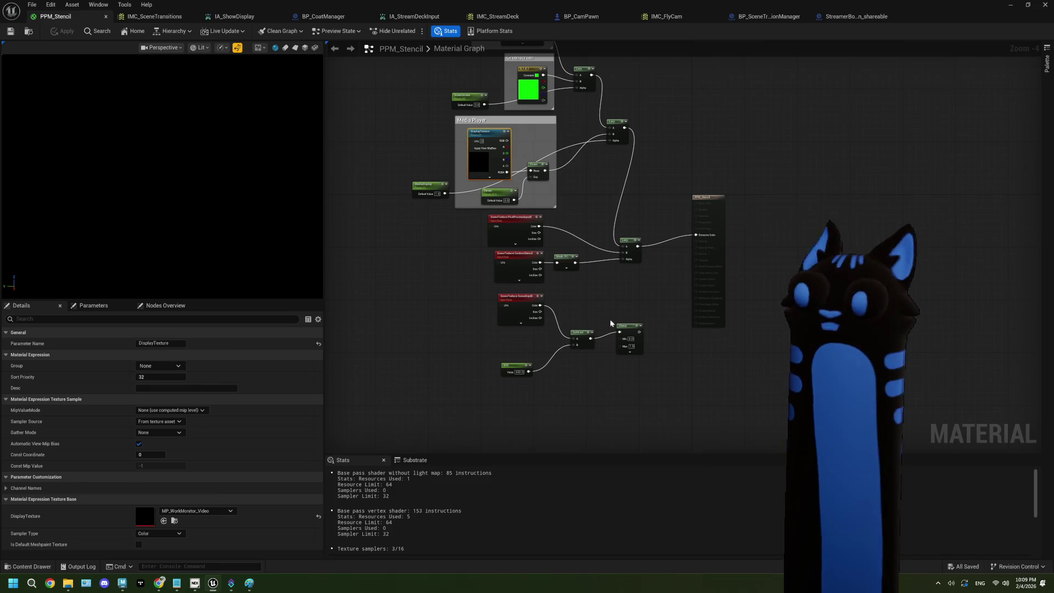
scroll(632, 374, up, 1)
drag(649, 417, 483, 292)
key(Delete)
Move the PostProcessInput0, CustomStencil, Mask and Lerp nodes down and right.
drag(647, 308, 431, 153)
drag(478, 191, 510, 267)
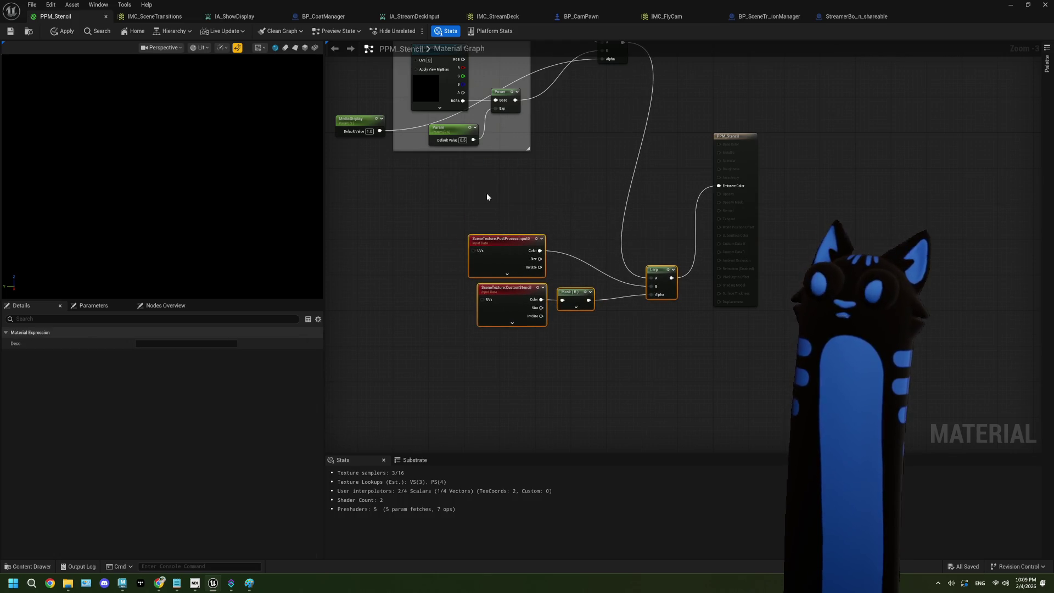
click(487, 193)
Duplicate the DisplayTexture parameter and place the copy below the Media Player group.
scroll(456, 309, up, 1)
drag(447, 294, 484, 314)
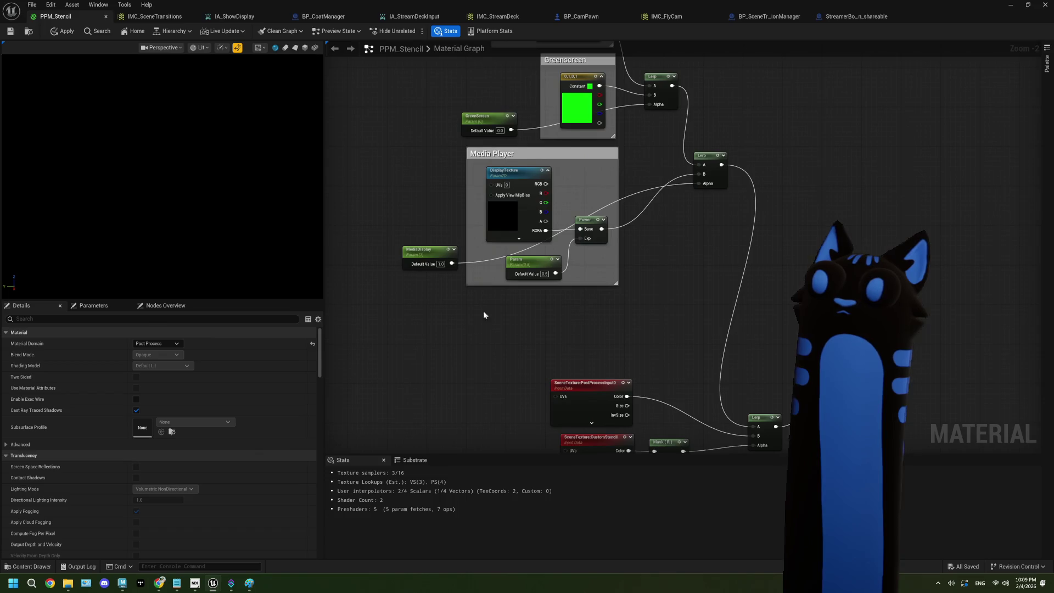
click(531, 216)
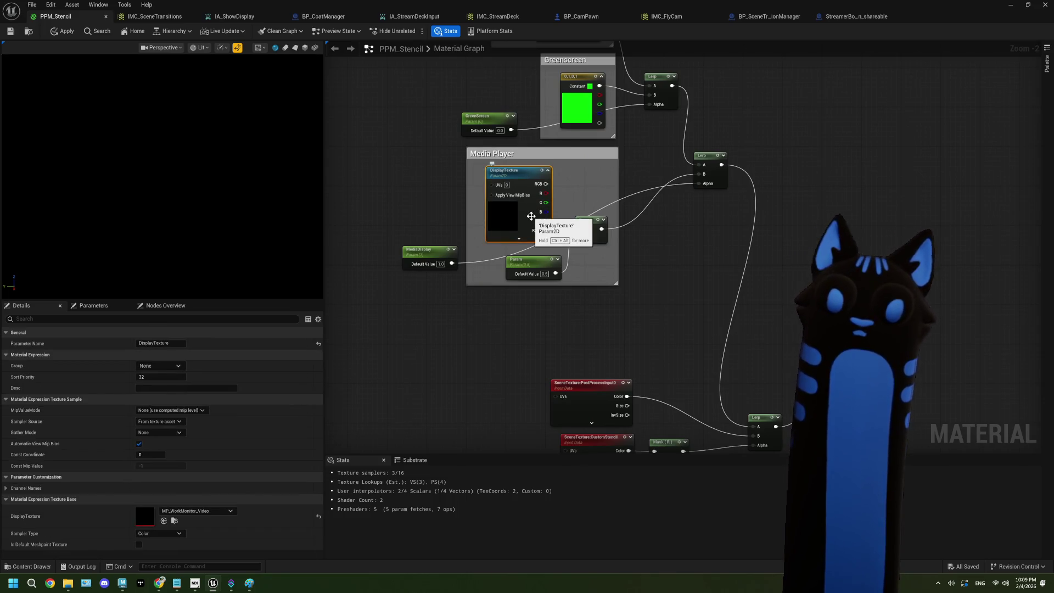
key(ctrl+w)
mouse_move(574, 265)
mouse_down()
mouse_move(518, 313)
mouse_move(528, 303)
mouse_up()
Add a new Lerp taking the upper Lerp in A and the copied DisplayTexture's RGBA in B.
mouse_move(723, 169)
mouse_down()
mouse_move(651, 147)
mouse_move(666, 278)
mouse_move(659, 266)
mouse_up()
scroll(549, 313, up, 2)
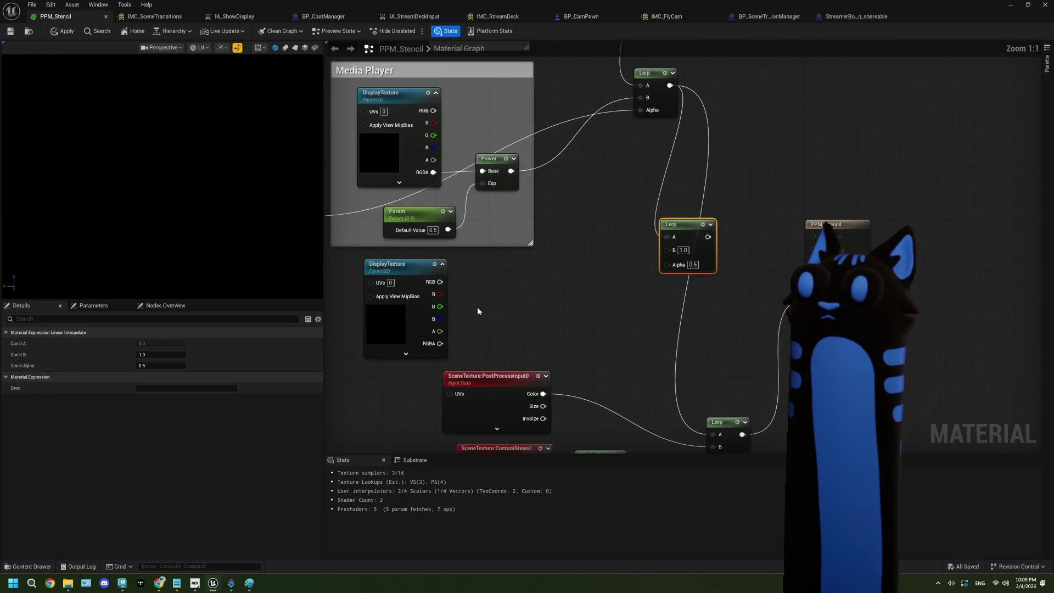
mouse_move(440, 343)
mouse_down()
mouse_move(659, 247)
mouse_move(675, 251)
mouse_move(687, 446)
mouse_move(714, 406)
mouse_up()
mouse_move(667, 234)
mouse_down()
mouse_move(326, 394)
mouse_move(388, 396)
mouse_move(387, 386)
mouse_up()
Drive the new Lerp's Alpha with a Webcam scalar parameter and save PPM_Stencil.
key(s)
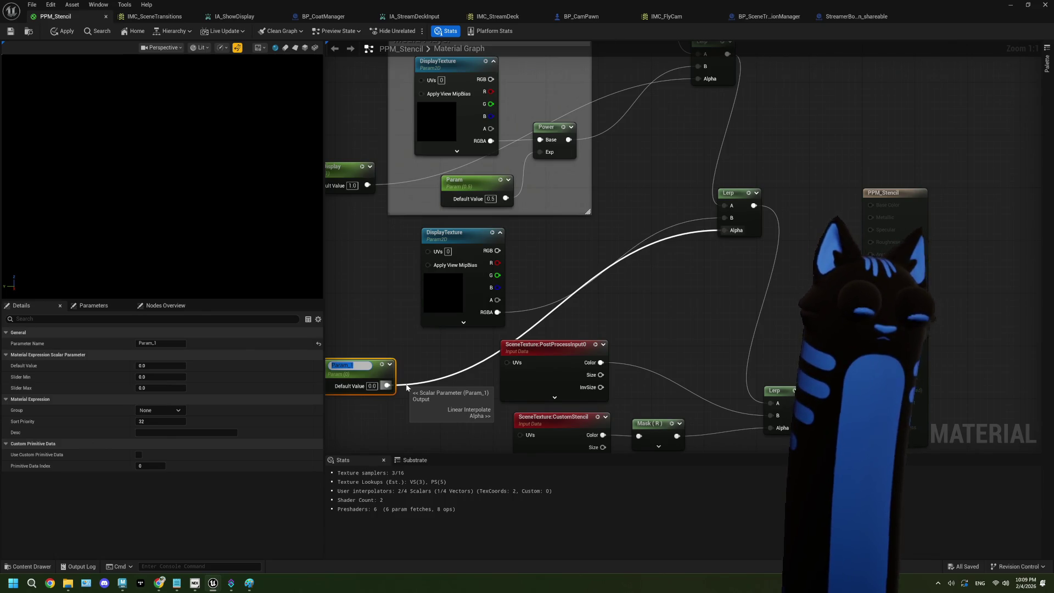
text(Webcam)
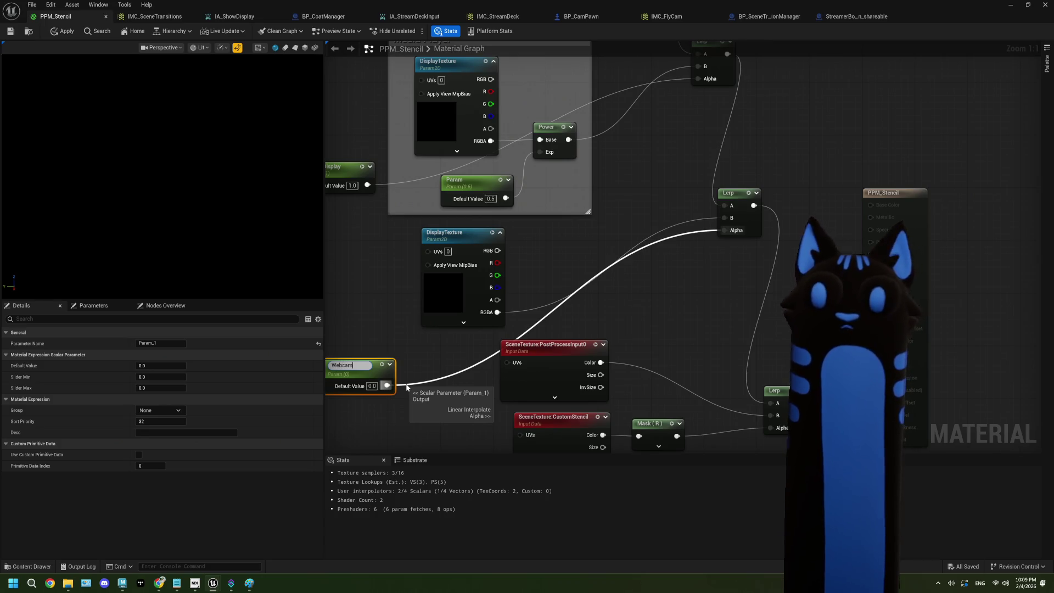
click(418, 355)
scroll(412, 347, down, 2)
drag(452, 296, 448, 314)
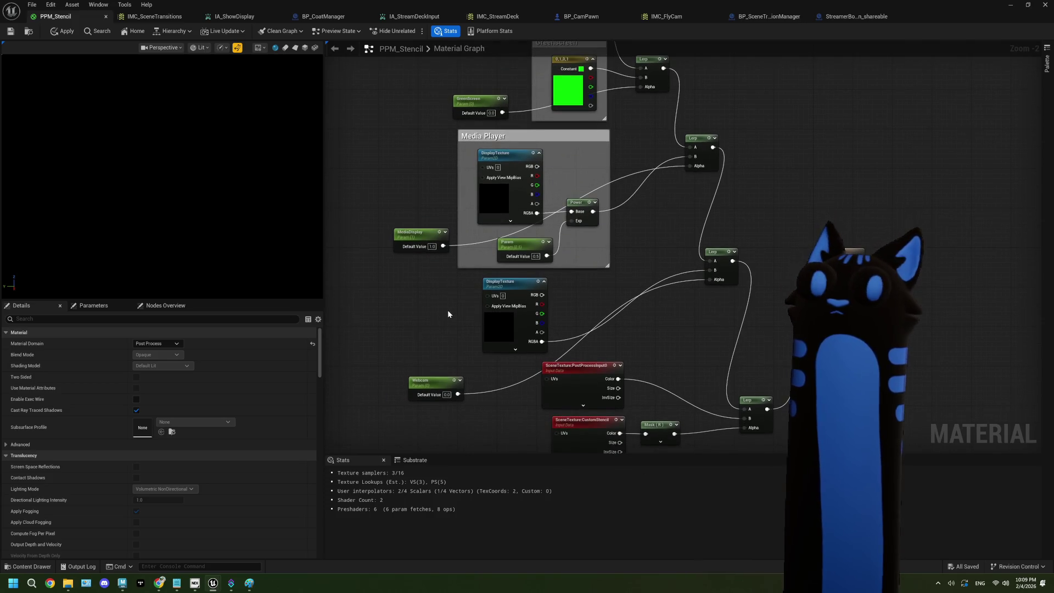
click(489, 315)
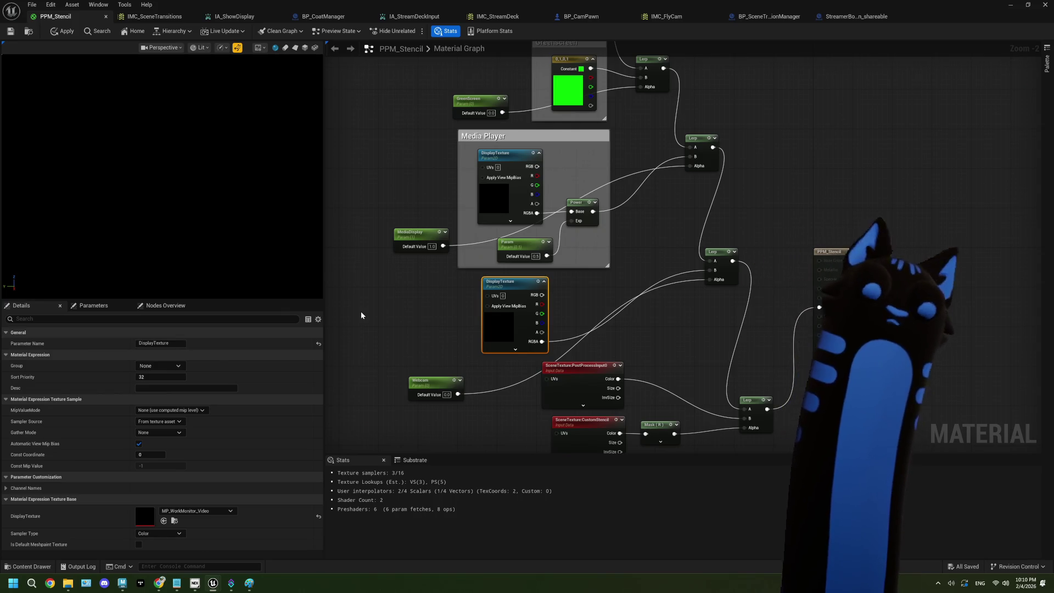
click(10, 32)
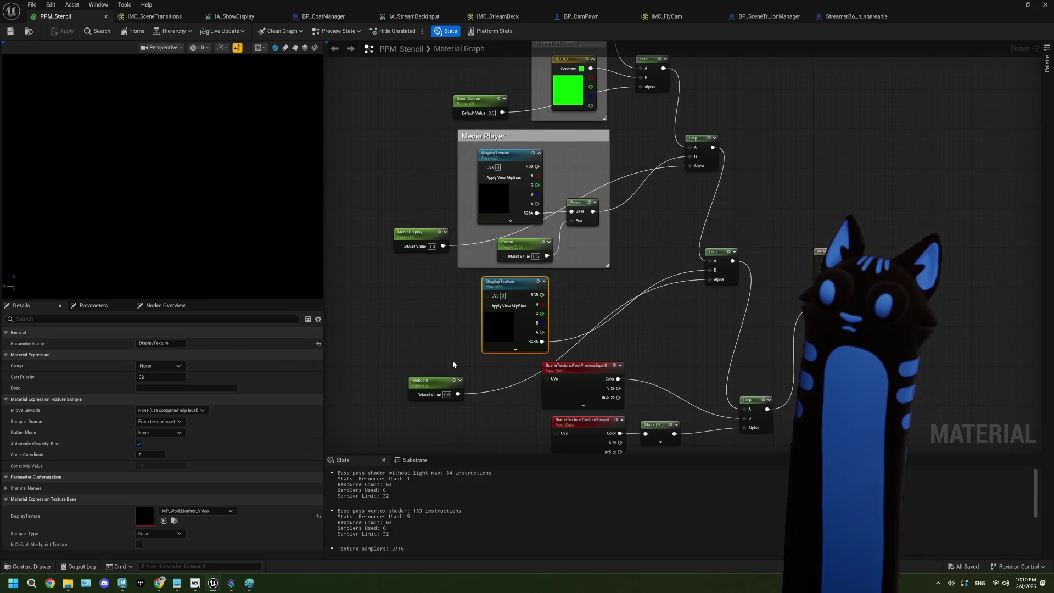
scroll(453, 364, up, 2)
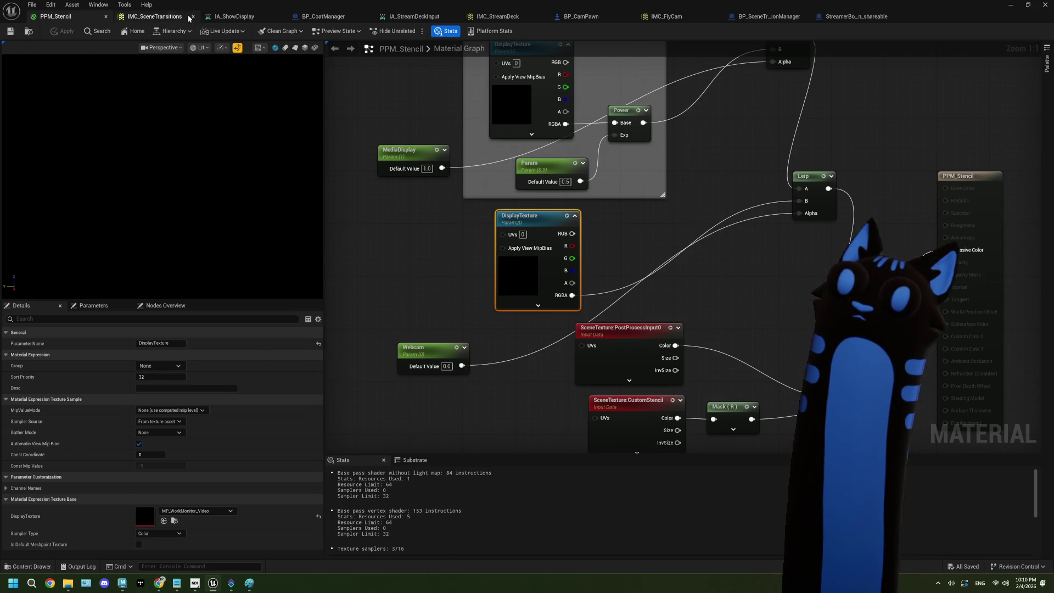
Rename the copied parameter WebcamTexture, keeping MP_WorkMonitor_Video, then apply and minimize the material editor.
double_click(536, 215)
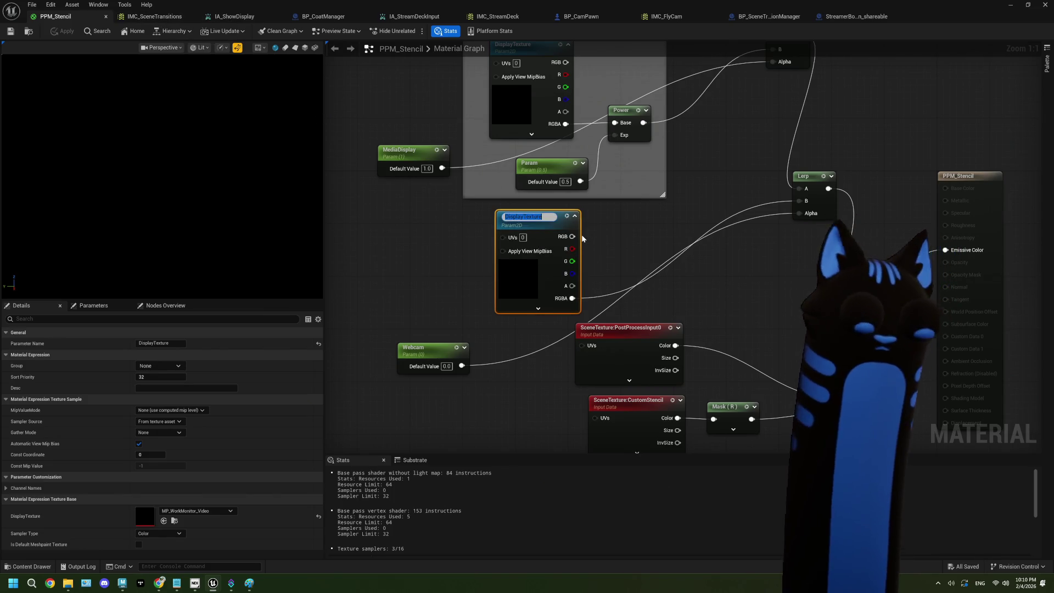
text(WebcamT)
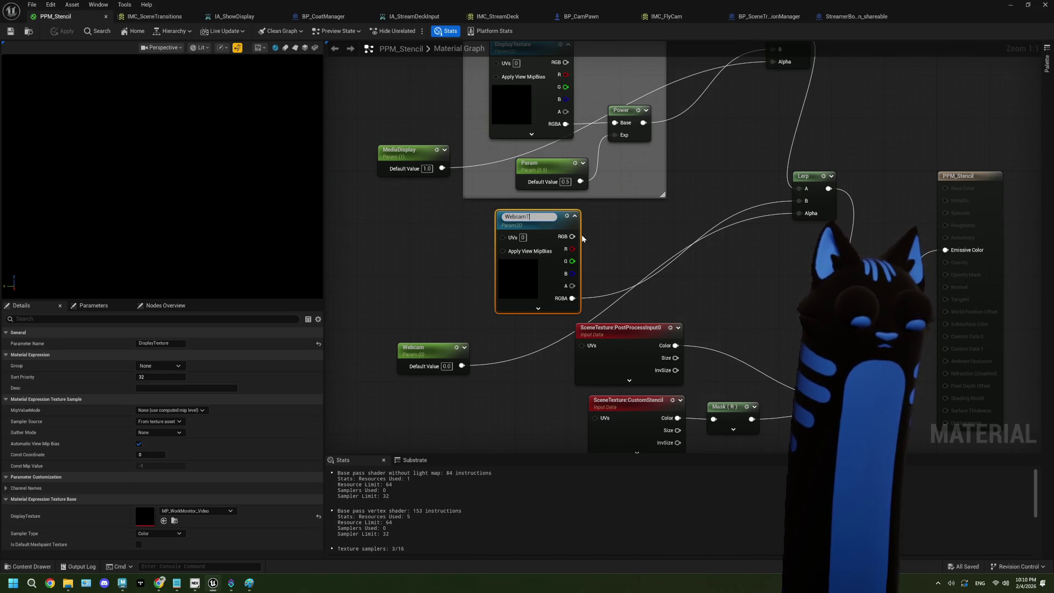
text(exture)
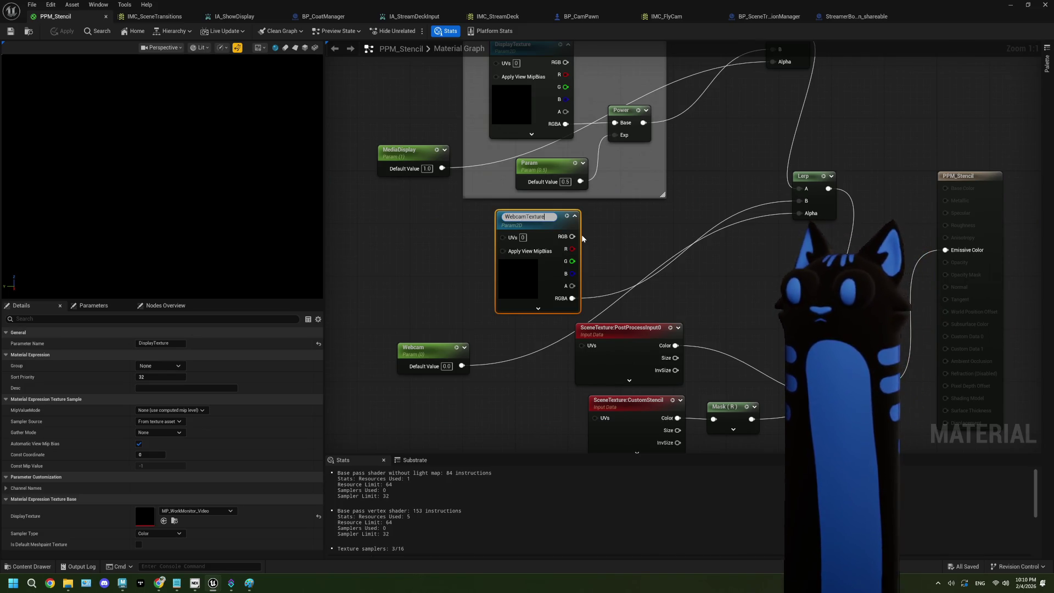
key(Return)
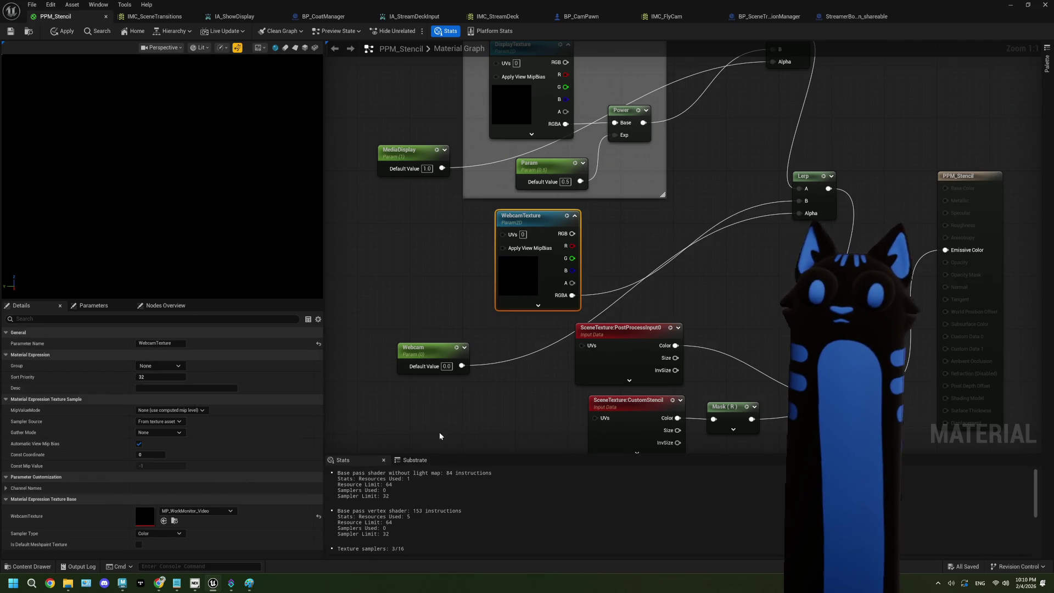
click(184, 512)
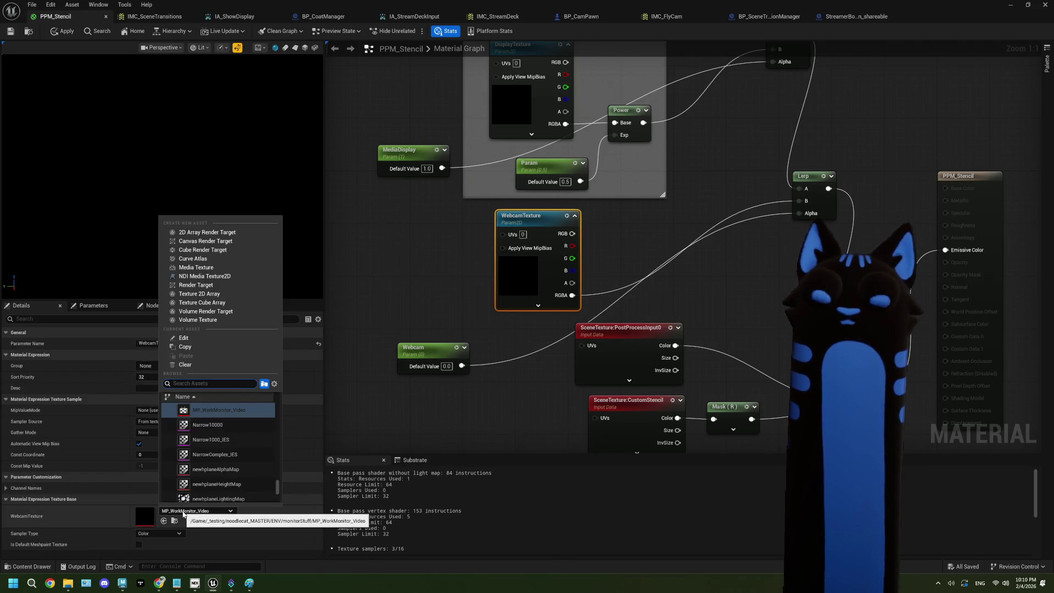
click(183, 410)
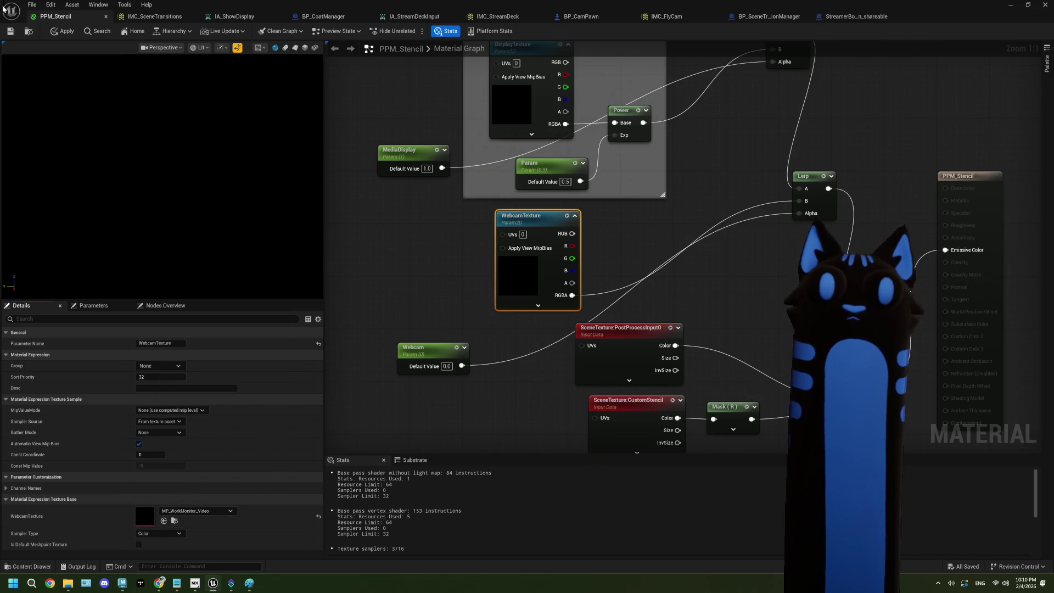
click(63, 31)
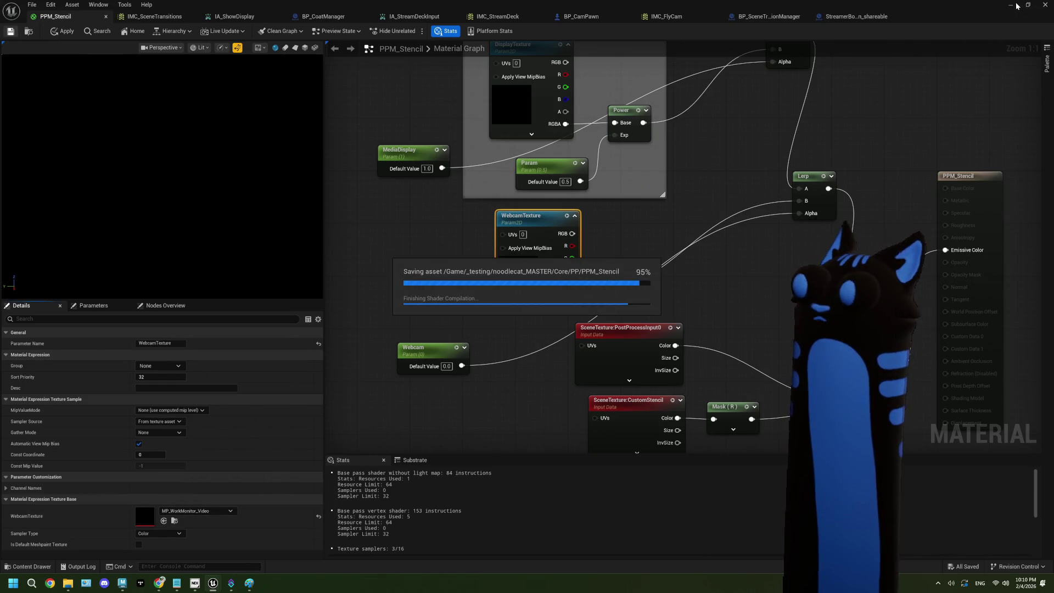
click(1015, 7)
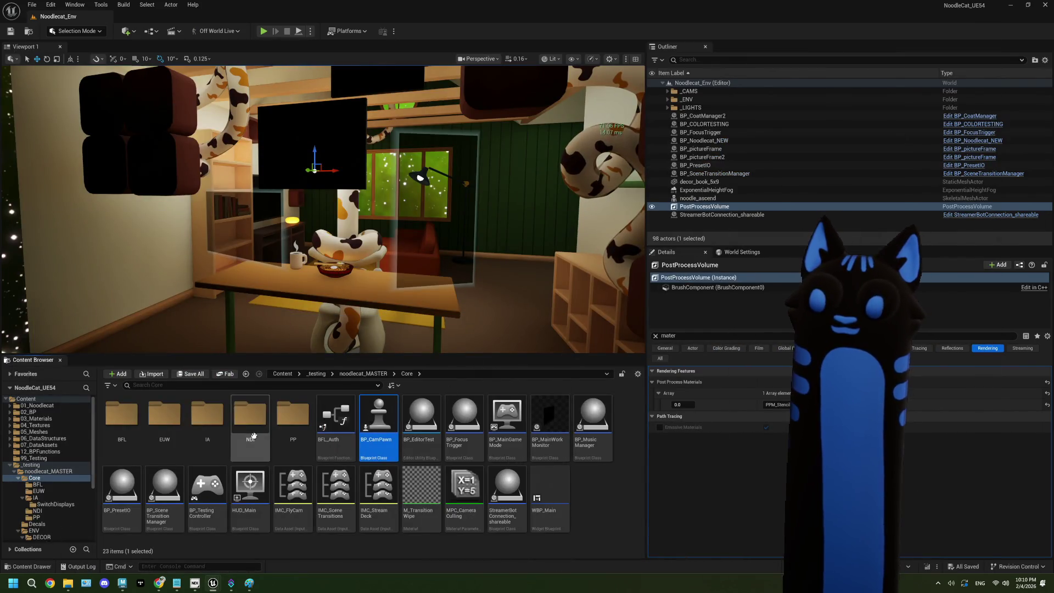
Navigate from noodlecat_MASTER through ENV into monitorStuff and select the MP_Work Monitor media player.
click(365, 374)
mouse_move(368, 479)
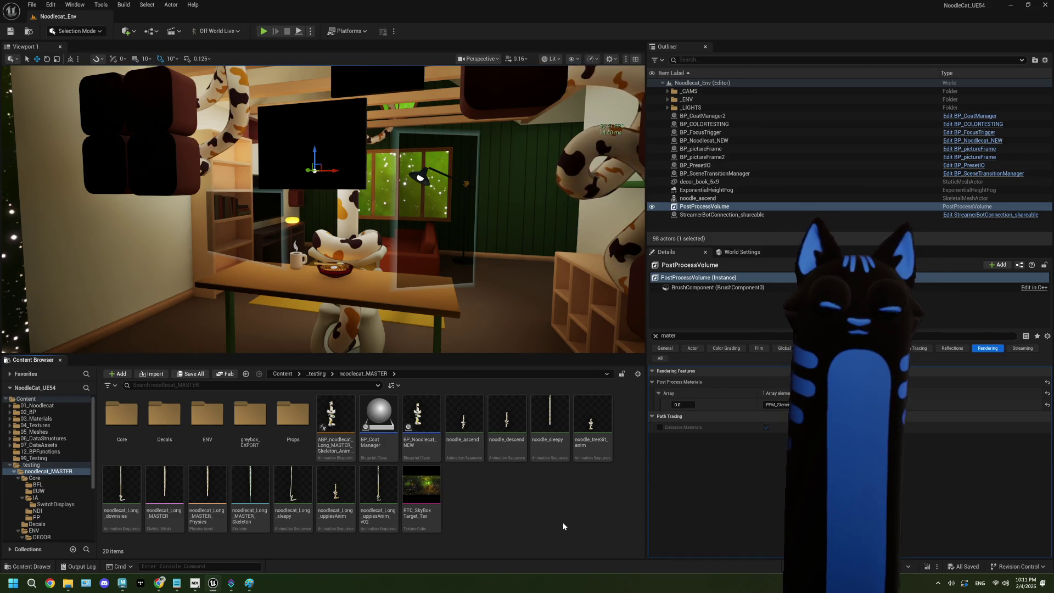
mouse_move(428, 450)
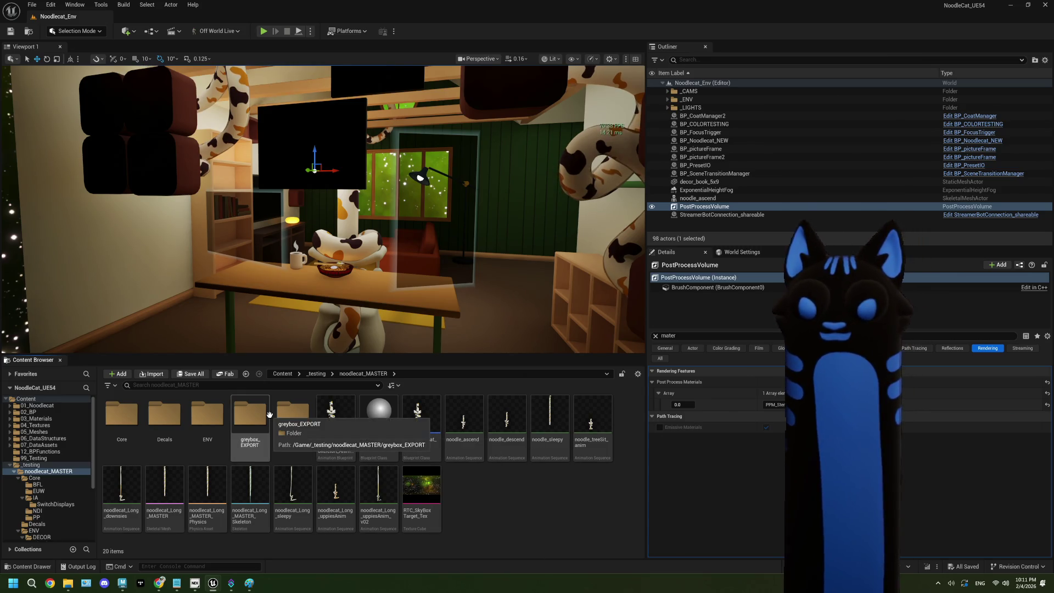
double_click(121, 418)
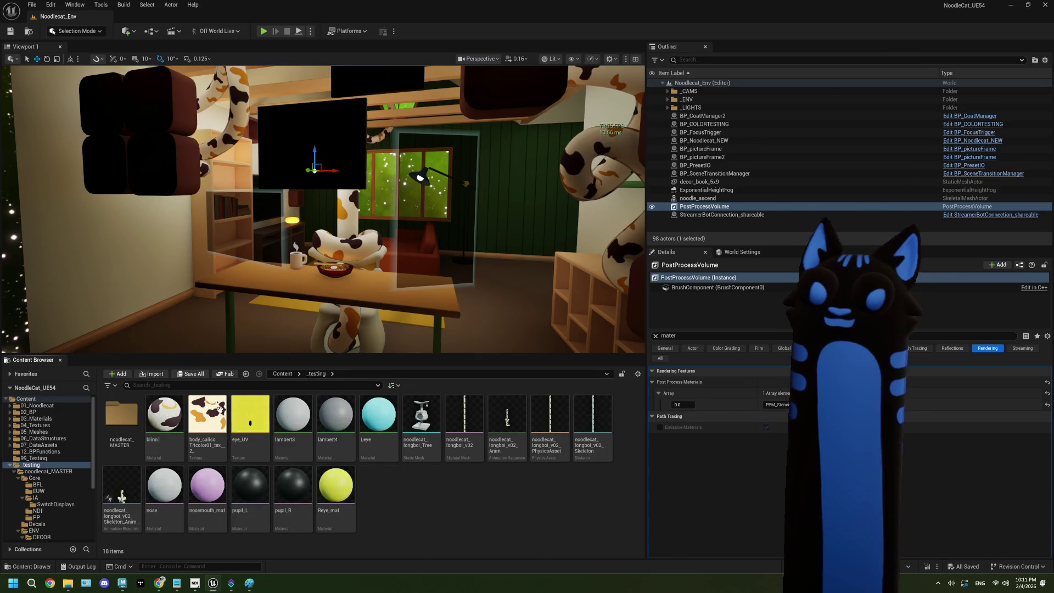
double_click(213, 421)
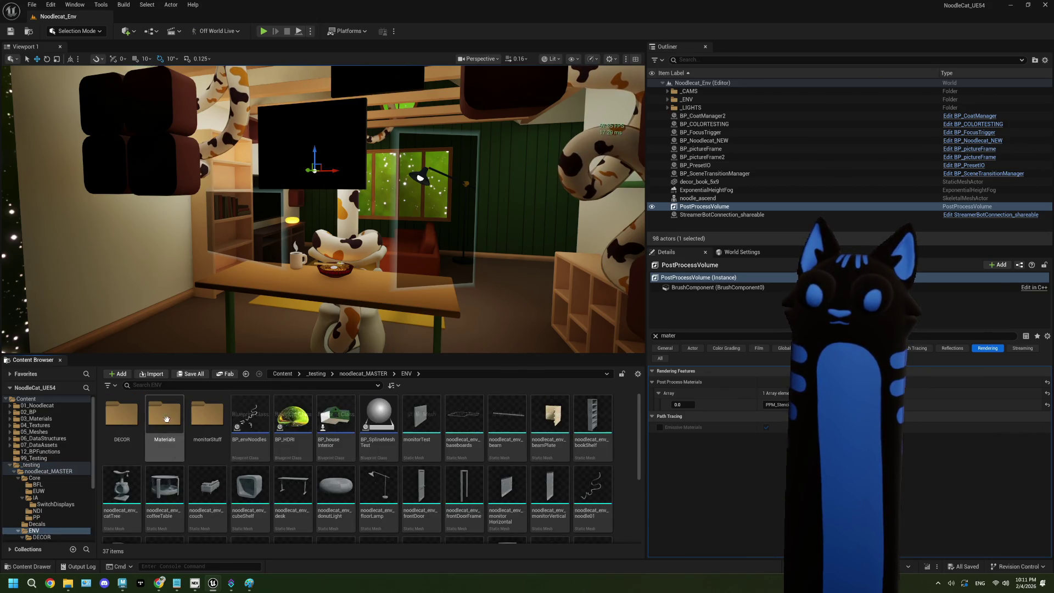
double_click(122, 416)
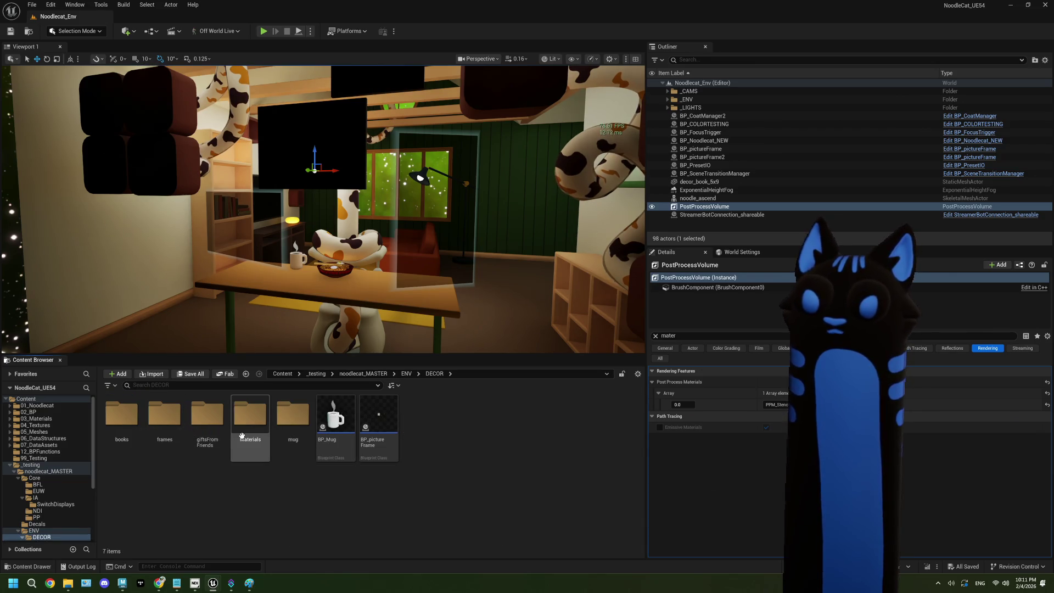
click(410, 375)
double_click(545, 433)
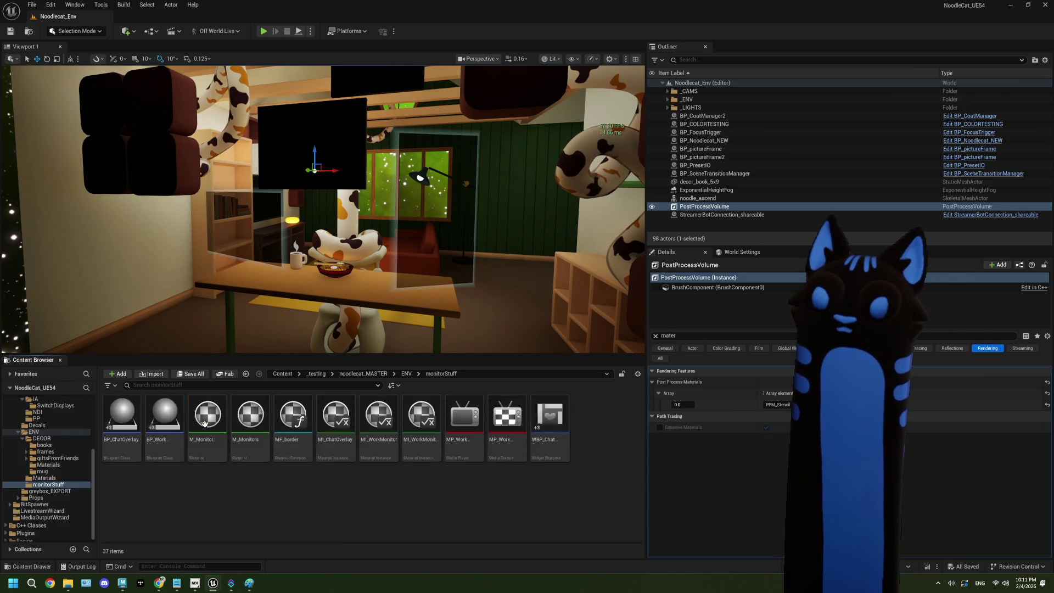
click(464, 423)
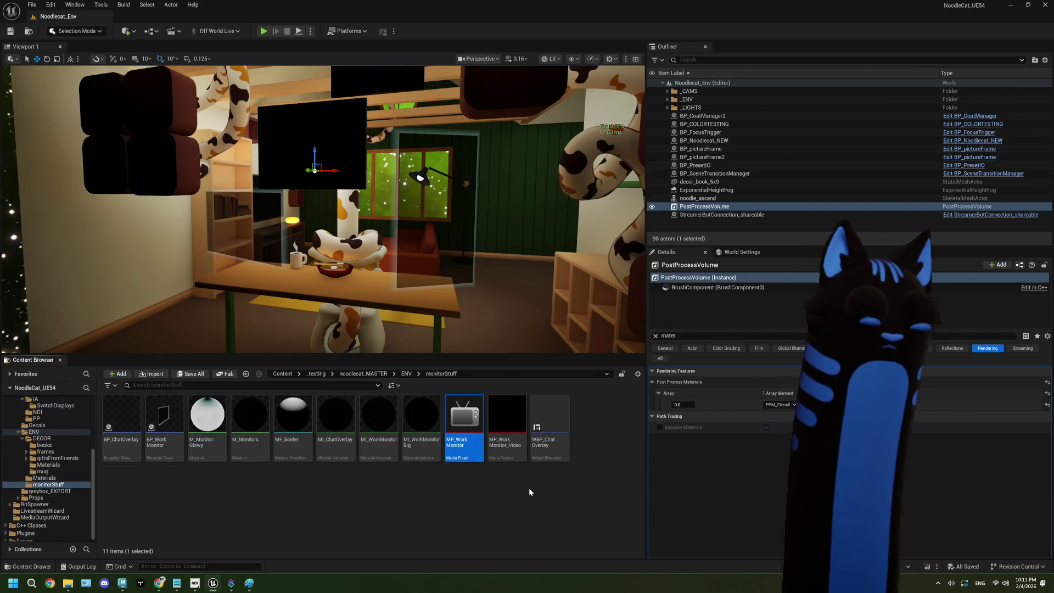
Duplicate MP_Work Monitor and rename the copy to MP_Webcam.
right_click(476, 431)
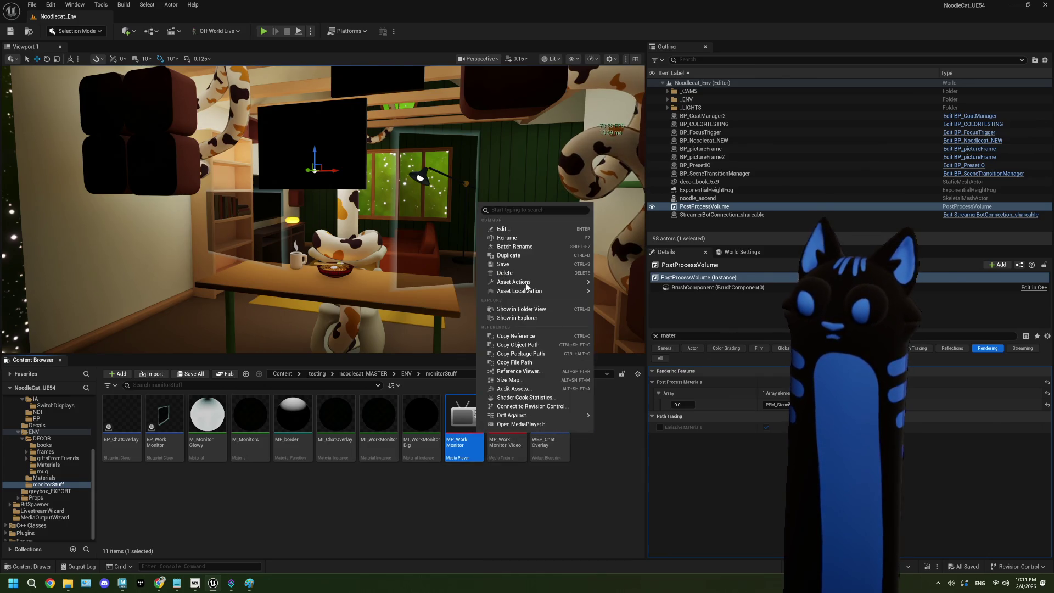
click(516, 255)
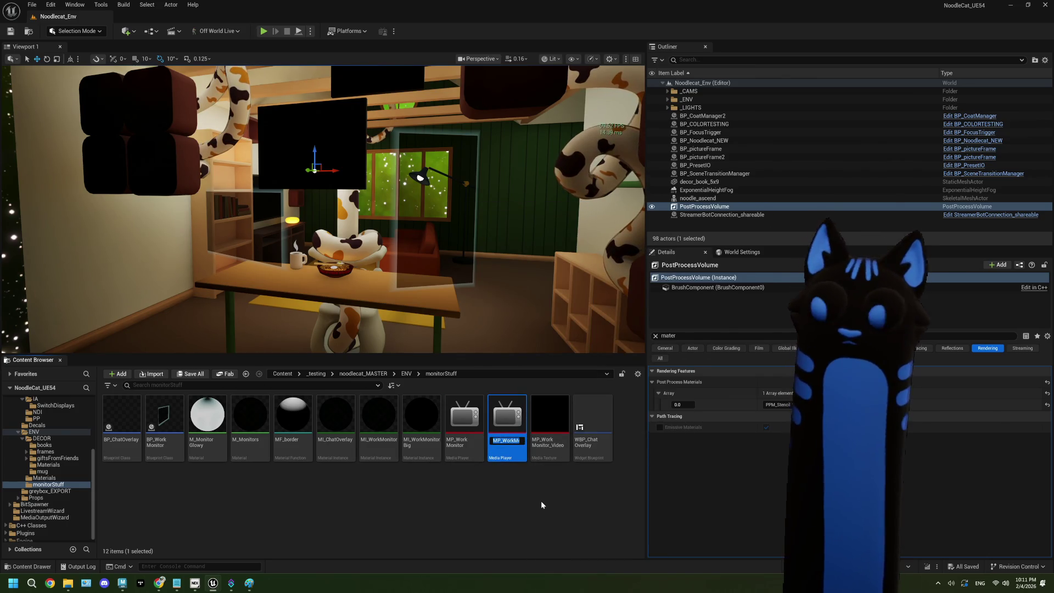
key(BackSpace)
text(MP_)
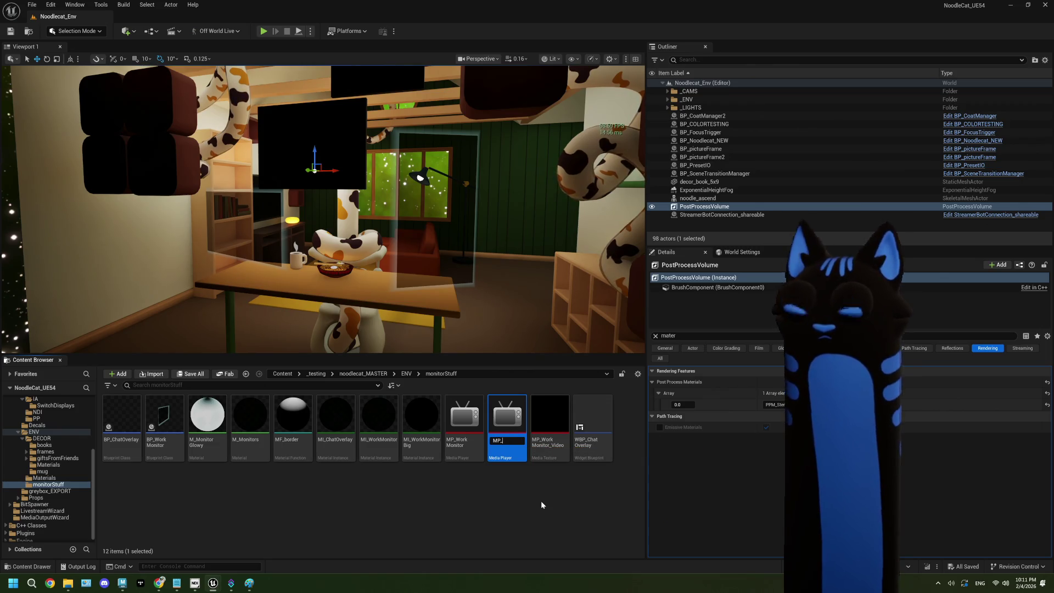
text(Webcam)
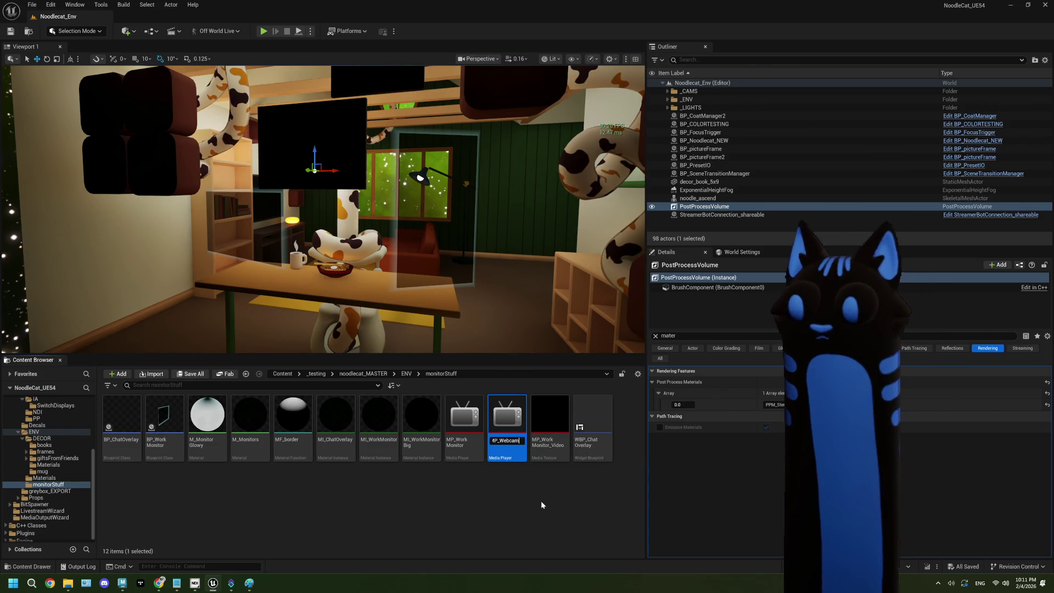
key(Return)
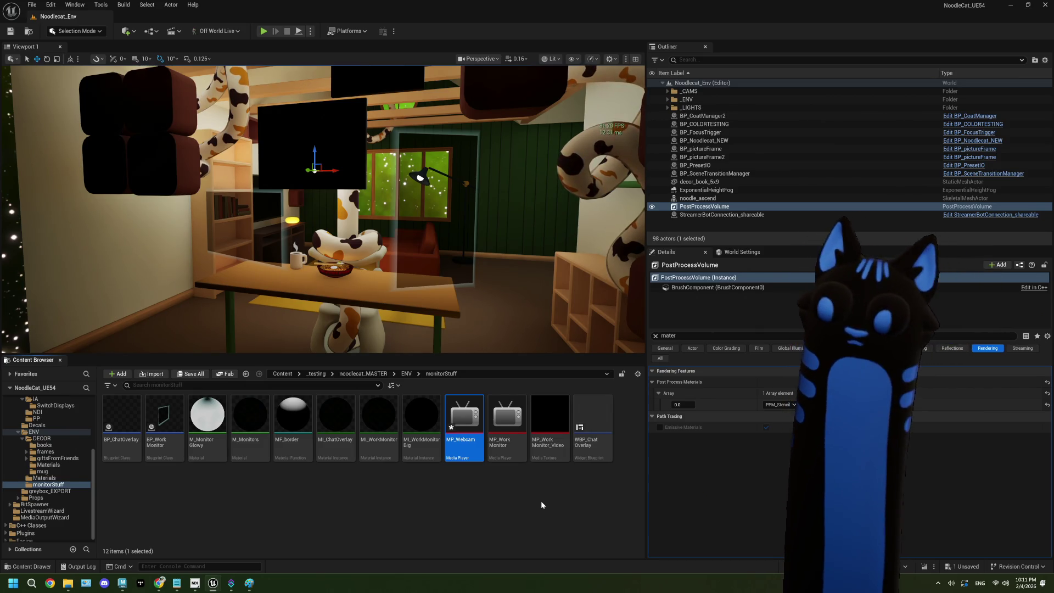
Save the new MP_Webcam asset and select it in the monitorStuff folder.
click(518, 496)
key(ctrl+shift+s)
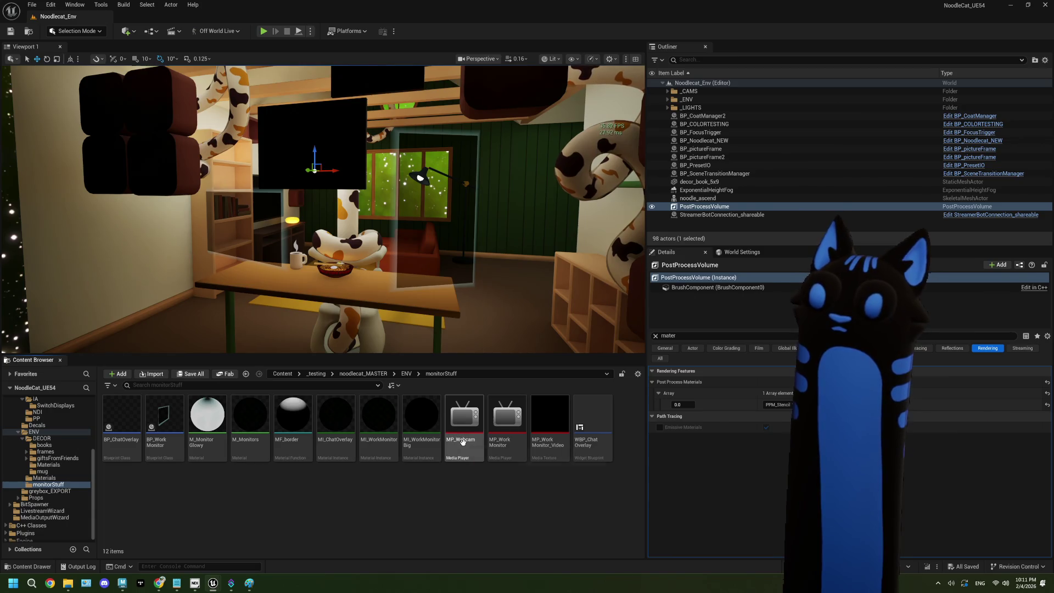
scroll(27, 480, up, 2)
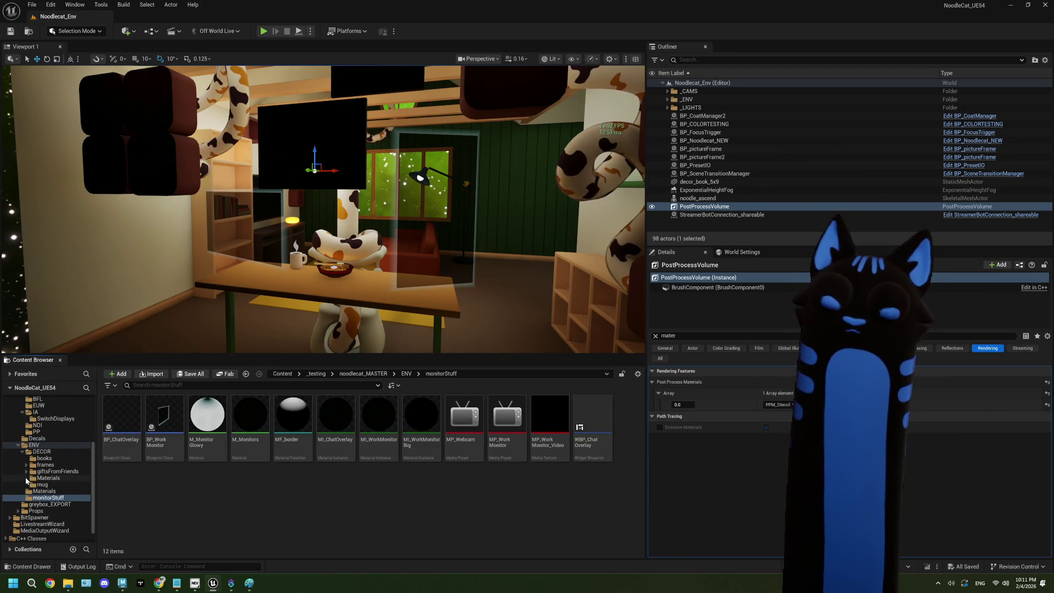
scroll(27, 480, down, 2)
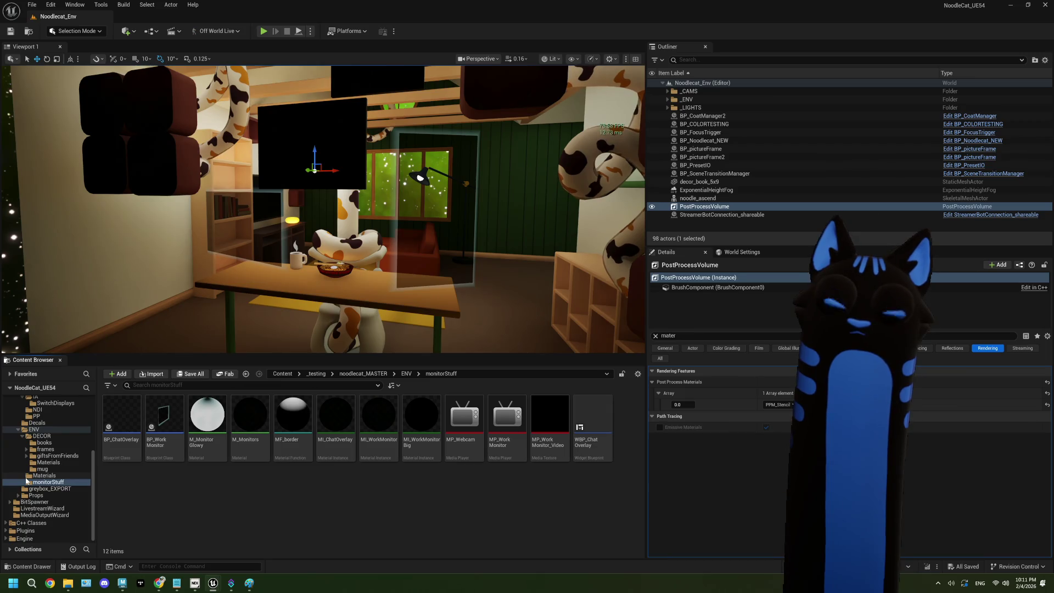
click(464, 425)
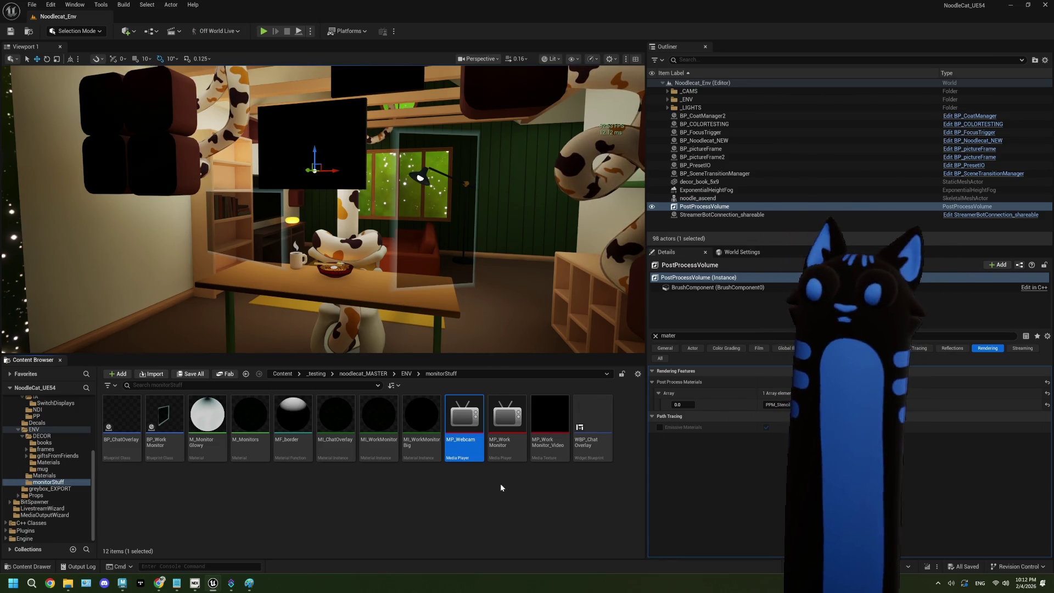
mouse_move(469, 422)
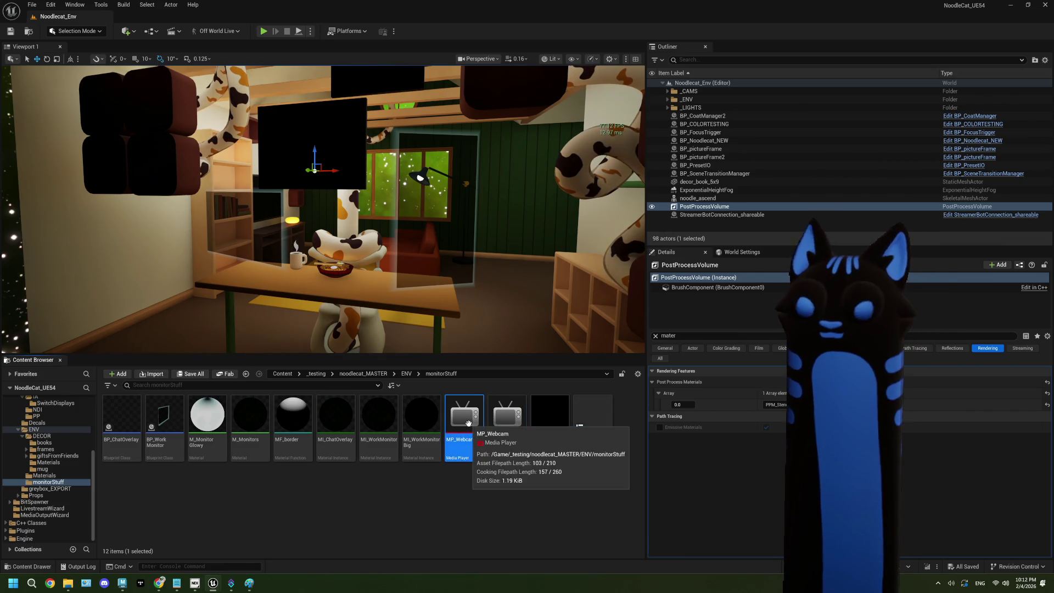
Relocate MP_Webcam from monitorStuff into the Core folder, then open its media player editor.
drag(469, 422, 446, 500)
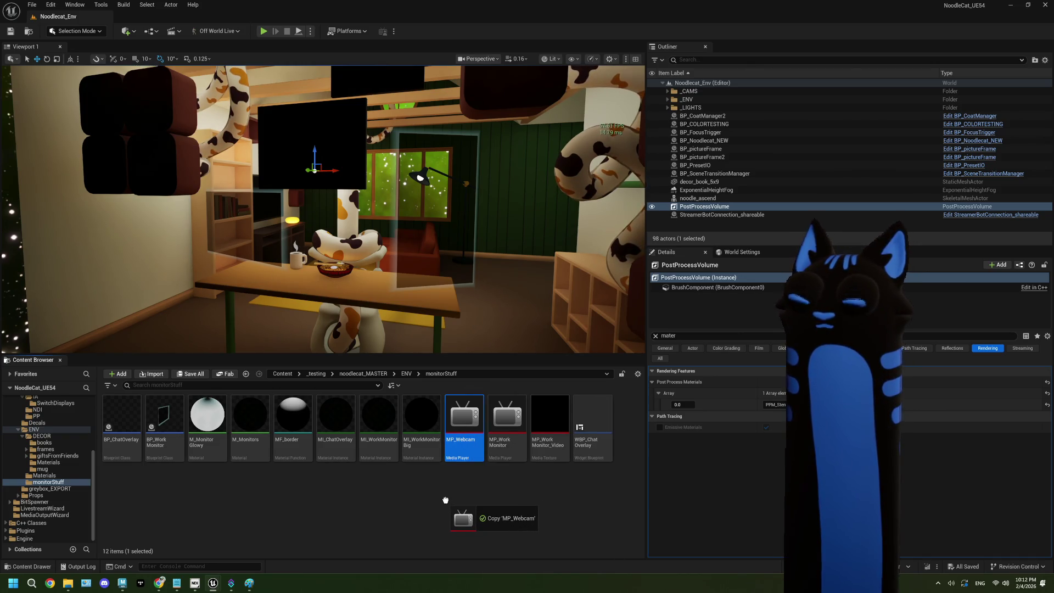
mouse_move(446, 501)
mouse_down()
mouse_move(52, 461)
mouse_move(52, 483)
mouse_move(52, 399)
mouse_move(45, 419)
mouse_up()
click(68, 433)
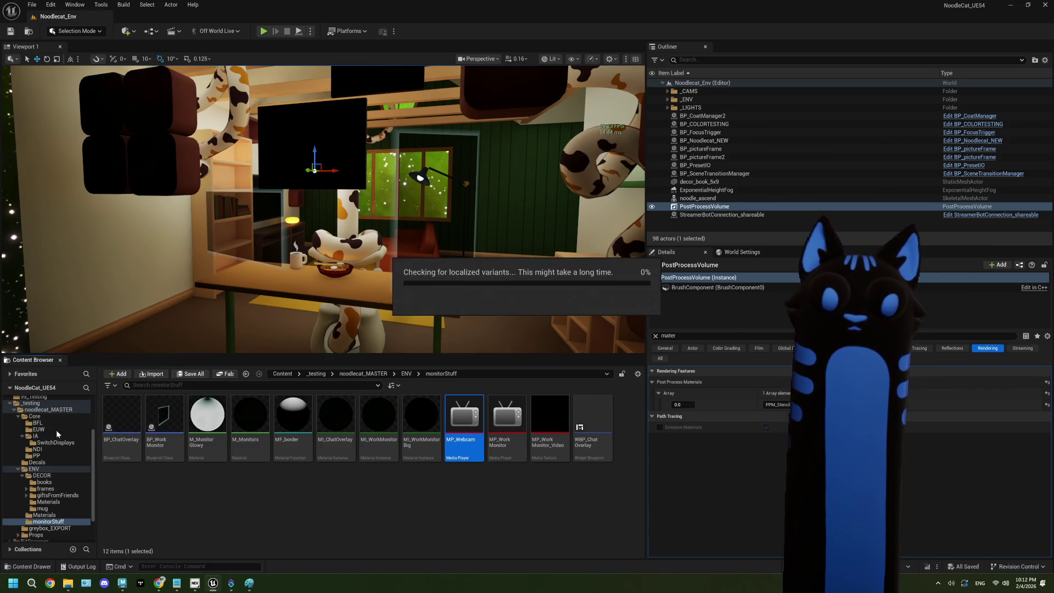
double_click(473, 490)
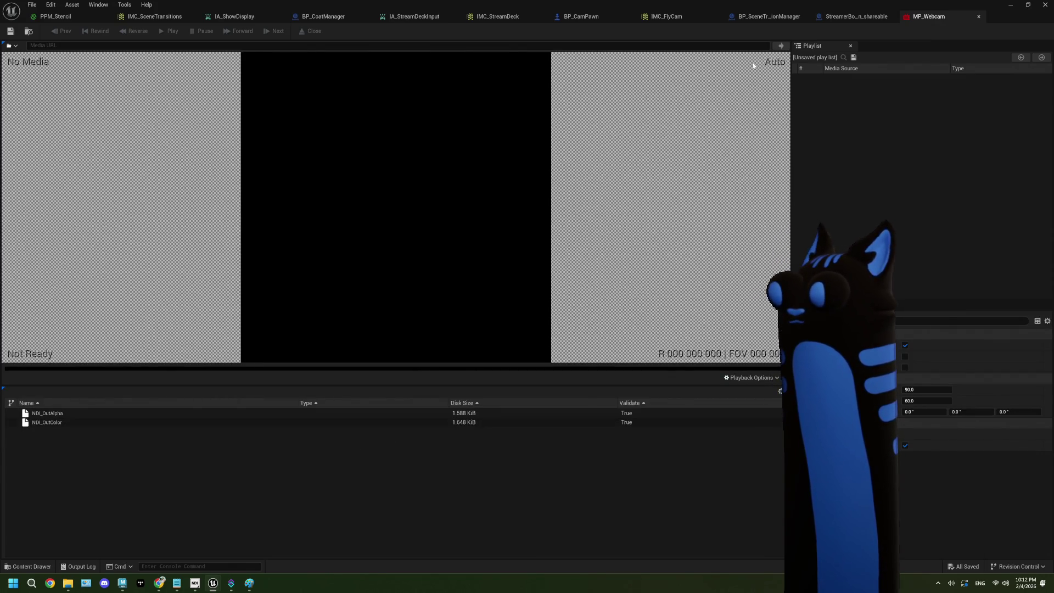
Close the MP_Webcam editor, reopen and close it once more, then minimize the blueprint window.
click(979, 17)
click(1010, 6)
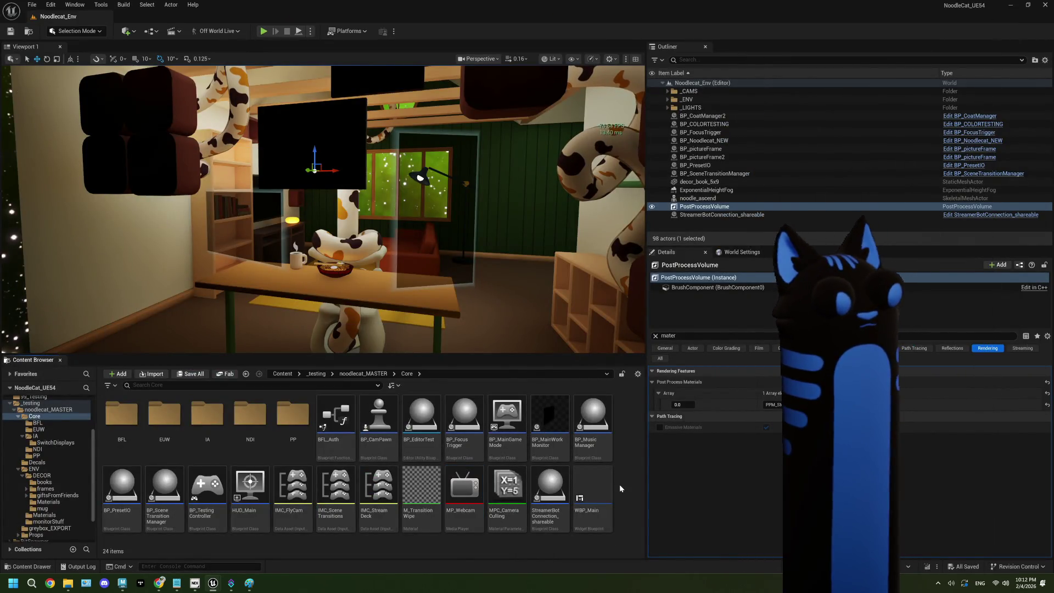
click(599, 489)
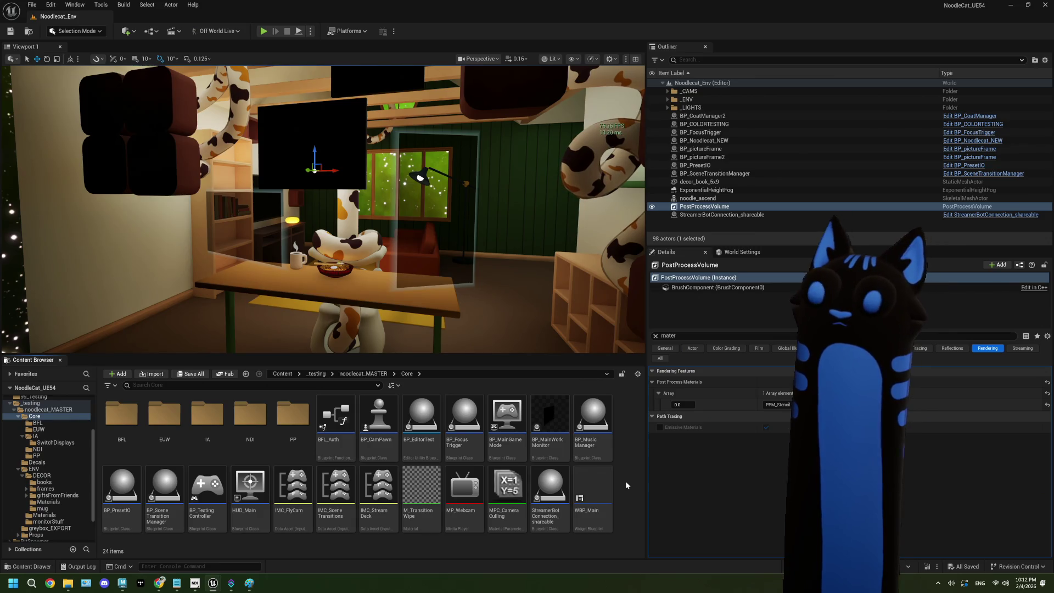
double_click(461, 492)
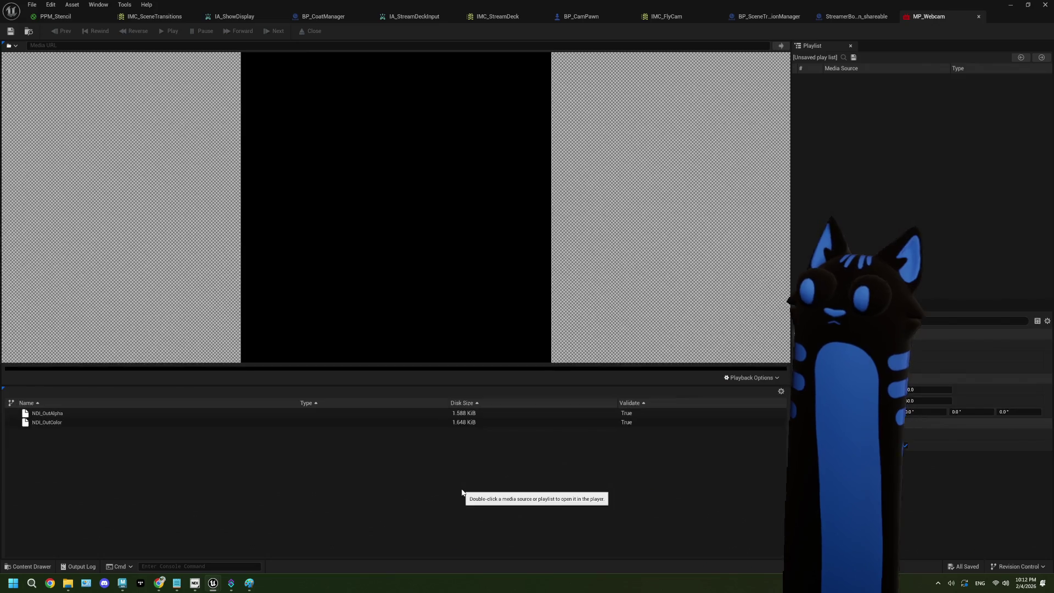
click(978, 18)
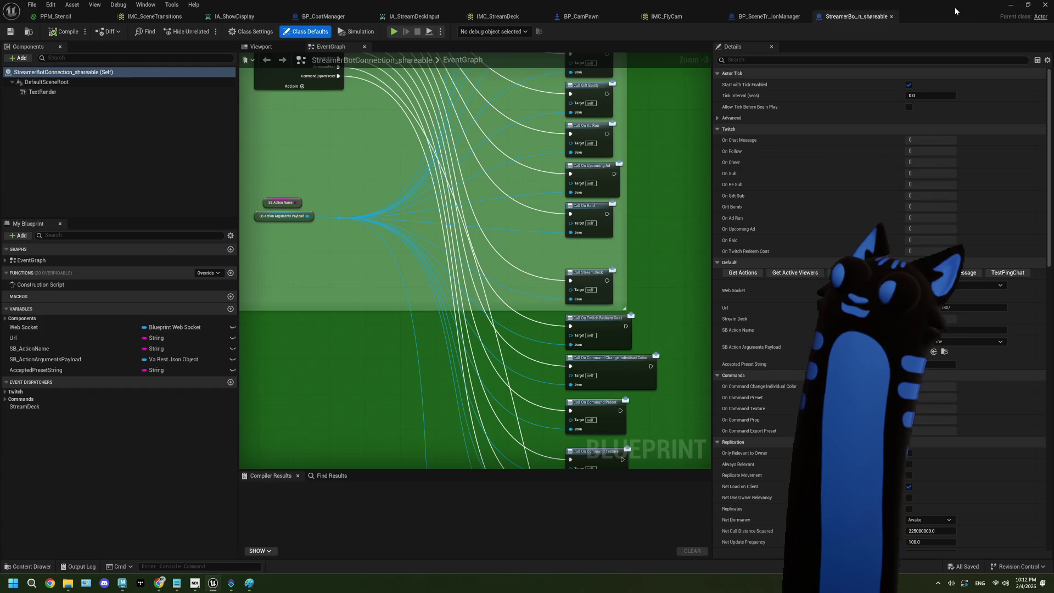
click(1009, 6)
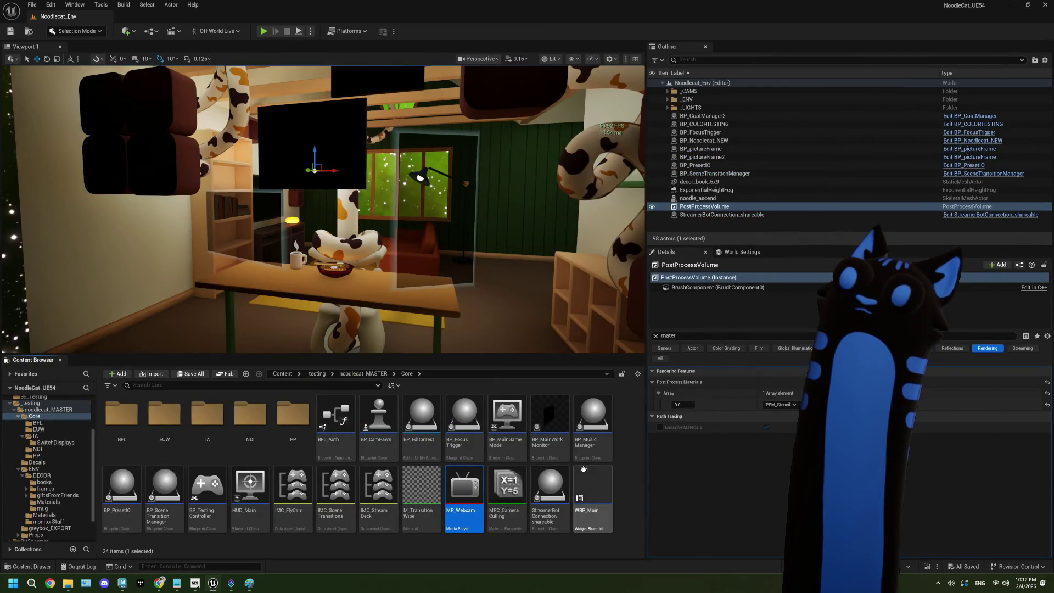
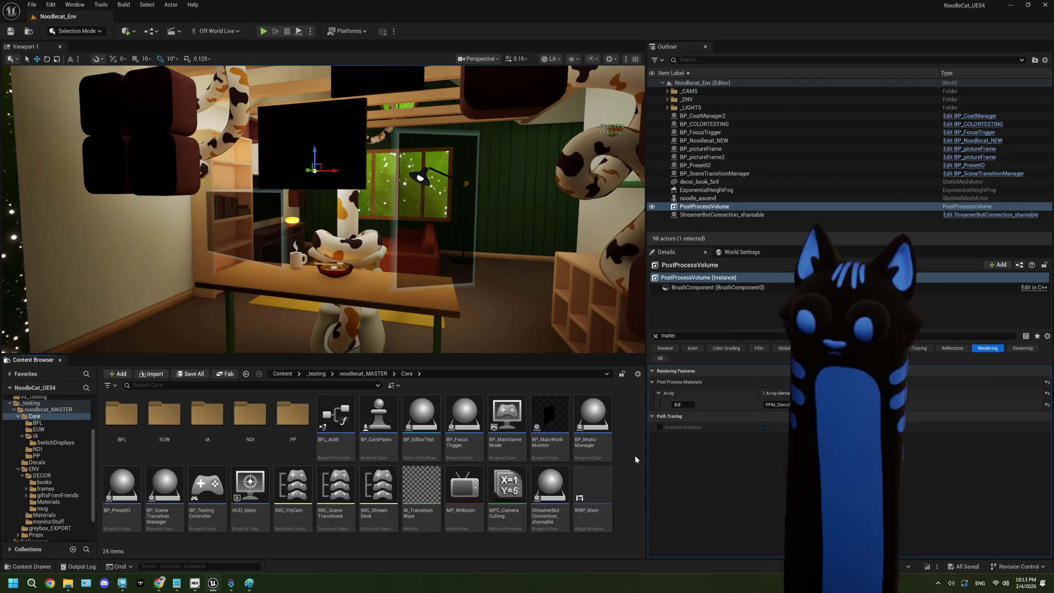
After a brief play test, create a Material Parameter Collection named MPC_PPM in Core.
click(263, 31)
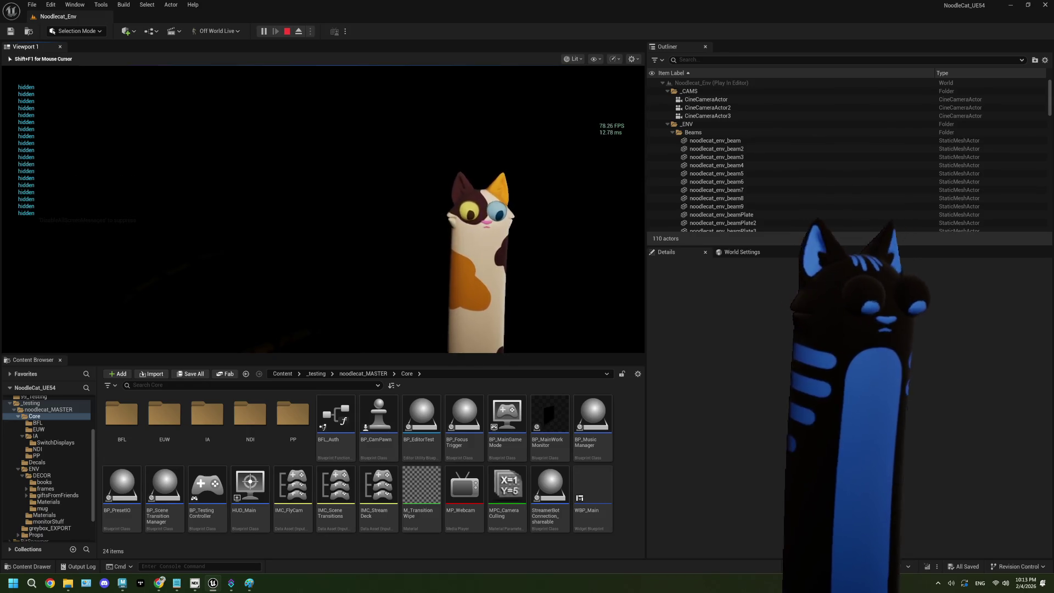
key(Escape)
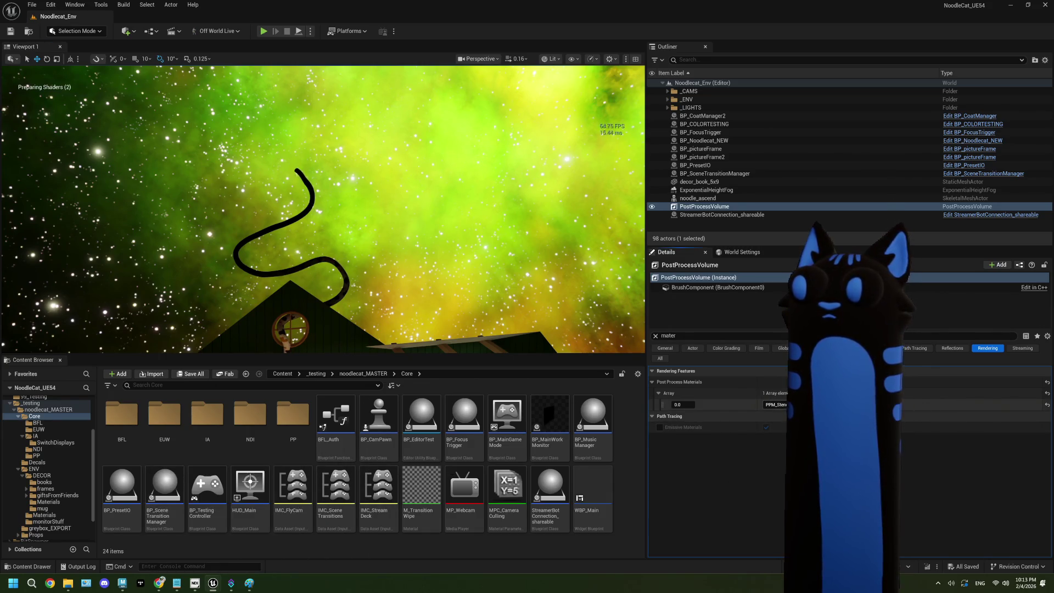
right_click(621, 487)
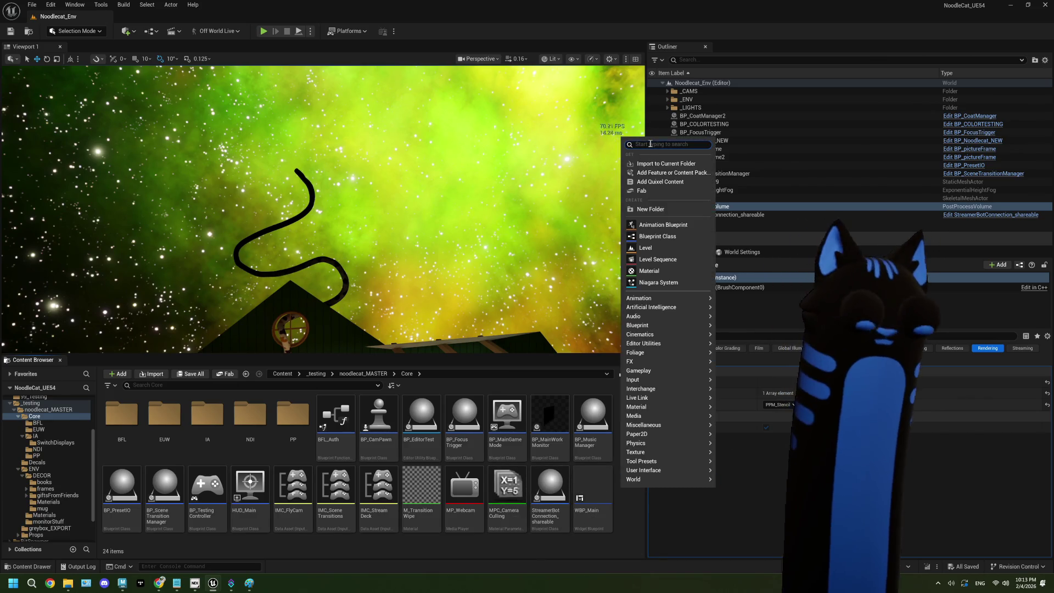
text(mater)
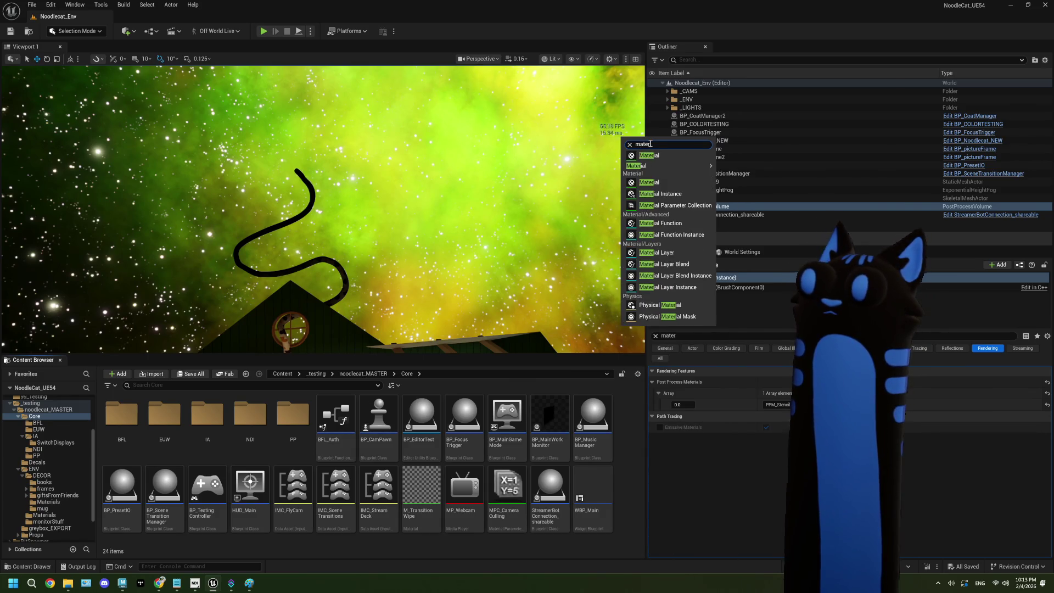
click(676, 205)
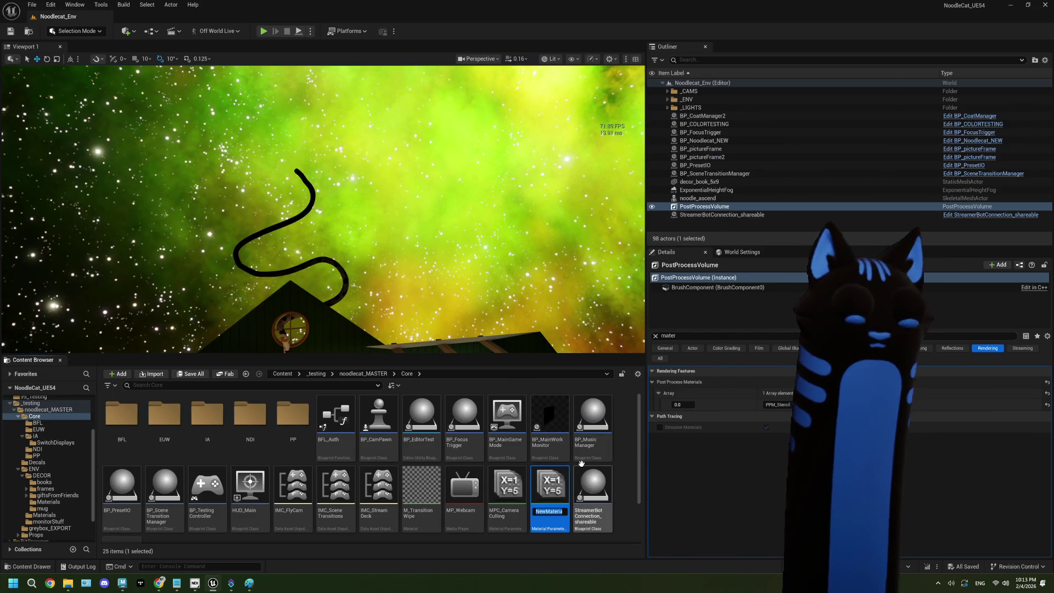
text(MPC_)
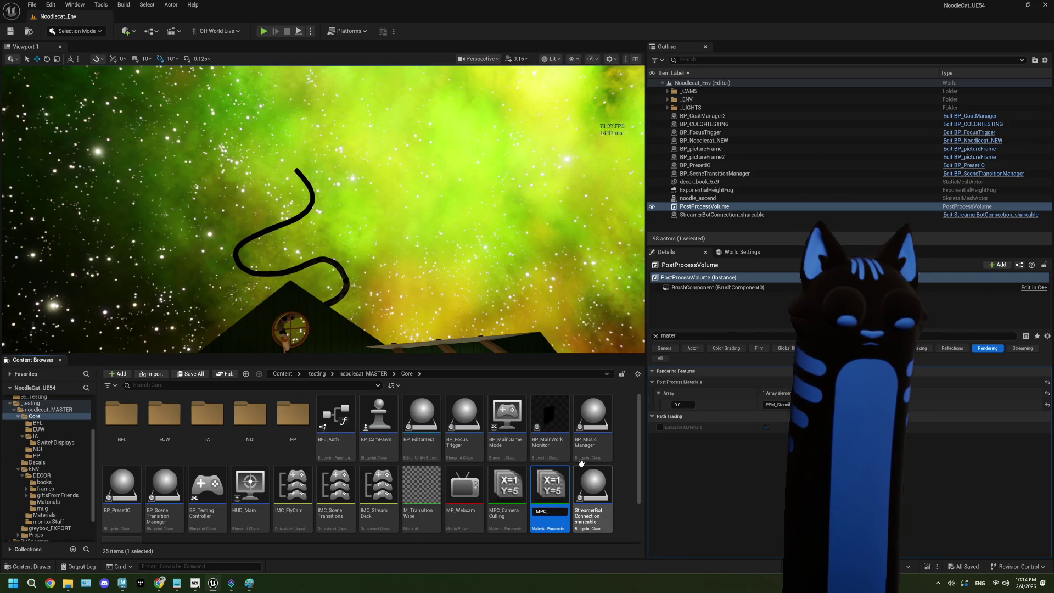
text(PPM)
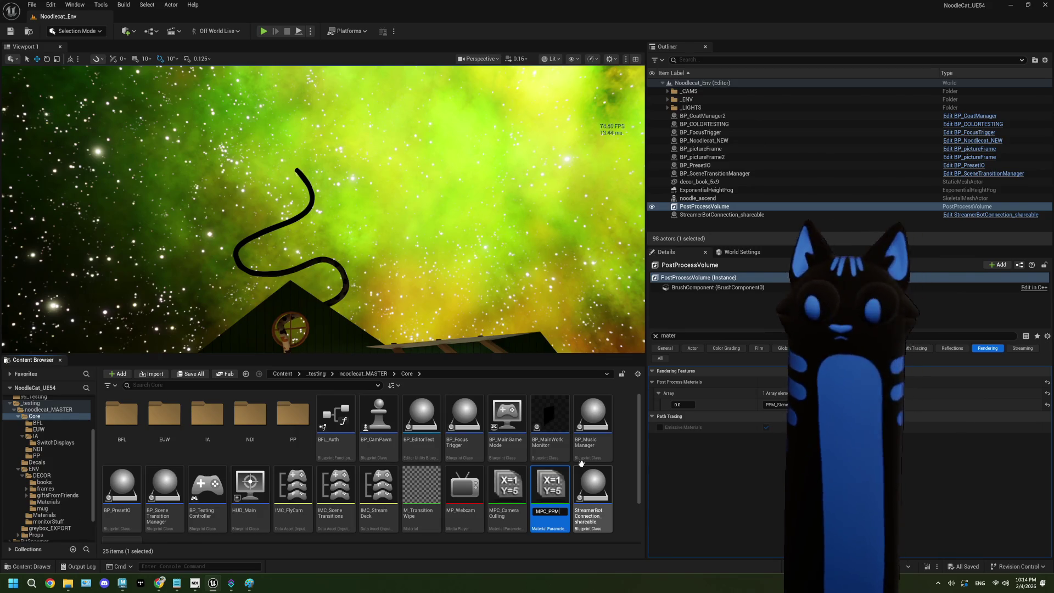
key(Return)
Open MPC_PPM and add three scalar parameters.
double_click(549, 489)
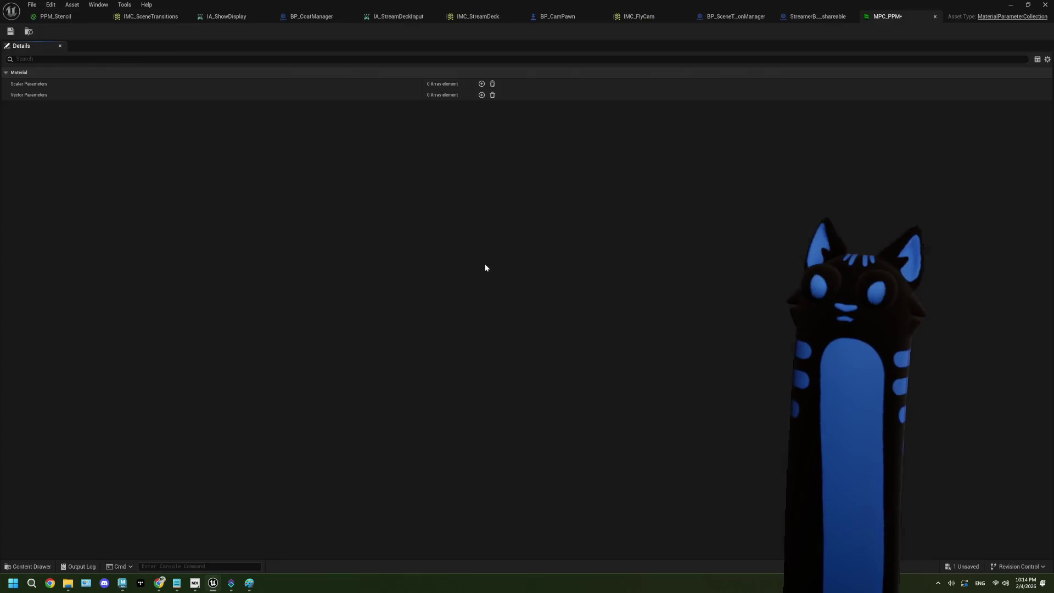
click(481, 84)
click(481, 84)
click(481, 84)
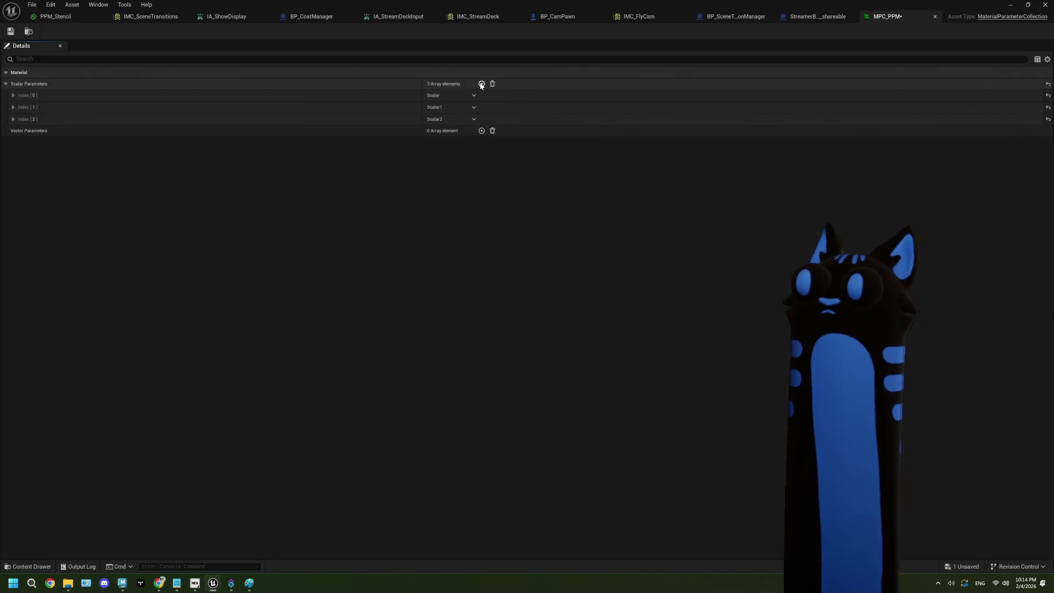
Inspect the GreenScreen switch parameter node in the PPM_Stencil material graph.
click(75, 14)
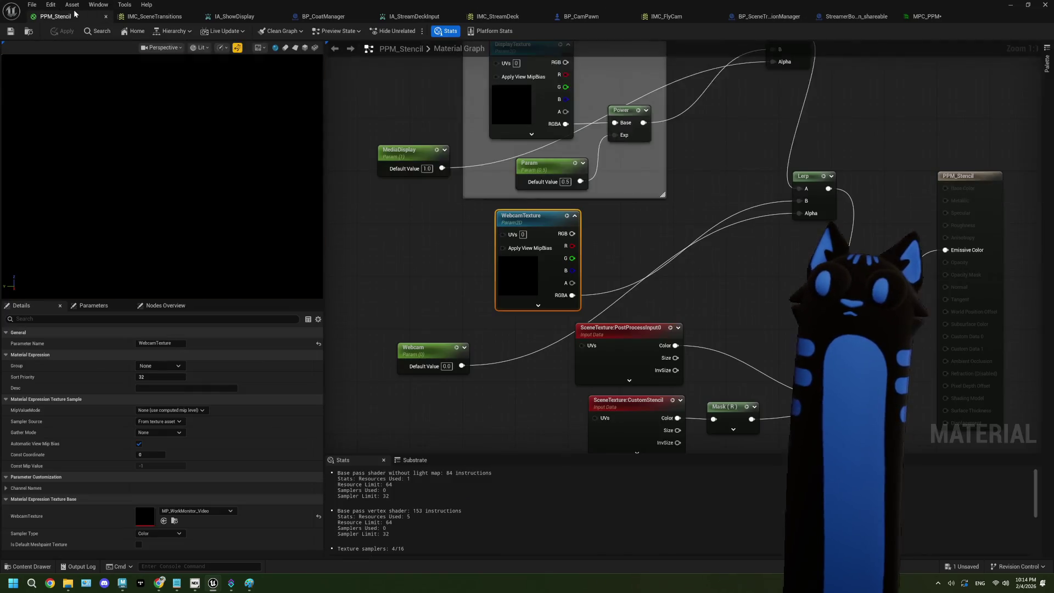
scroll(475, 161, down, 3)
drag(415, 257, 426, 180)
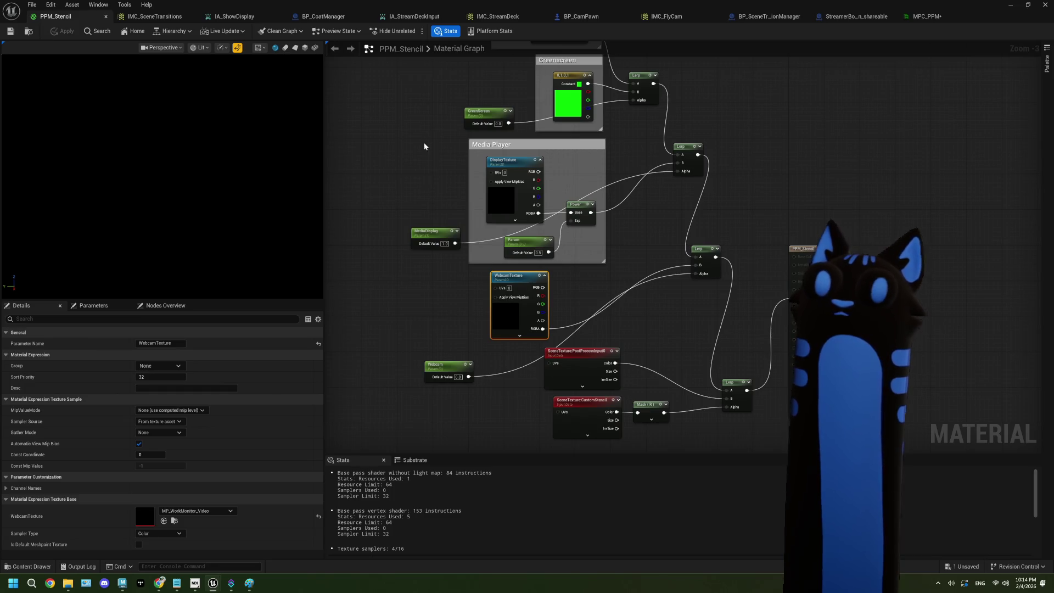
drag(432, 77, 468, 150)
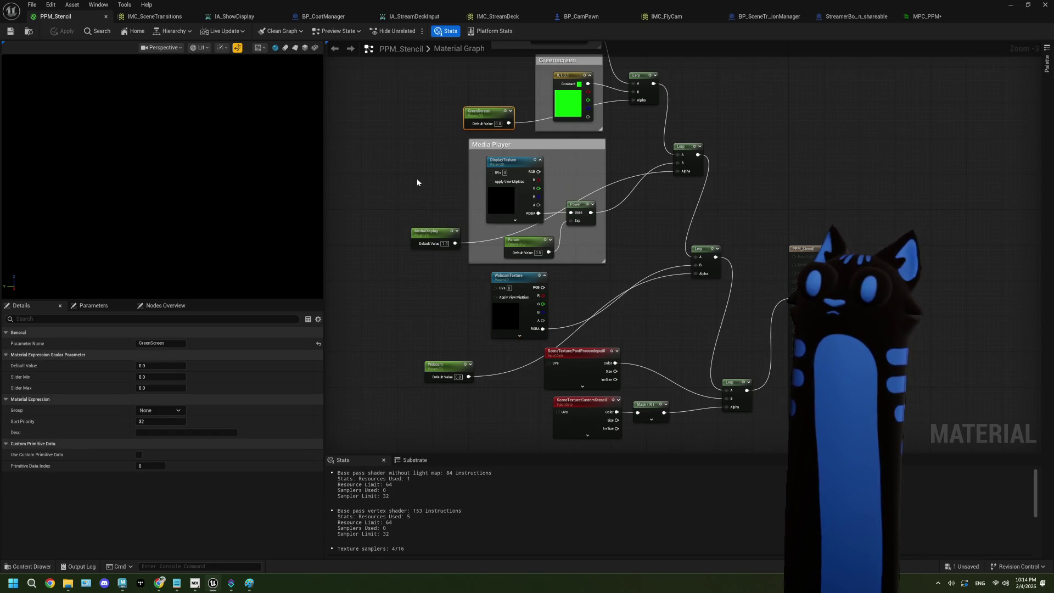
Name the first scalar parameter Greenscreen and save MPC_PPM.
key(ctrl+Tab)
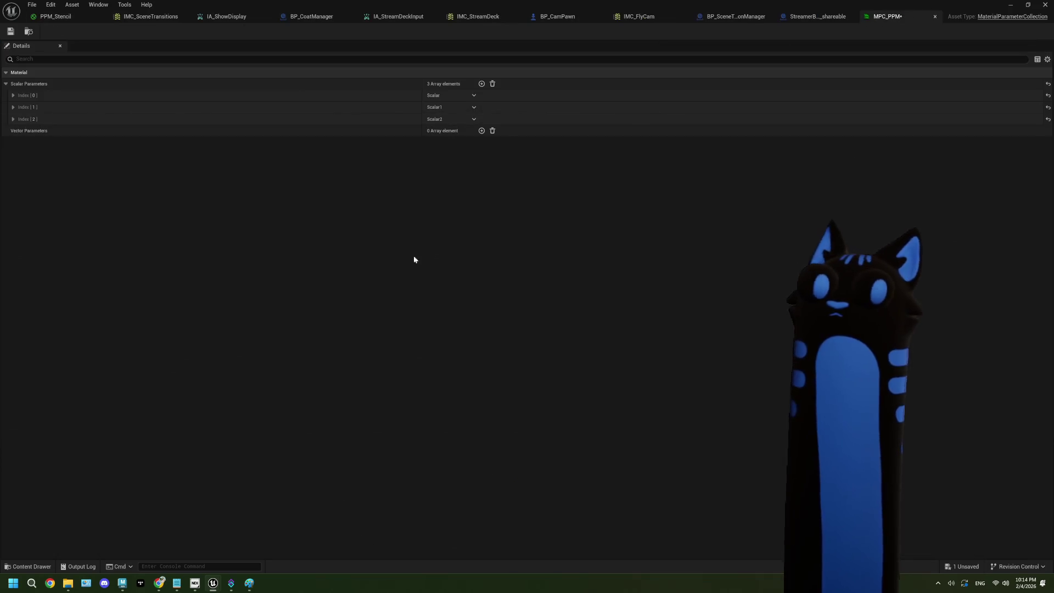
click(14, 96)
click(443, 118)
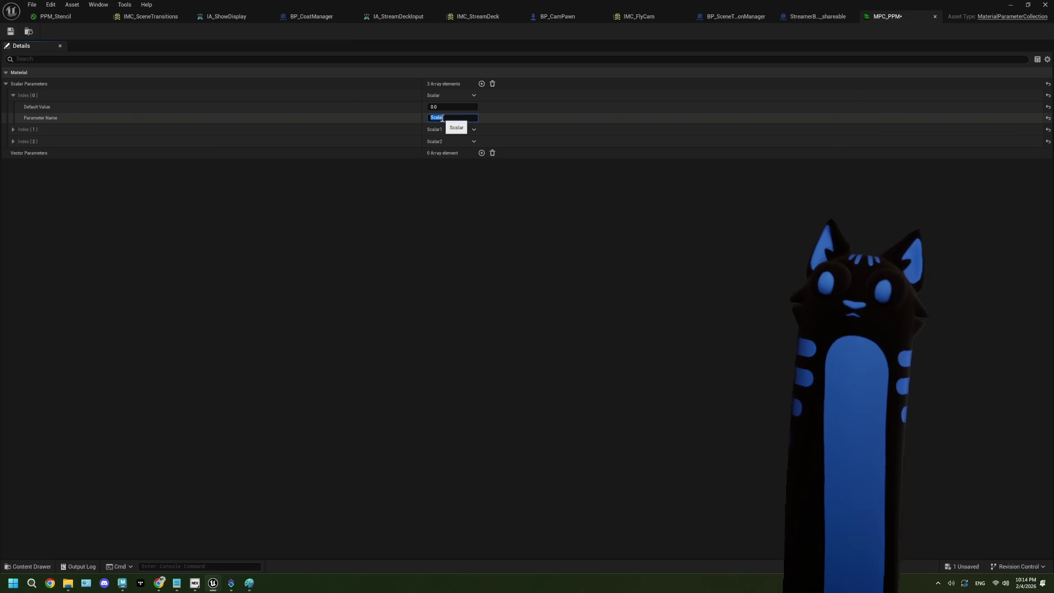
text(M)
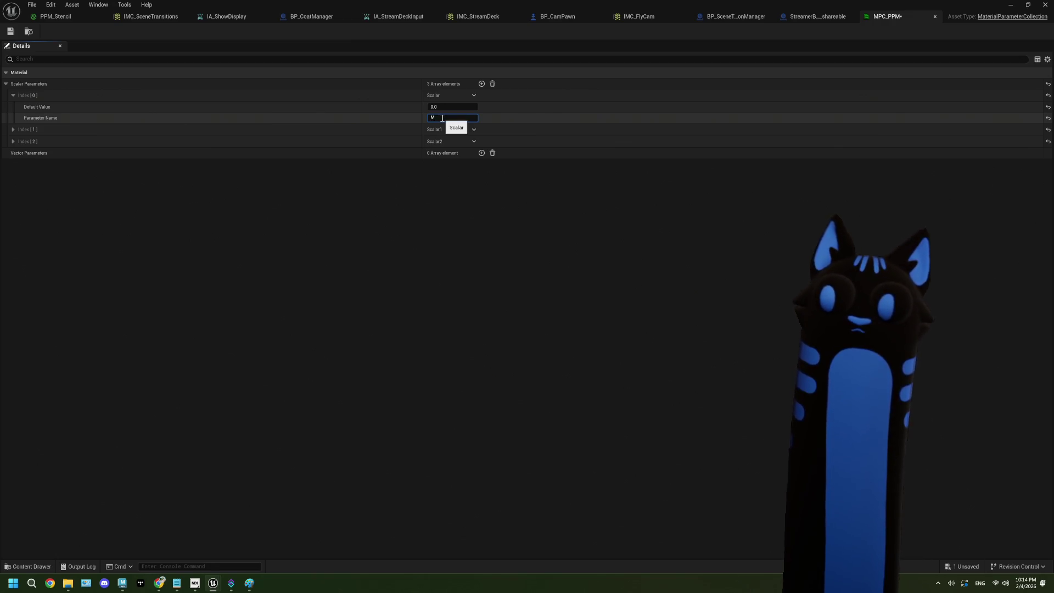
key(BackSpace)
text(O)
text(reenScreen)
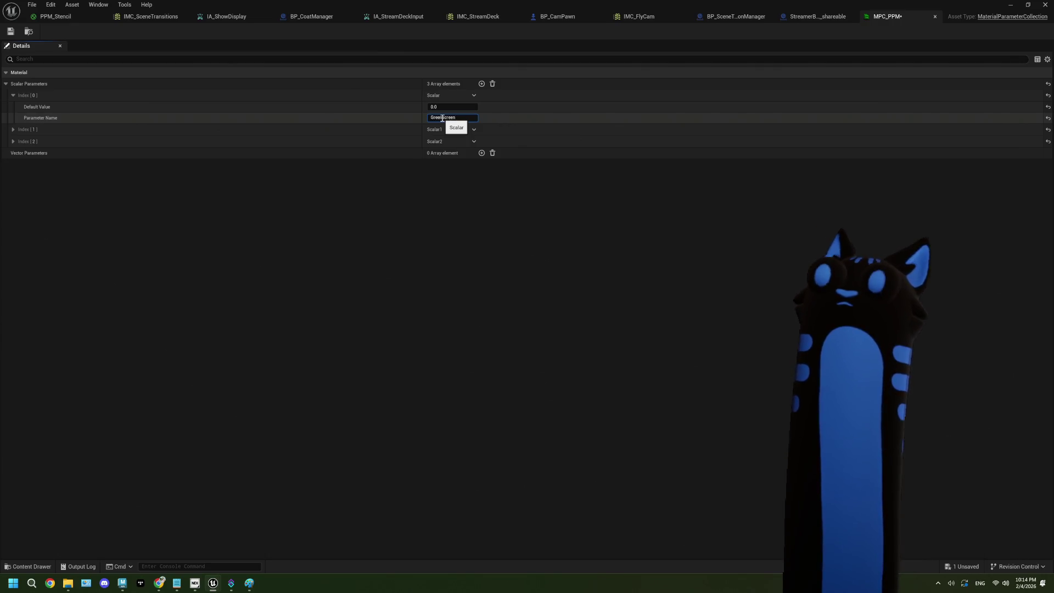
key(Return)
click(10, 31)
Name the second scalar parameter Display Capture and expand the third parameter.
click(13, 130)
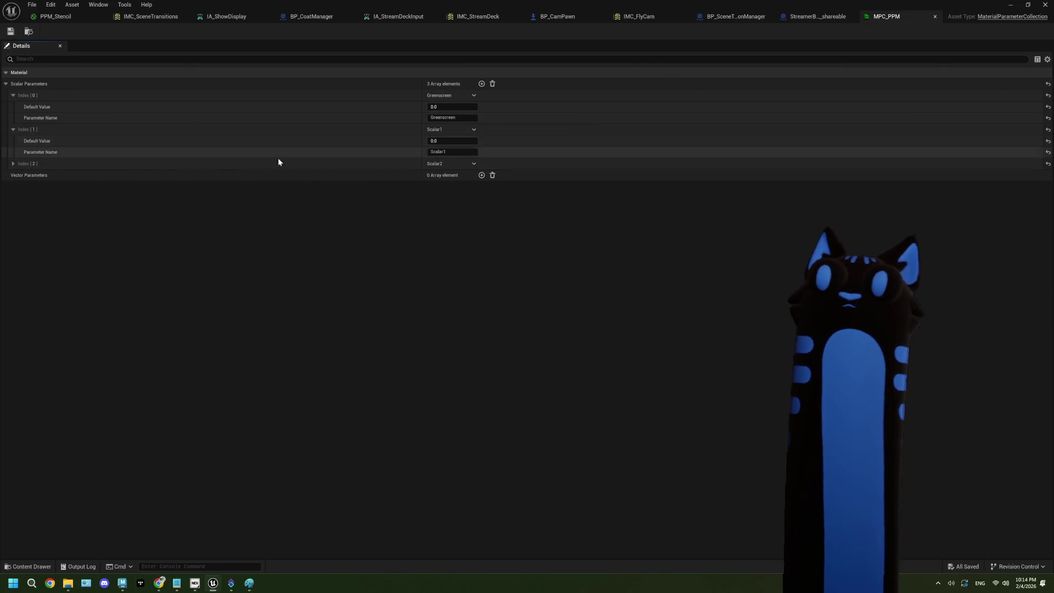
click(445, 152)
text(DisplayCapture)
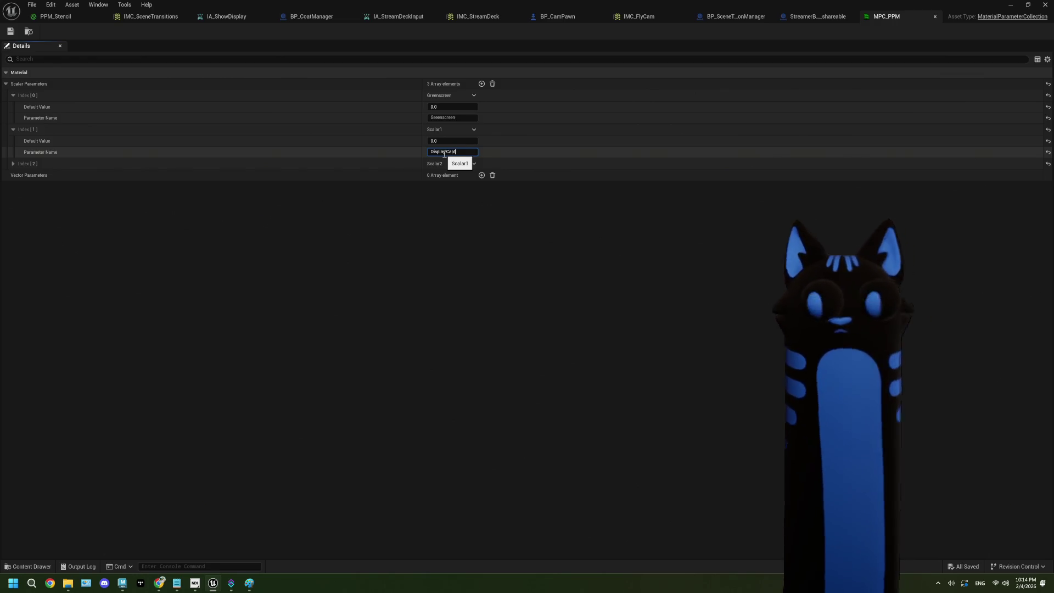
key(Return)
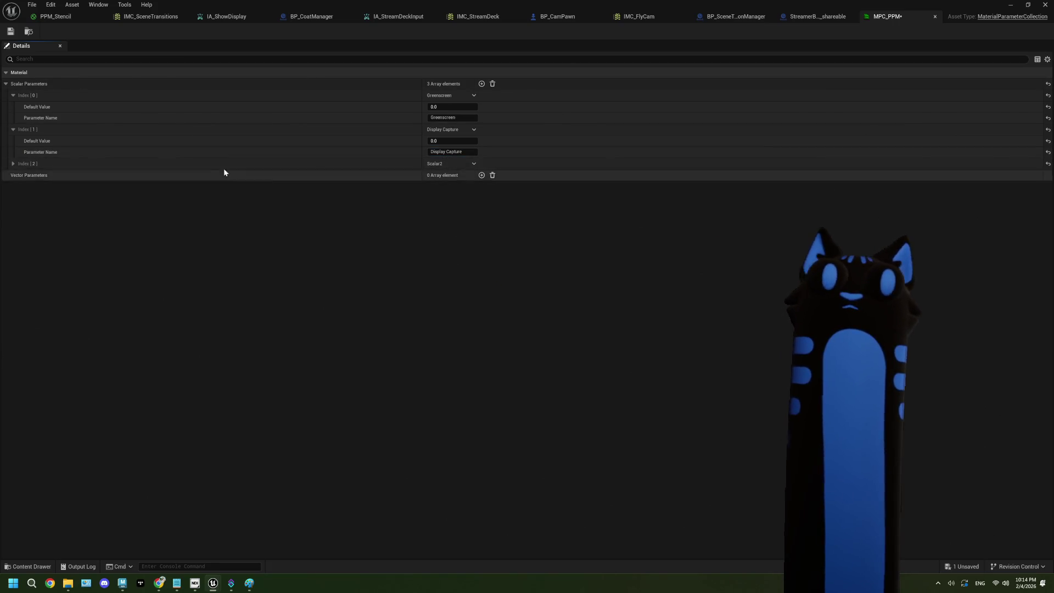
click(12, 163)
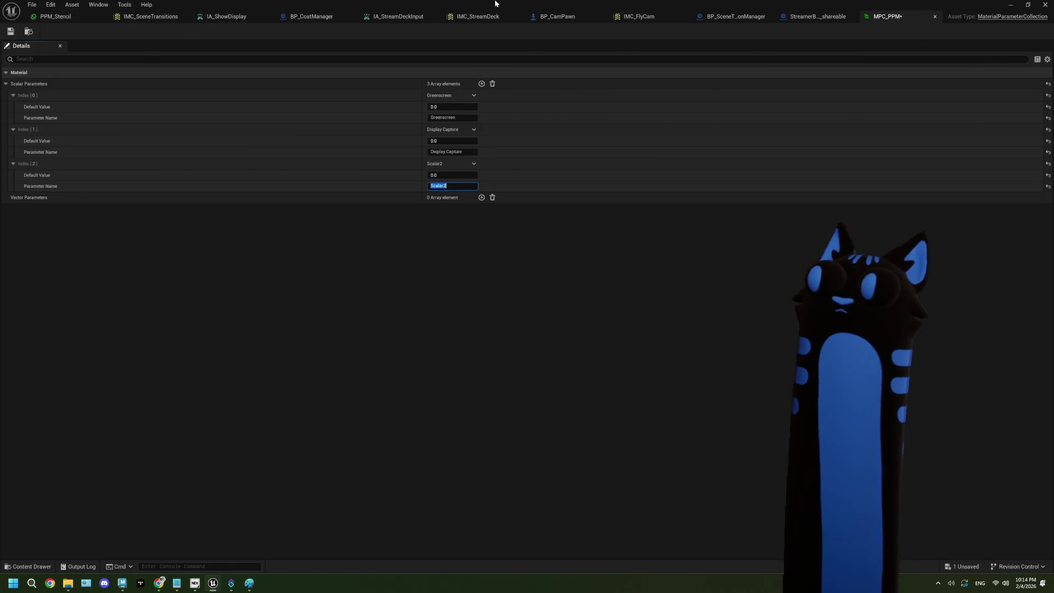
click(788, 13)
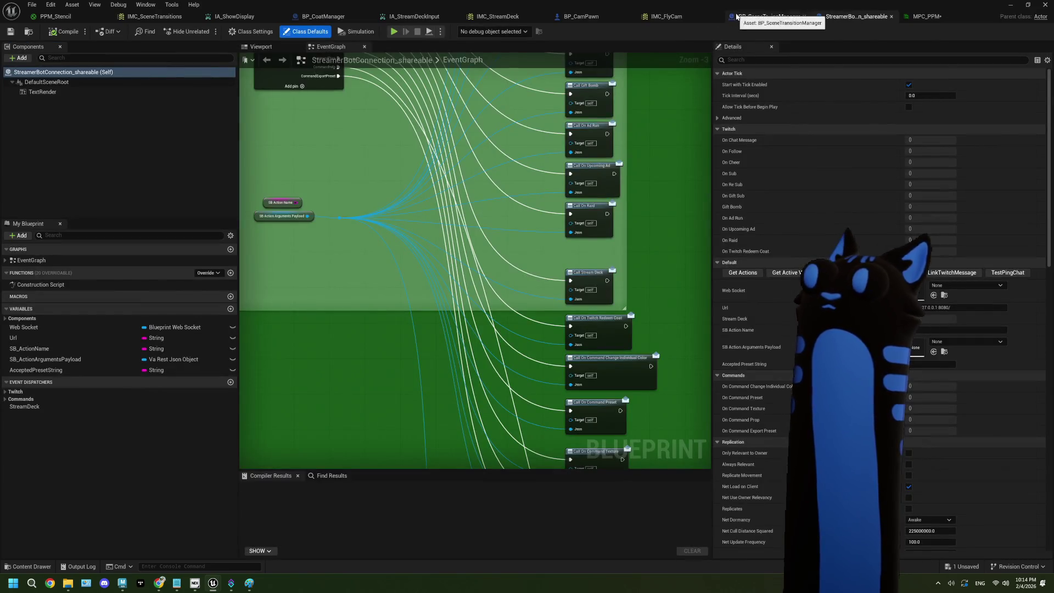
Check the BP_SceneTransitionManager graph and the MediaDisplay default value of 1.0 in PPM_Stencil.
click(771, 17)
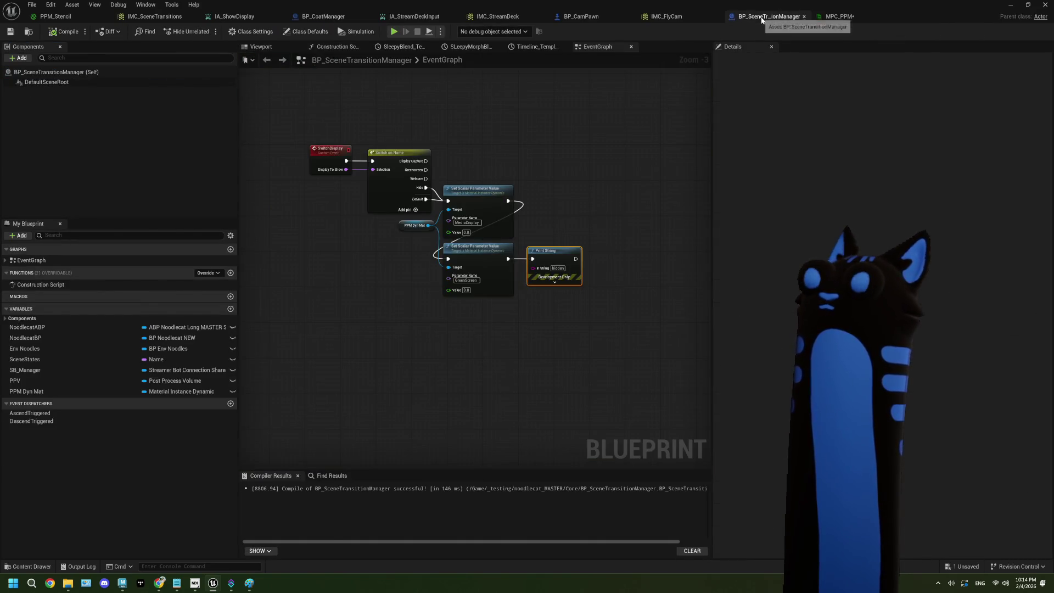
scroll(493, 182, up, 2)
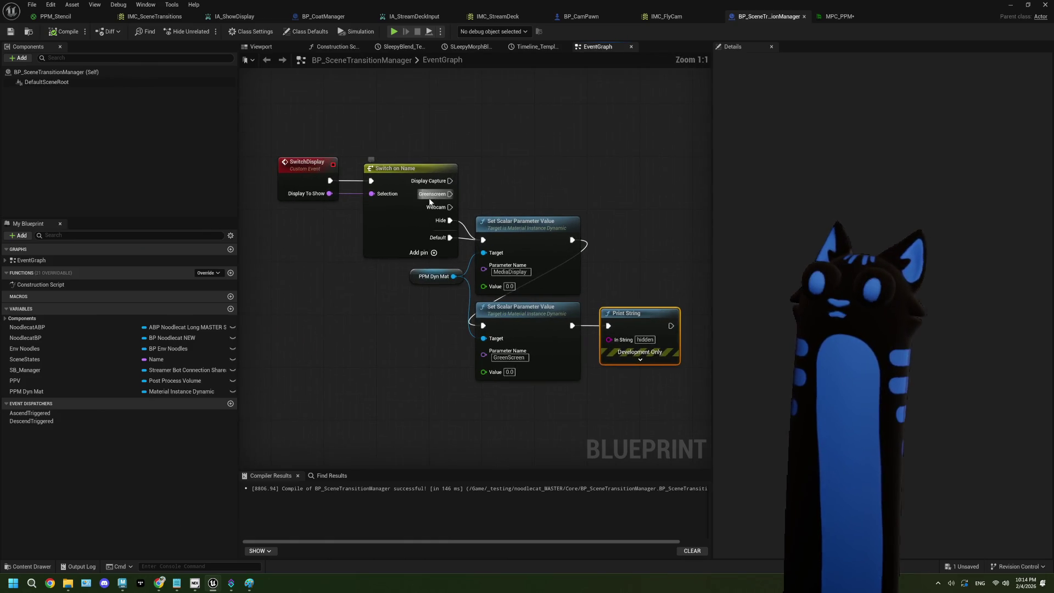
click(824, 17)
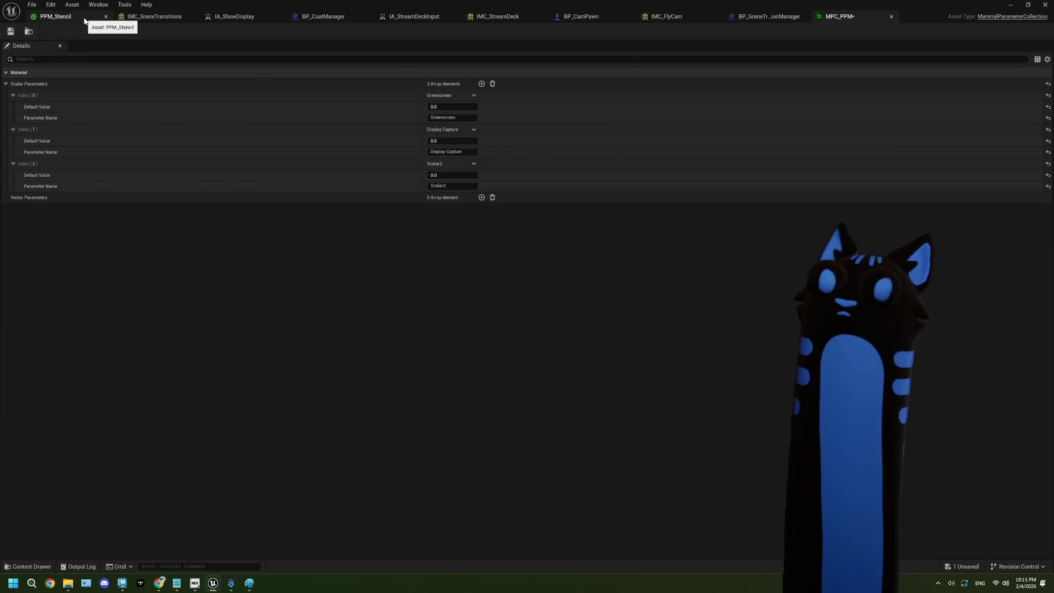
click(82, 17)
drag(423, 237, 415, 183)
drag(444, 258, 436, 315)
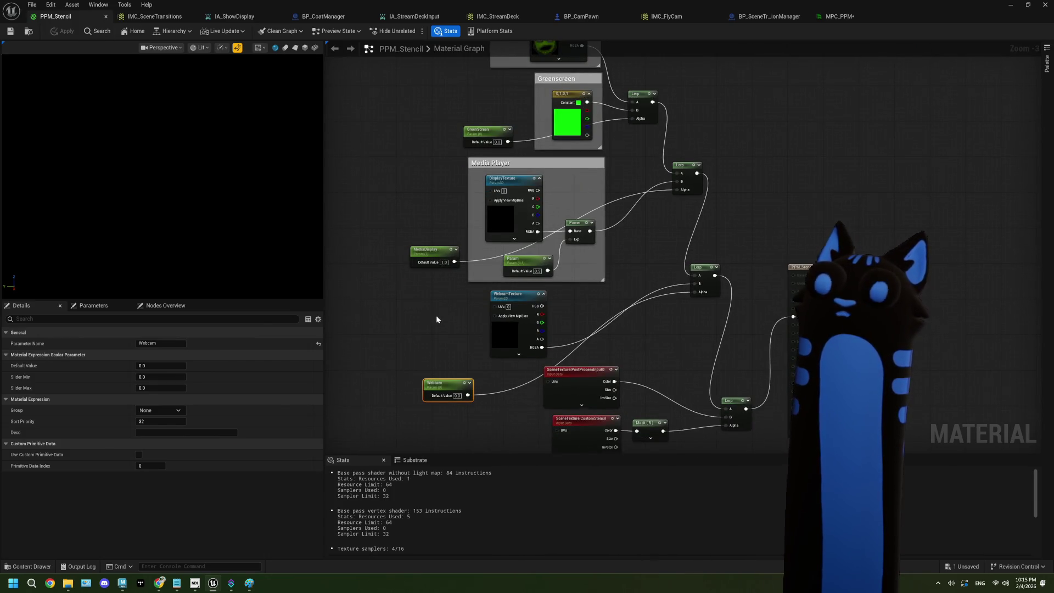
Name the third scalar parameter Webcam and give Display Capture a default value of 1.0.
click(858, 22)
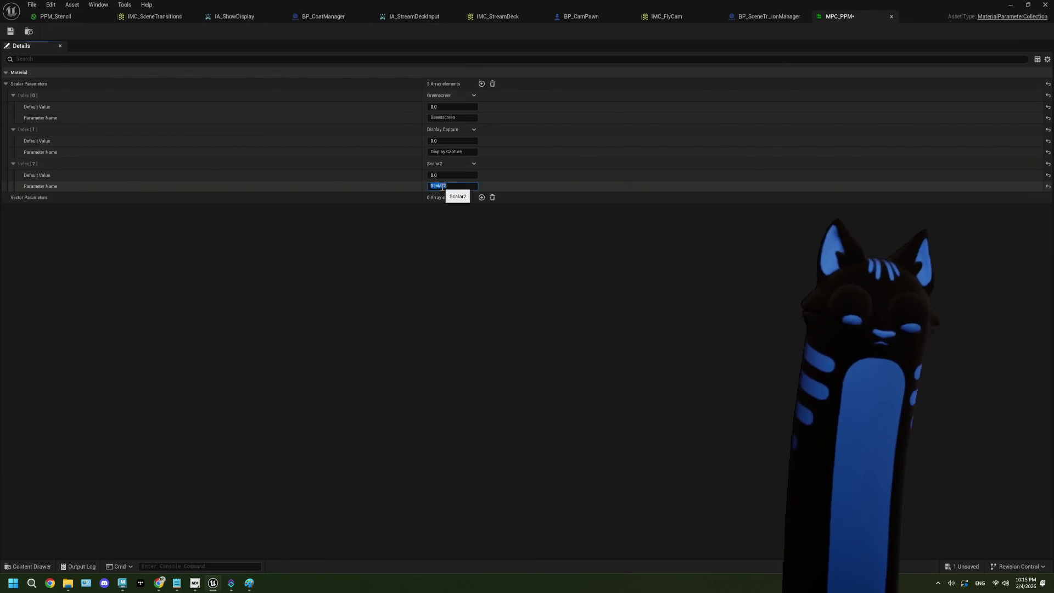
text(Webcam)
key(Return)
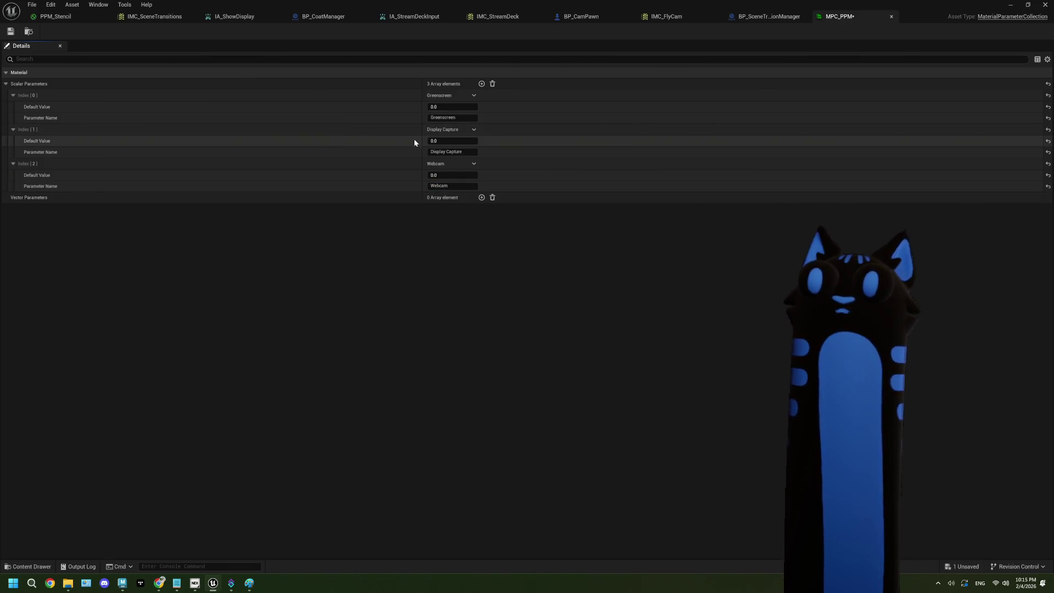
text(1)
key(Return)
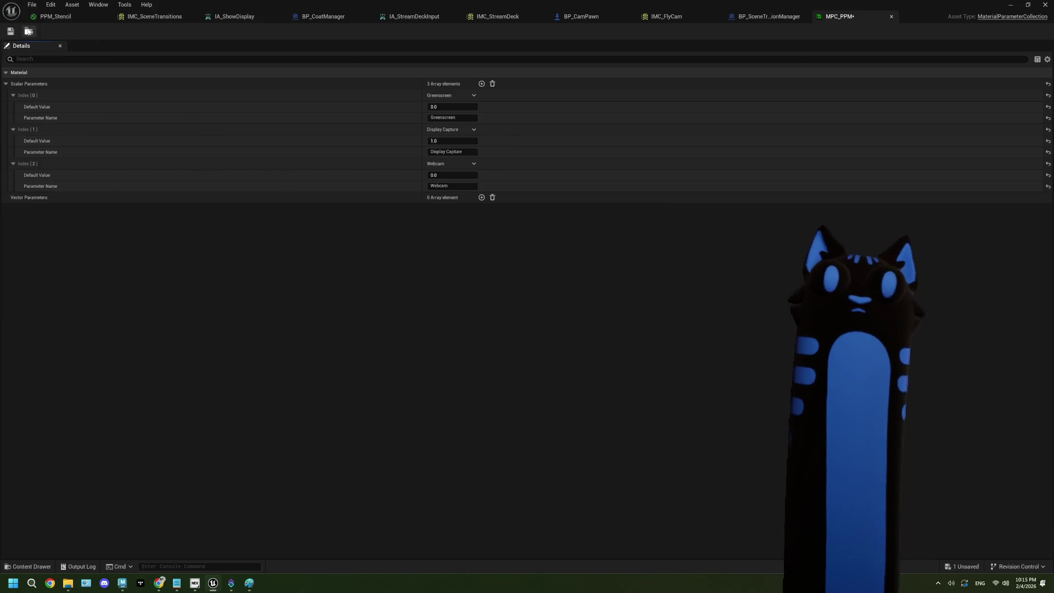
click(73, 17)
scroll(423, 234, down, 4)
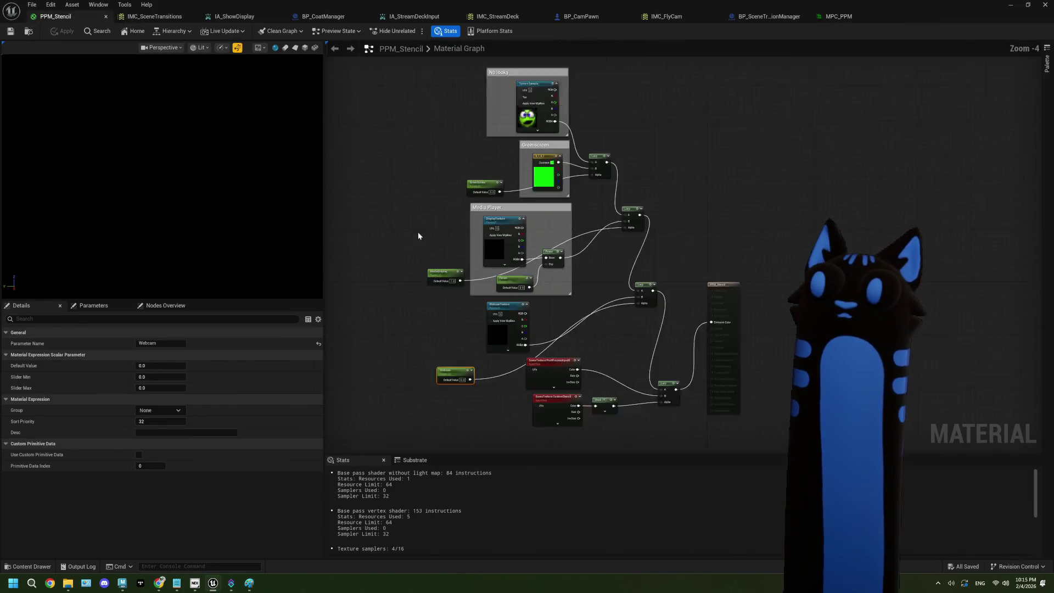
Delete the old GreenScreen, MediaDisplay and Webcam parameter nodes from PPM_Stencil.
scroll(454, 216, up, 1)
drag(447, 155, 513, 184)
key(Delete)
drag(466, 262, 485, 380)
key(Delete)
scroll(424, 286, up, 2)
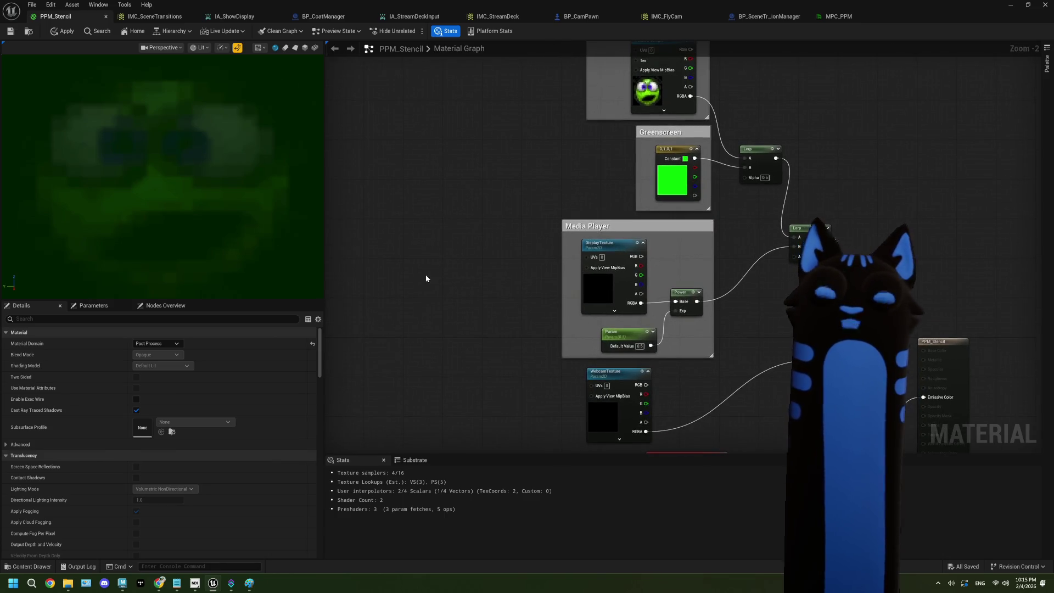
Add an MPC_PPM Greenscreen collection parameter node wired to the upper Lerp's Alpha.
right_click(426, 183)
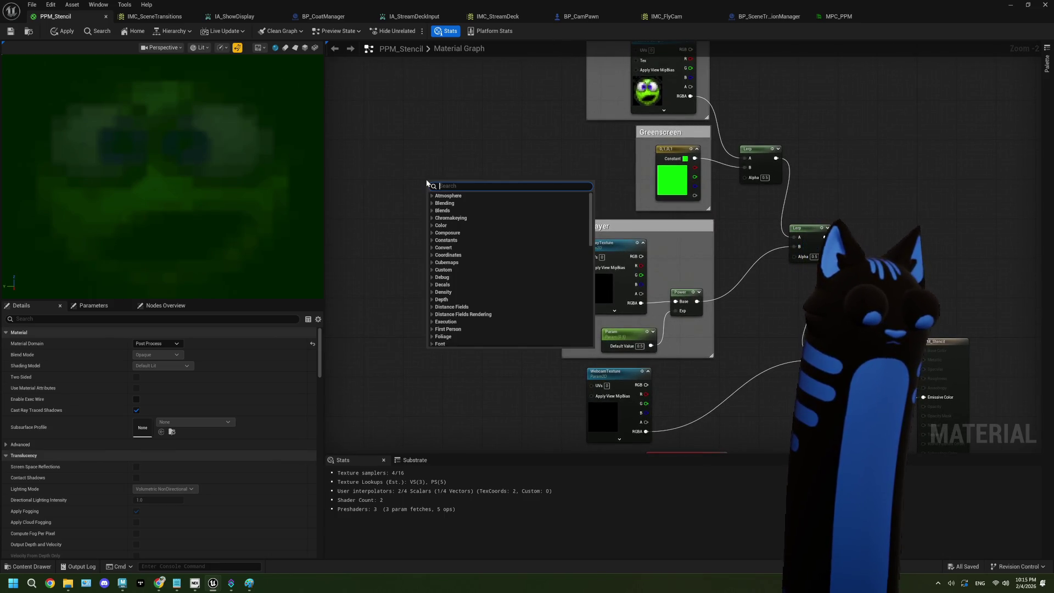
text(material )
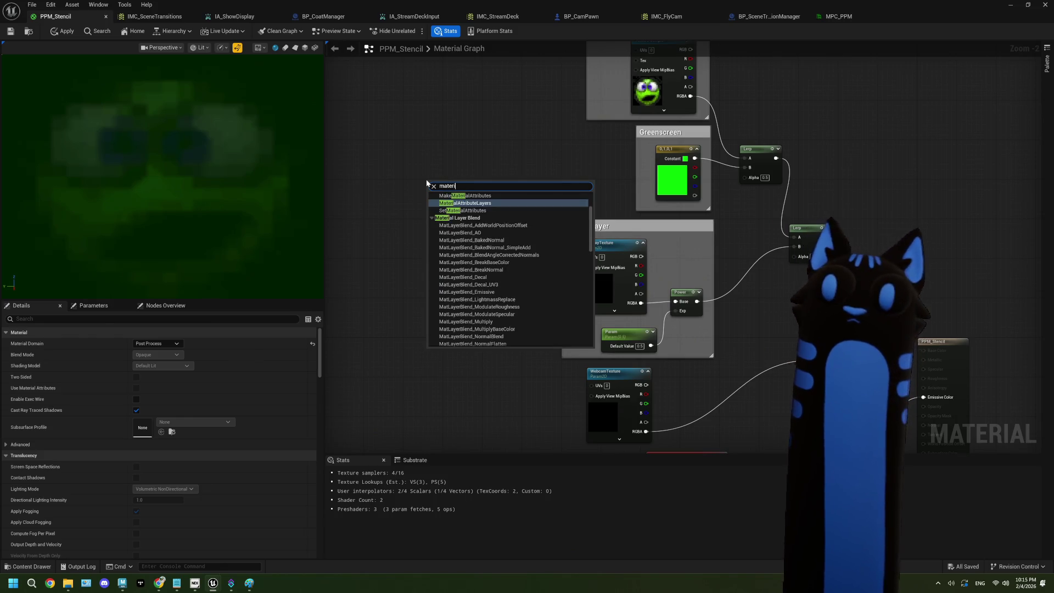
text(par)
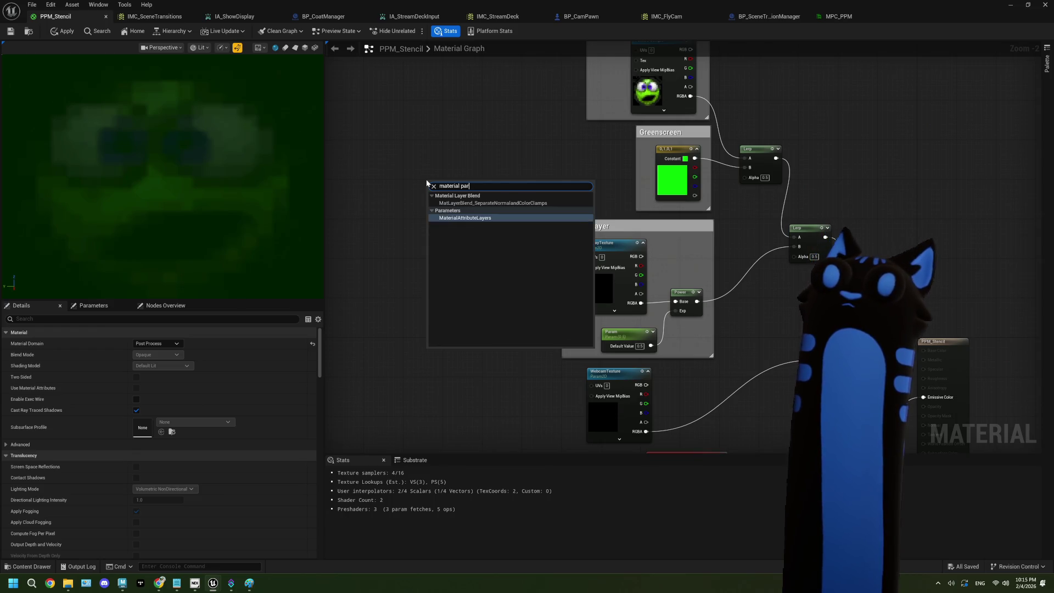
key(BackSpace)
key(BackSpace)
key(BackSpace)
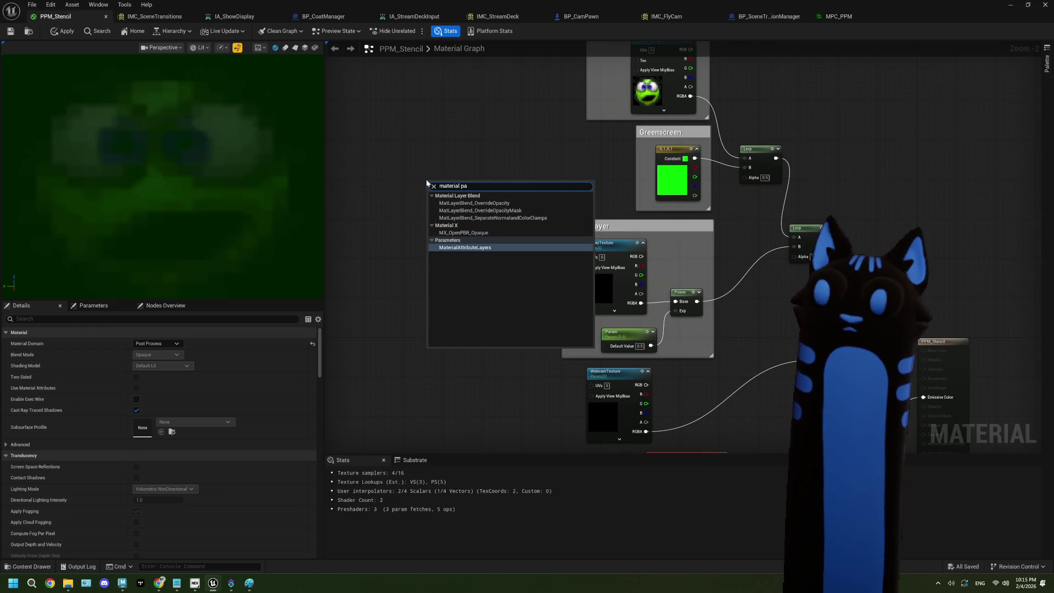
text(mp)
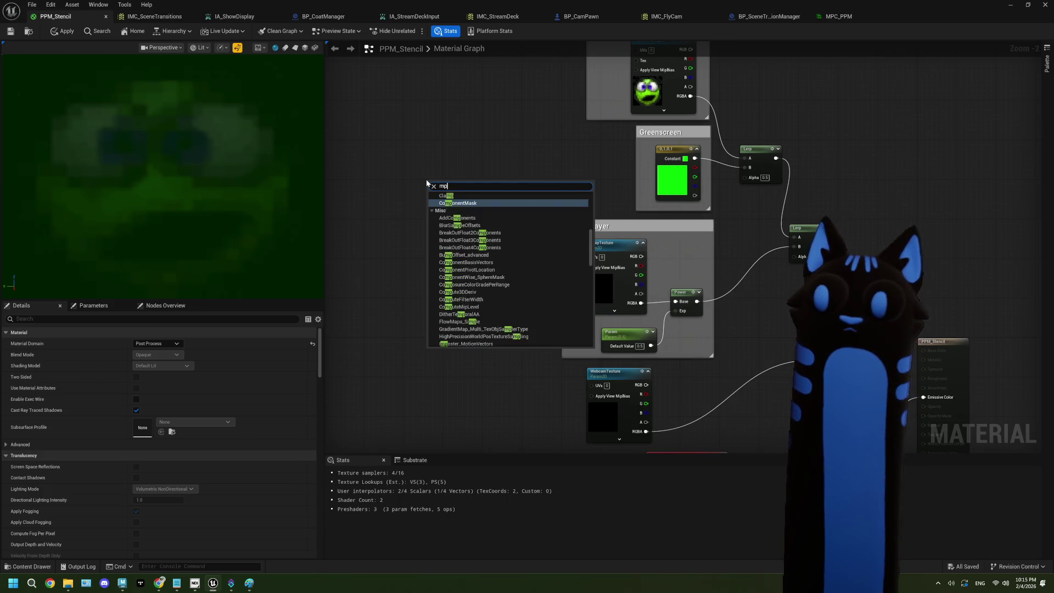
key(BackSpace)
key(BackSpace)
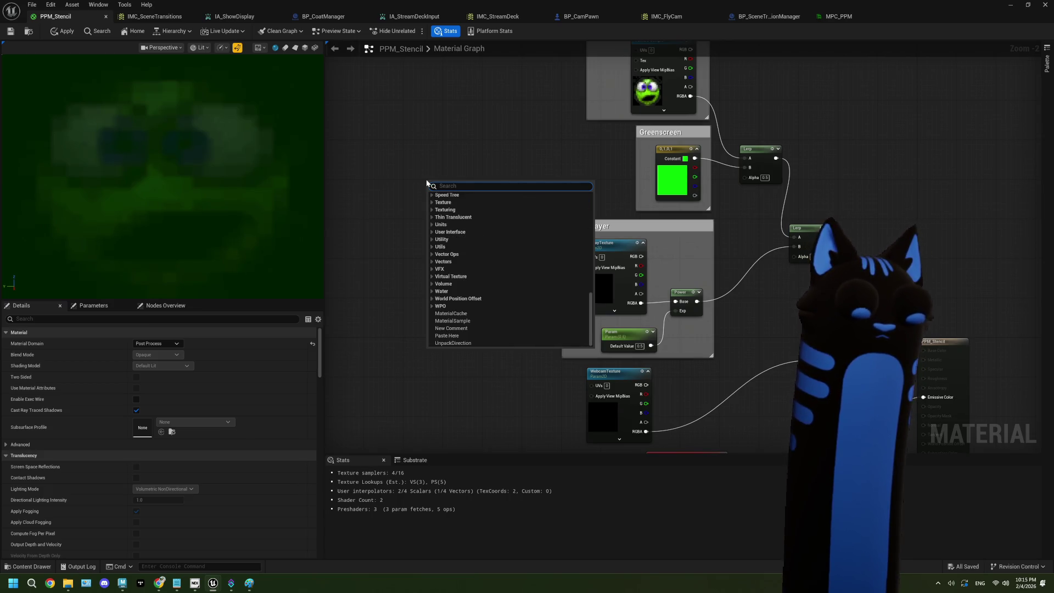
text(coll)
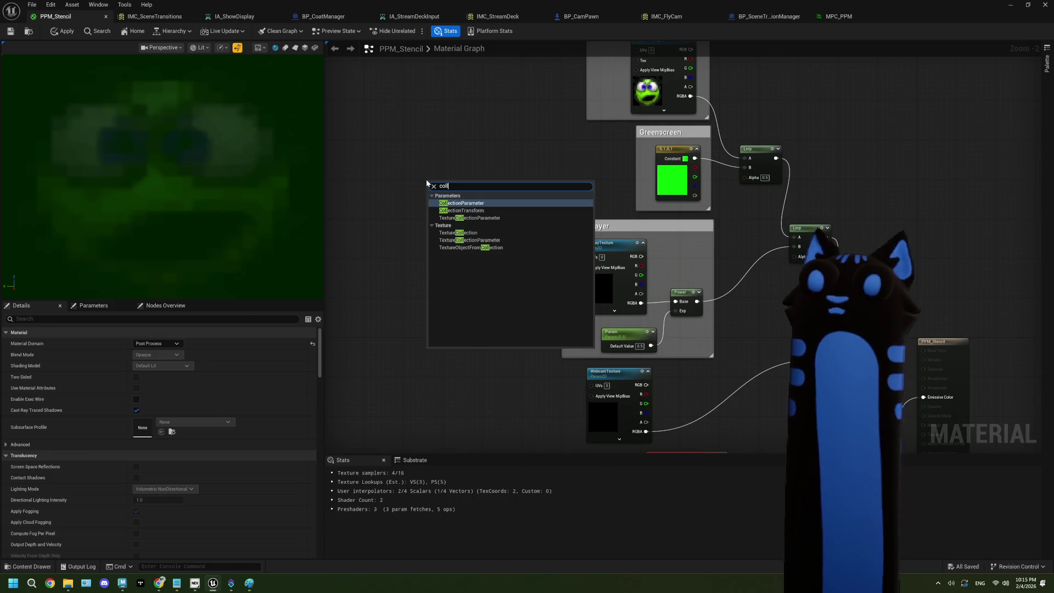
click(468, 207)
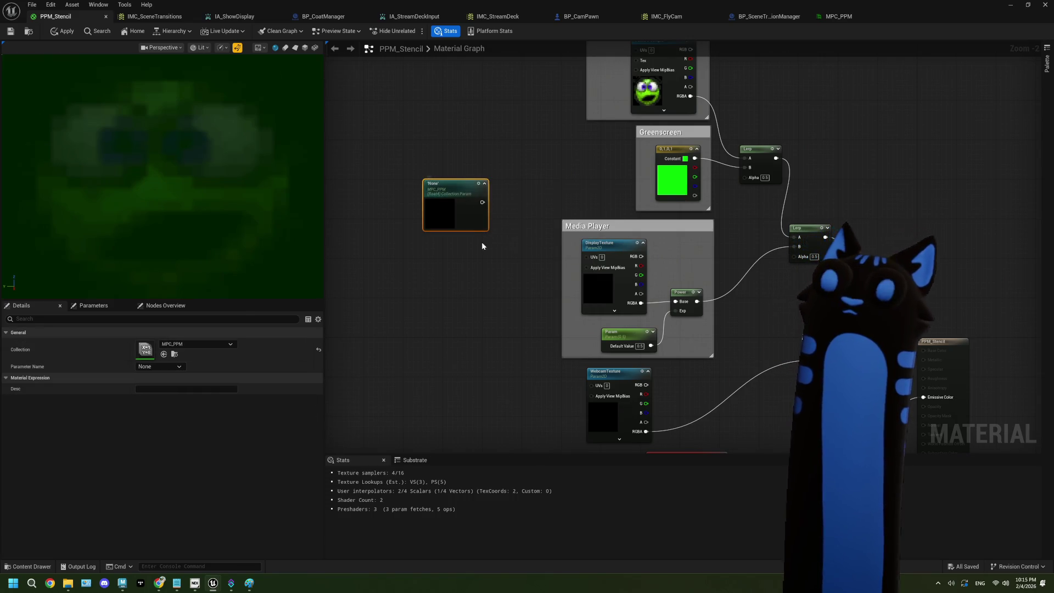
click(159, 366)
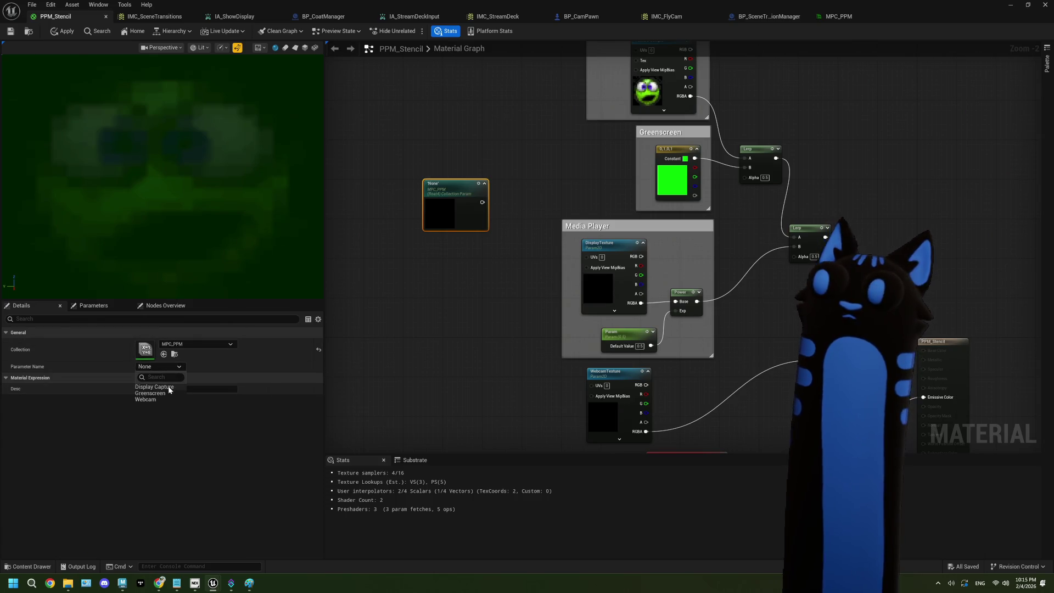
click(150, 393)
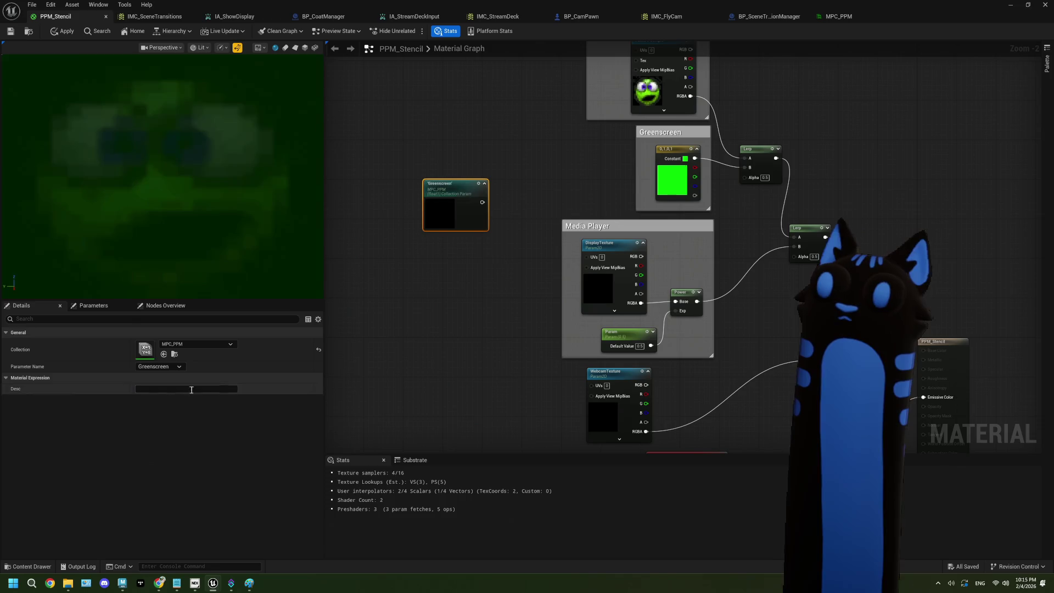
mouse_move(482, 202)
mouse_down()
mouse_move(556, 207)
mouse_move(755, 179)
mouse_up()
drag(450, 191, 588, 170)
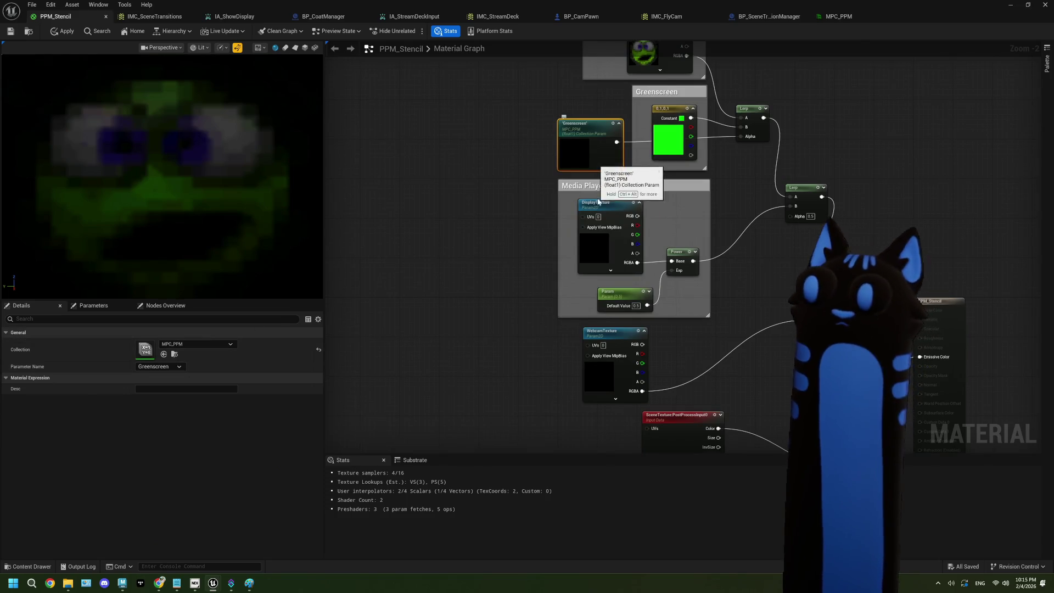
Duplicate it as a Display Capture node feeding the middle Lerp's Alpha.
key(ctrl+d)
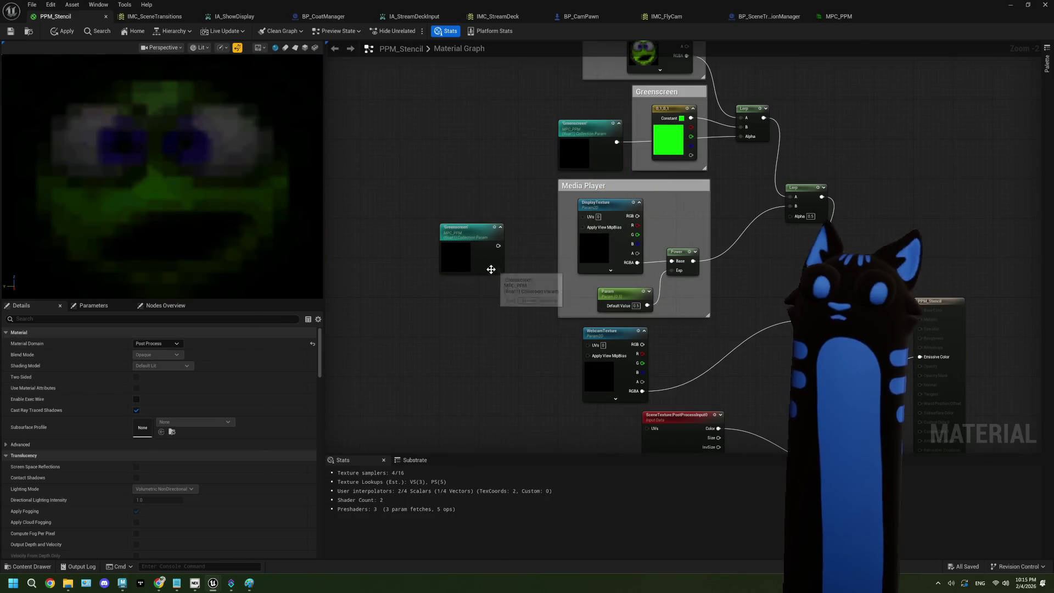
click(179, 367)
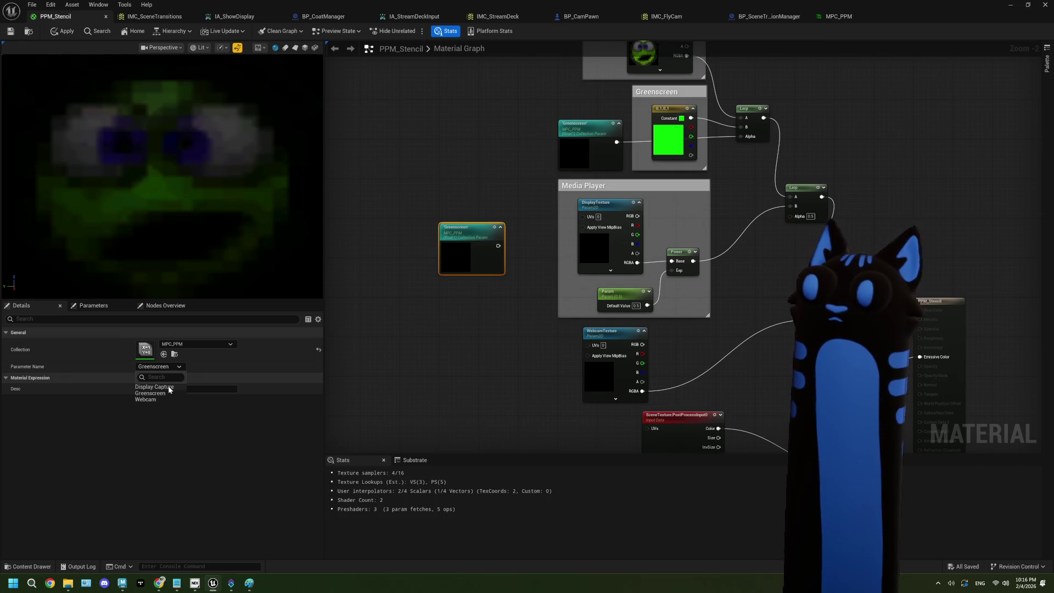
click(155, 387)
mouse_move(499, 246)
mouse_down()
mouse_move(764, 236)
mouse_move(789, 219)
mouse_up()
drag(460, 371, 431, 323)
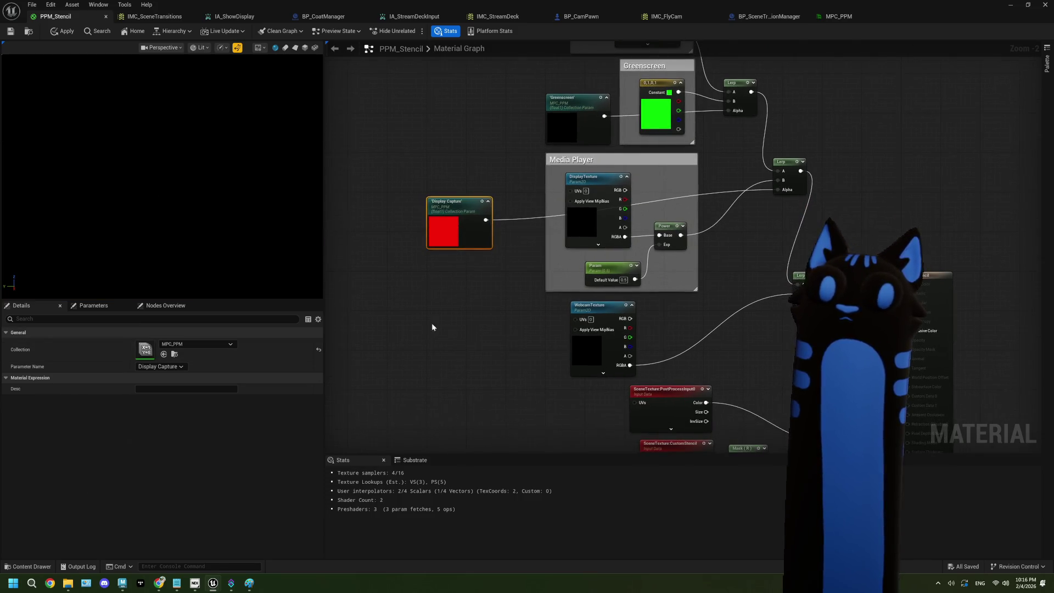
Add a third Greenscreen collection parameter node beside the Webcam texture, wire it, and save.
key(ctrl+d)
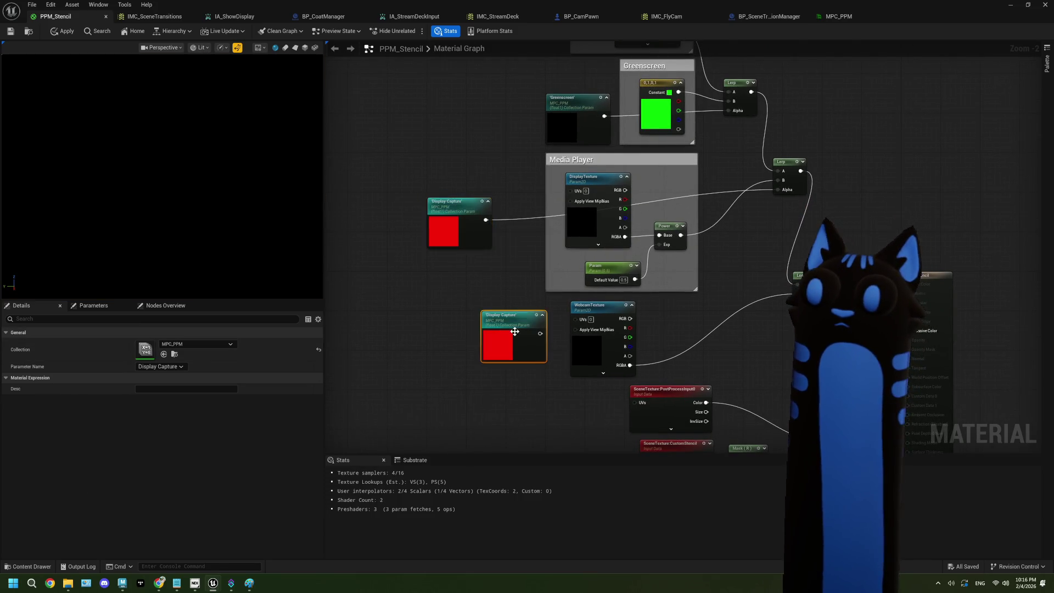
drag(514, 331, 485, 331)
click(165, 367)
click(150, 393)
drag(511, 333, 798, 303)
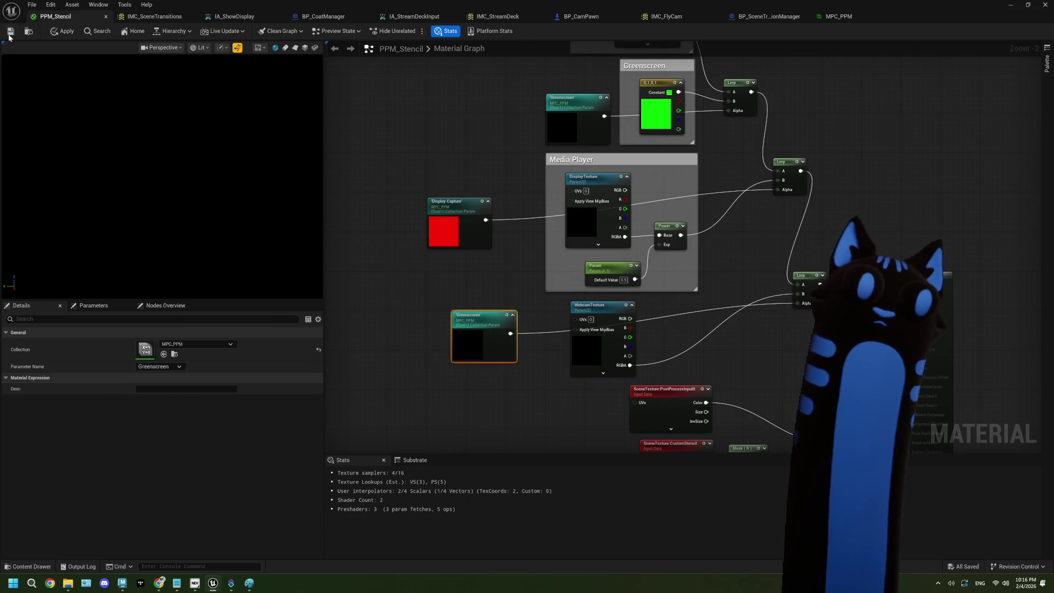
click(10, 31)
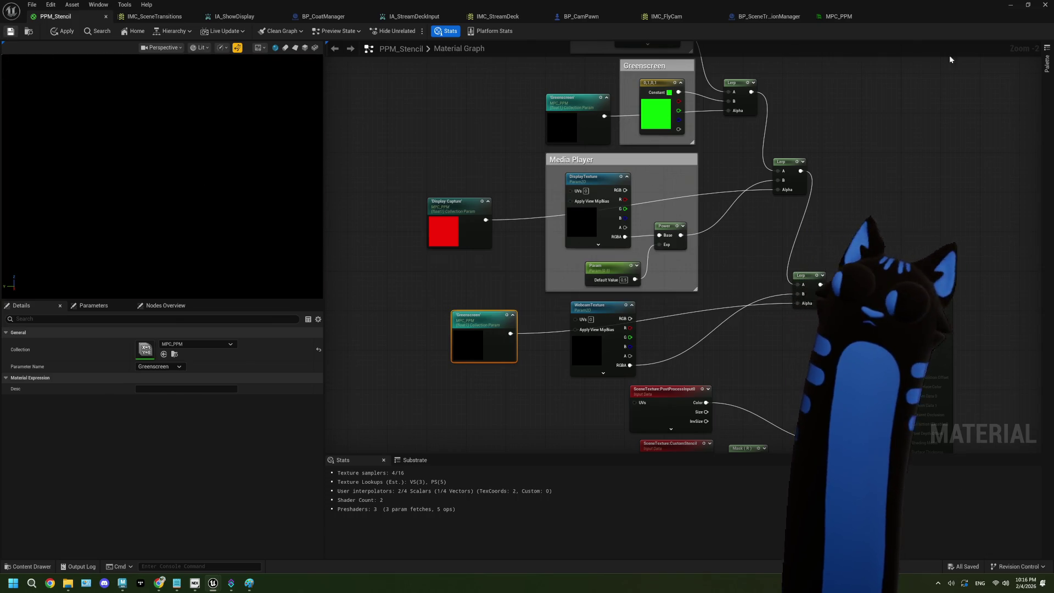
drag(791, 77, 795, 195)
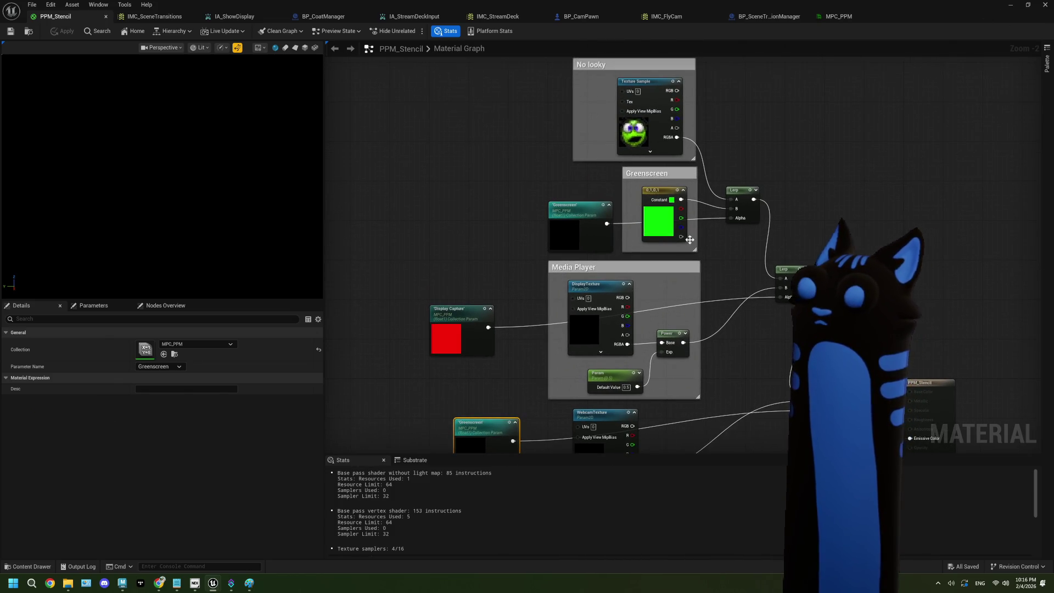
drag(720, 262, 679, 207)
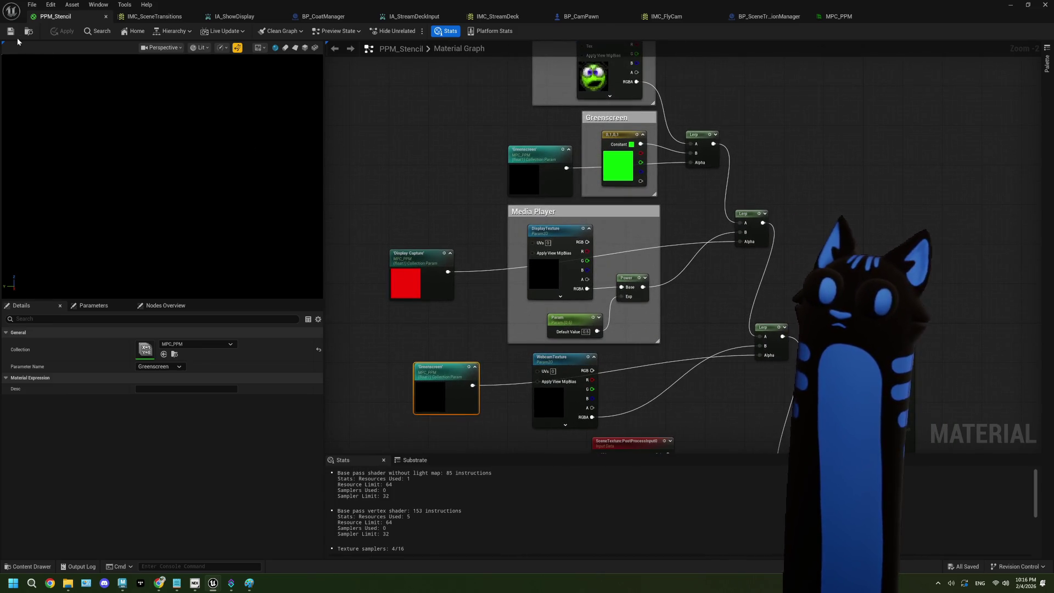
In BP_SceneTransitionManager, delete the old Set Scalar nodes, Print String and PPM Dyn Mat getter.
click(1014, 4)
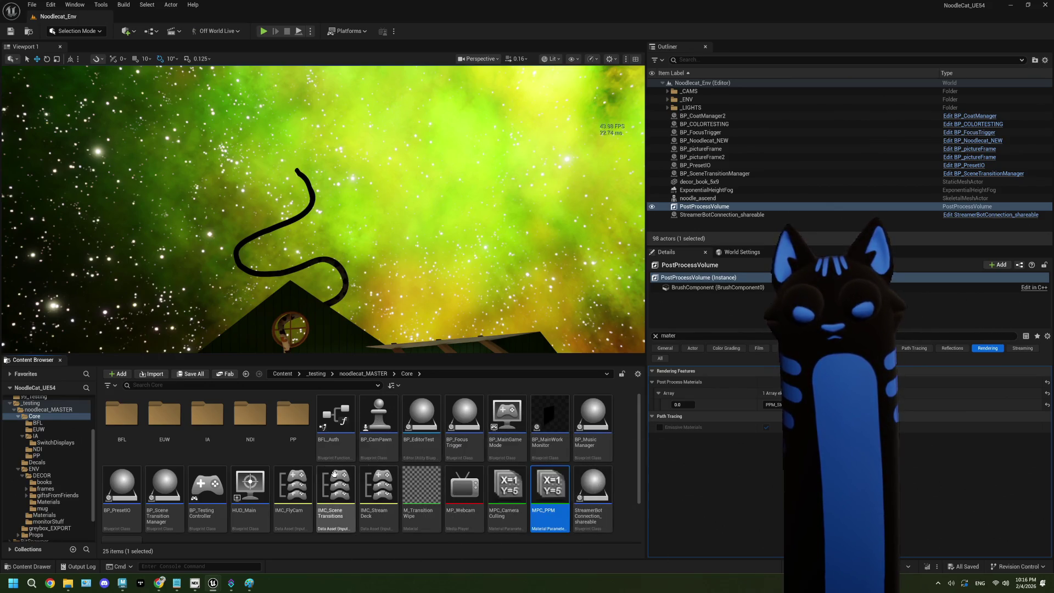
double_click(164, 486)
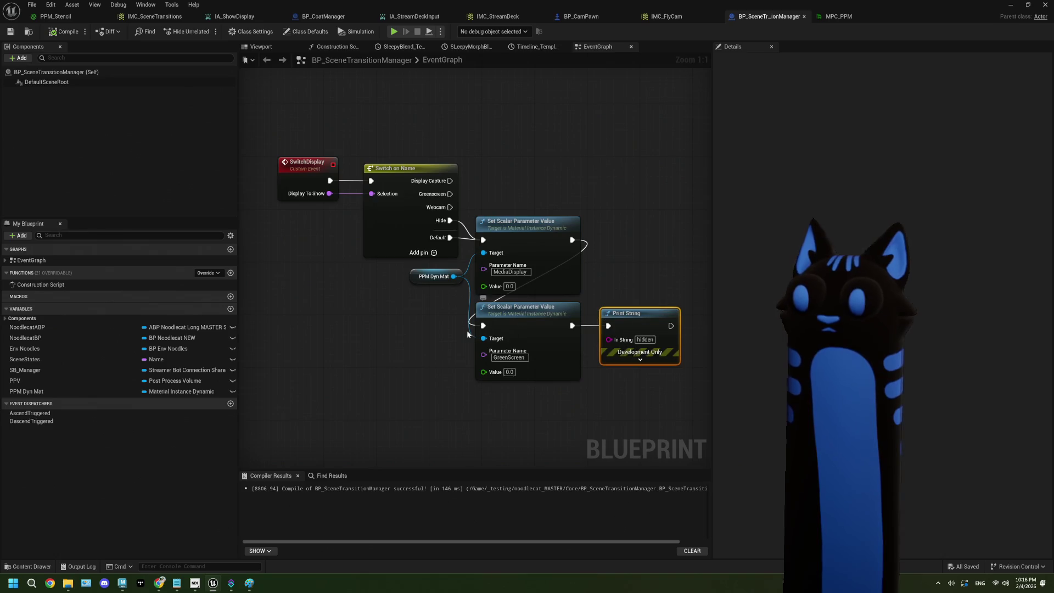
mouse_move(625, 385)
mouse_down()
mouse_move(409, 262)
mouse_move(461, 258)
mouse_move(444, 283)
mouse_up()
key(Delete)
click(417, 275)
key(Delete)
Add a Set Scalar Parameter Value node setting MPC_PPM Display Capture, run from the Hide case.
right_click(418, 277)
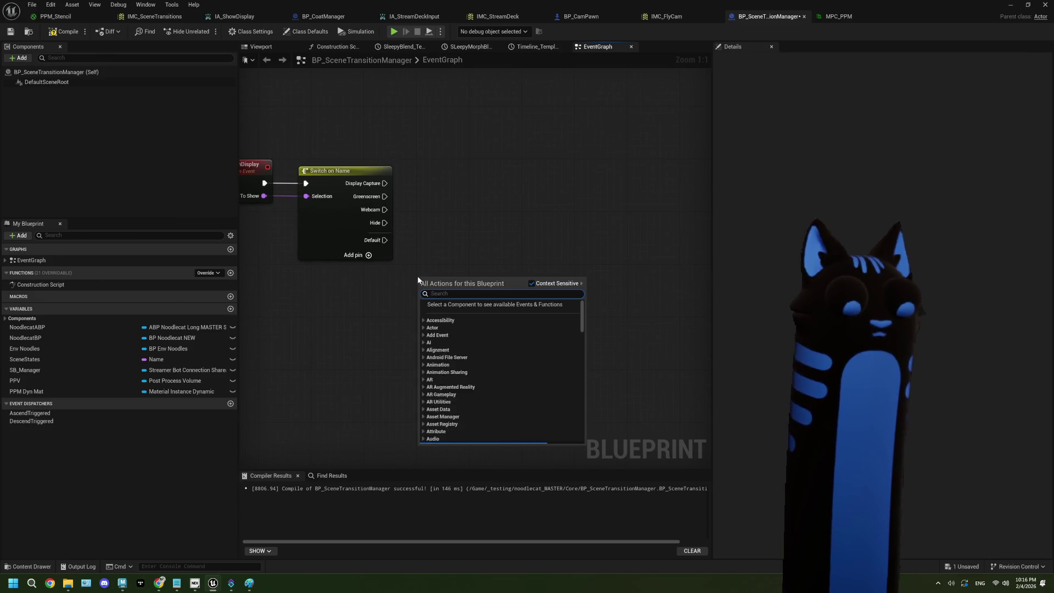
text(set parameter)
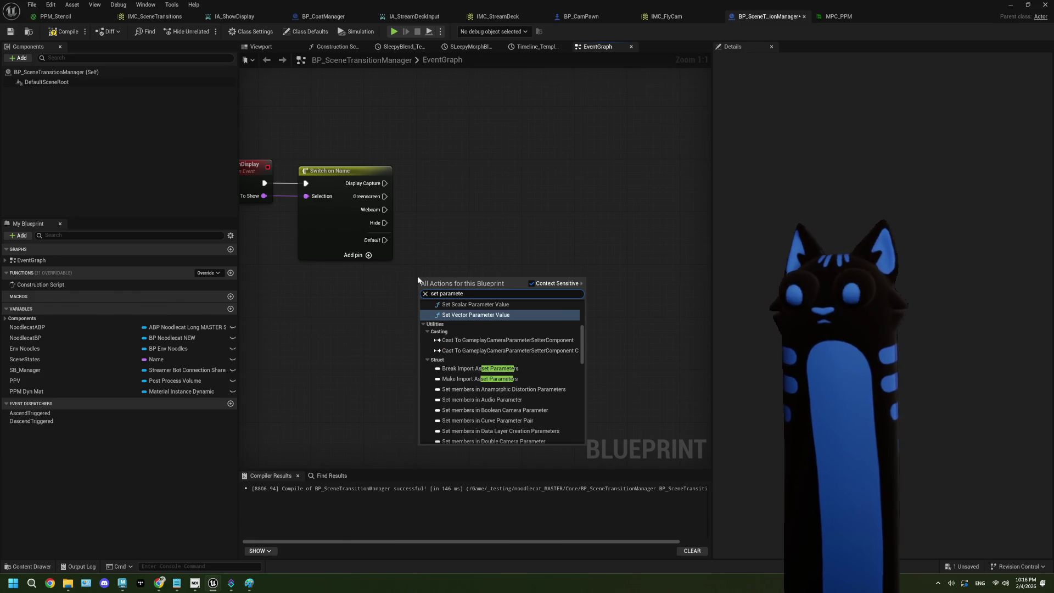
text(r)
click(551, 320)
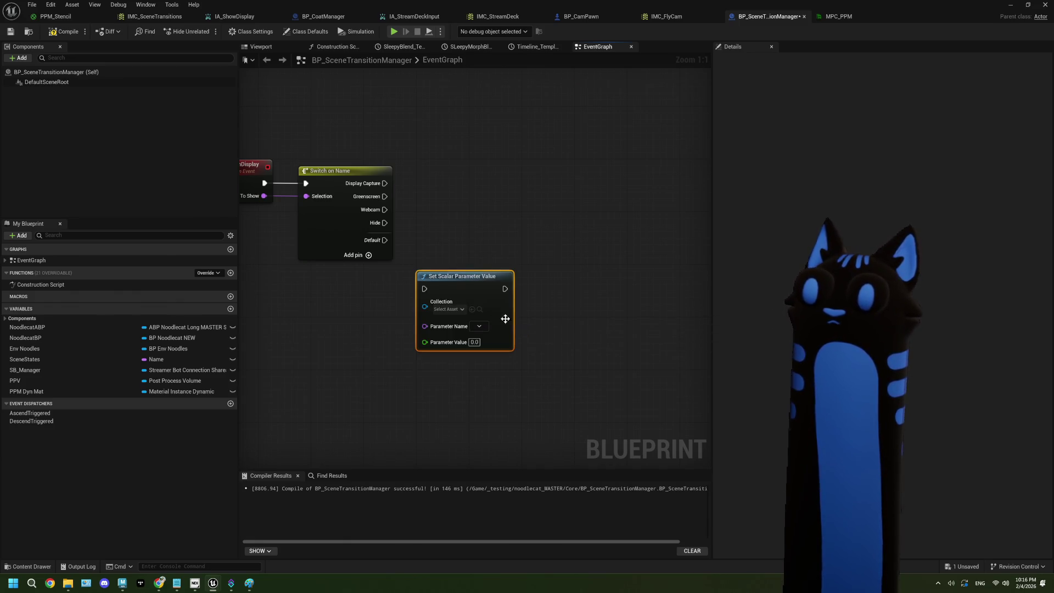
click(448, 311)
click(515, 382)
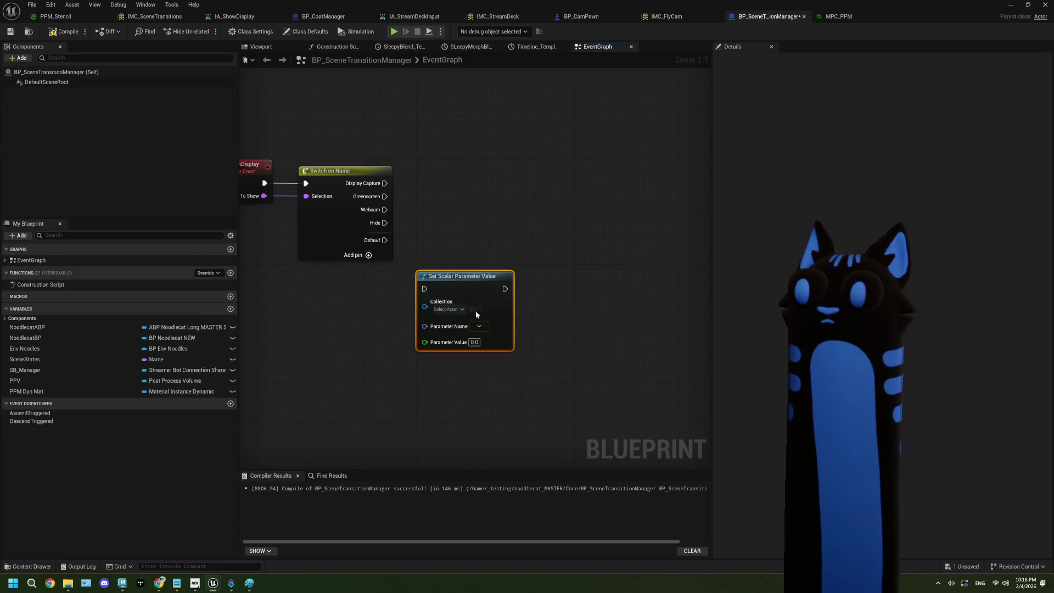
drag(473, 287, 486, 267)
mouse_move(440, 293)
mouse_down()
mouse_move(454, 246)
mouse_move(491, 201)
mouse_move(489, 212)
mouse_up()
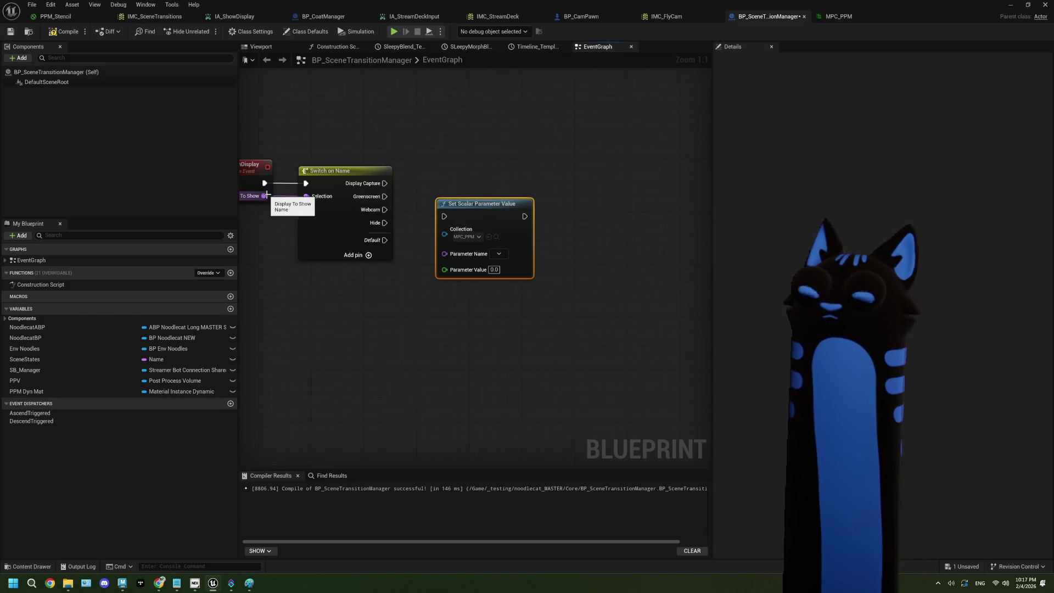
drag(264, 196, 448, 257)
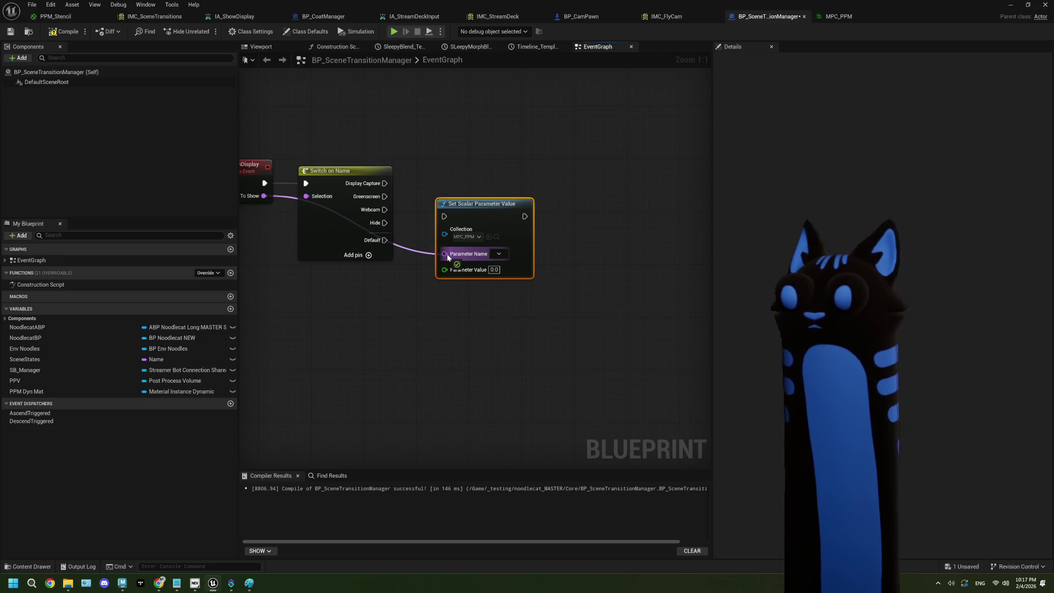
mouse_move(448, 257)
mouse_down()
mouse_move(388, 293)
mouse_move(407, 274)
mouse_up()
mouse_move(387, 223)
mouse_down()
mouse_move(475, 219)
mouse_move(454, 219)
mouse_up()
click(459, 260)
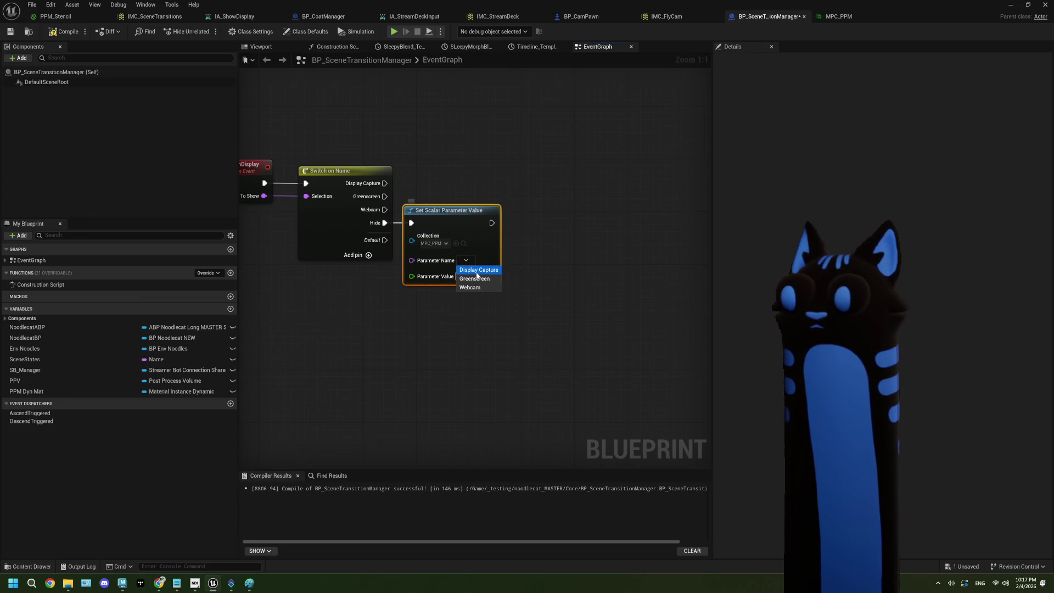
click(478, 271)
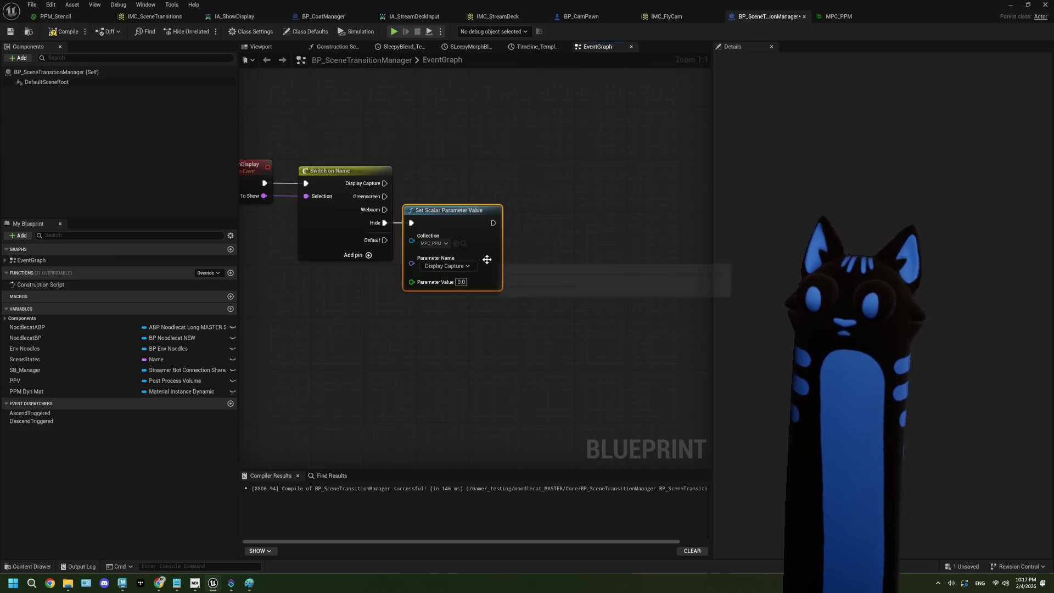
Chain a duplicate node setting Greenscreen and also run the chain from the Default case.
key(ctrl+d)
drag(534, 268, 521, 228)
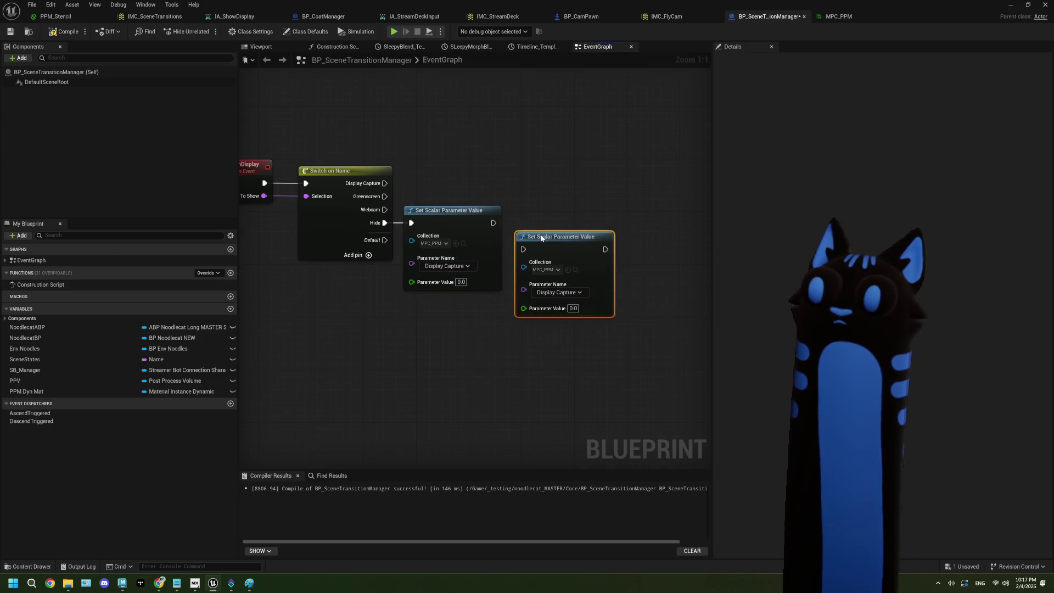
click(568, 287)
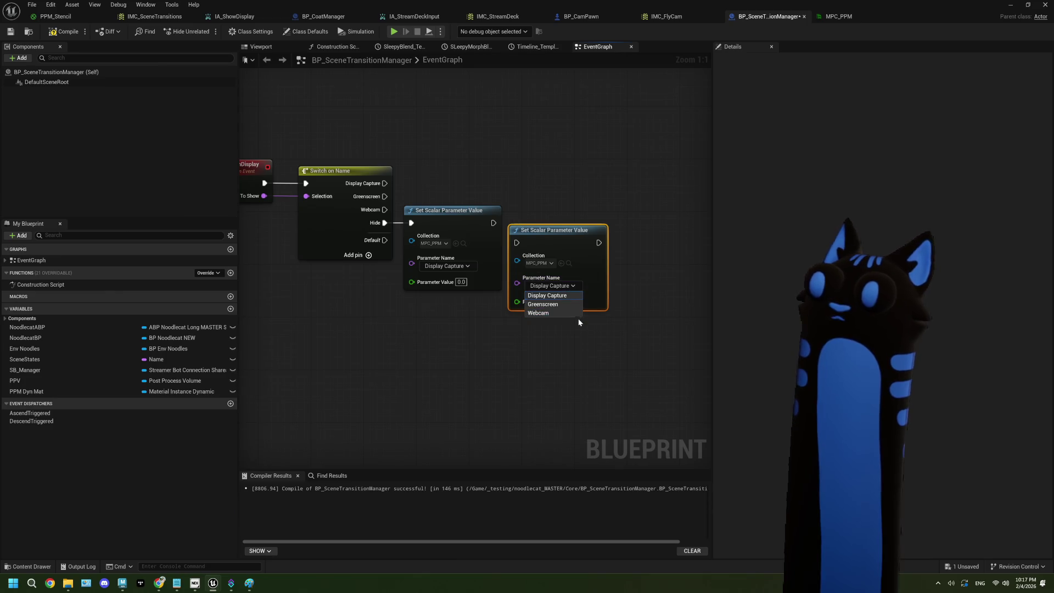
click(554, 305)
drag(519, 246, 519, 246)
drag(541, 242, 548, 222)
drag(384, 240, 411, 223)
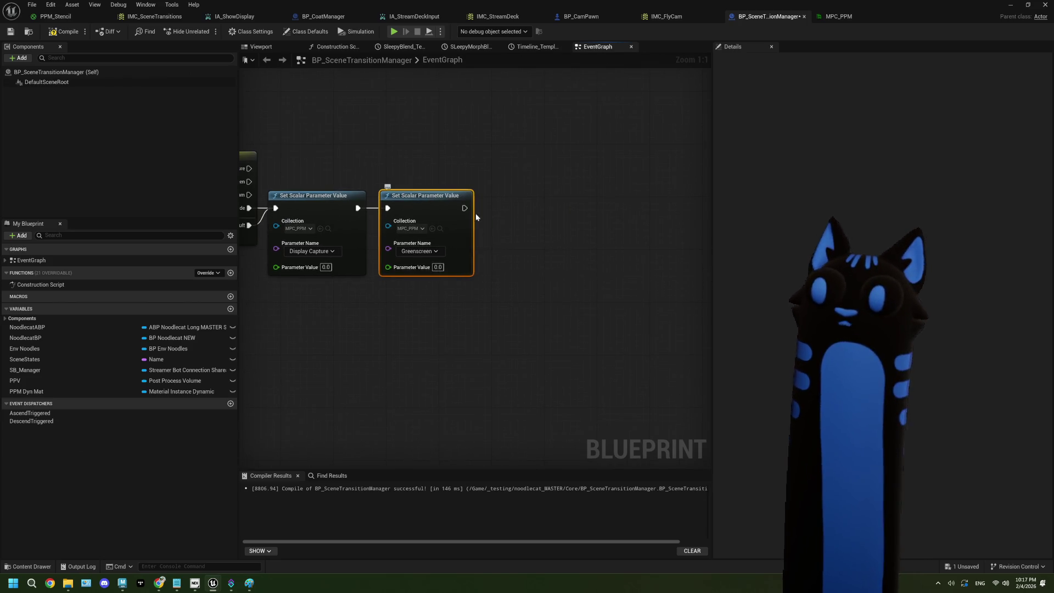
Add a third chained node setting Webcam, then compile the Blueprint.
key(ctrl+d)
drag(509, 259, 513, 210)
click(520, 251)
click(518, 268)
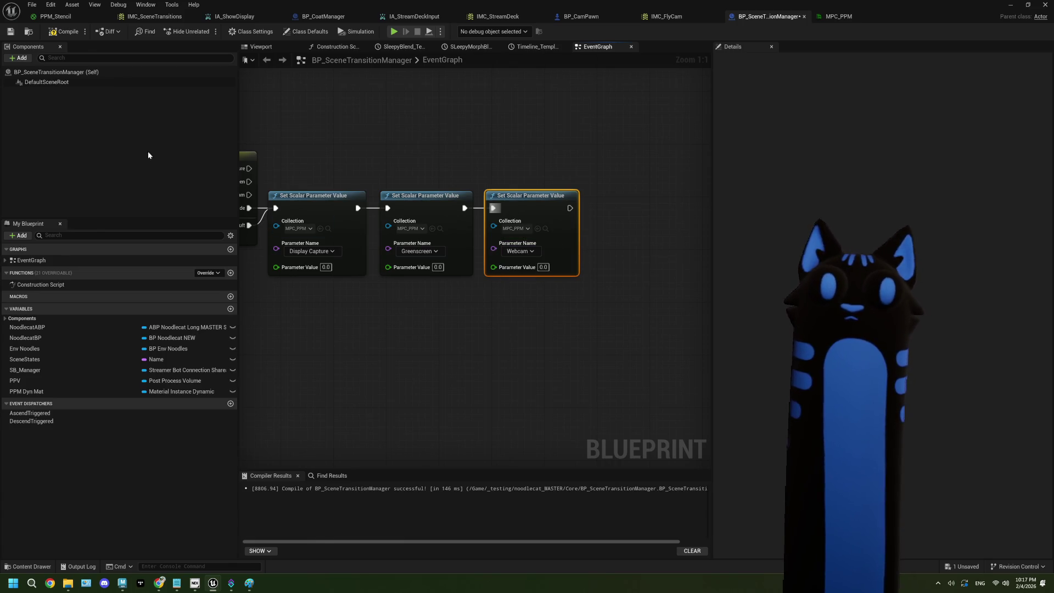
click(68, 37)
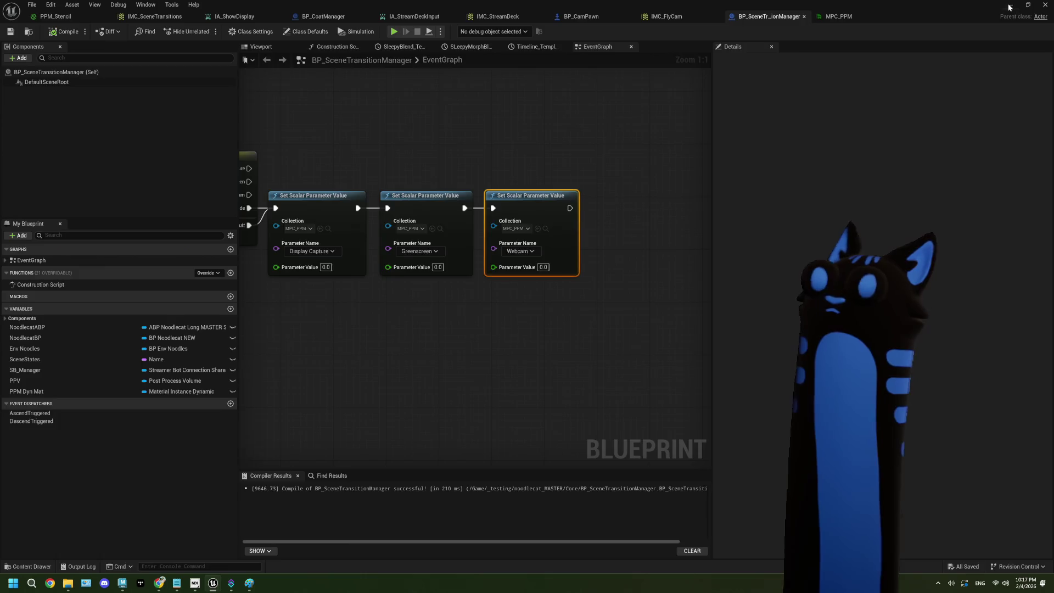
click(1011, 5)
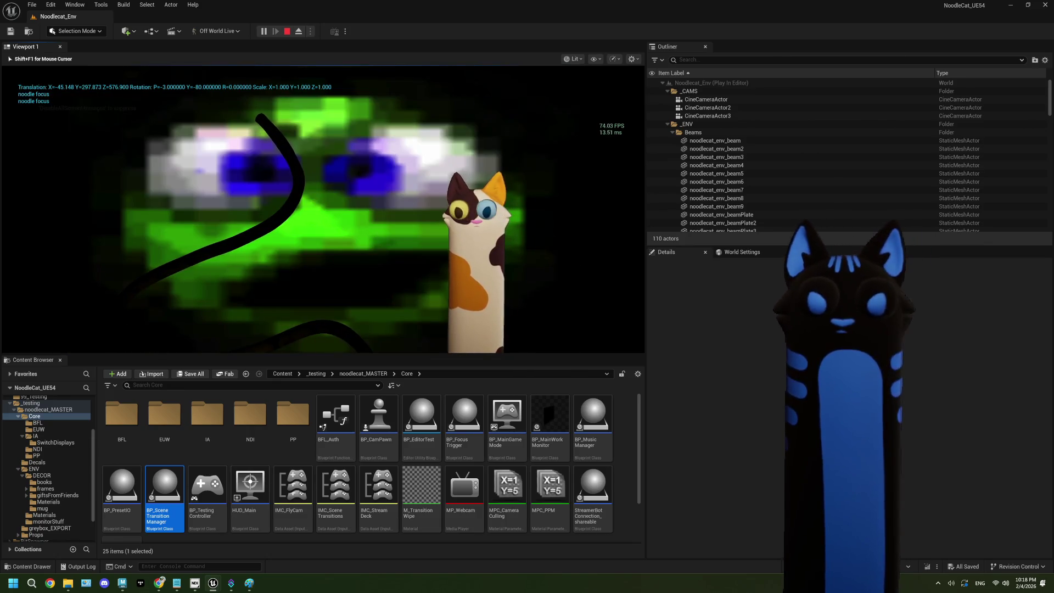
End the play-in-editor session of the level.
key(Escape)
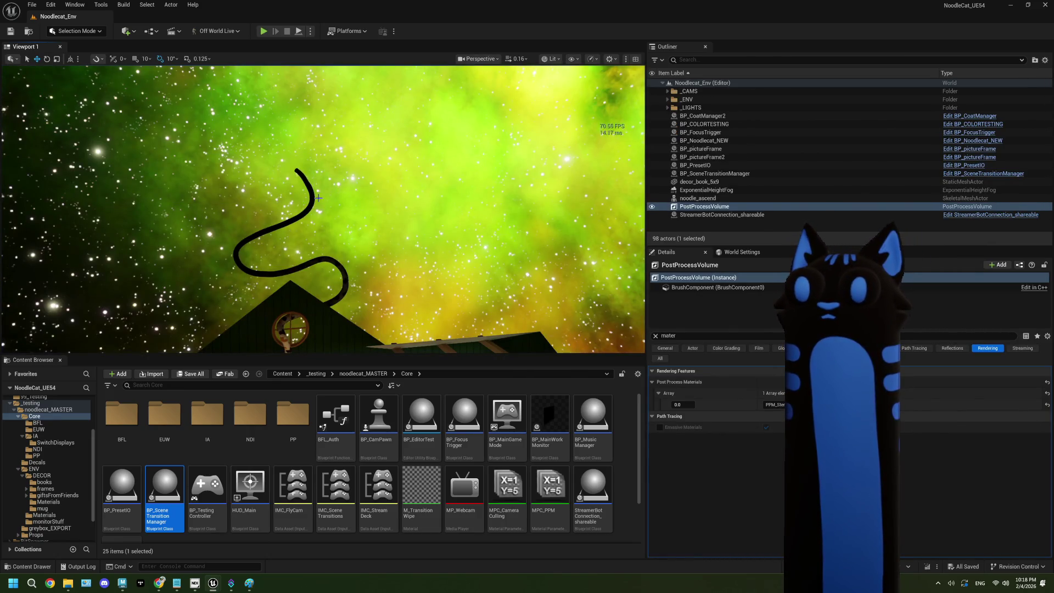
On BP_envNoodles, set noodlecat_env_noodle01's CustomDepth Stencil Value to 0 and play-test the level.
click(318, 198)
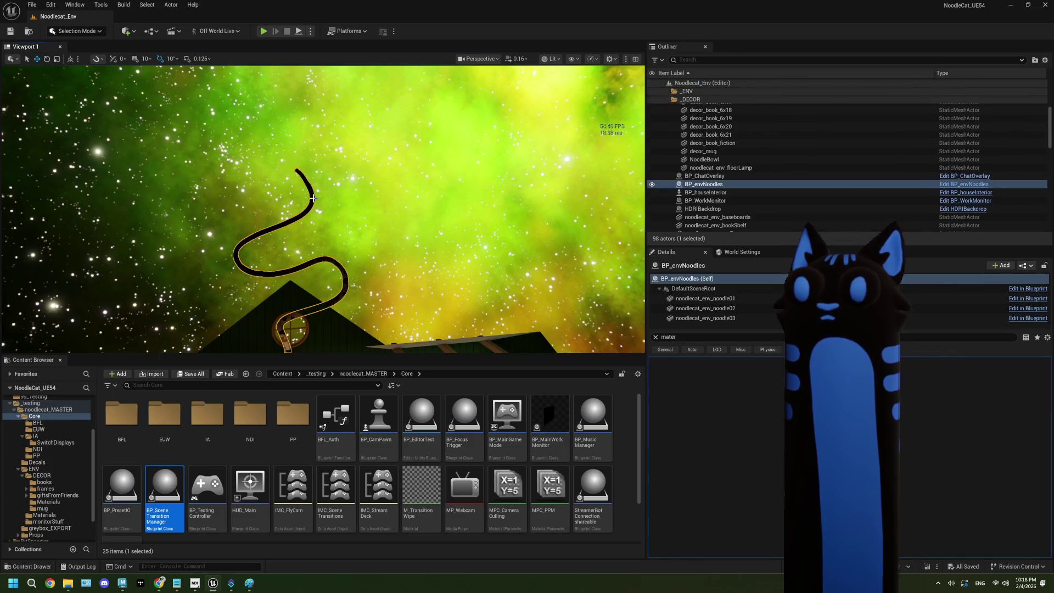
click(724, 299)
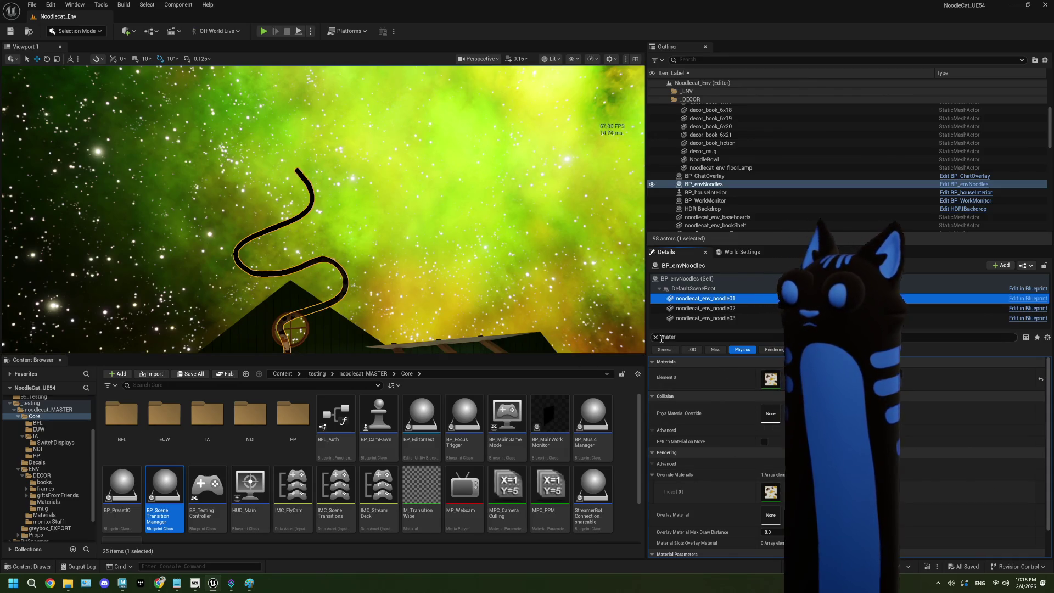
click(656, 336)
text(ten)
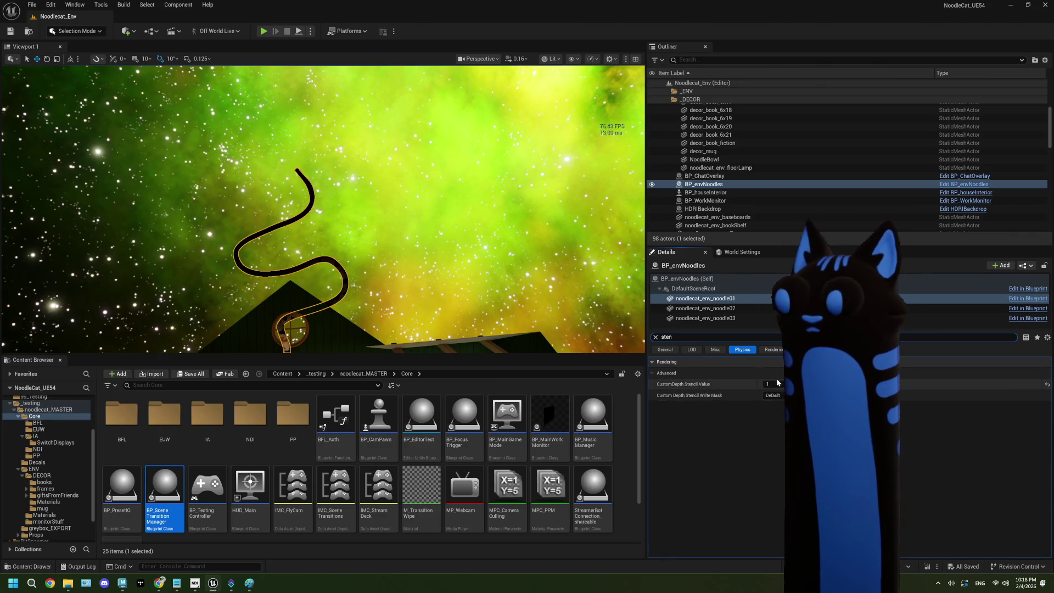
click(774, 383)
text(0)
key(Return)
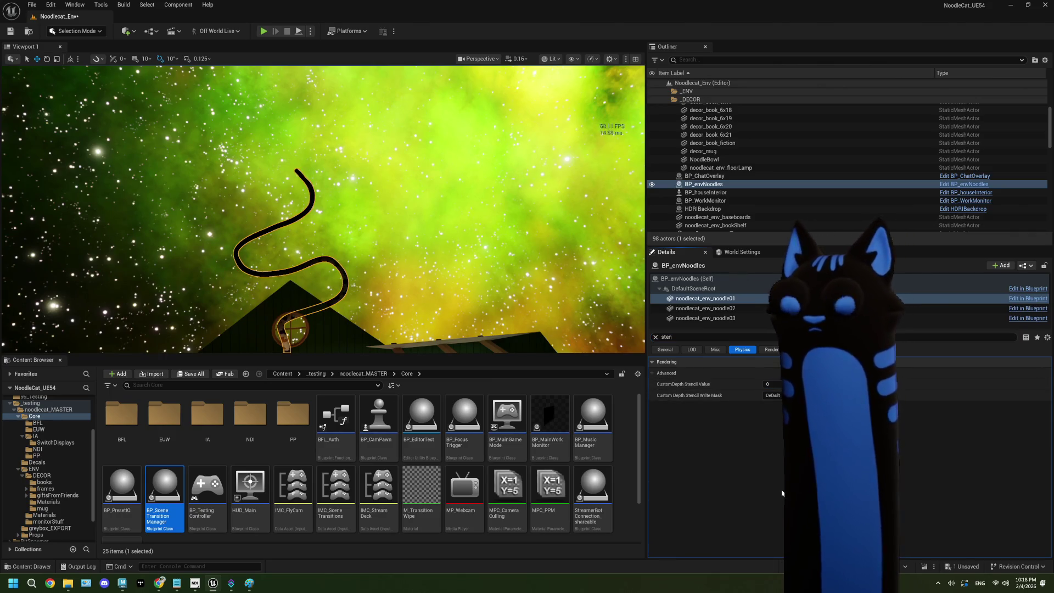
click(263, 32)
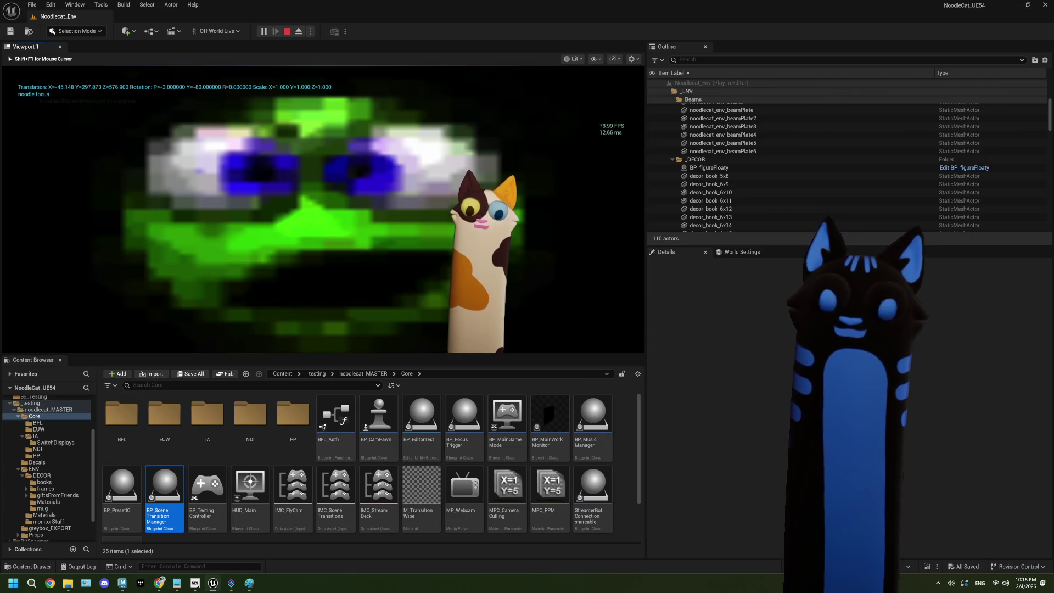
Stop the play session and look over the MP_Webcam media player.
key(Escape)
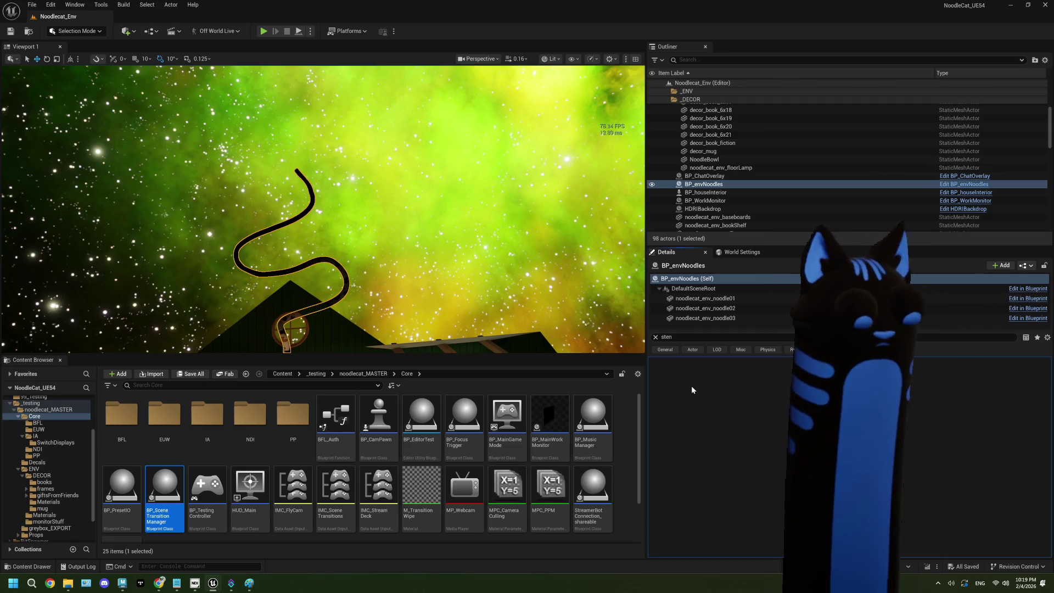
right_click(467, 493)
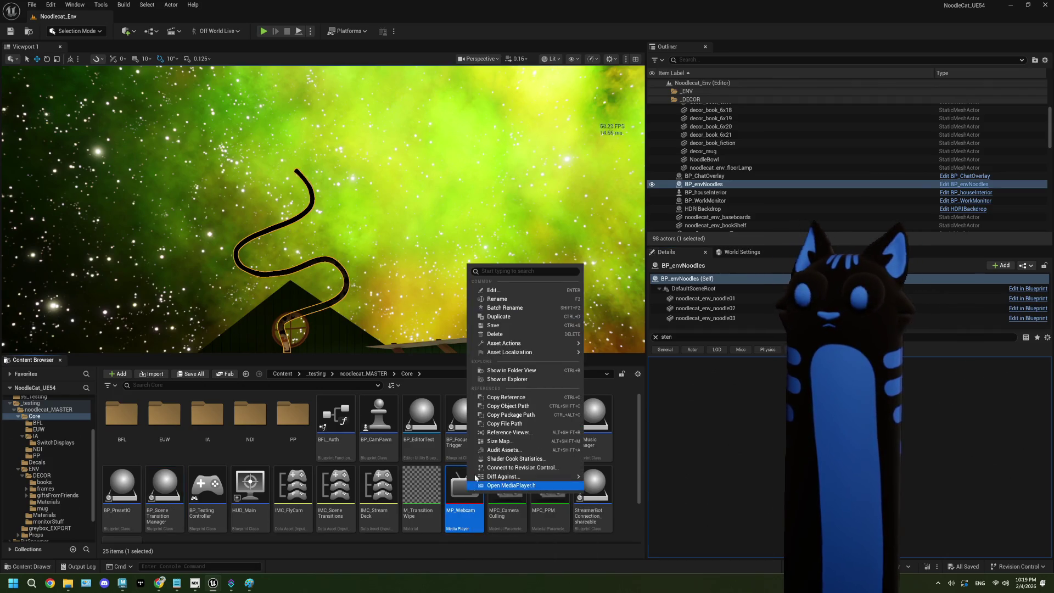
double_click(452, 501)
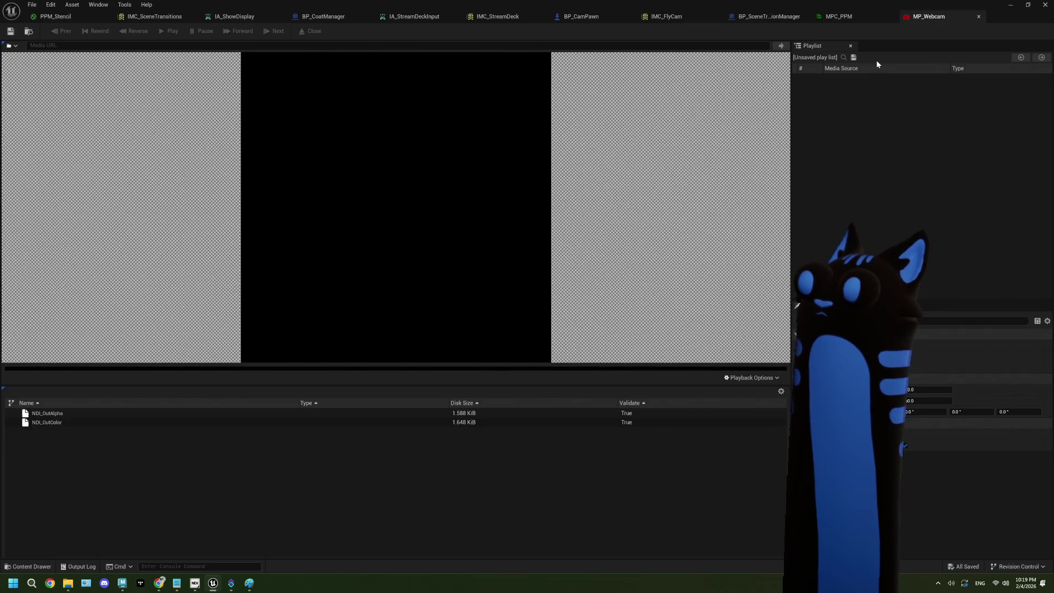
click(978, 16)
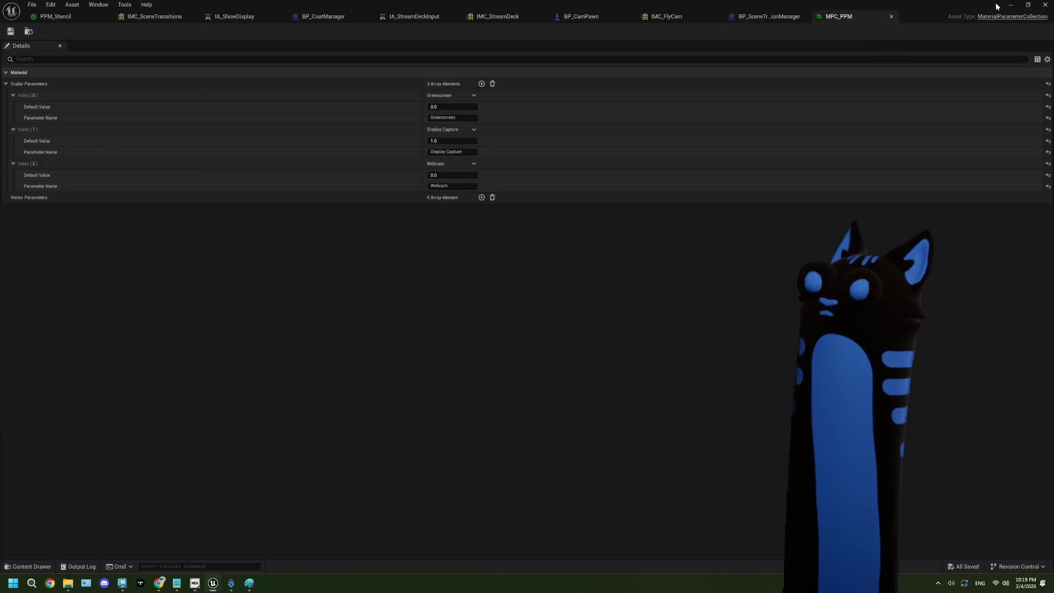
click(1011, 5)
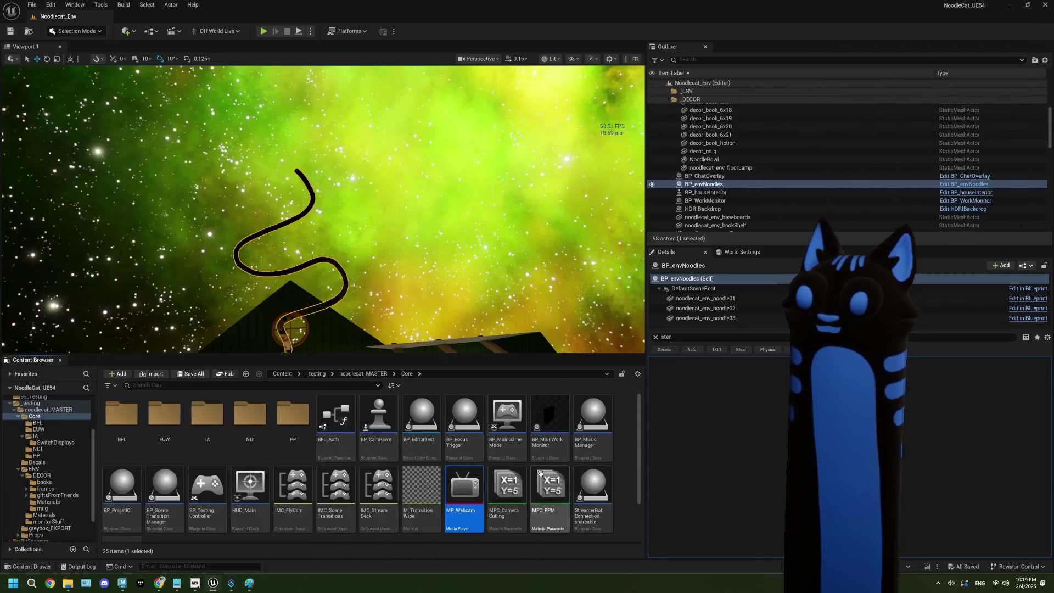
Bring up the new-asset list in the Core folder filtered by 'media'.
right_click(475, 492)
mouse_move(561, 339)
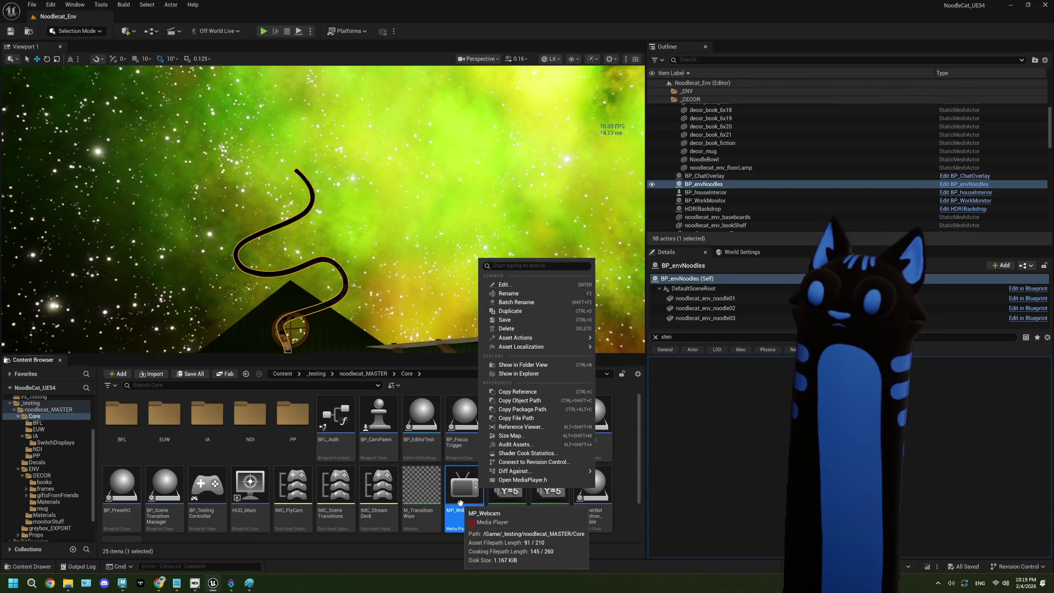
scroll(460, 503, down, 1)
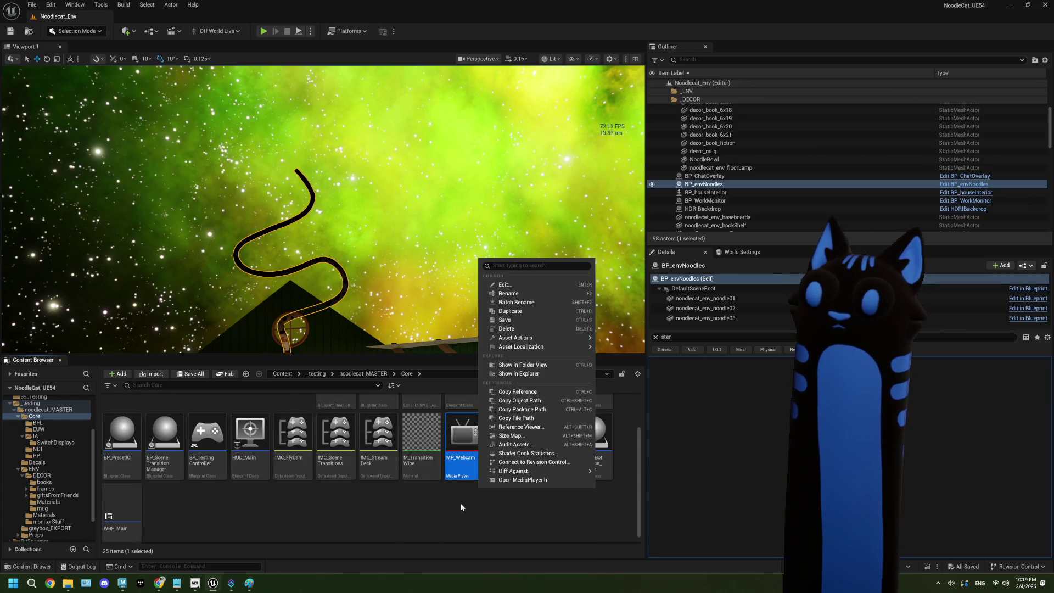
click(455, 514)
right_click(455, 514)
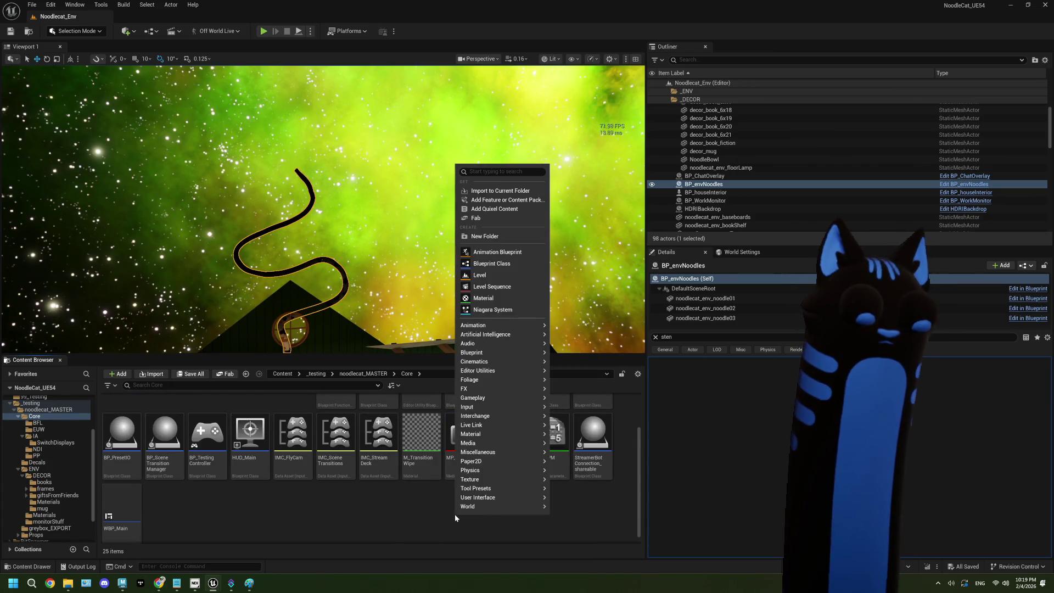
text(media)
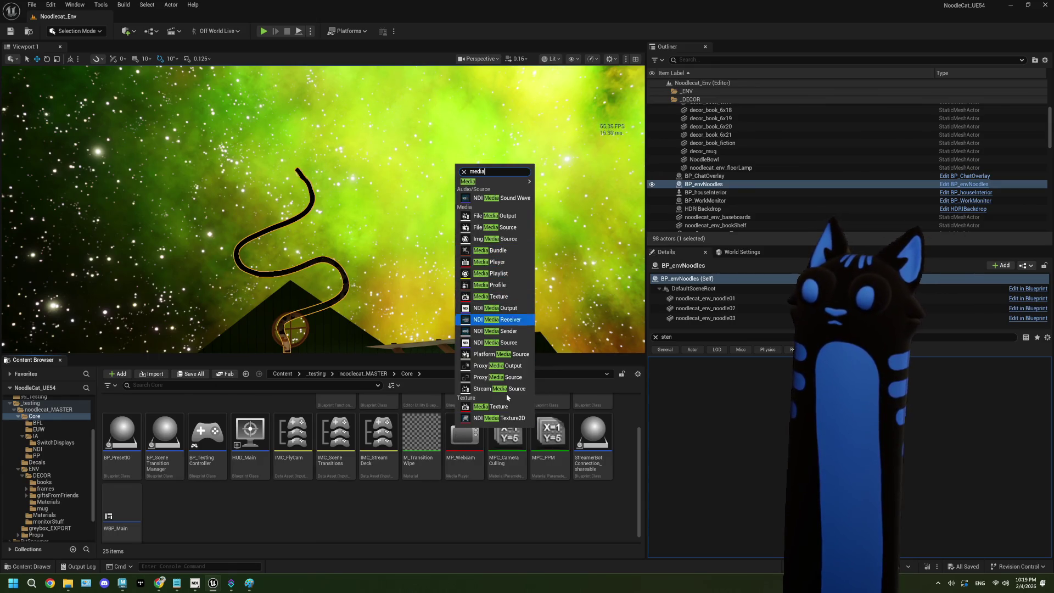
Create a Media Texture named MT_Webcam using MP_Webcam as its media player.
click(495, 407)
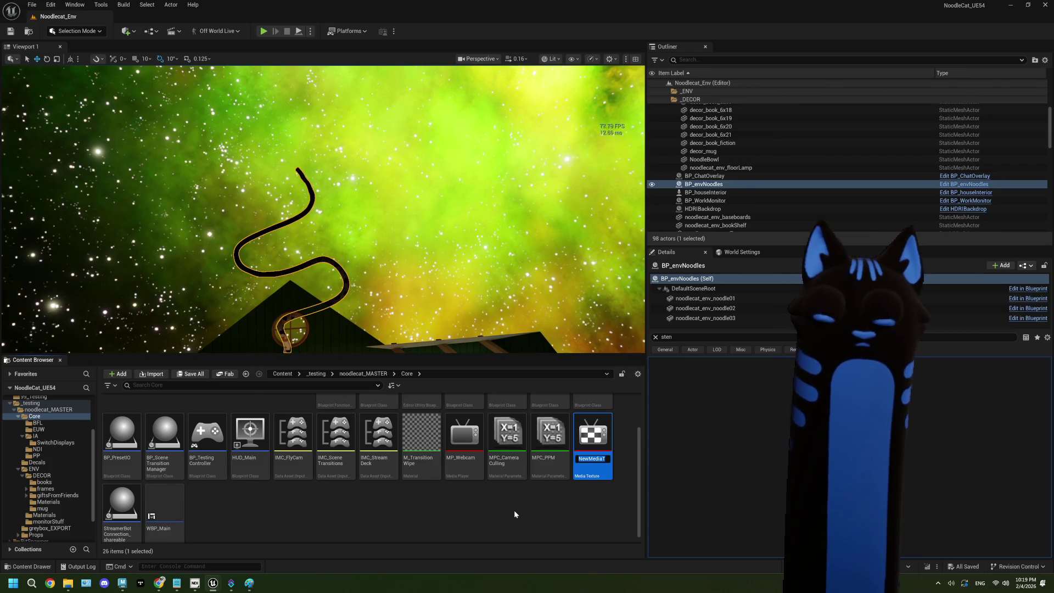
text(MT_Web)
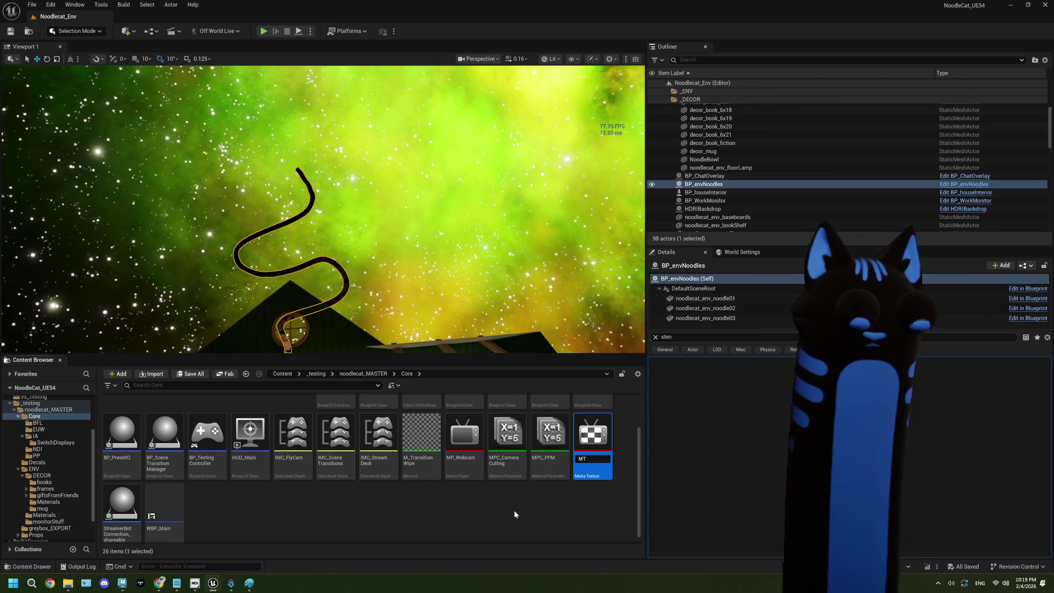
text(cam)
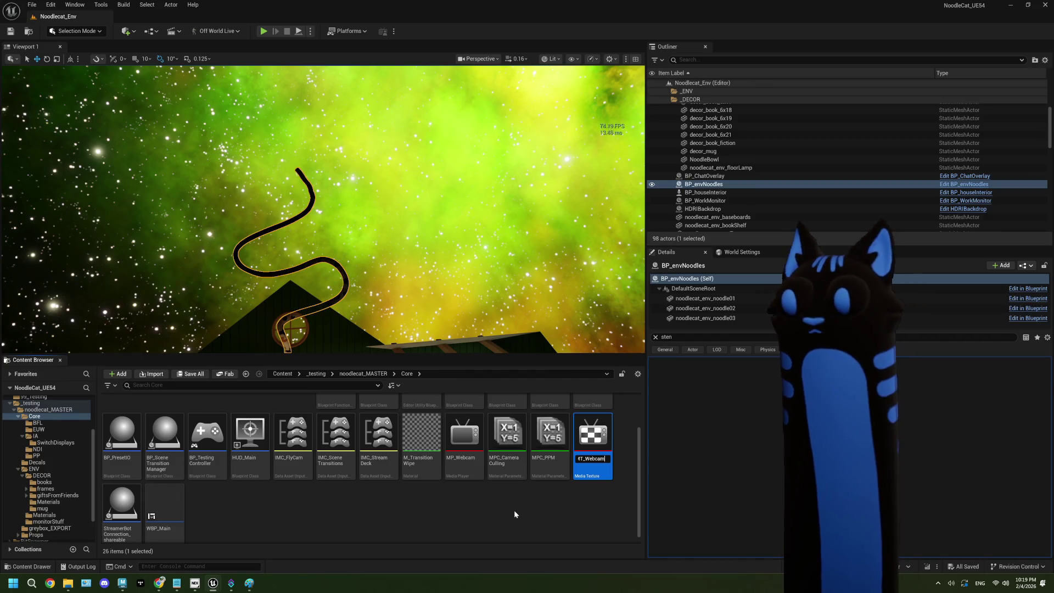
key(Return)
double_click(591, 452)
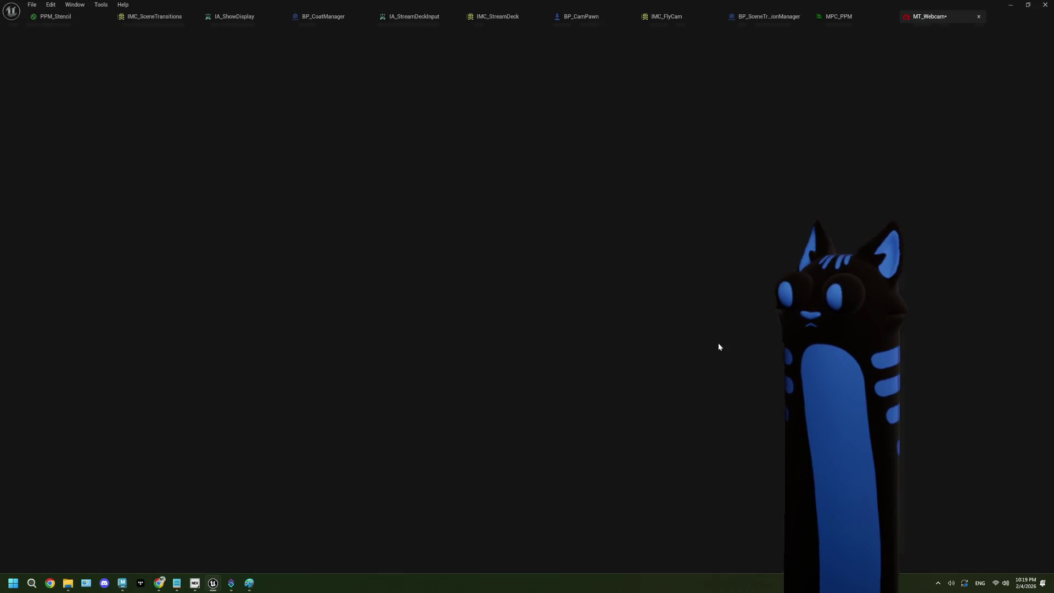
click(950, 252)
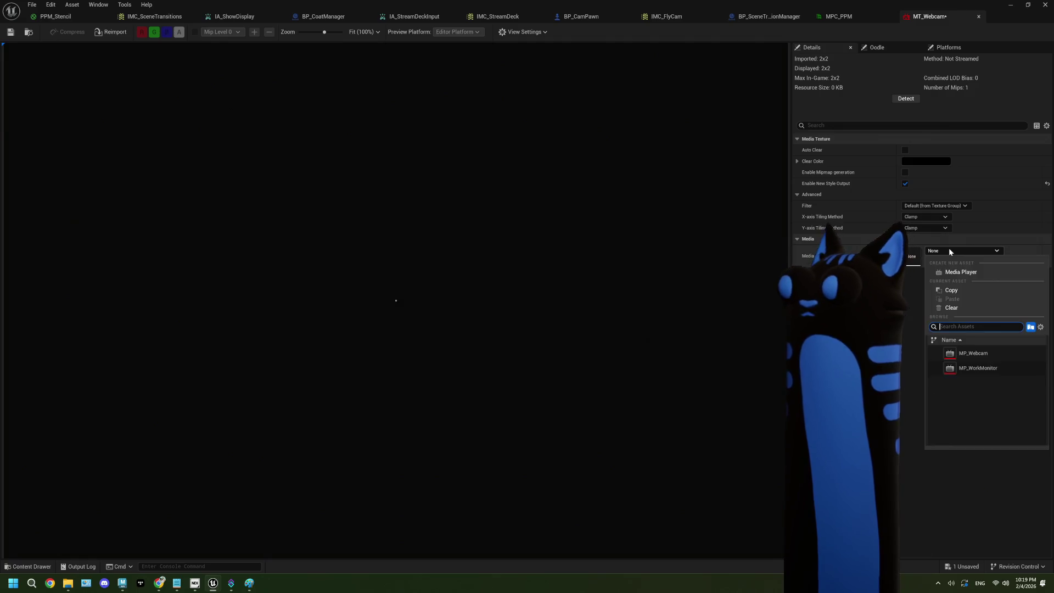
click(991, 349)
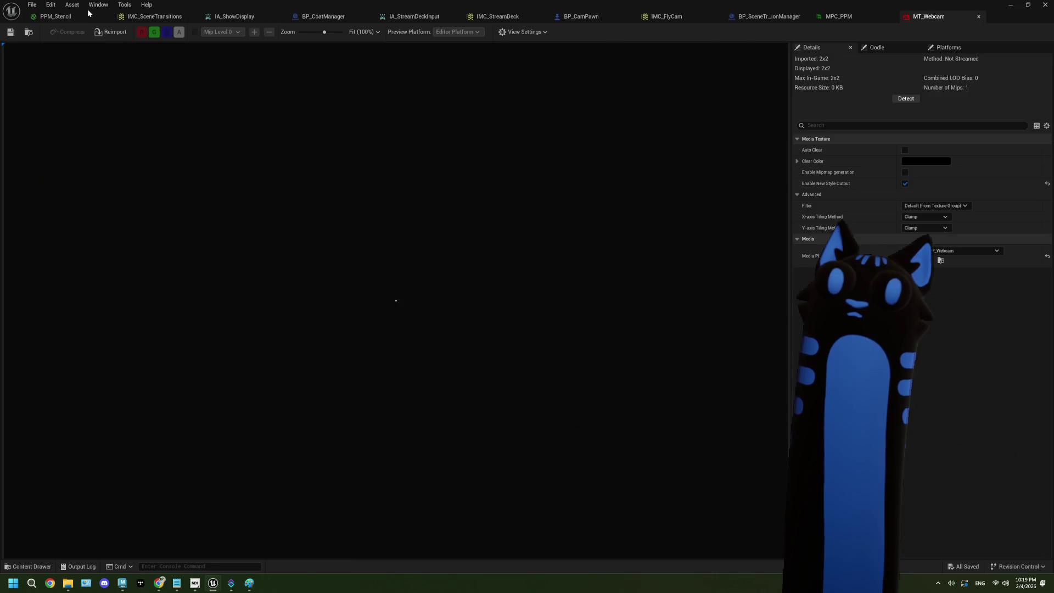
Assign MT_Webcam to PPM_Stencil's WebcamTexture parameter and save the material.
click(56, 16)
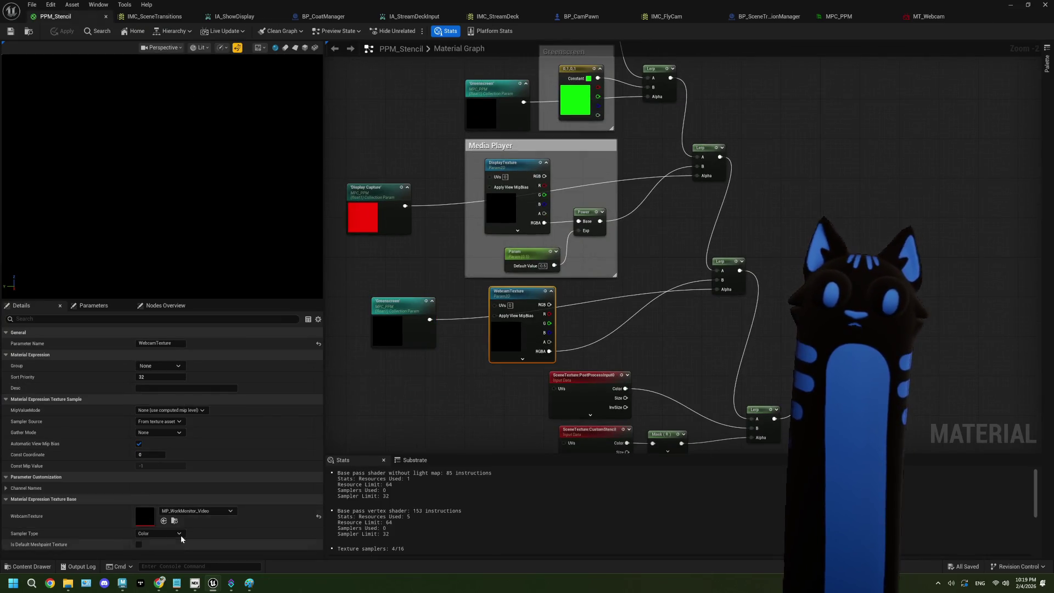
click(196, 512)
text(webc)
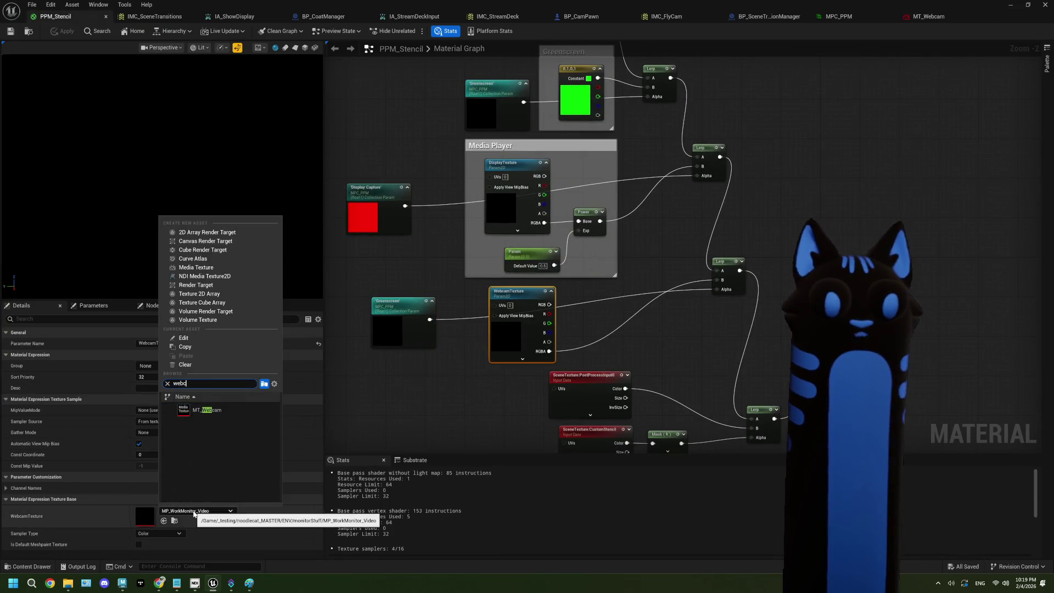
click(244, 412)
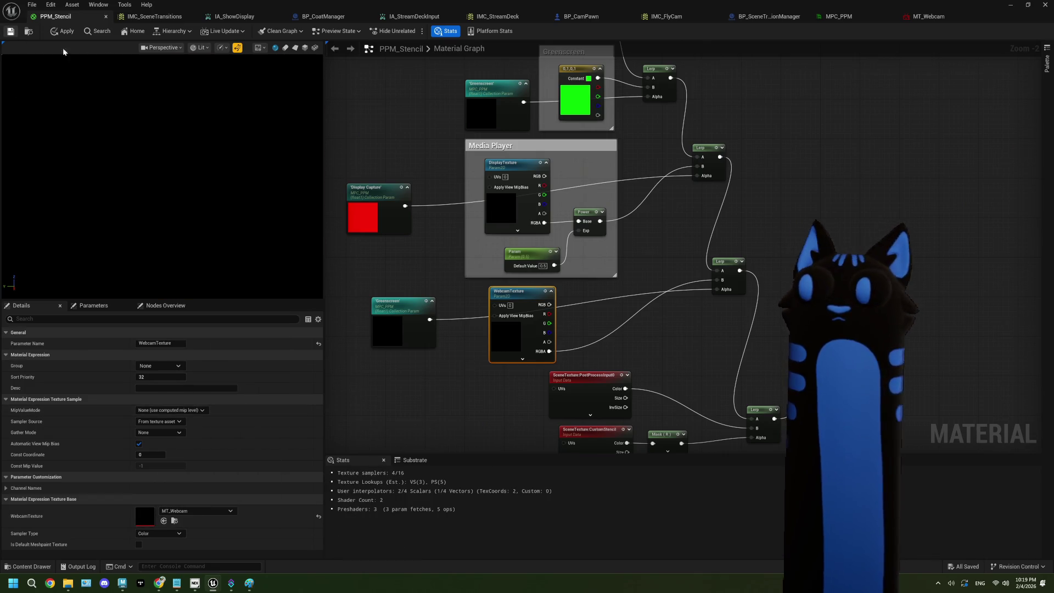
key(ctrl+s)
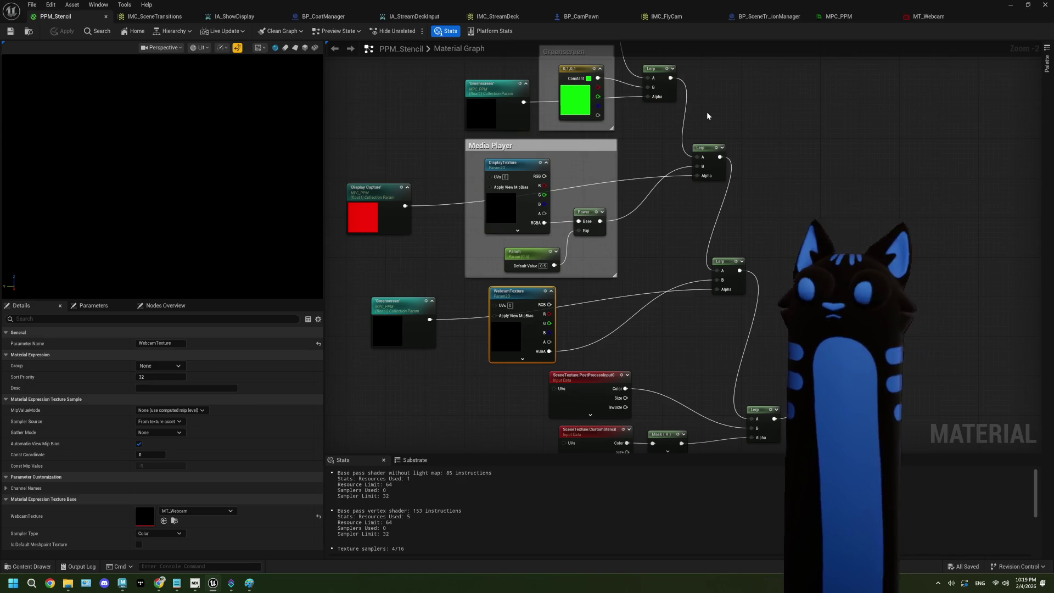
click(782, 18)
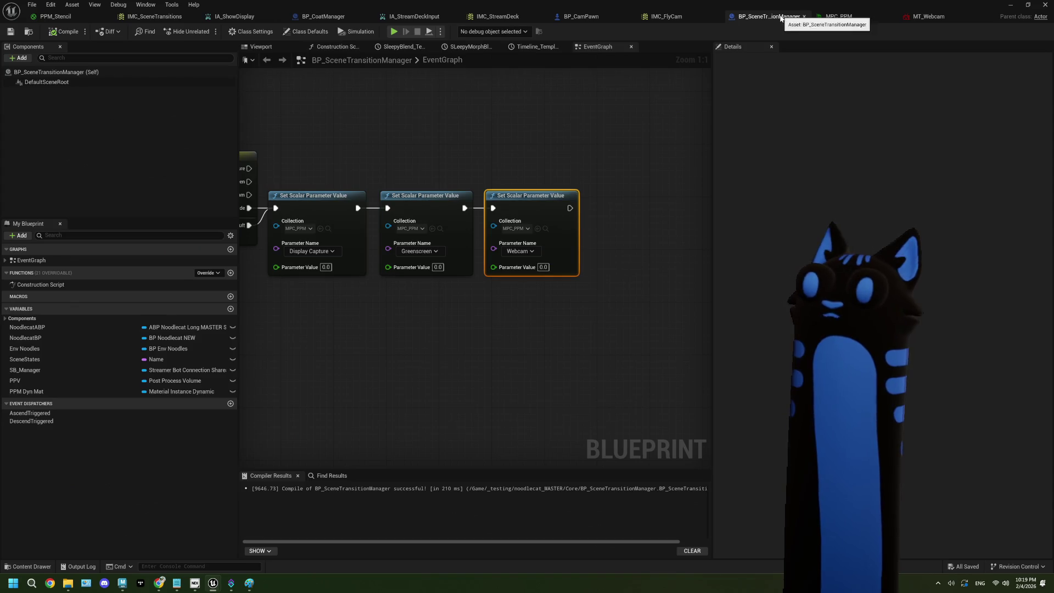
Duplicate the three Set Scalar Parameter nodes into a new row with Webcam set to 1.0.
mouse_move(607, 341)
mouse_down()
mouse_move(433, 202)
mouse_move(444, 274)
mouse_move(471, 314)
mouse_up()
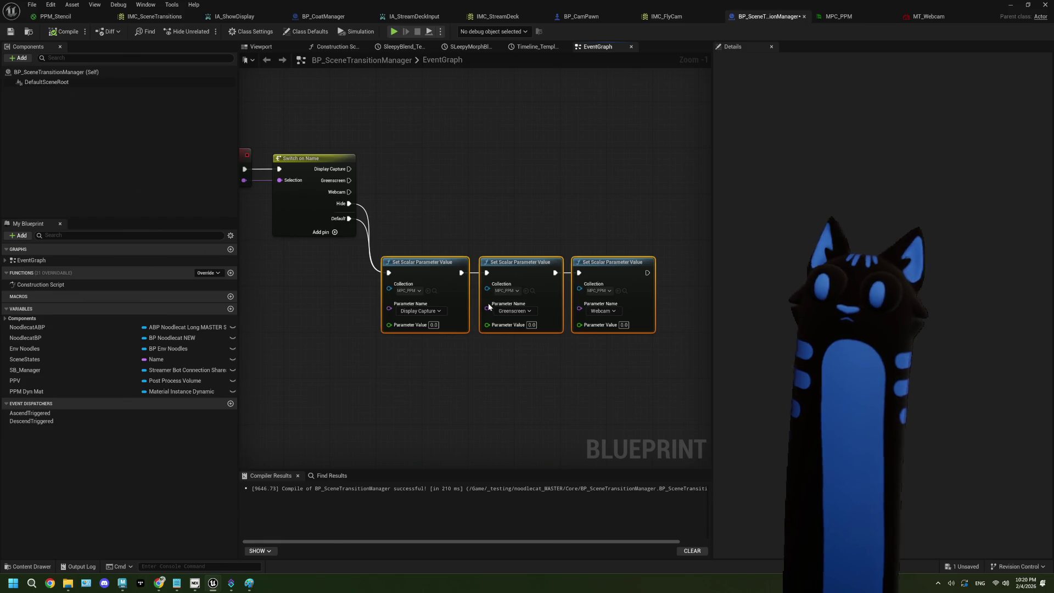
key(ctrl+d)
drag(539, 339, 551, 219)
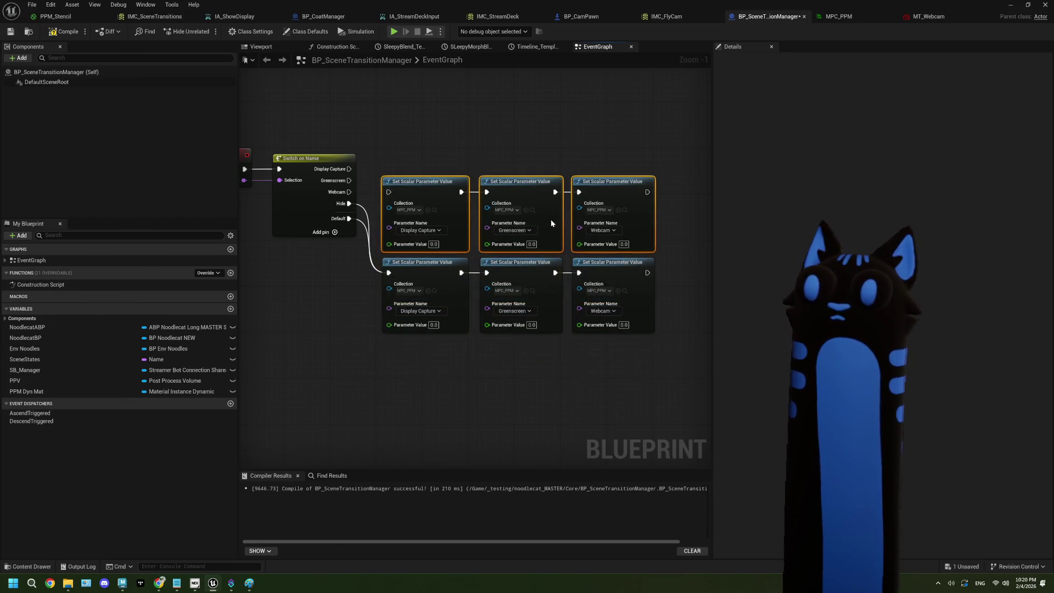
scroll(508, 259, up, 1)
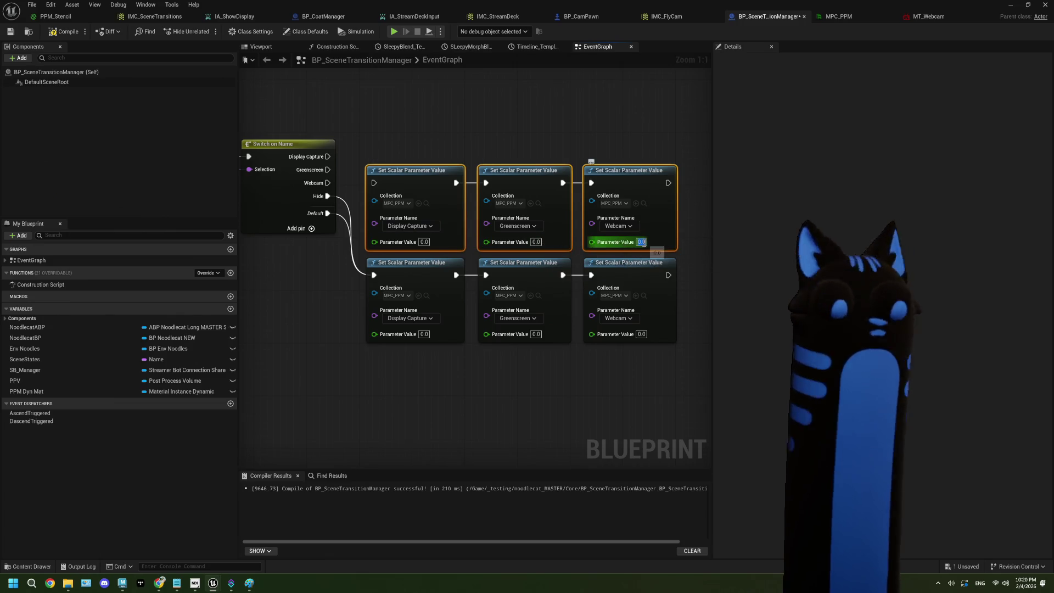
click(681, 241)
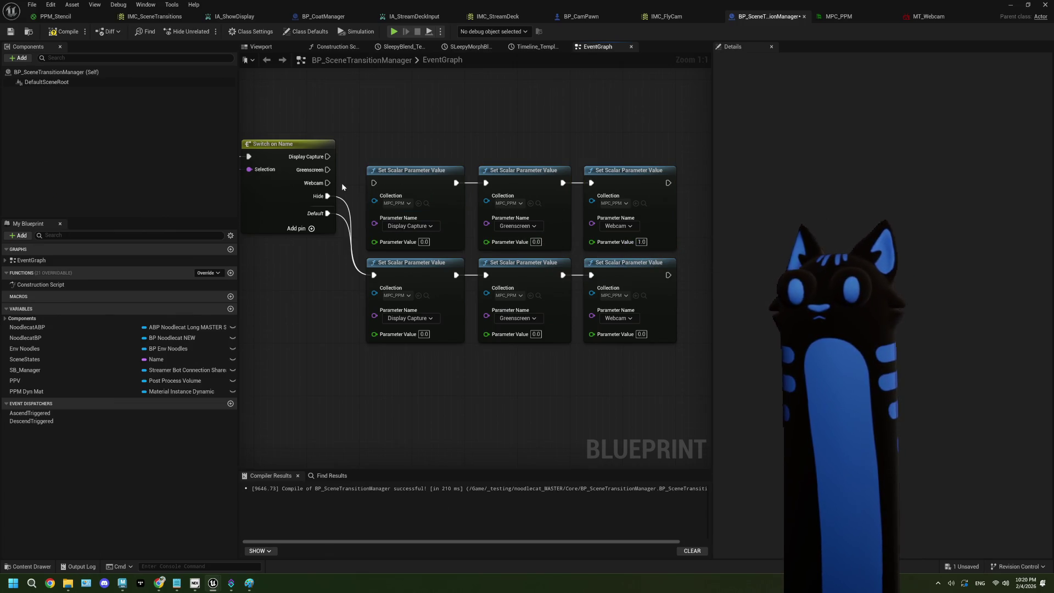
Paste another parameter row, wire the Greenscreen case to it, and set Greenscreen to 1.
mouse_move(416, 146)
mouse_down()
mouse_move(413, 167)
mouse_move(645, 379)
mouse_move(654, 405)
mouse_up()
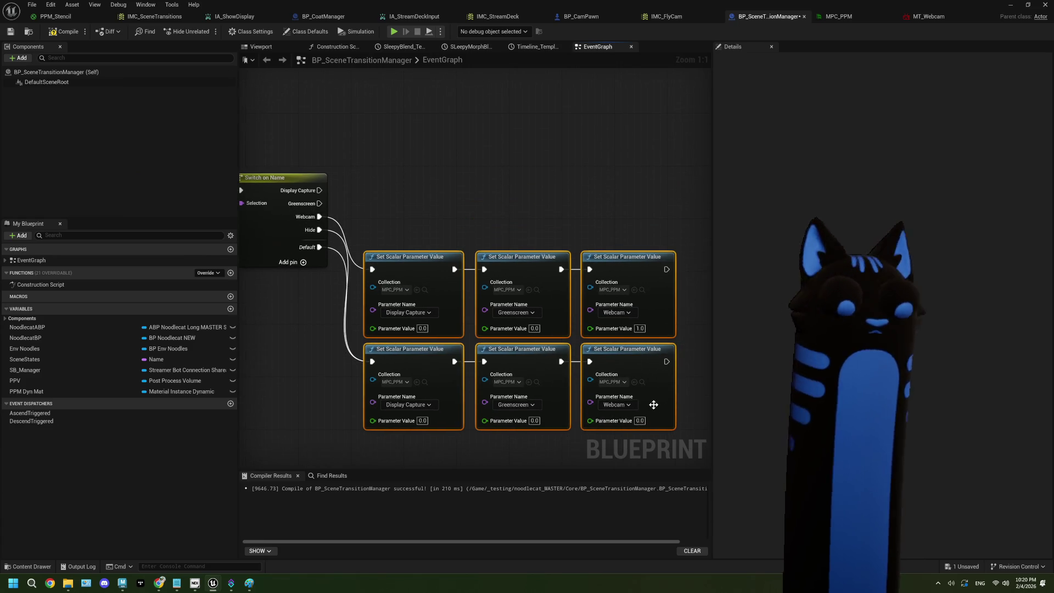
key(ctrl+v)
mouse_move(418, 222)
mouse_down()
mouse_move(465, 226)
mouse_move(408, 166)
mouse_move(419, 165)
mouse_up()
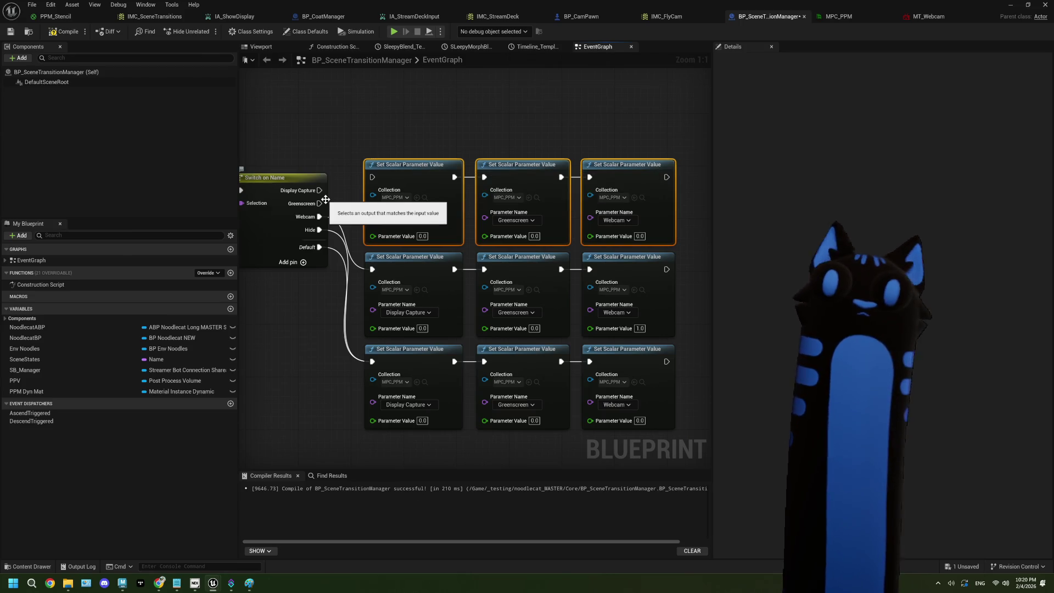
drag(372, 180, 373, 178)
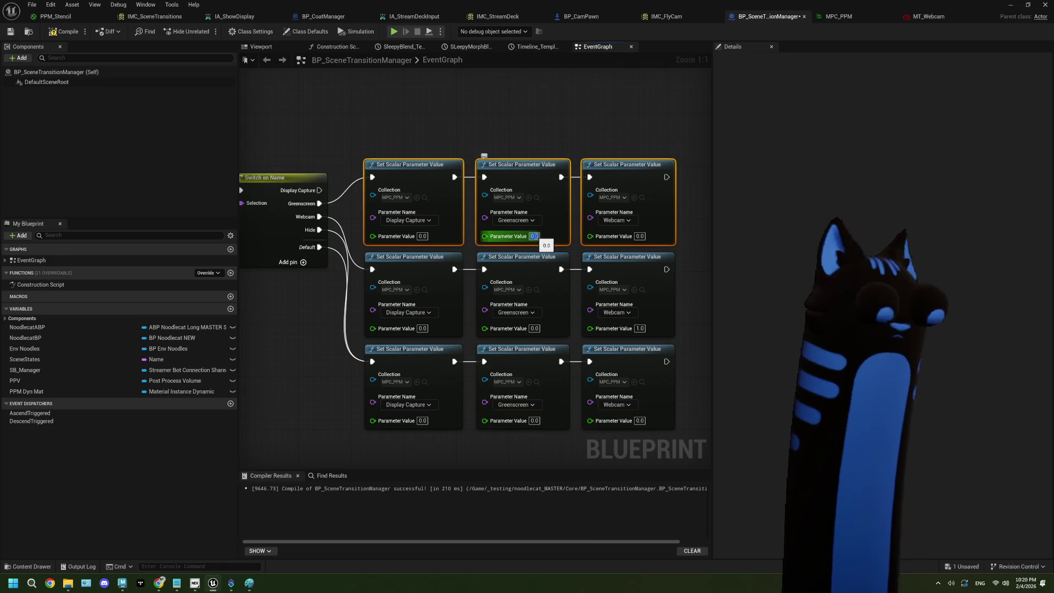
text(1)
click(674, 234)
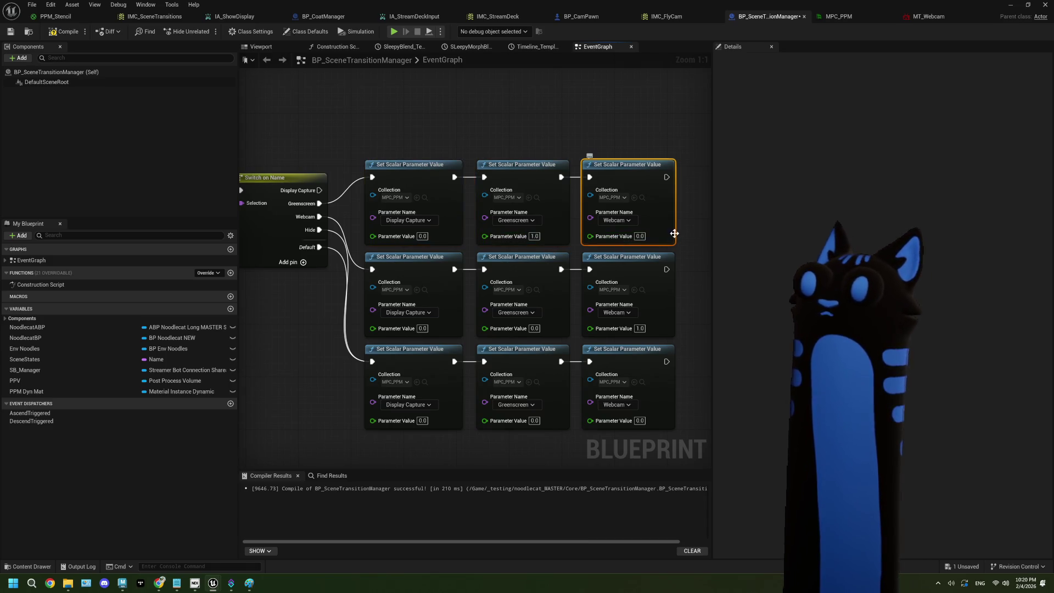
Add a top row wired to the Display Capture case with Display Capture set to 1.0.
mouse_move(357, 116)
mouse_down()
mouse_move(652, 464)
mouse_move(649, 505)
mouse_up()
drag(656, 374, 650, 424)
key(ctrl+v)
drag(403, 167, 440, 114)
drag(319, 173, 372, 121)
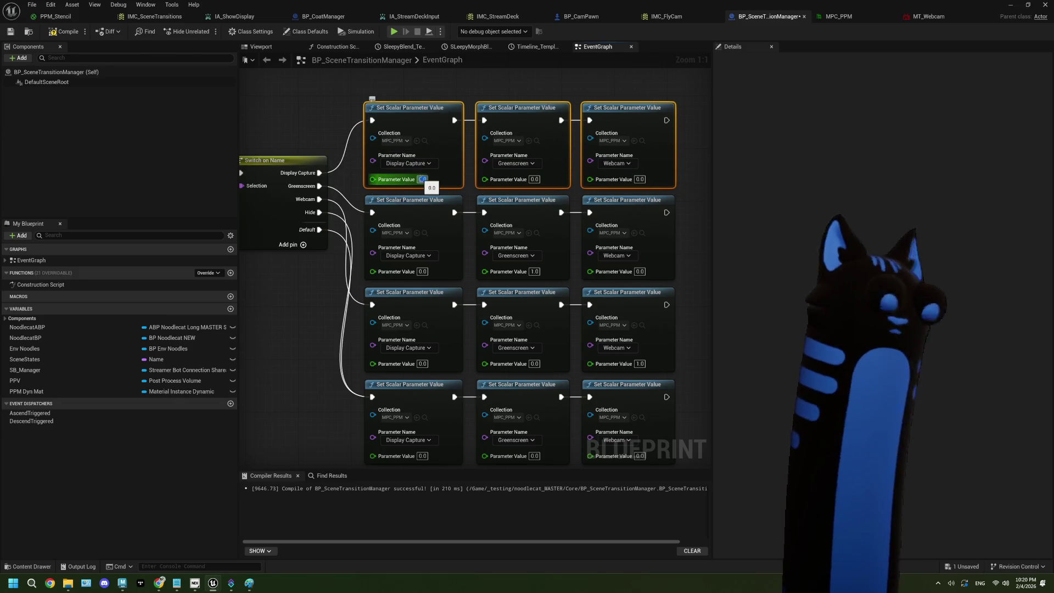
text(1)
click(293, 338)
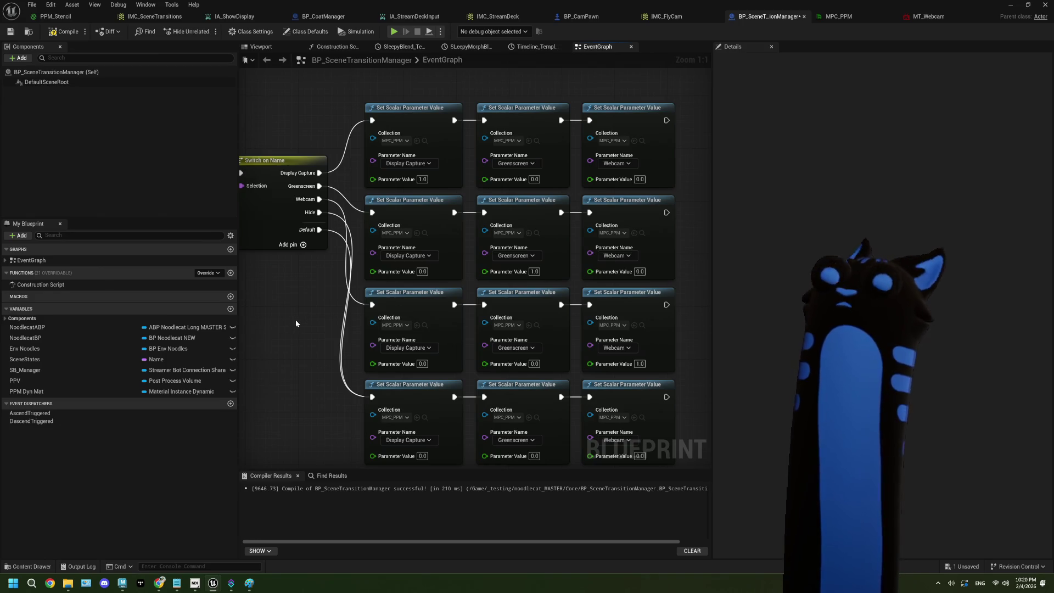
Save the Blueprint and minimize the editor to return to the level.
click(10, 33)
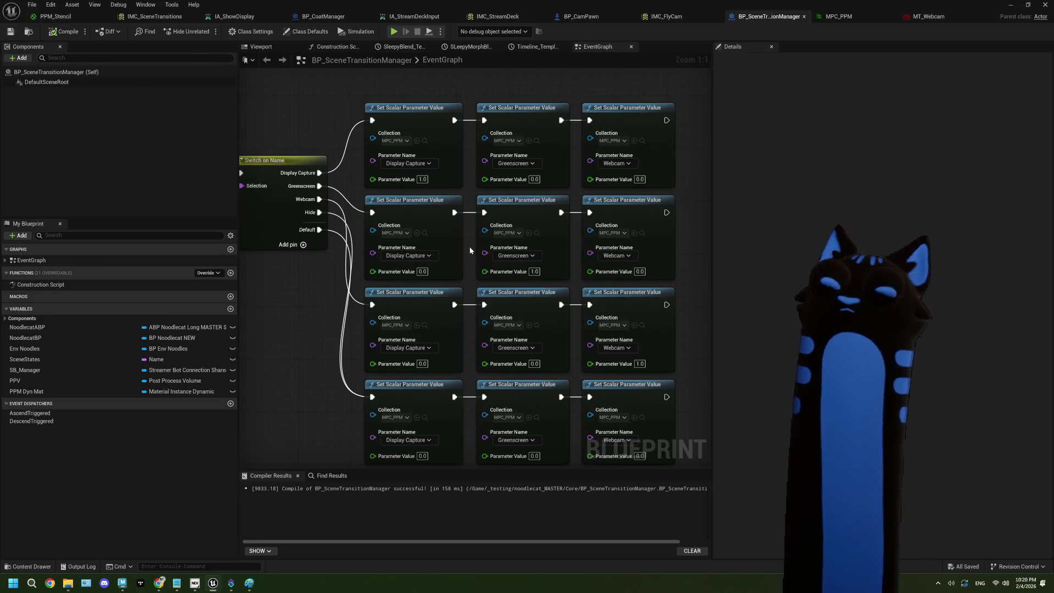
scroll(470, 246, down, 2)
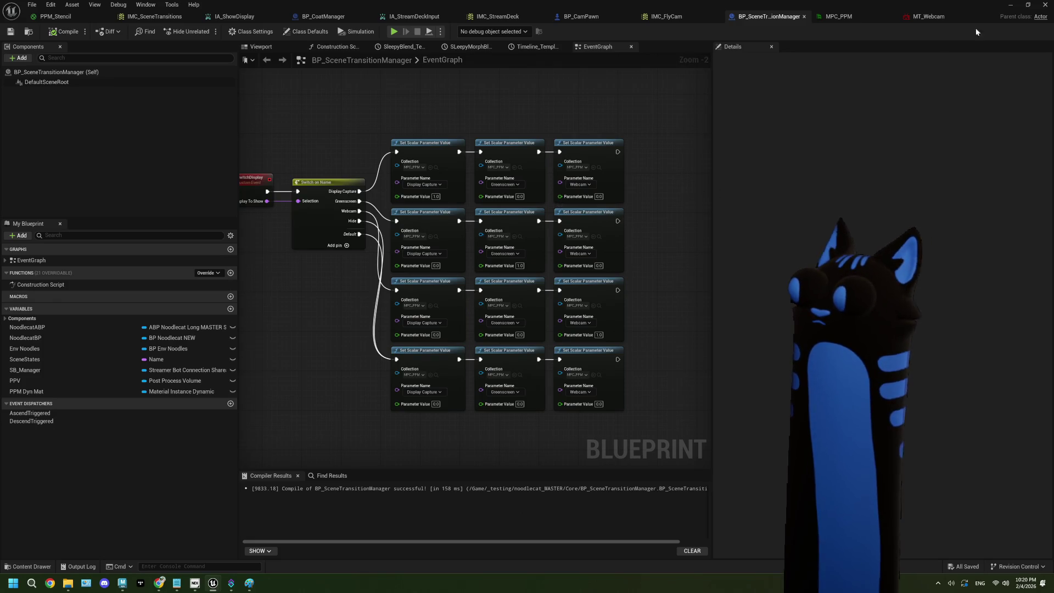
click(1014, 6)
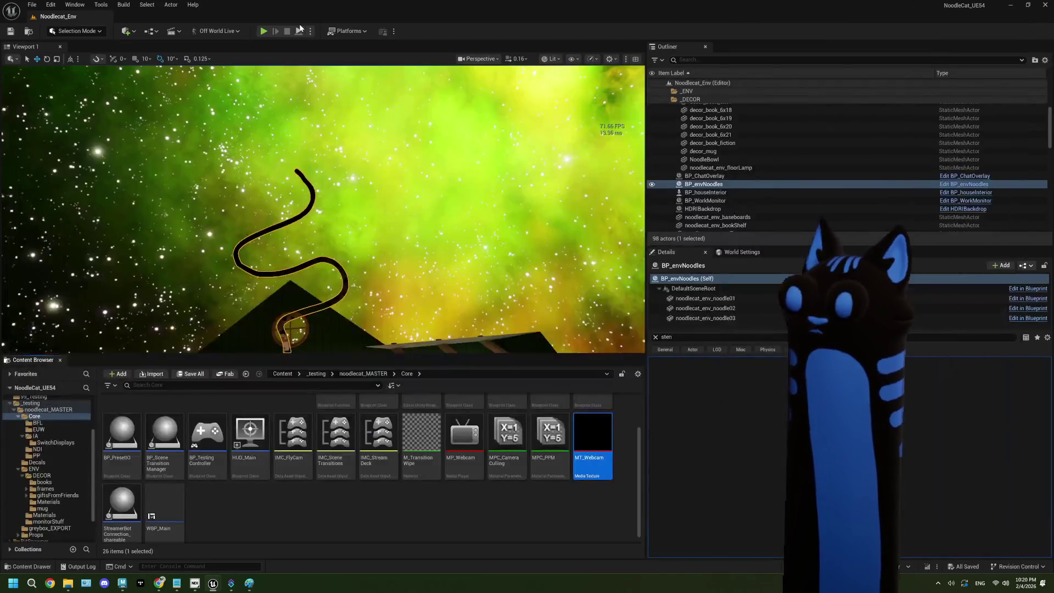
click(263, 33)
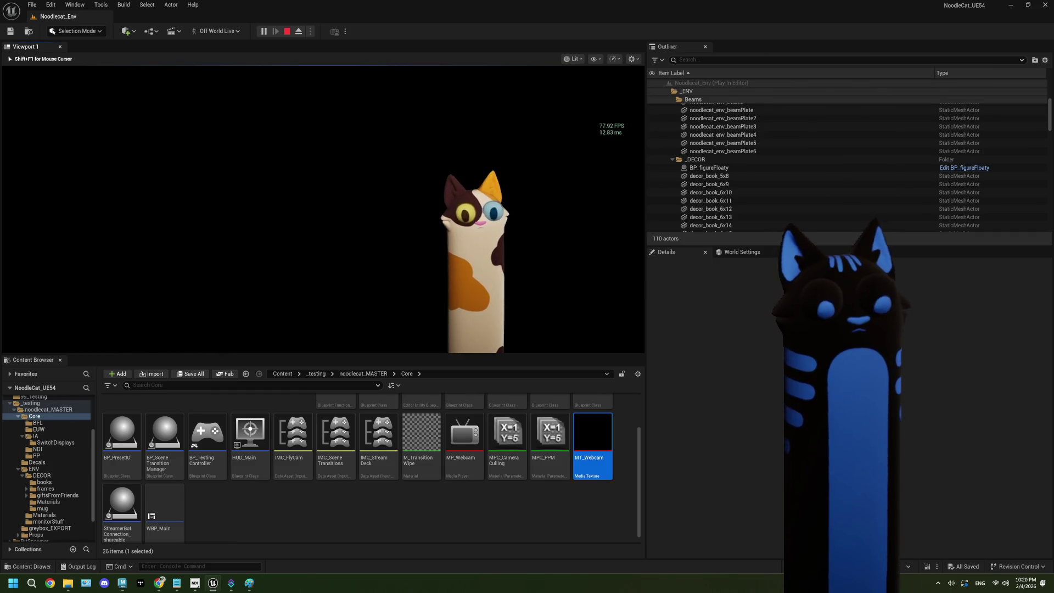
key(Escape)
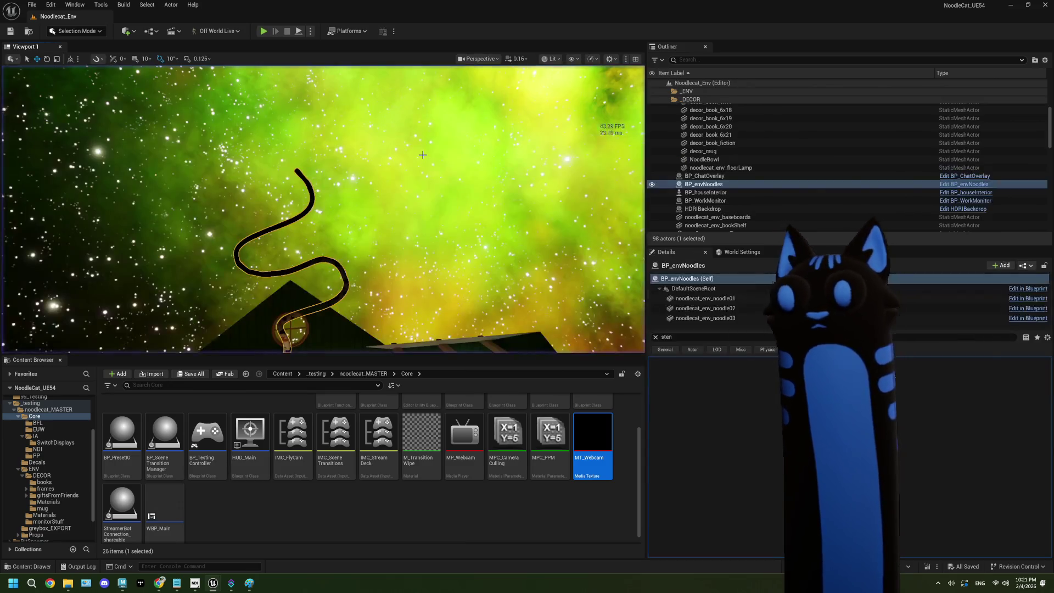
scroll(411, 526, up, 2)
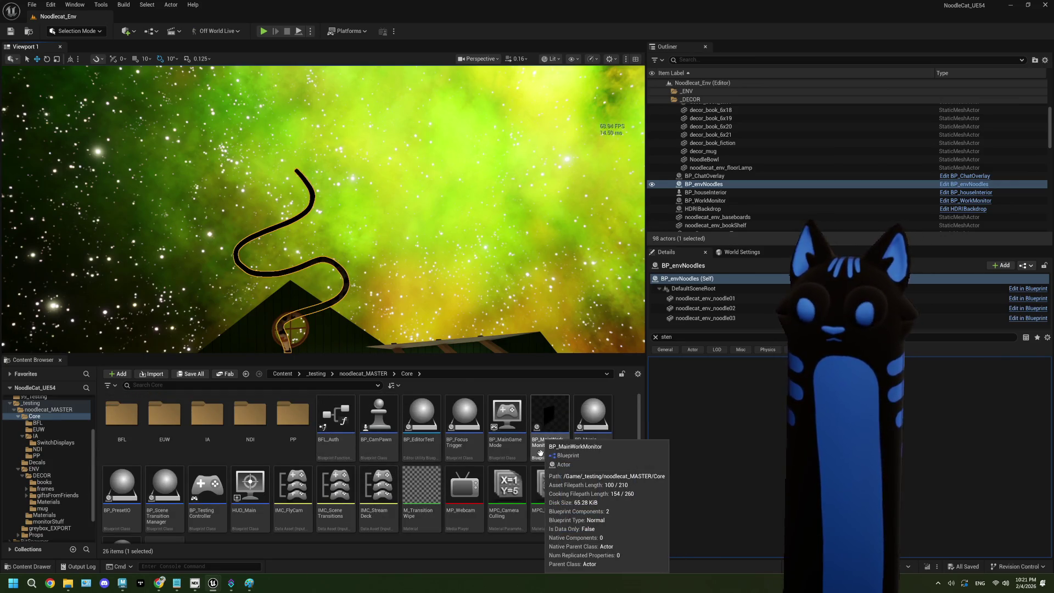
Open BP_CamPawn and bring its input events into view.
double_click(378, 435)
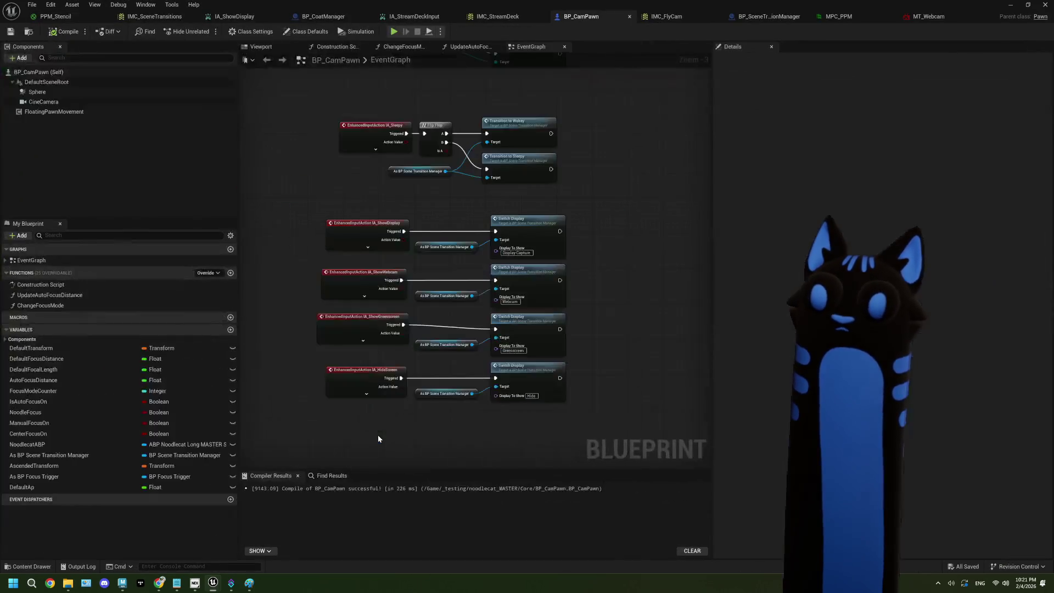
scroll(549, 316, up, 2)
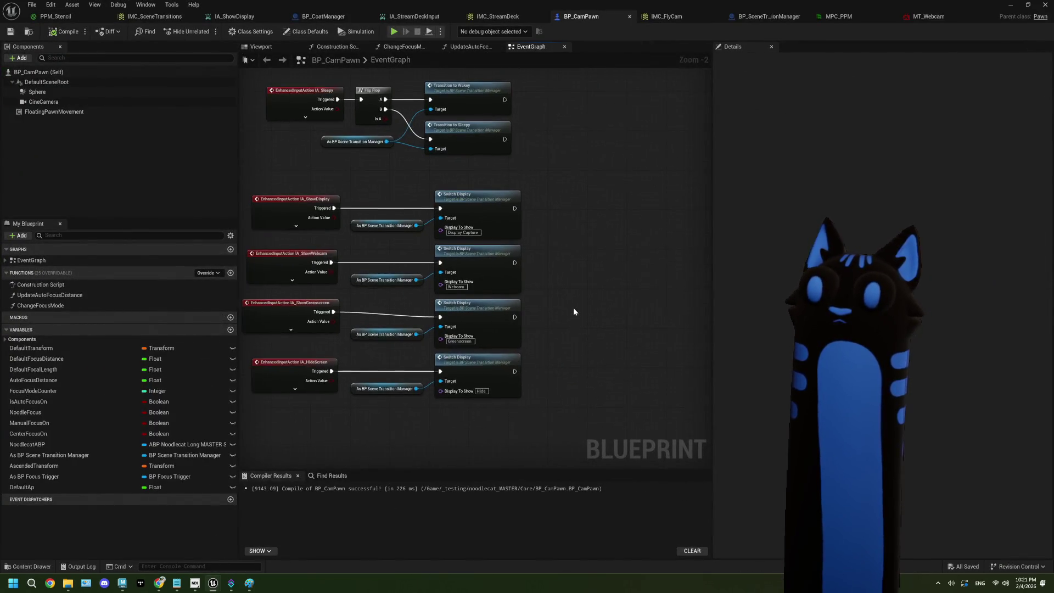
drag(518, 282, 511, 272)
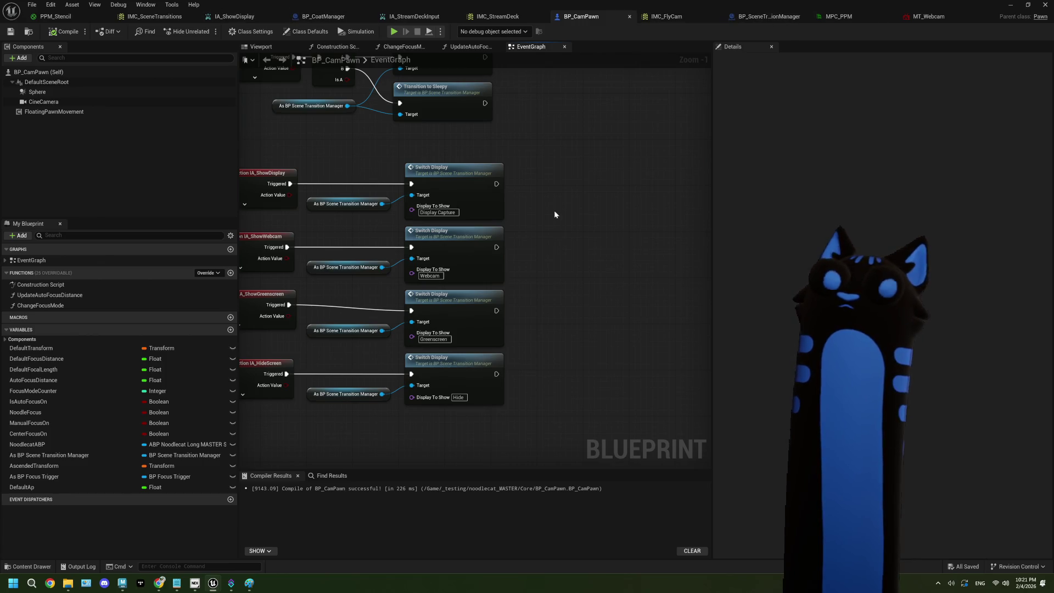
Add a Print String after SwitchDisplay that prints Display To Show, then compile.
click(768, 17)
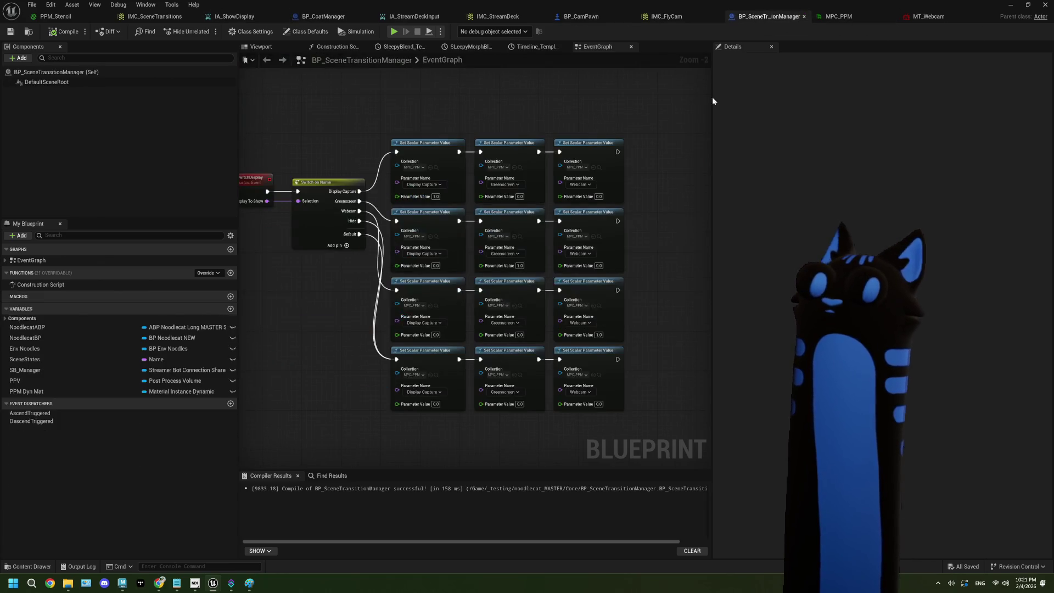
scroll(499, 187, up, 4)
mouse_move(499, 187)
mouse_down()
mouse_move(331, 187)
mouse_move(437, 193)
mouse_up()
text(print)
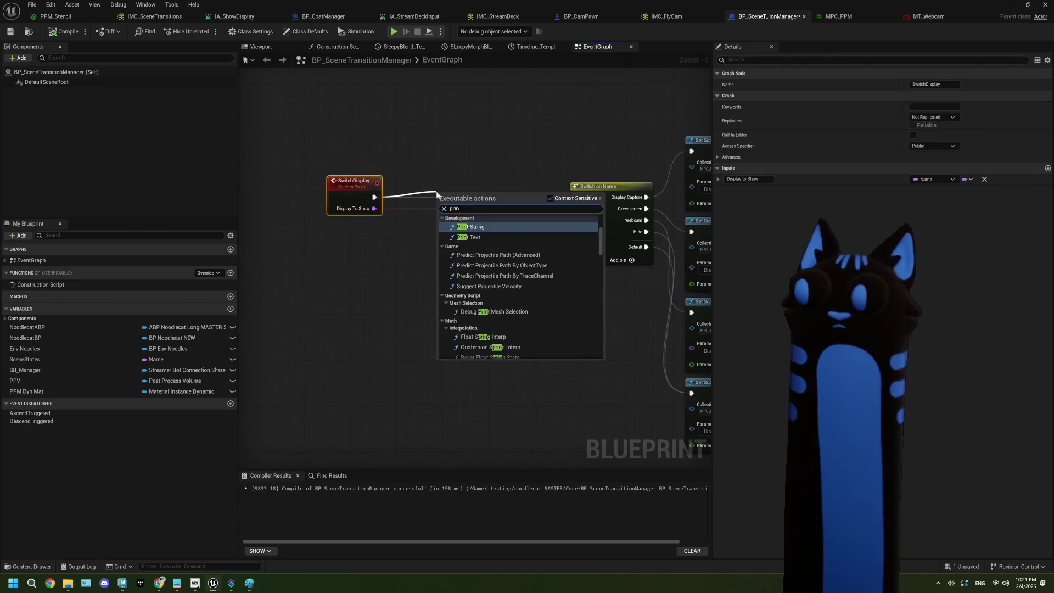
key(Return)
mouse_move(374, 208)
mouse_down()
mouse_move(431, 208)
mouse_move(492, 180)
mouse_up()
drag(422, 181, 432, 234)
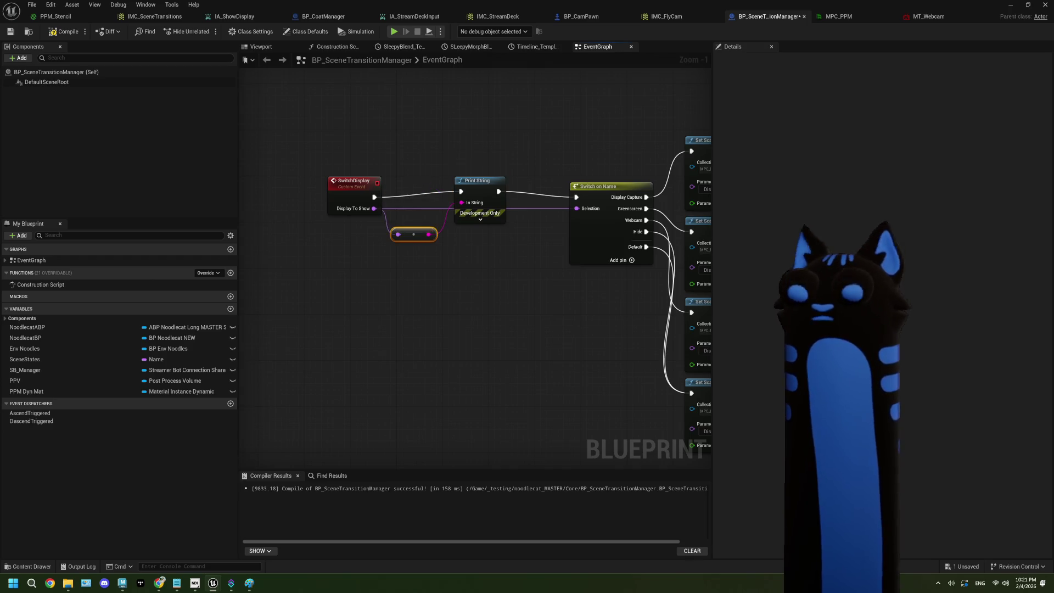
click(60, 32)
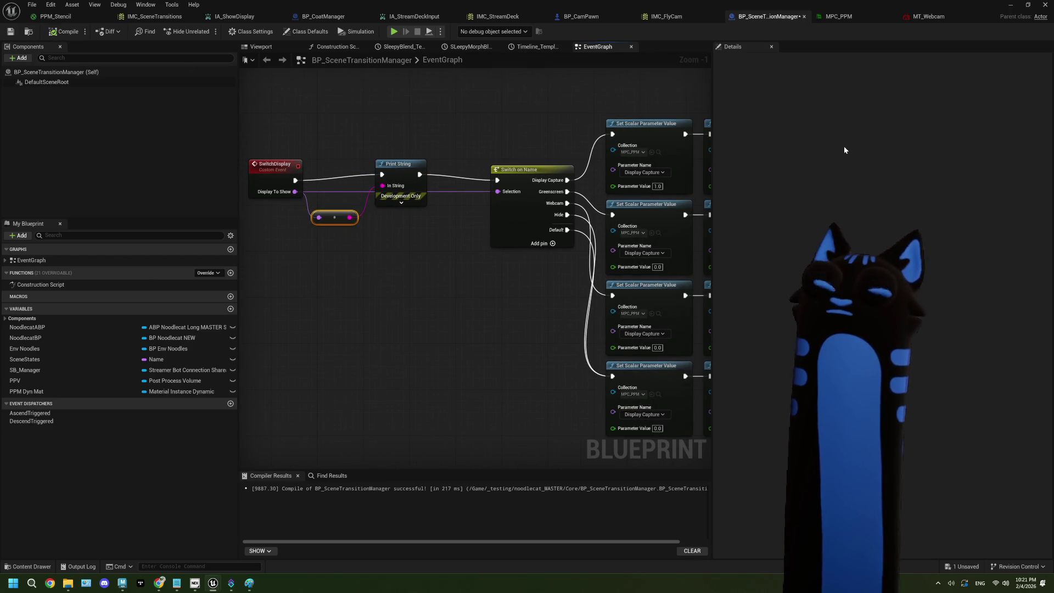
Check the BP_CamPawn graph, save BP_SceneTransitionManager, and minimize the Blueprint editor.
click(609, 16)
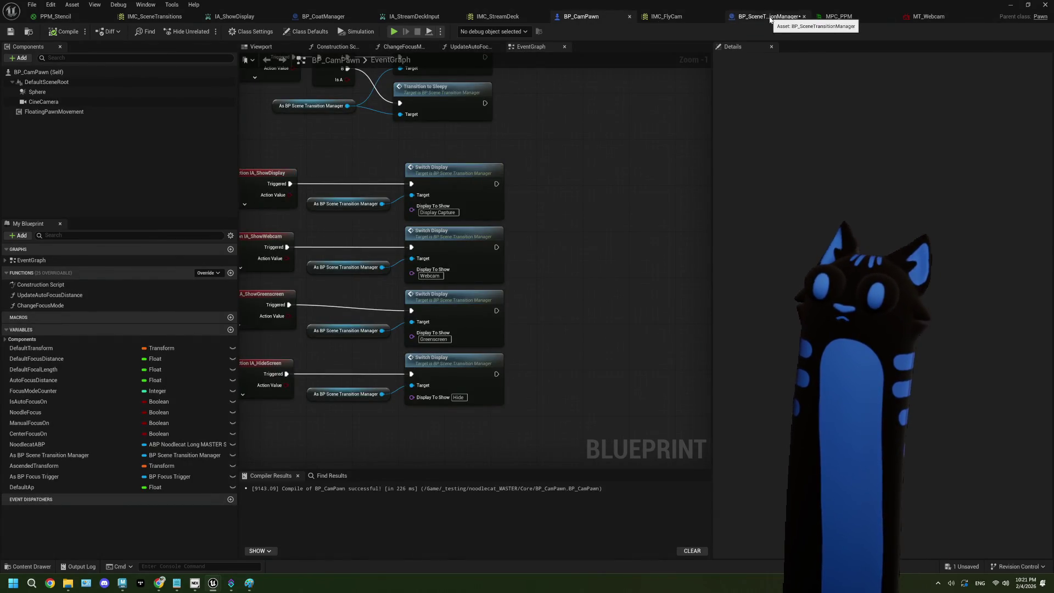
click(770, 17)
scroll(502, 266, up, 2)
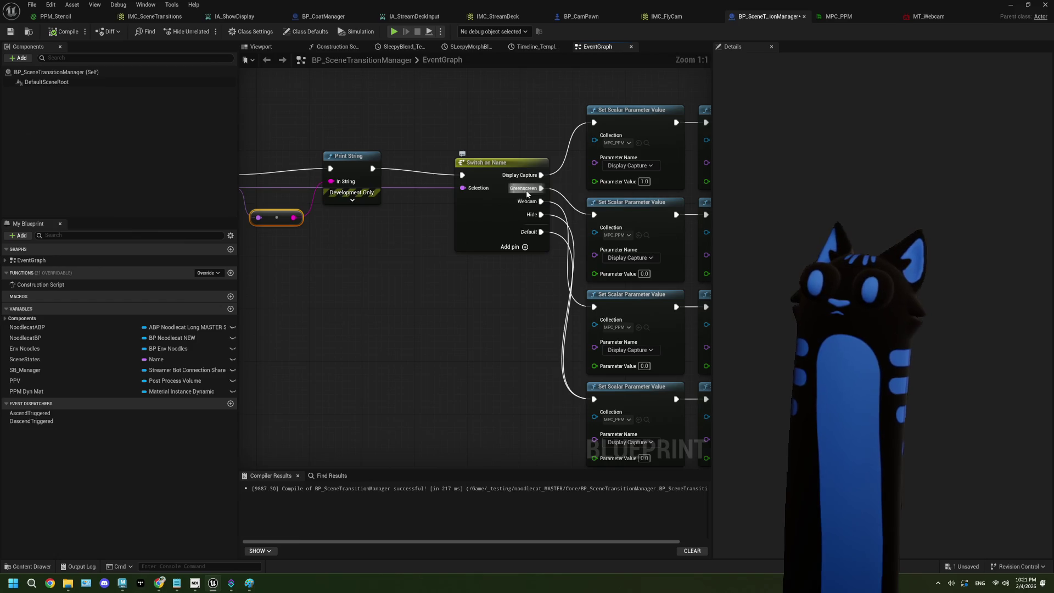
click(10, 31)
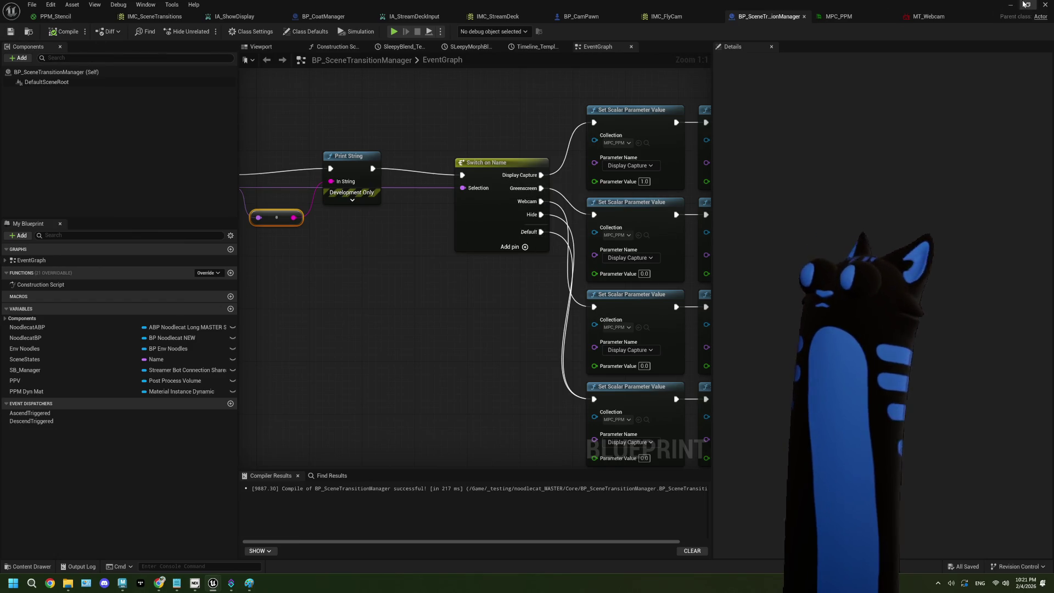
click(1025, 4)
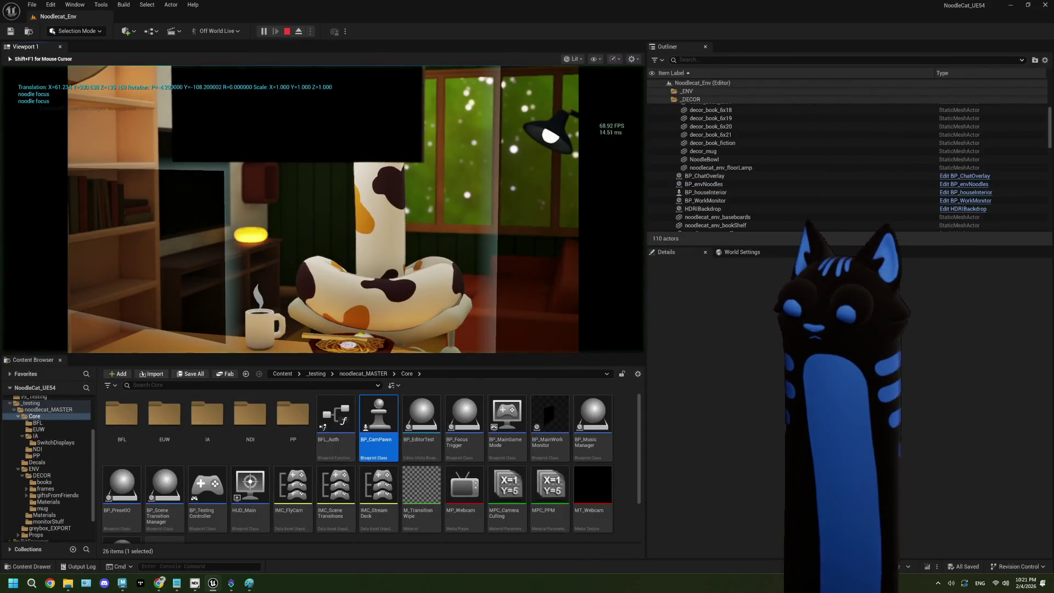